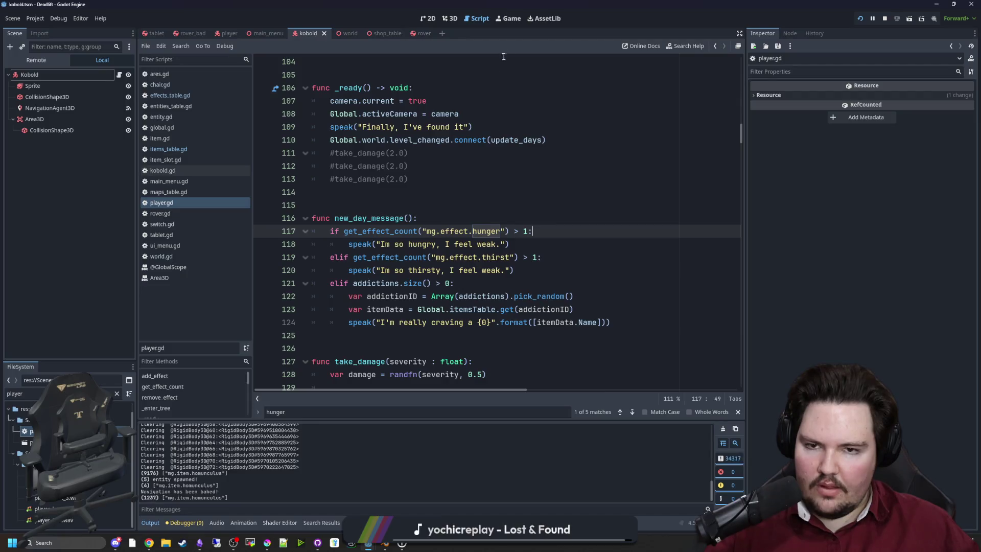
# - Resume the game in the Game view and walk through the tunnel to pick up the sandwich
pyautogui.click(509, 18)
pyautogui.click(438, 225)
pyautogui.press('e')
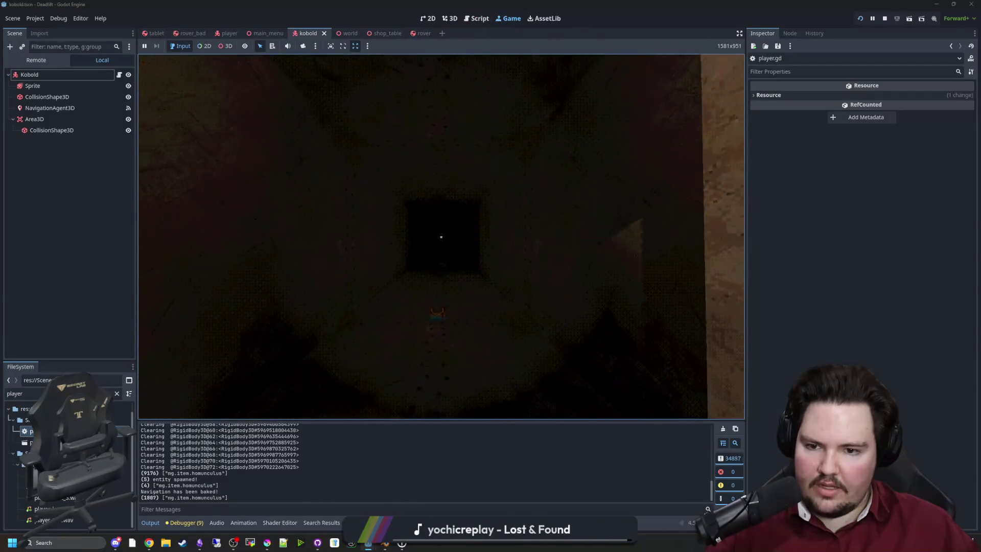
pyautogui.press('w')
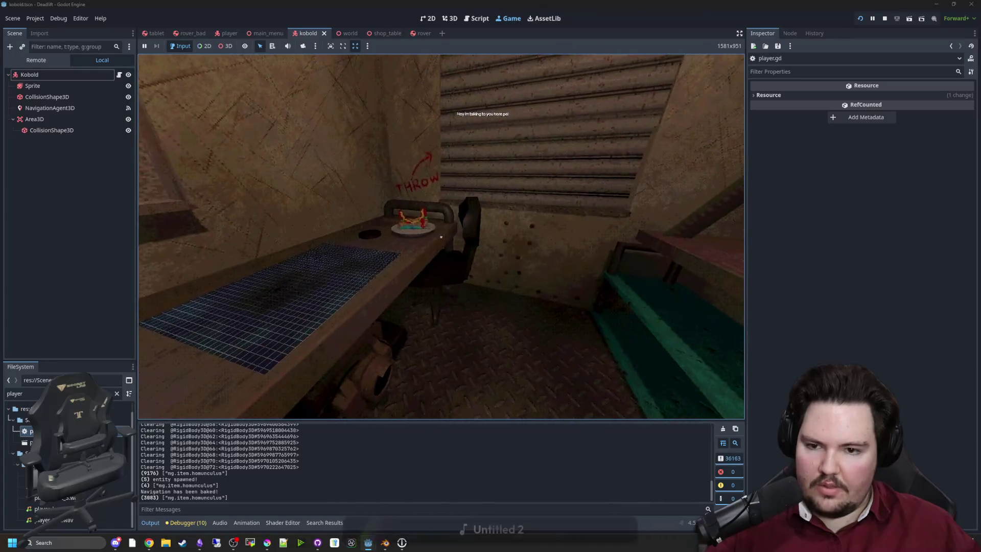
pyautogui.press('s')
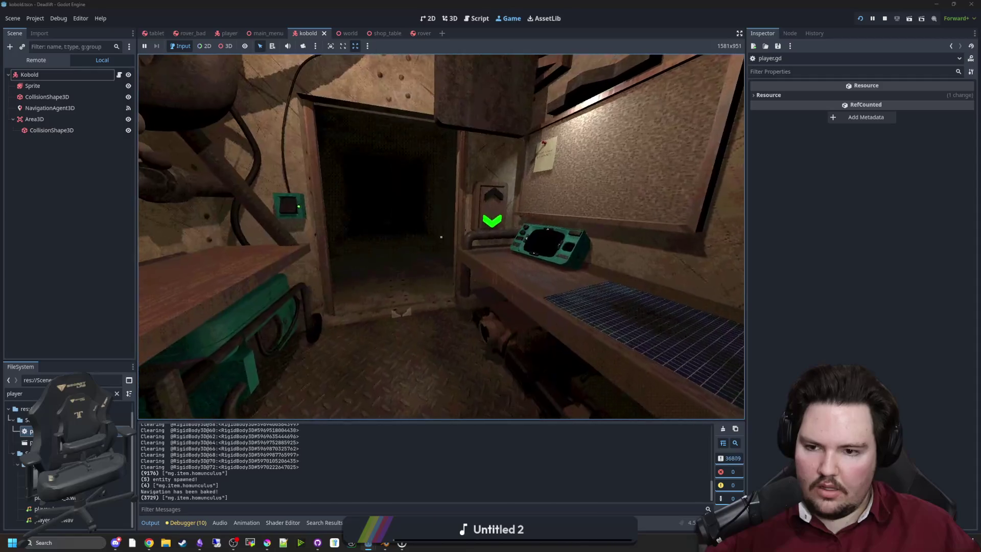
pyautogui.press('w')
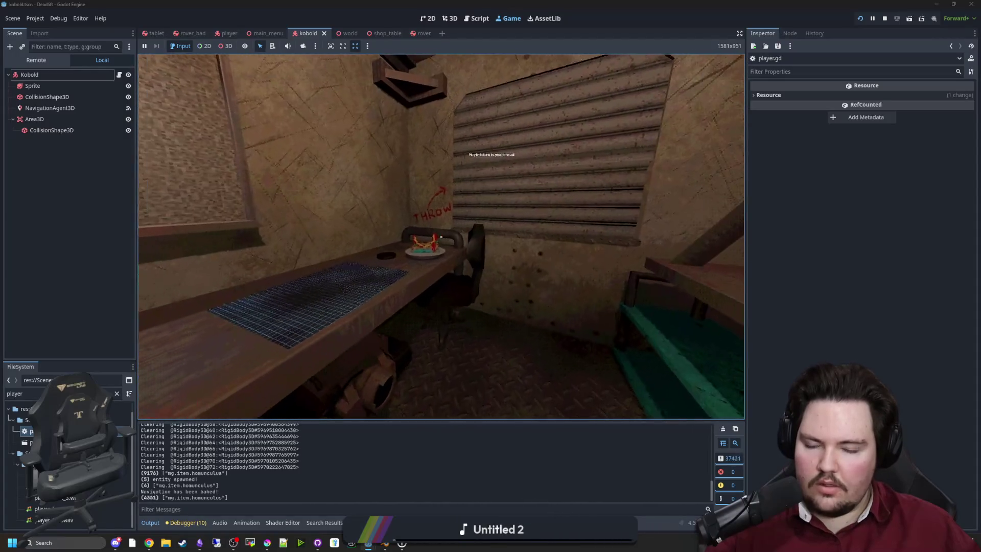
pyautogui.press('e')
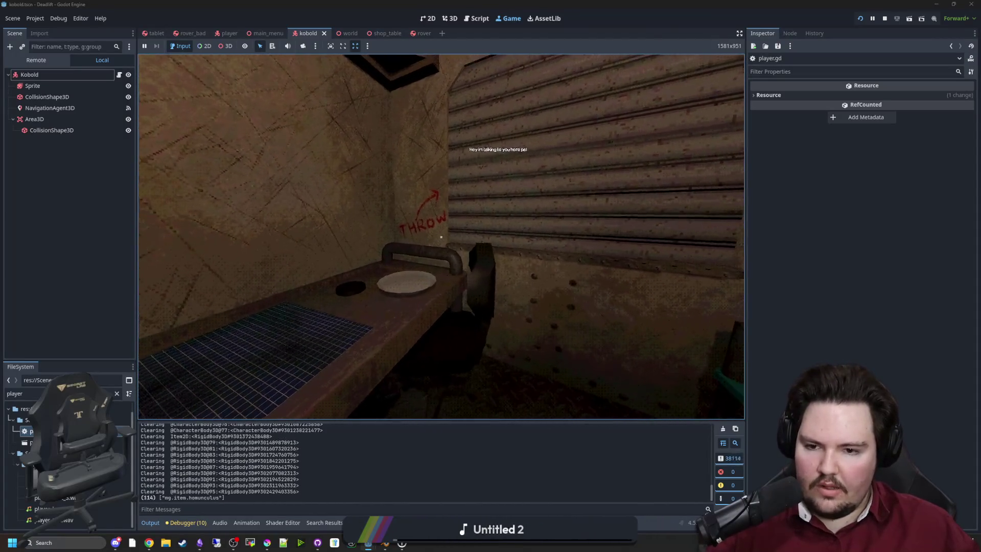
# - Look around the room and sleep until the player dies, then return to the main menu and stop with F8
pyautogui.press('w')
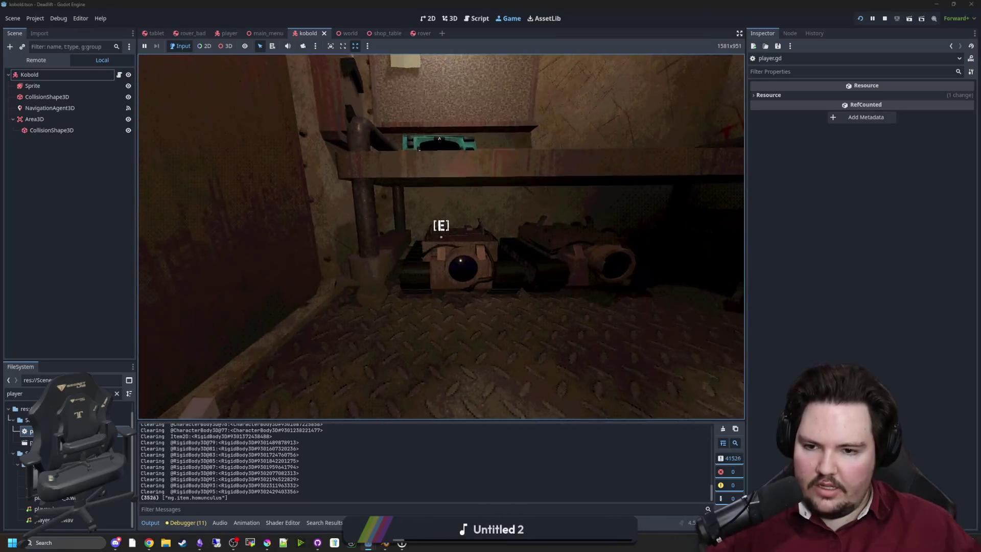
pyautogui.press('s')
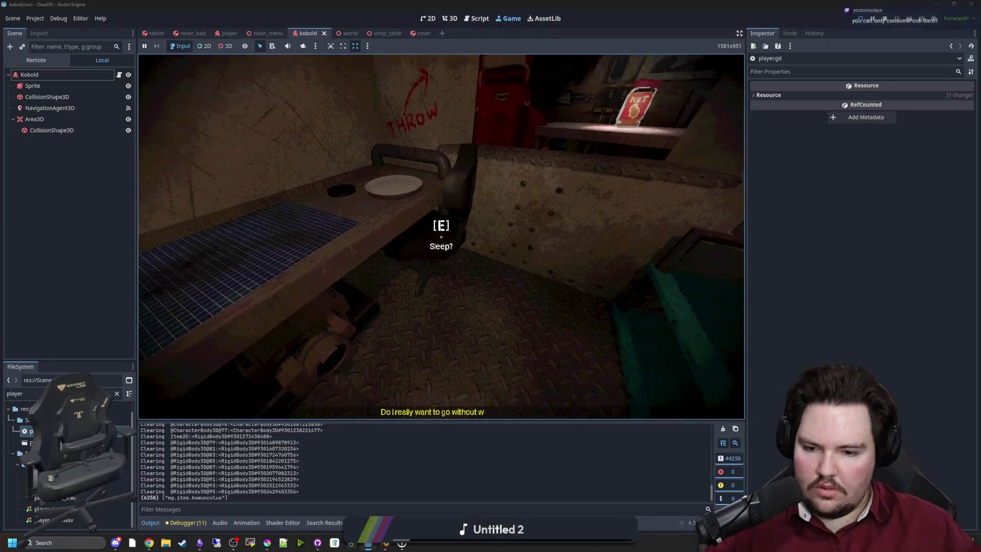
pyautogui.press('e')
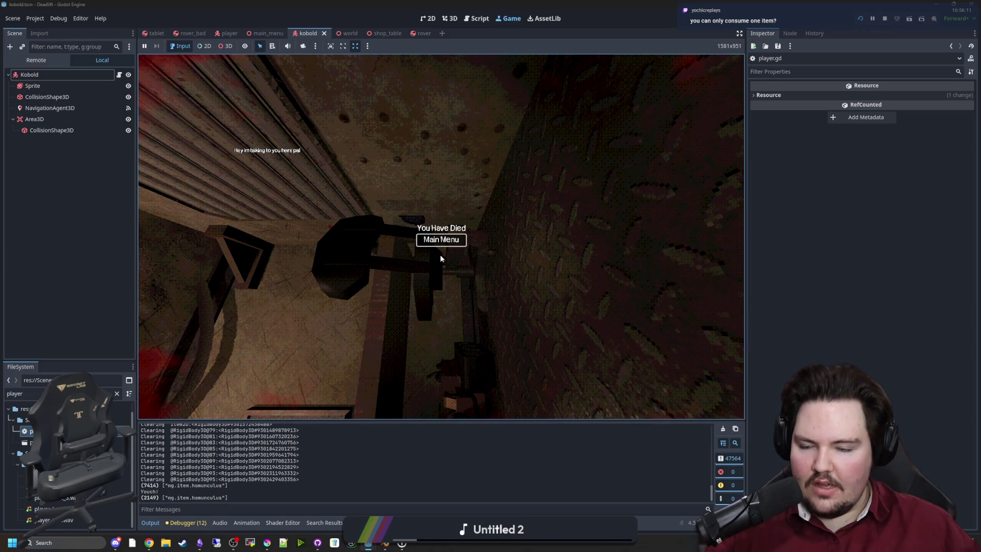
pyautogui.click(440, 258)
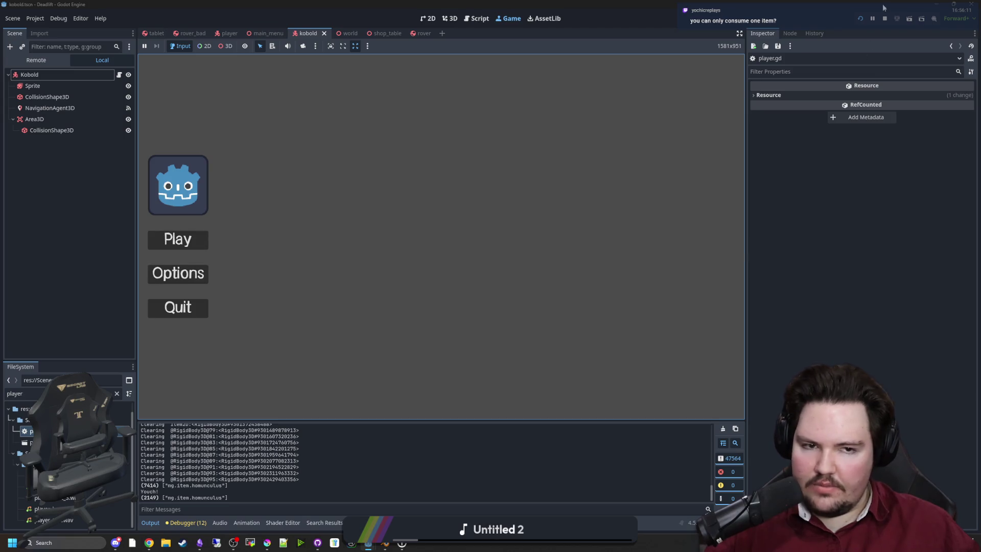
pyautogui.press('F8')
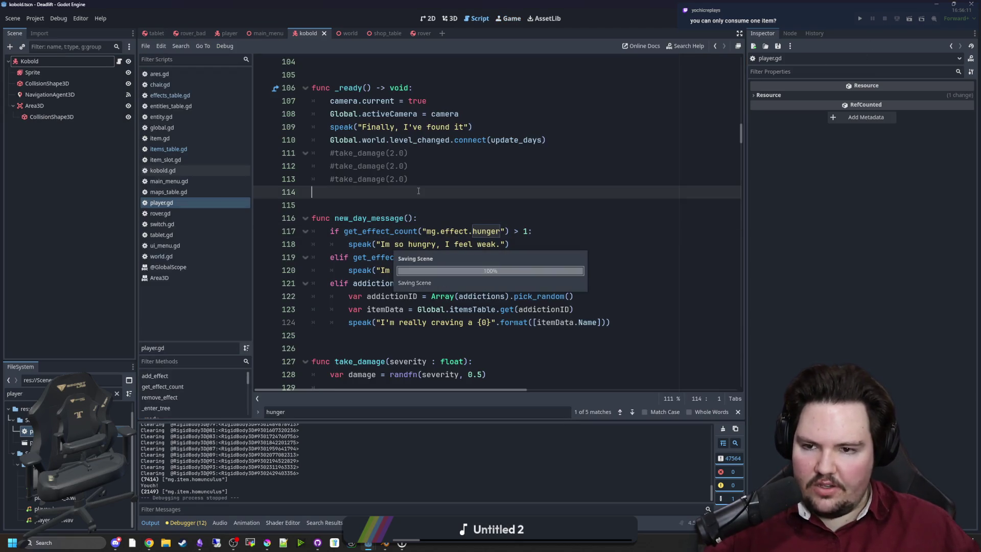
pyautogui.scroll(3, 401, 193)
pyautogui.click(400, 192)
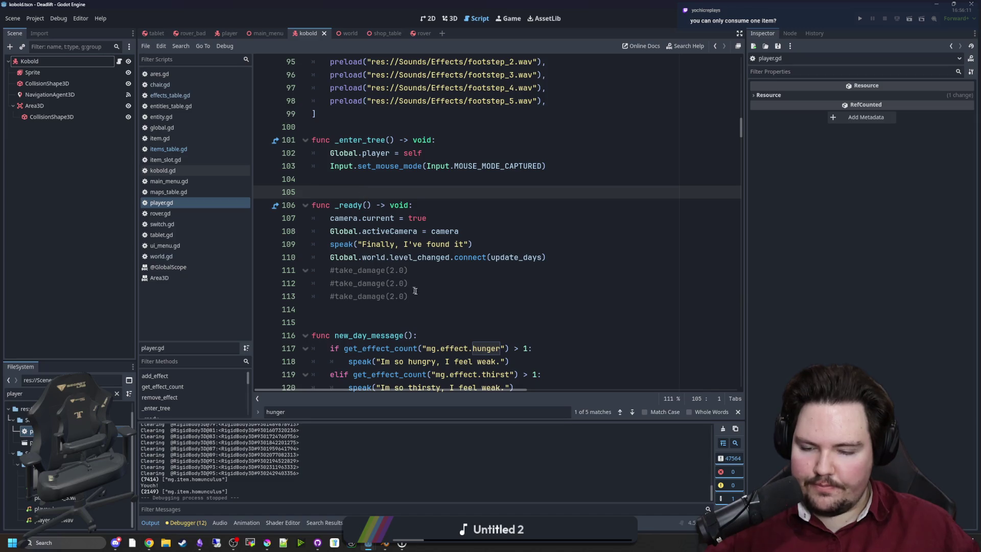
pyautogui.scroll(-3, 418, 289)
pyautogui.click(424, 206)
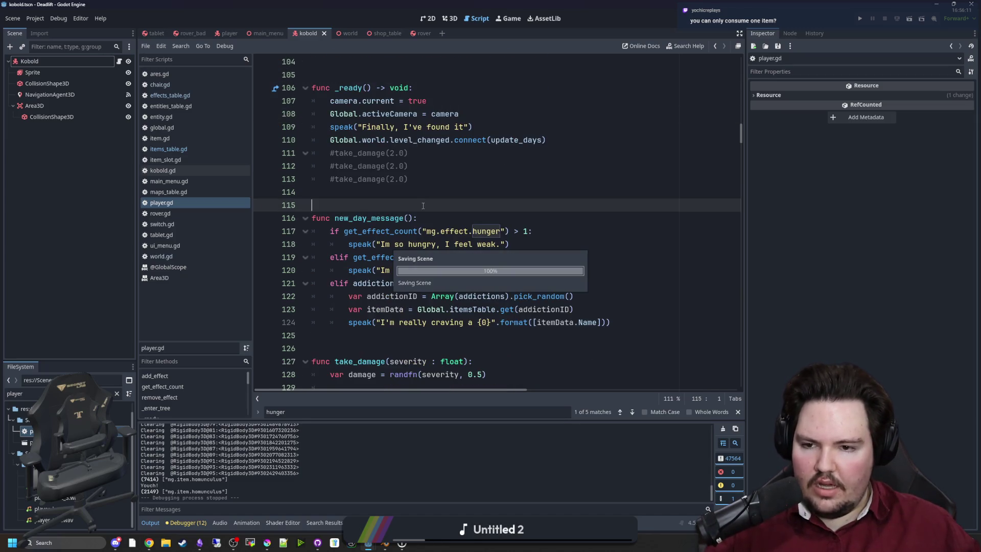
pyautogui.scroll(-2, 392, 328)
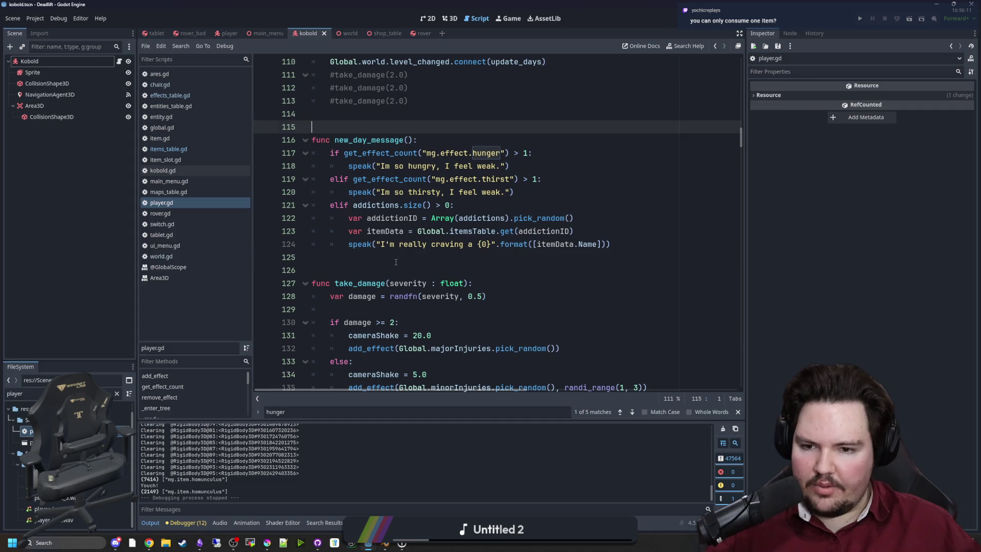
pyautogui.scroll(3, 384, 250)
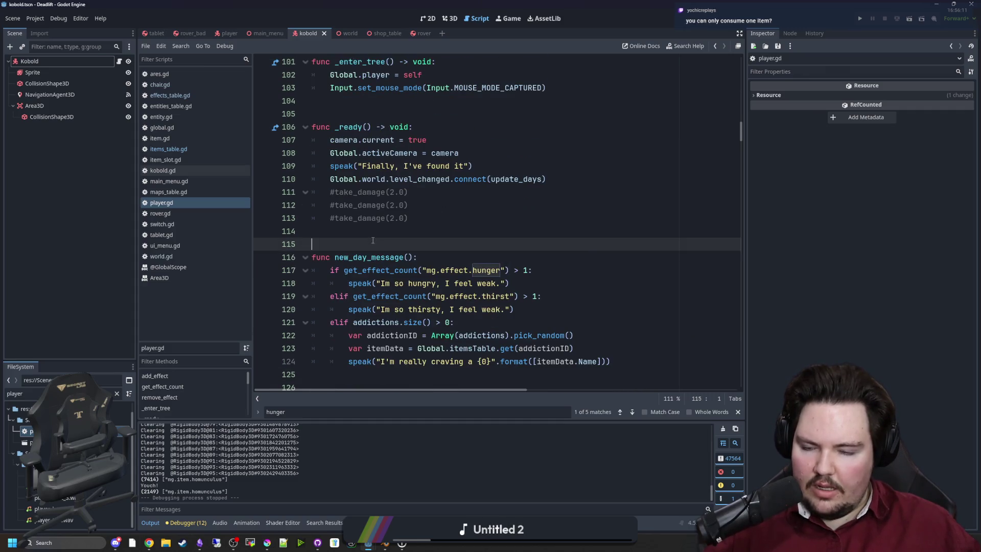
pyautogui.scroll(-3, 373, 240)
pyautogui.click(357, 263)
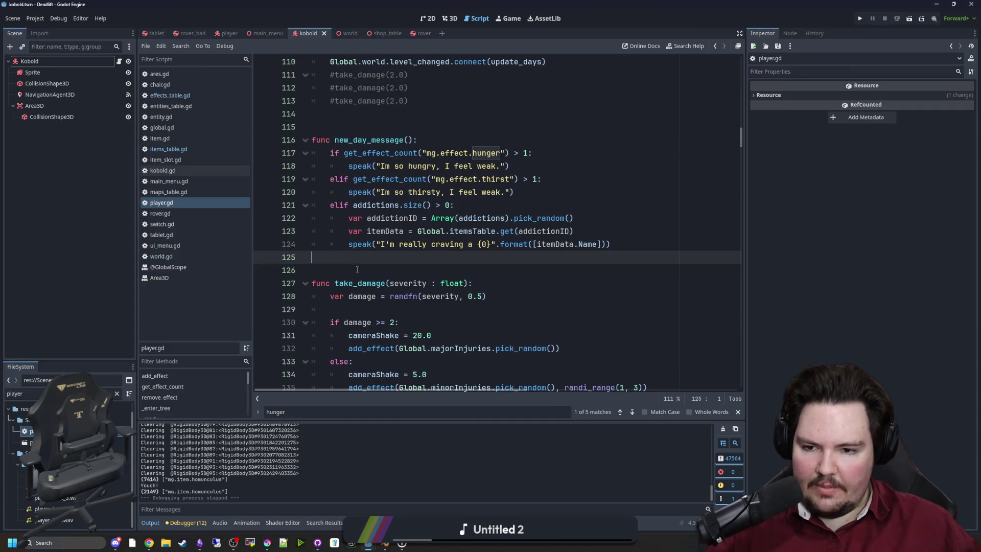
pyautogui.click(358, 269)
pyautogui.scroll(-4, 357, 270)
pyautogui.click(357, 270)
pyautogui.scroll(-2, 357, 271)
pyautogui.click(354, 275)
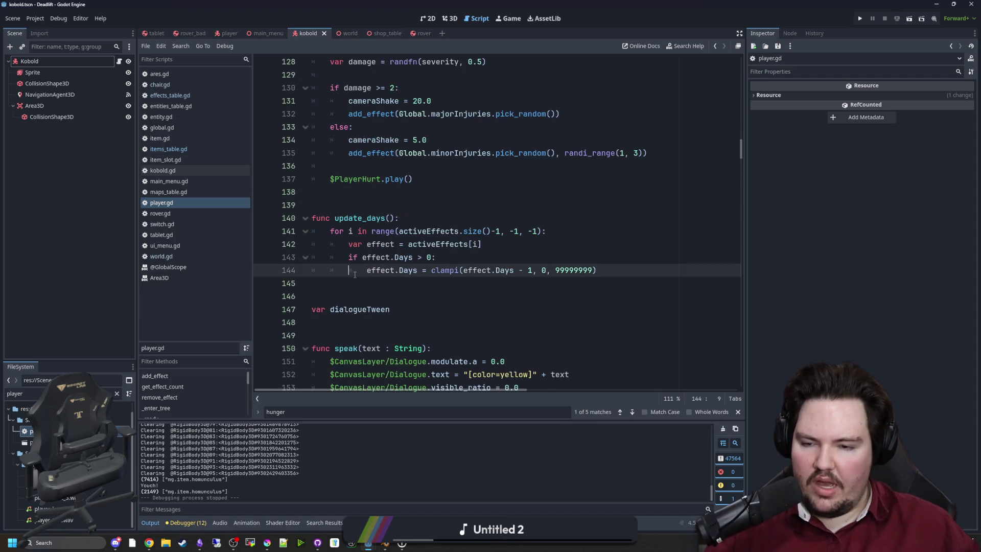
pyautogui.click(353, 278)
pyautogui.click(357, 194)
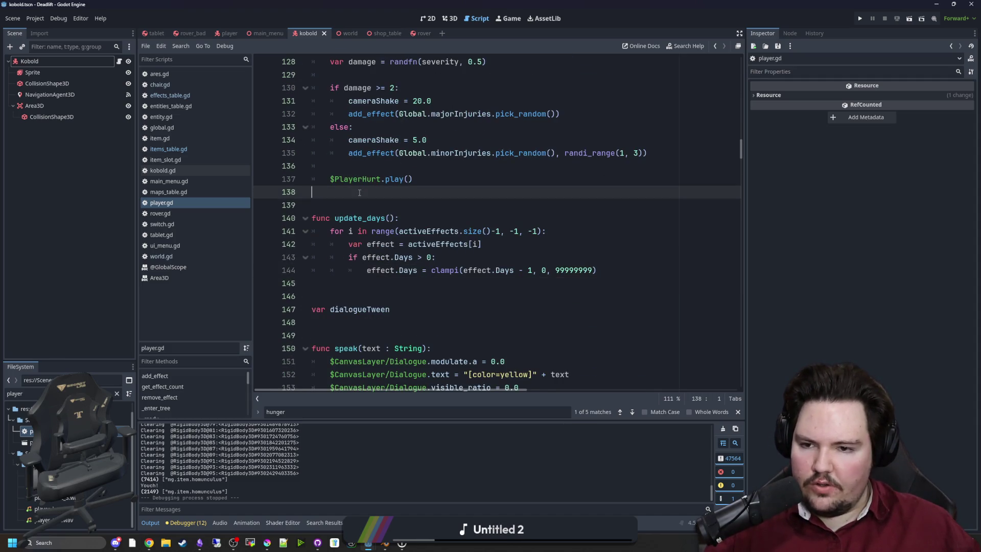
pyautogui.click(352, 205)
pyautogui.click(408, 179)
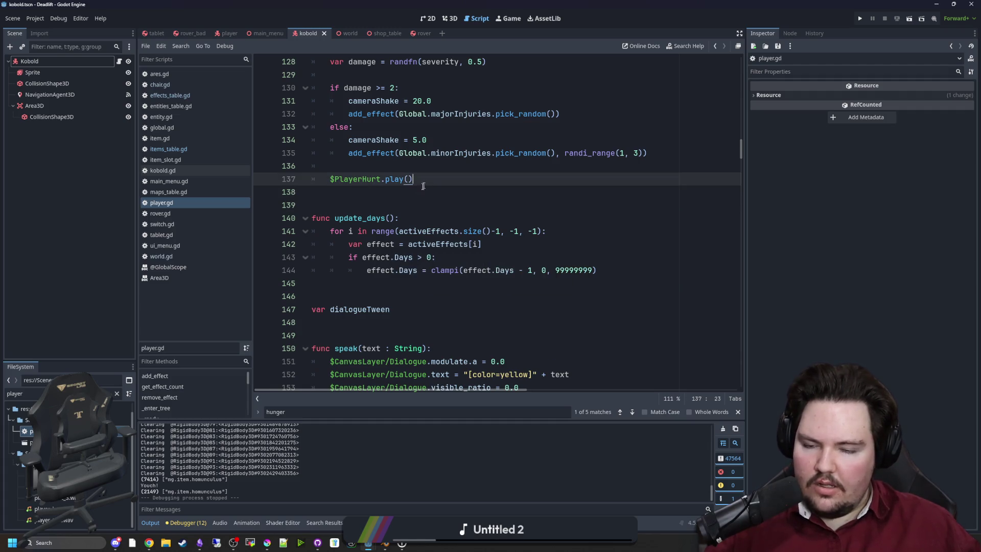
pyautogui.click(407, 218)
pyautogui.scroll(-8, 398, 220)
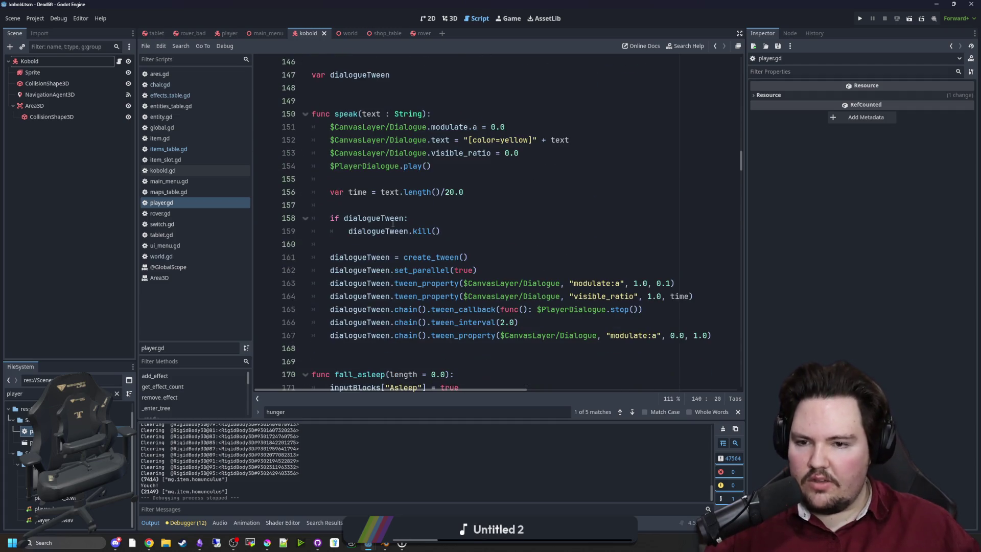
pyautogui.scroll(-4, 392, 223)
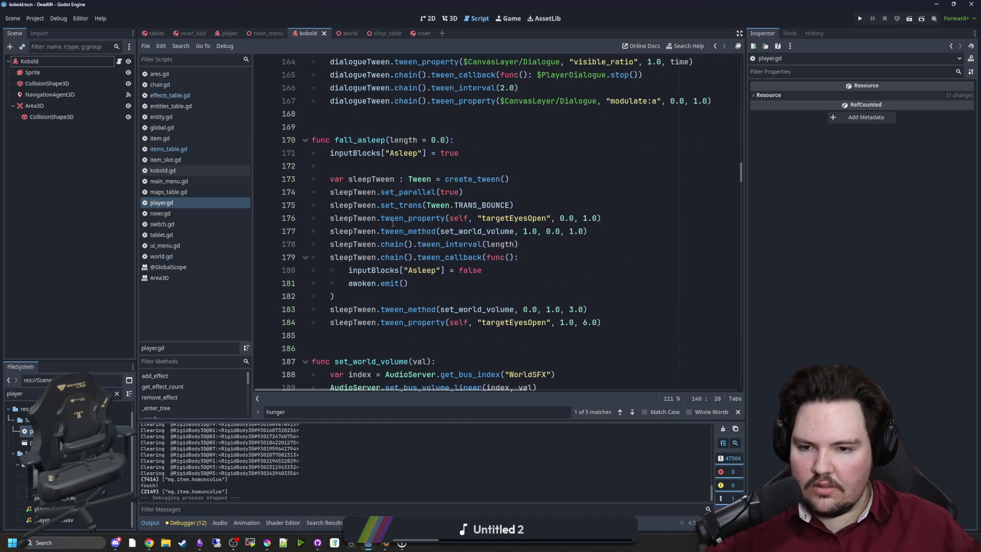
pyautogui.scroll(-3, 392, 223)
pyautogui.scroll(-10, 553, 233)
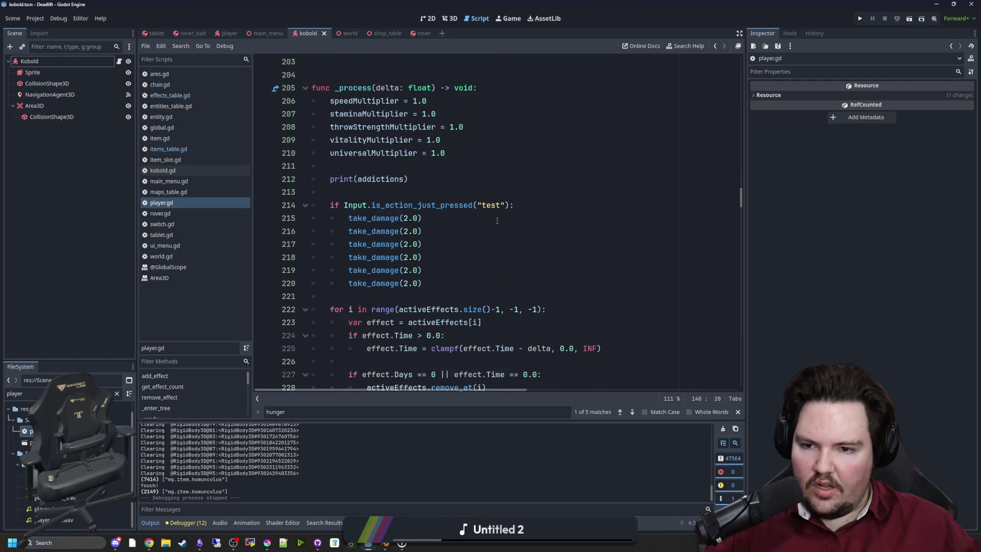
pyautogui.scroll(-15, 496, 221)
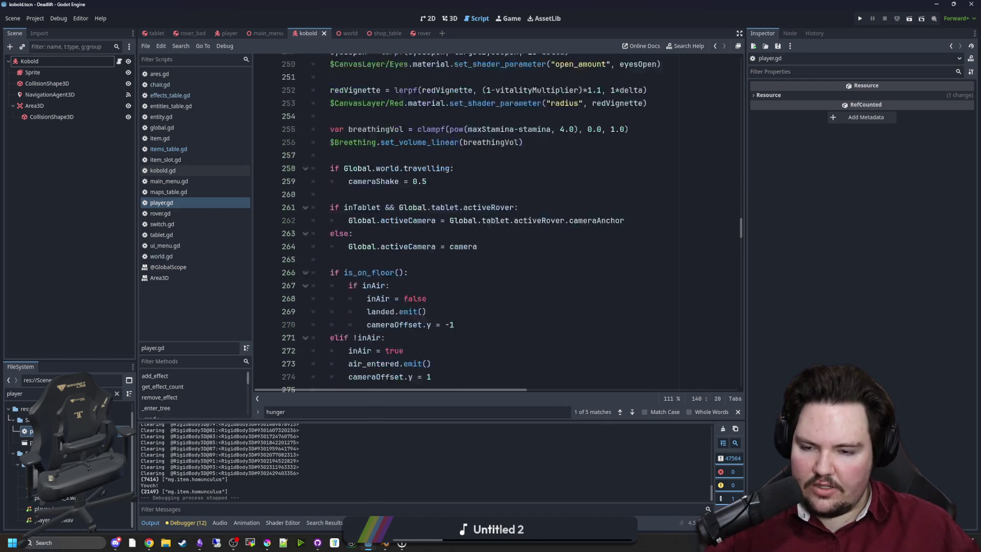
pyautogui.scroll(-15, 497, 221)
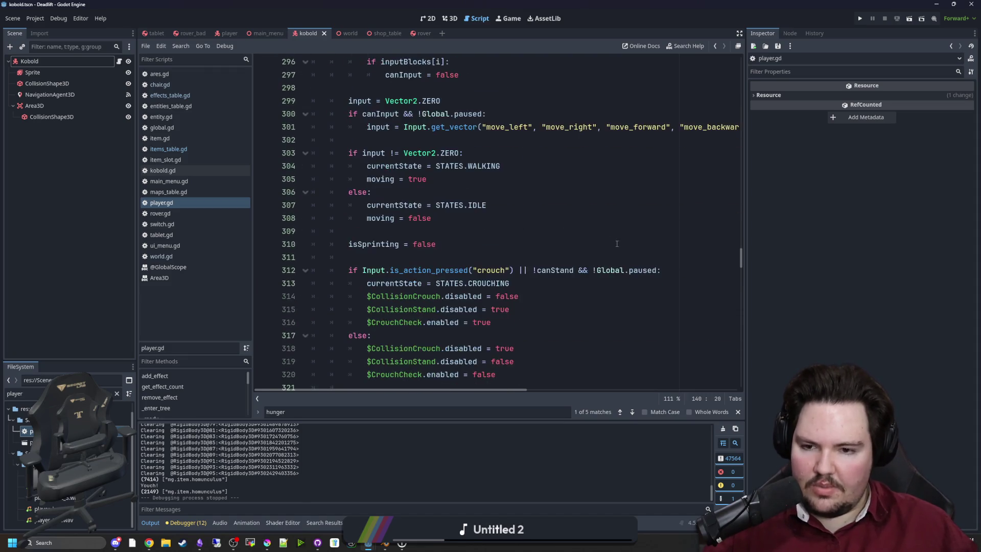
pyautogui.scroll(-20, 617, 244)
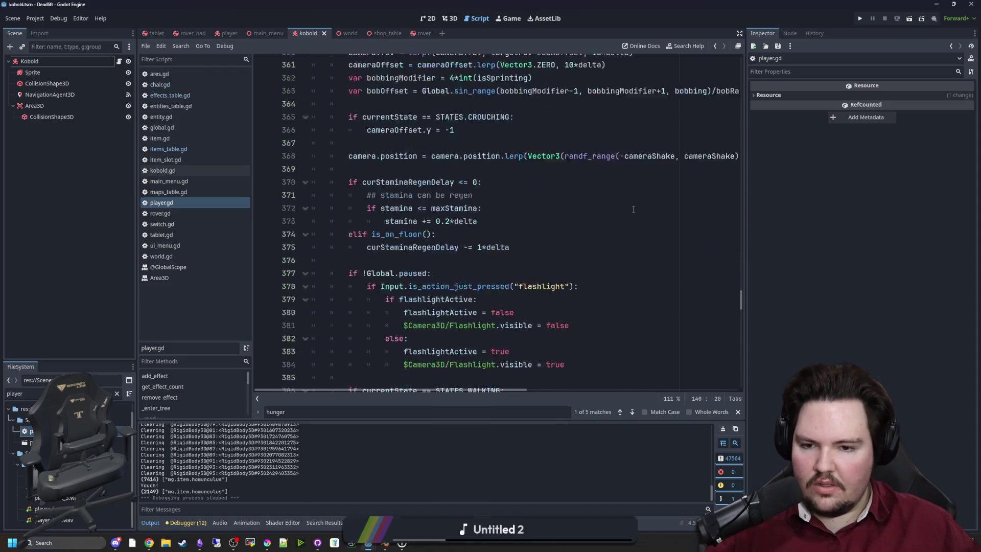
pyautogui.scroll(-10, 633, 209)
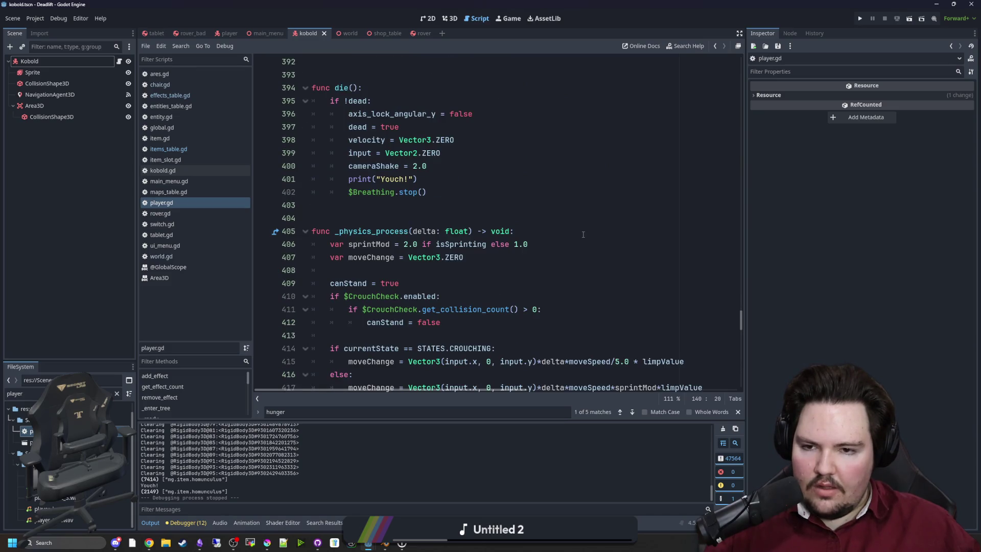
pyautogui.scroll(-20, 583, 234)
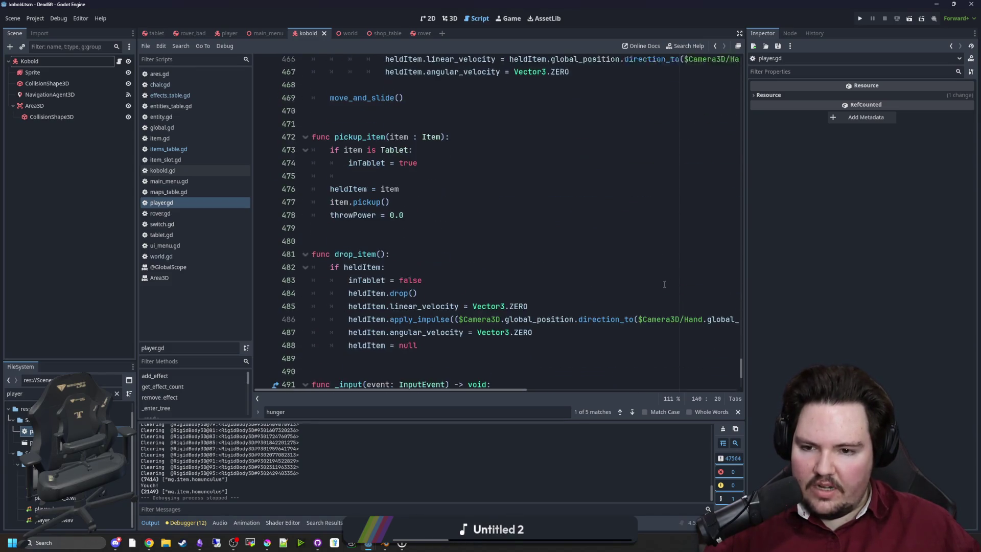
pyautogui.scroll(-5, 664, 285)
pyautogui.moveTo(740, 374)
pyautogui.mouseDown()
pyautogui.moveTo(741, 122)
pyautogui.moveTo(734, 136)
pyautogui.mouseUp()
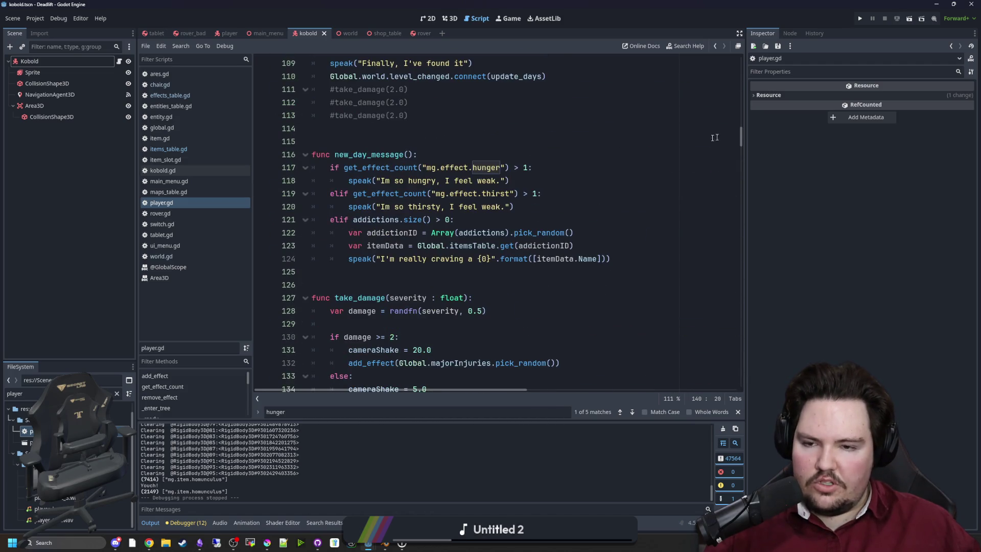
pyautogui.click(404, 142)
pyautogui.press('Down')
pyautogui.press('Down')
pyautogui.press('Down')
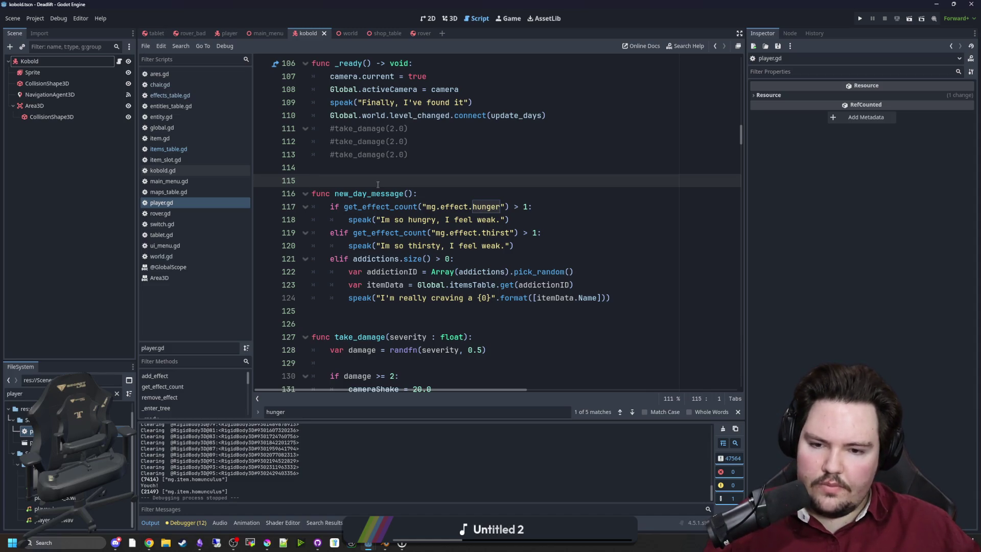
pyautogui.hotkey('ctrl', 's')
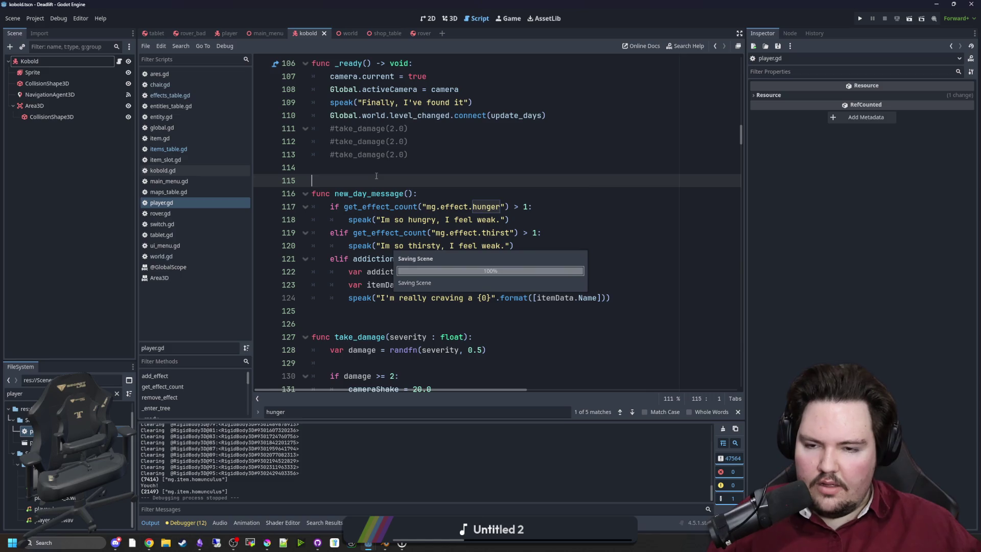
pyautogui.hotkey('ctrl', 's')
pyautogui.click(408, 300)
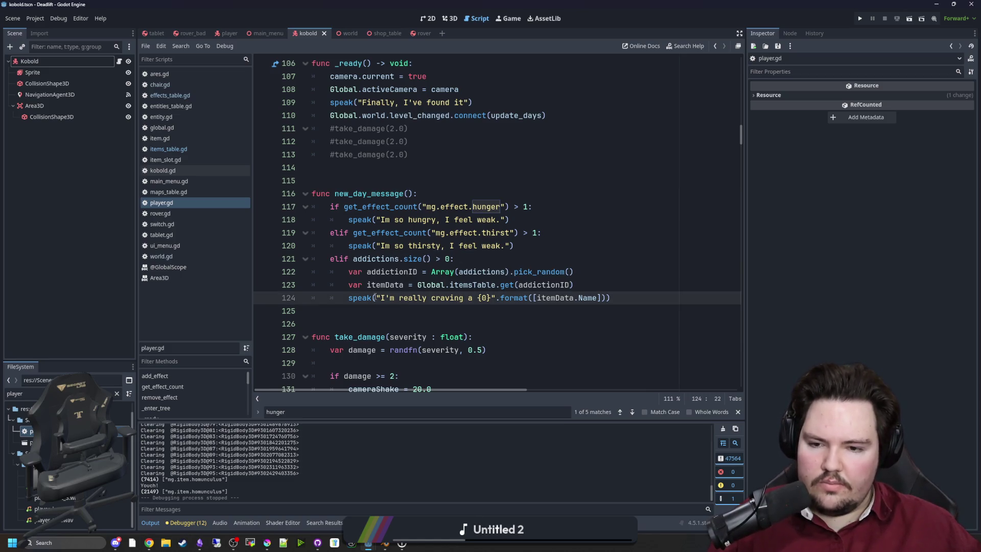
pyautogui.click(353, 310)
pyautogui.scroll(-3, 353, 310)
pyautogui.scroll(3, 353, 310)
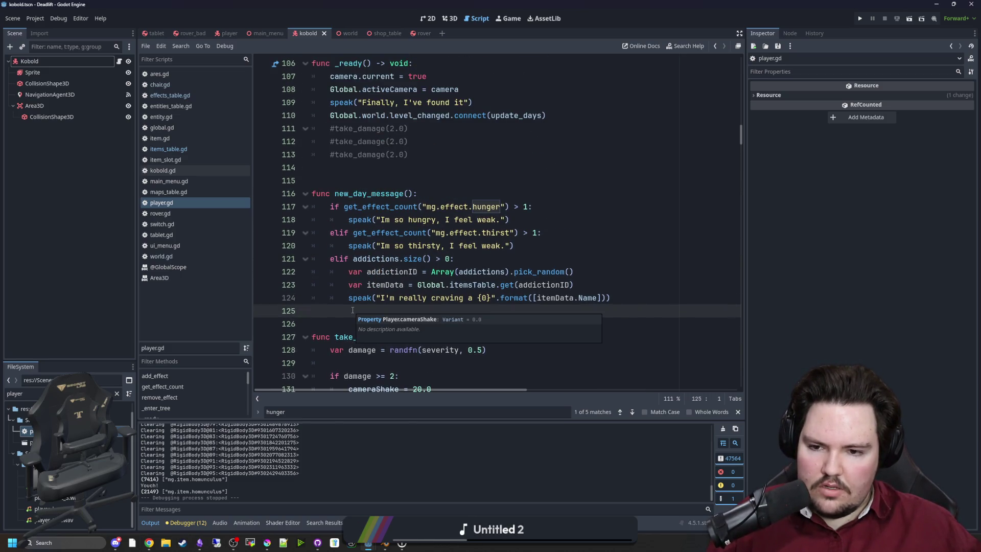
pyautogui.click(468, 245)
pyautogui.click(468, 258)
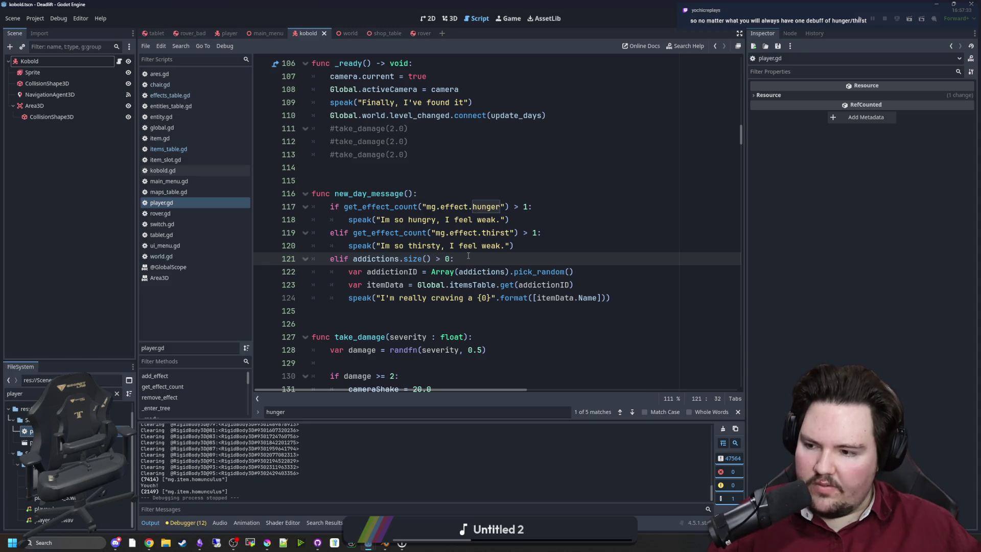
pyautogui.click(419, 180)
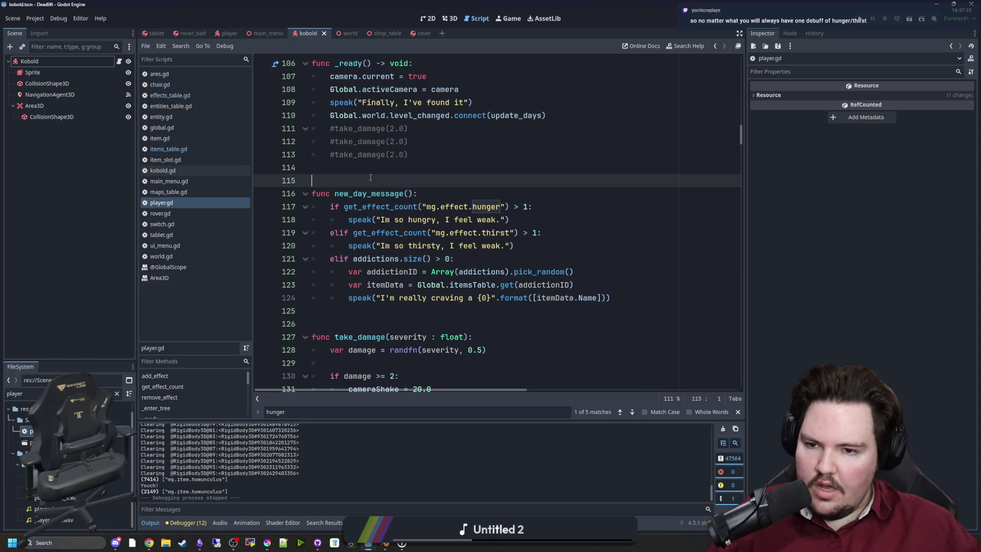
pyautogui.scroll(2, 387, 150)
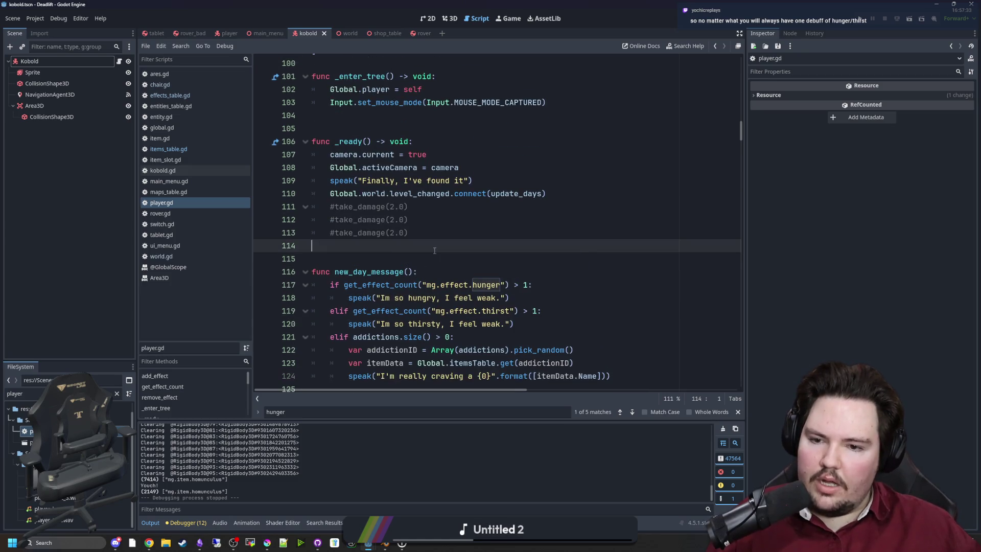
pyautogui.scroll(-1, 423, 253)
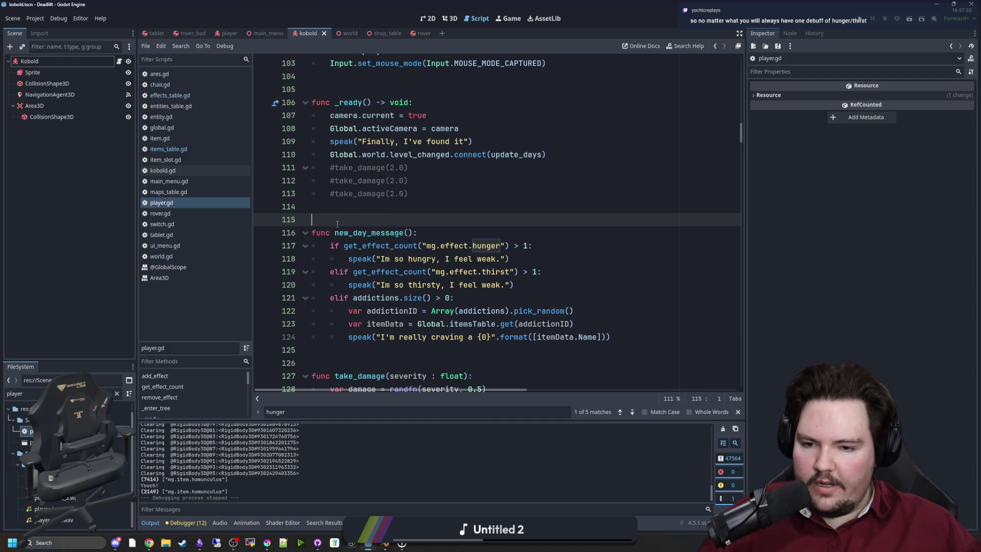
pyautogui.moveTo(514, 271); pyautogui.dragTo(330, 271)
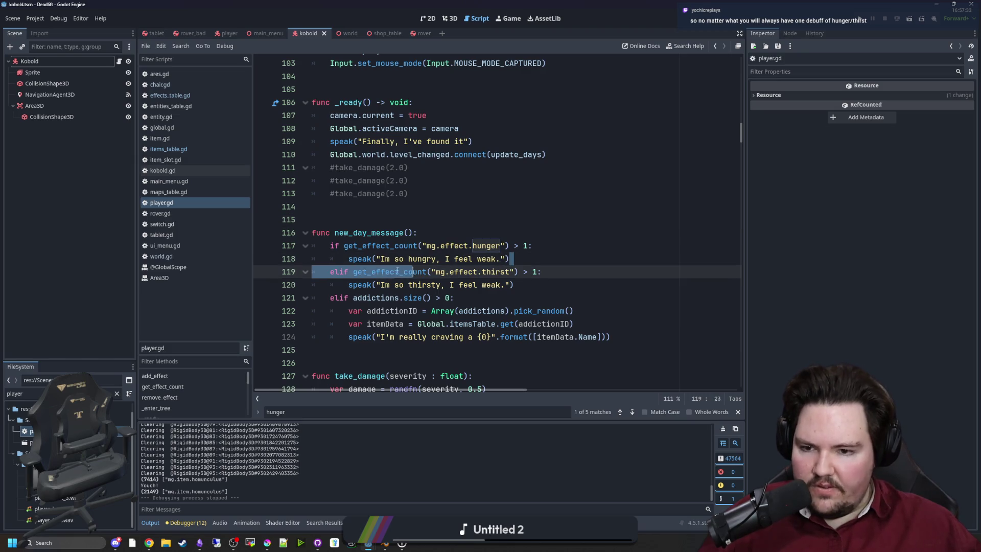
pyautogui.click(352, 233)
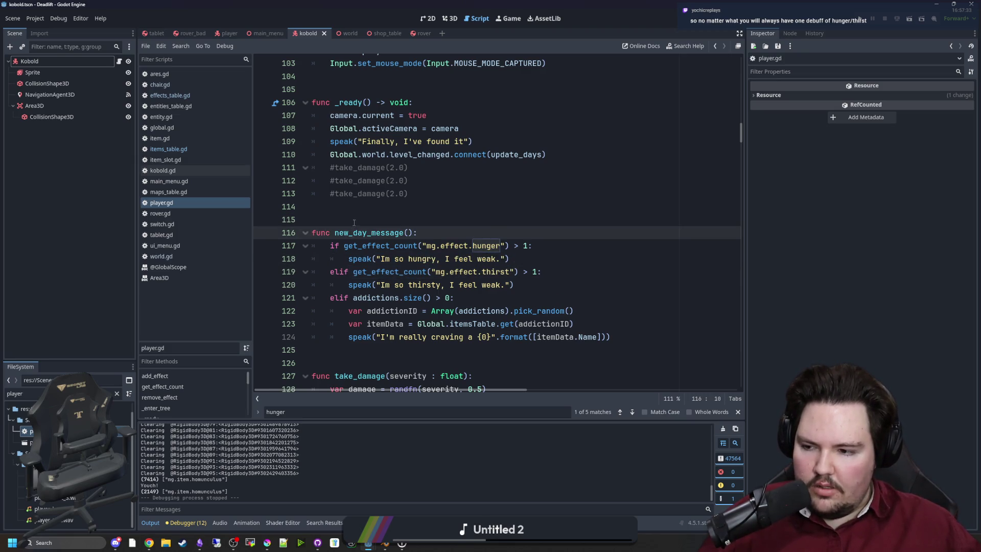
pyautogui.click(355, 222)
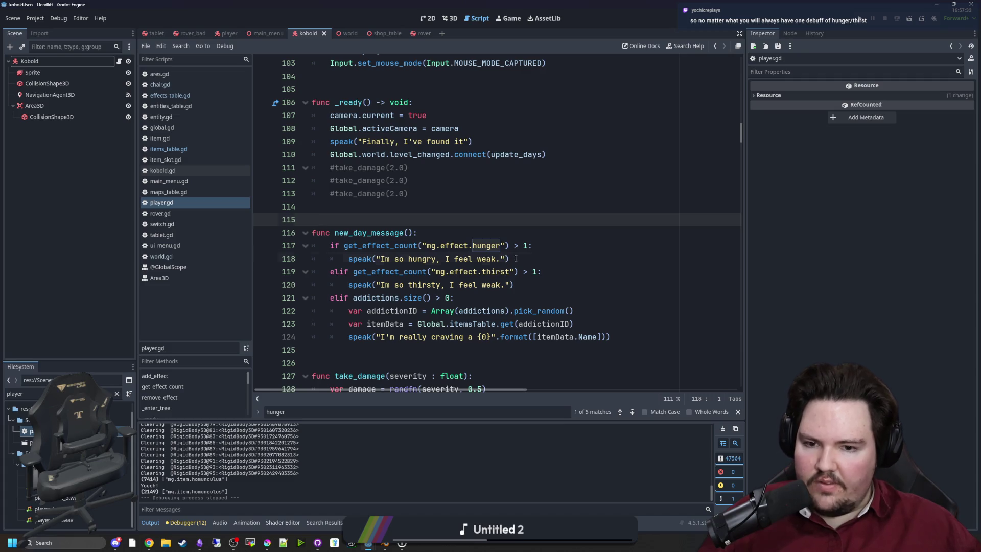
pyautogui.moveTo(516, 258); pyautogui.dragTo(348, 259)
pyautogui.click(355, 219)
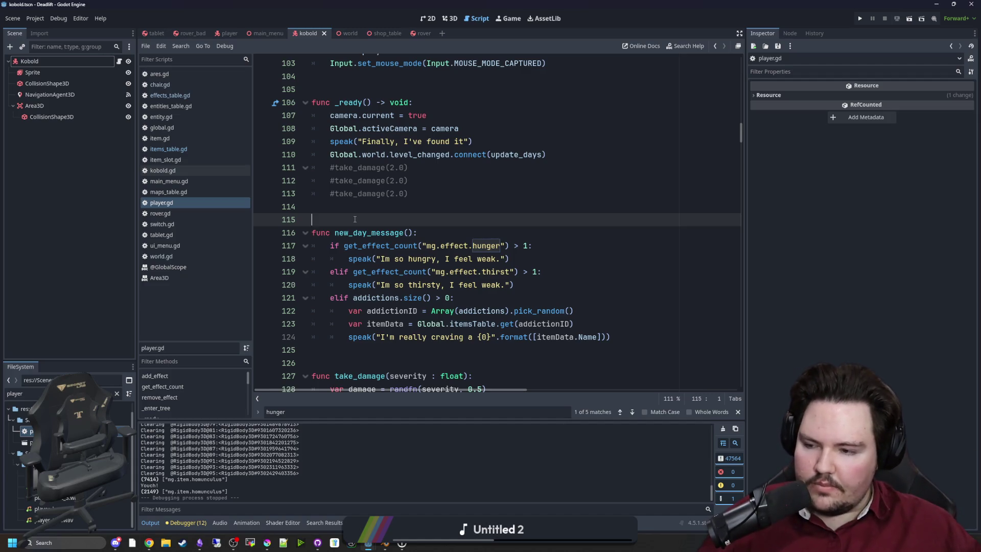
pyautogui.scroll(-2, 355, 219)
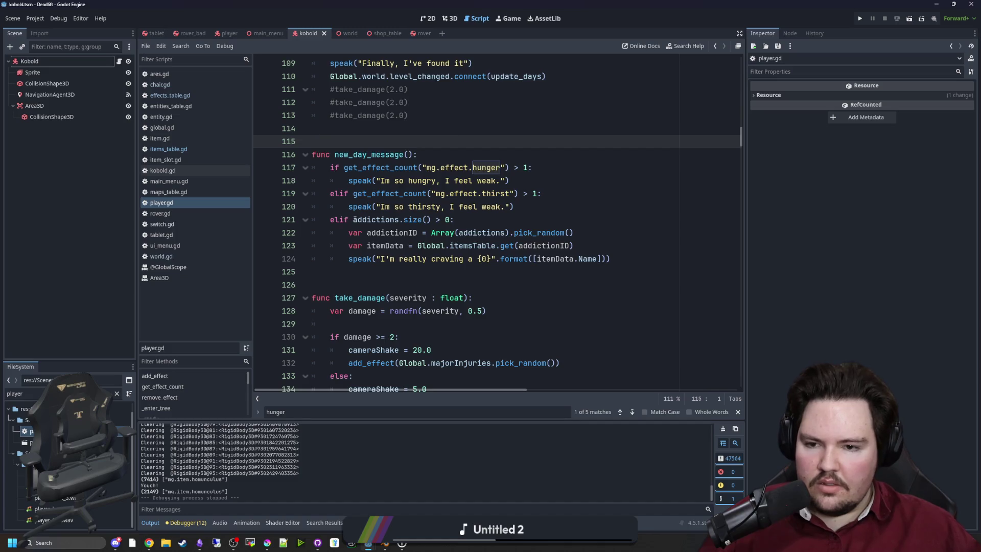
pyautogui.scroll(-2, 355, 219)
pyautogui.scroll(4, 350, 239)
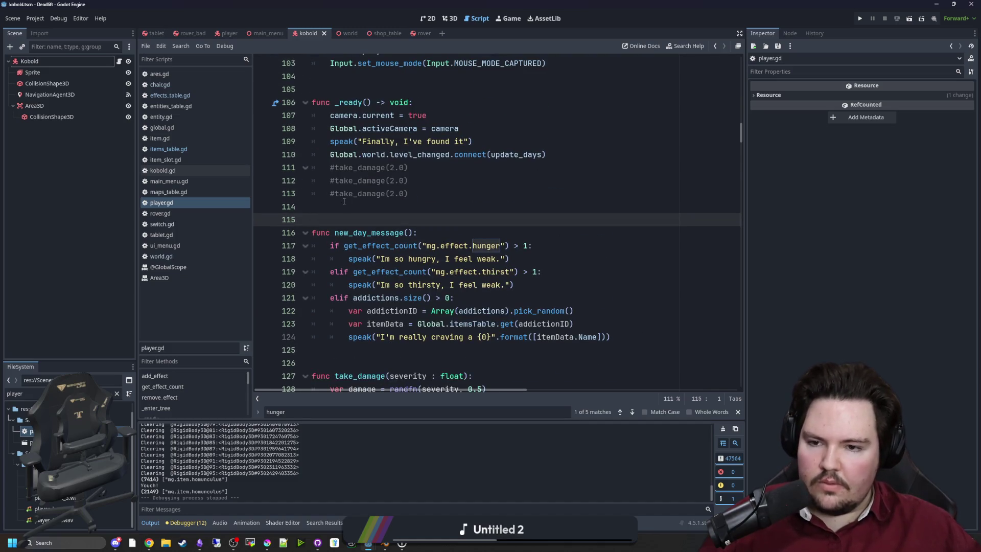
pyautogui.scroll(-2, 337, 216)
pyautogui.click(512, 267)
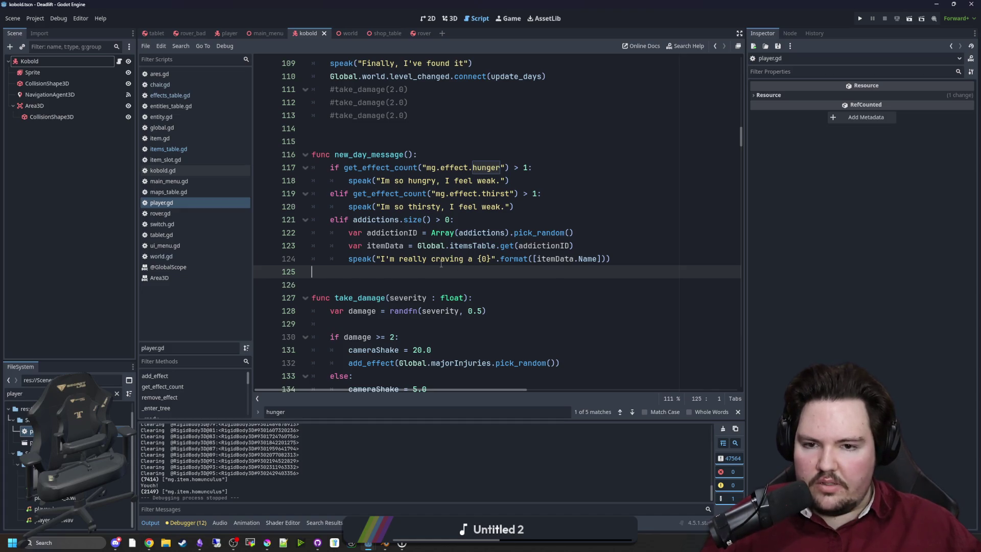
pyautogui.scroll(-2, 441, 264)
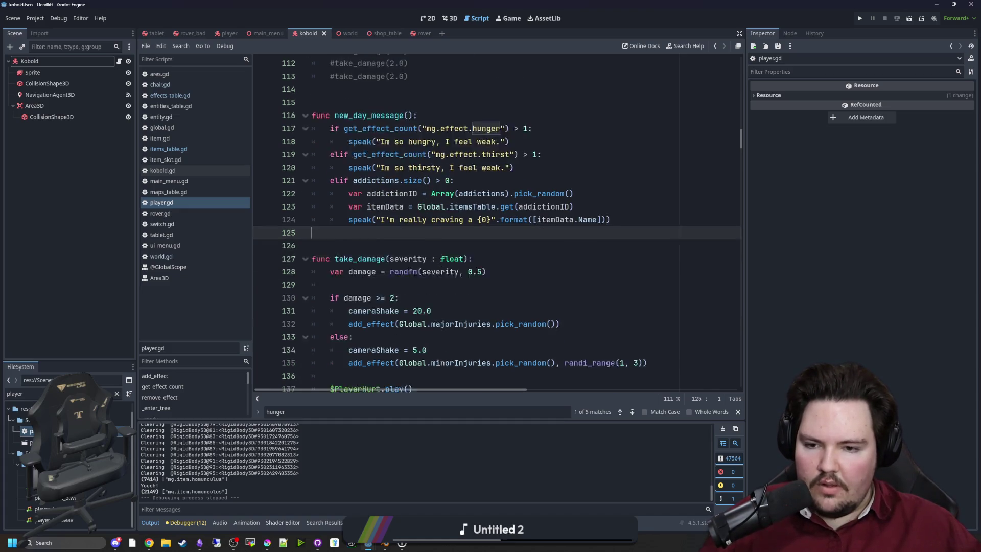
pyautogui.scroll(5, 350, 255)
pyautogui.click(350, 255)
pyautogui.scroll(3, 350, 255)
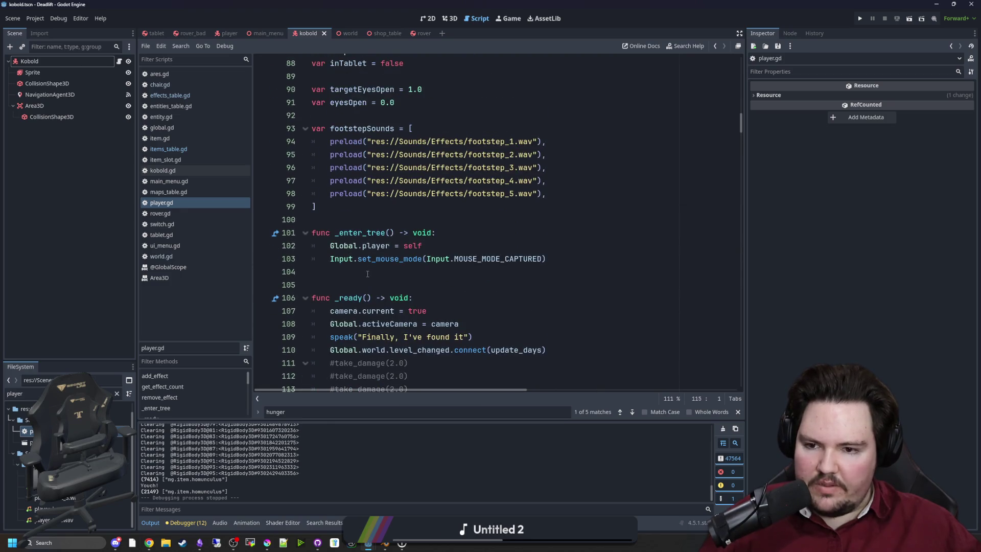
pyautogui.click(358, 272)
pyautogui.scroll(-9, 358, 272)
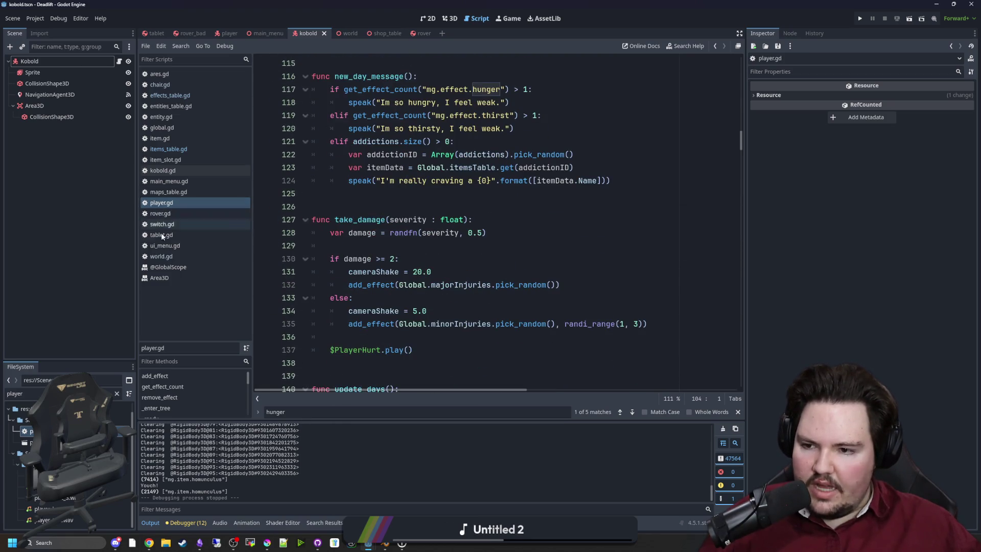
pyautogui.click(166, 258)
# - Scroll down world.gd past the doors tween connection and get_valid_wall
pyautogui.scroll(4, 480, 225)
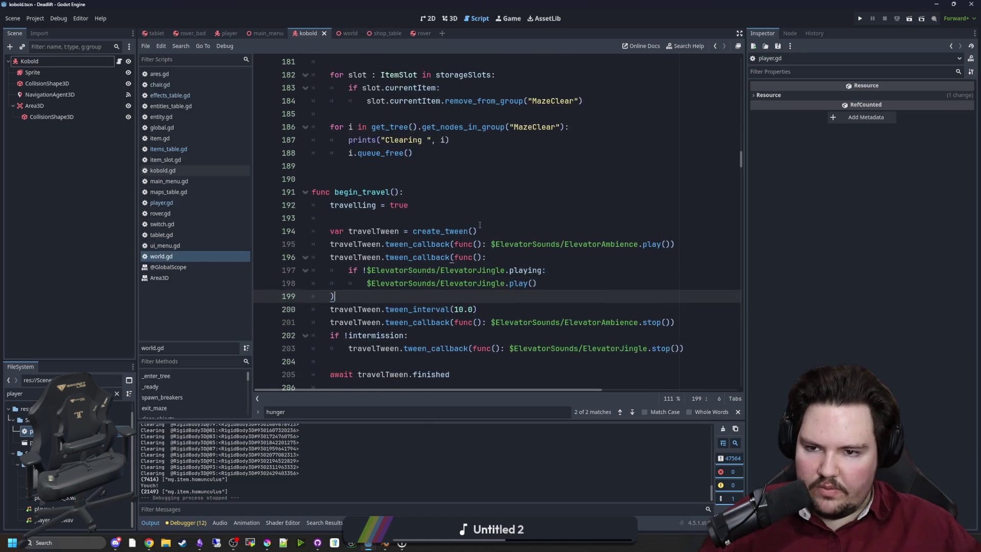
pyautogui.scroll(-10, 478, 220)
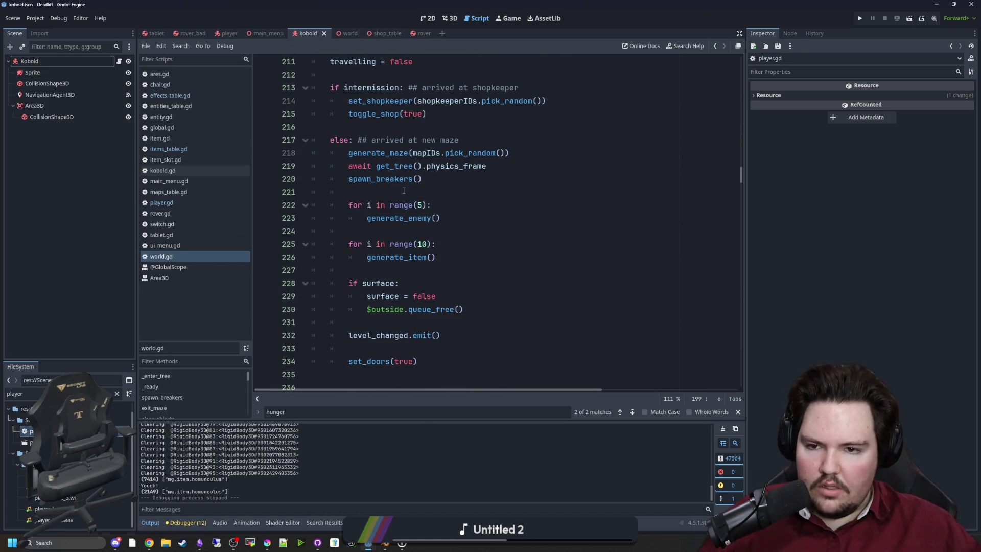
pyautogui.scroll(-13, 404, 190)
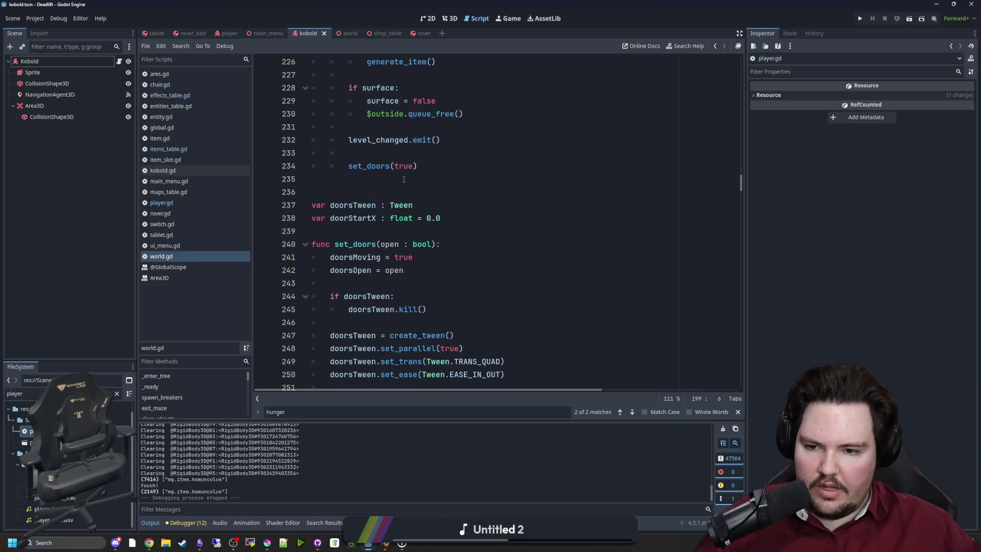
pyautogui.click(347, 221)
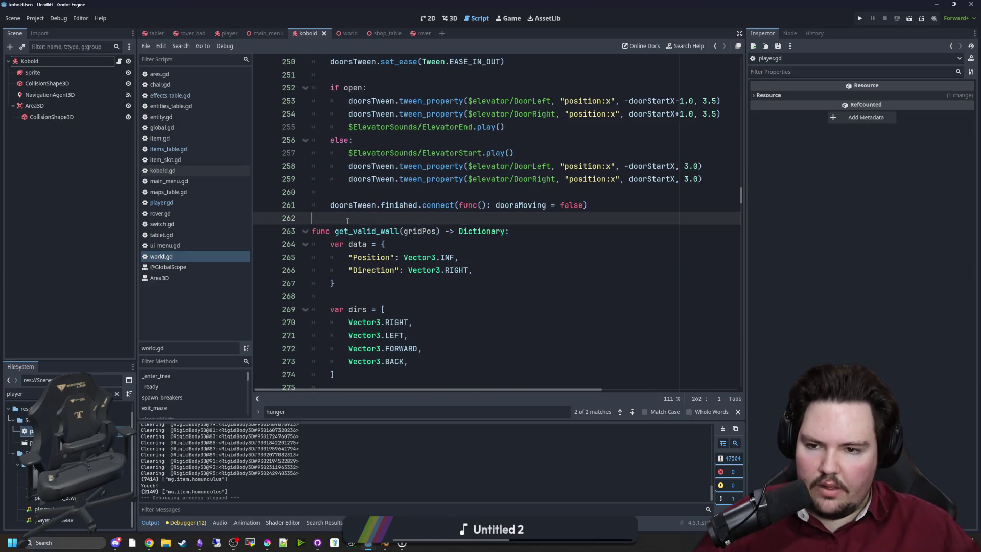
pyautogui.press('Down')
pyautogui.scroll(-7, 363, 204)
pyautogui.scroll(-13, 371, 195)
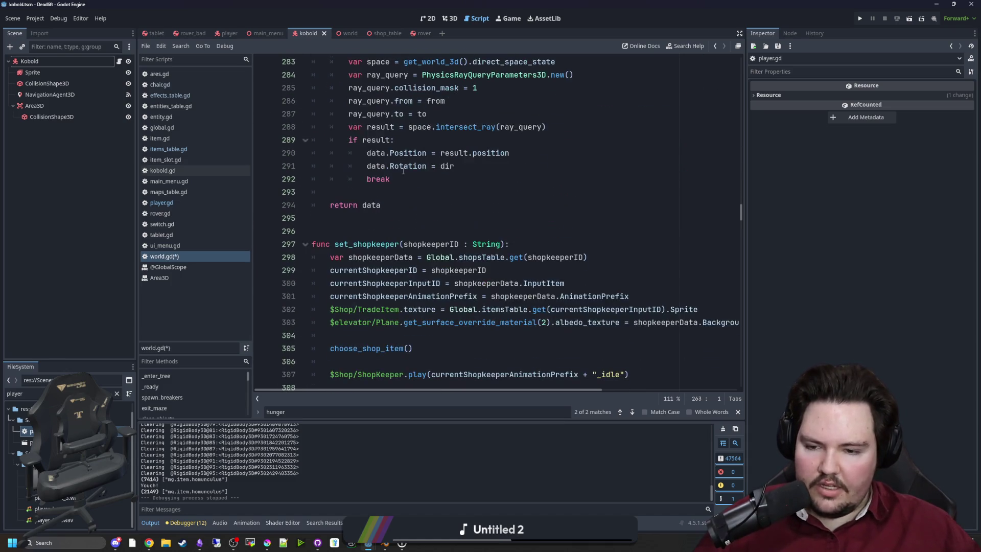
pyautogui.scroll(3, 404, 171)
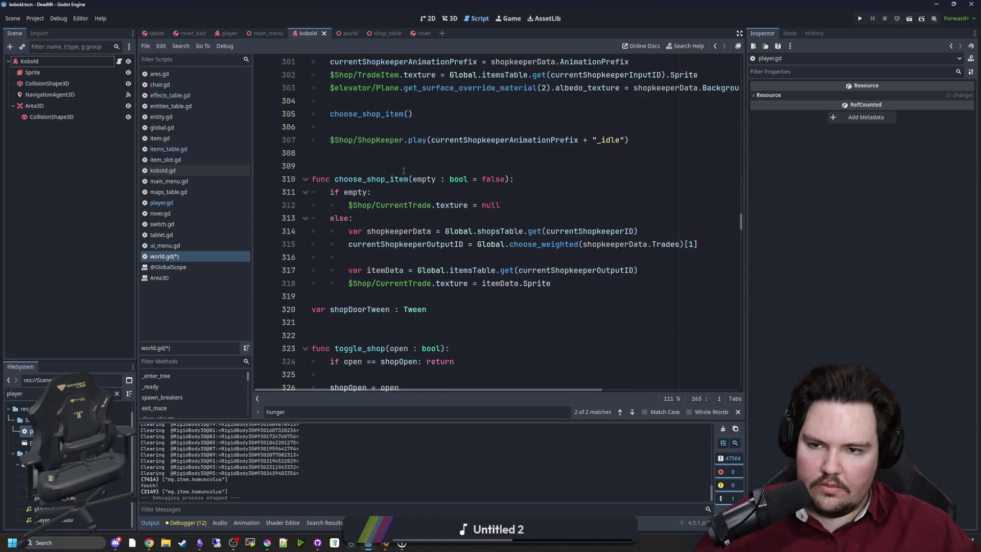
pyautogui.scroll(-12, 404, 171)
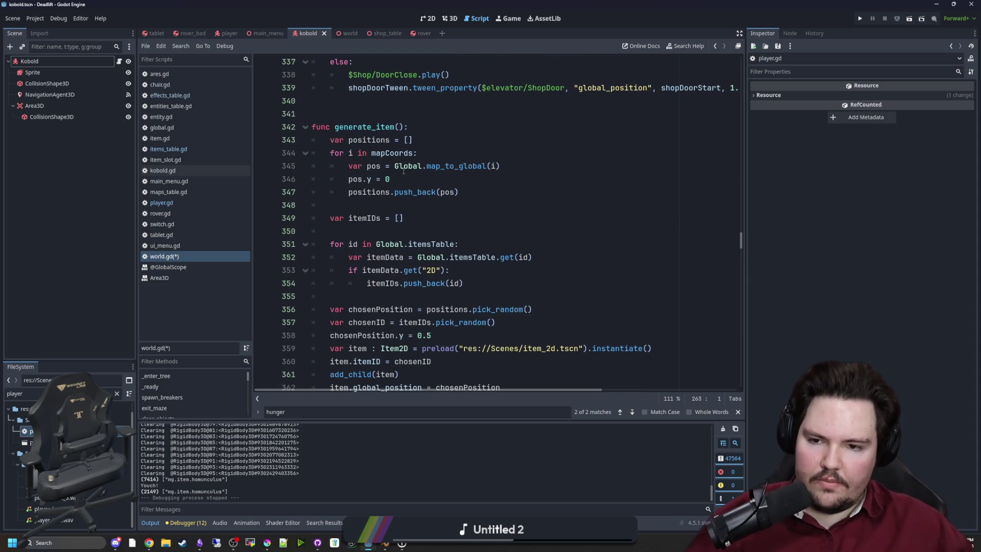
pyautogui.scroll(-4, 435, 173)
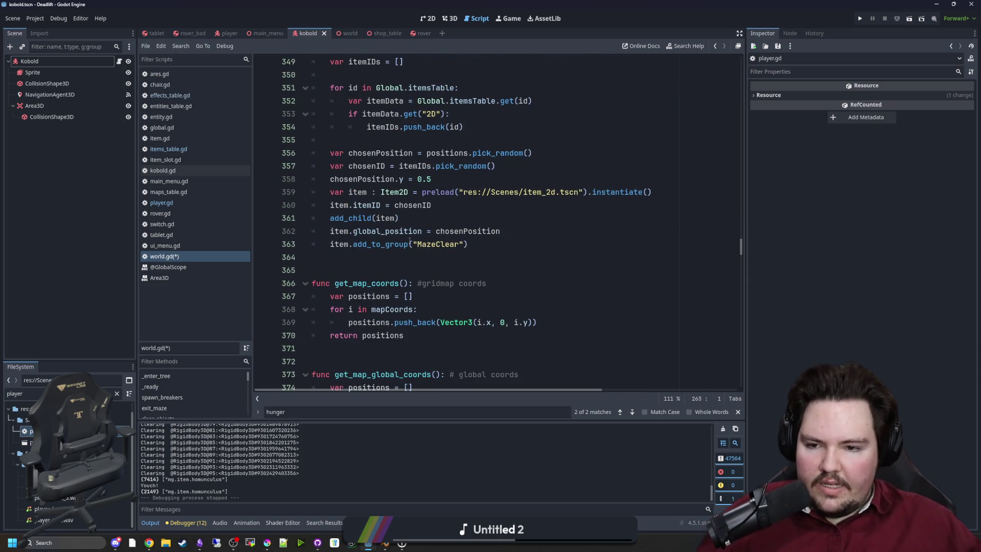
pyautogui.scroll(-11, 399, 260)
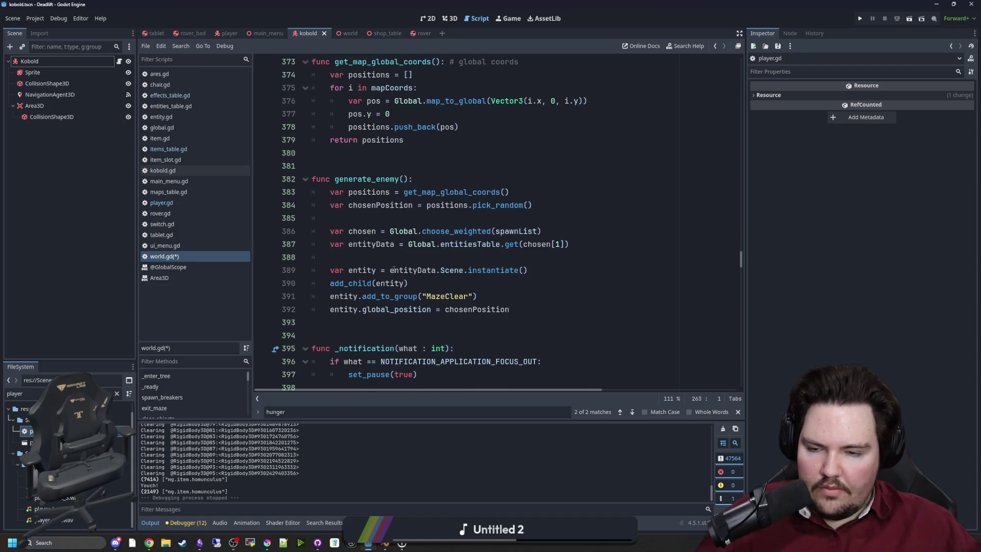
pyautogui.scroll(-16, 394, 270)
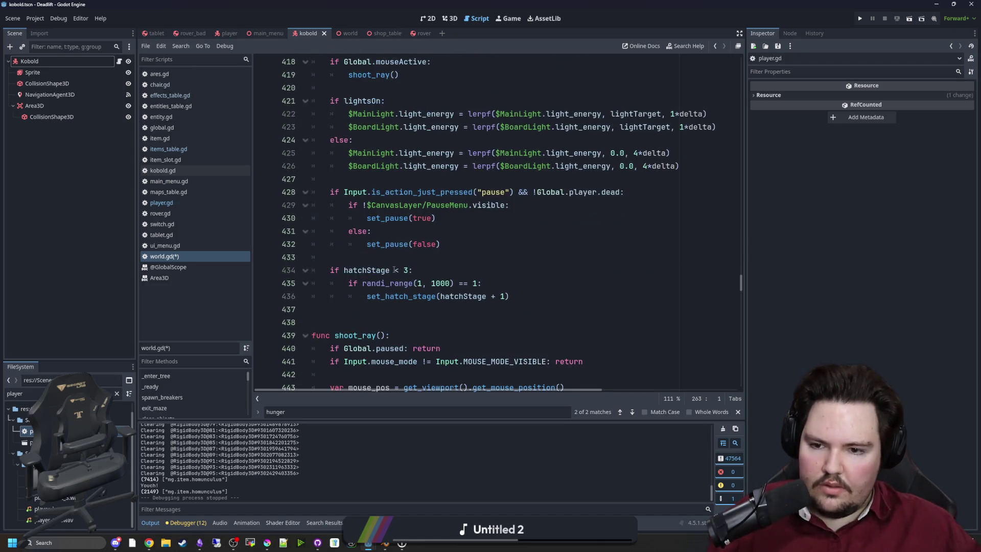
pyautogui.scroll(-17, 394, 269)
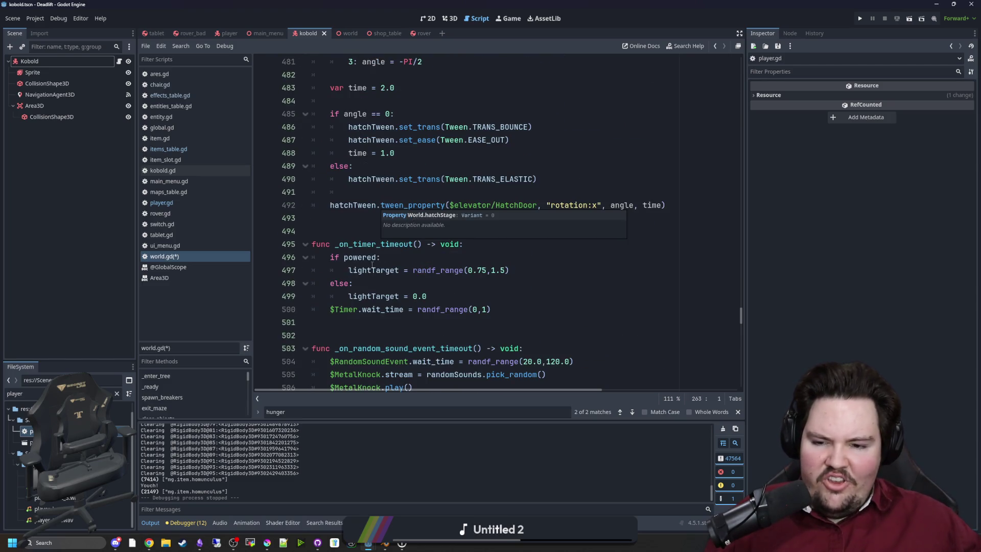
pyautogui.scroll(-12, 388, 264)
pyautogui.scroll(-3, 388, 264)
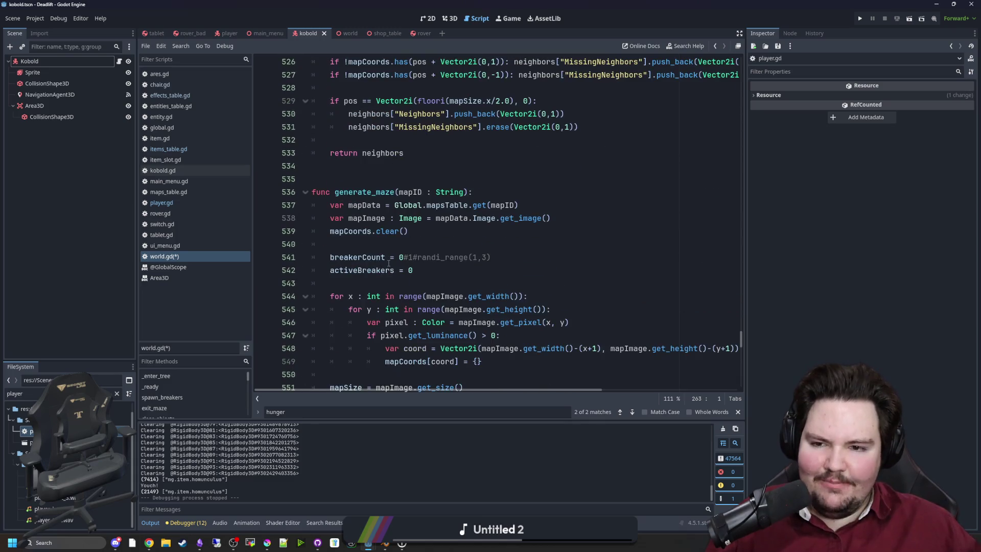
pyautogui.scroll(-2, 389, 264)
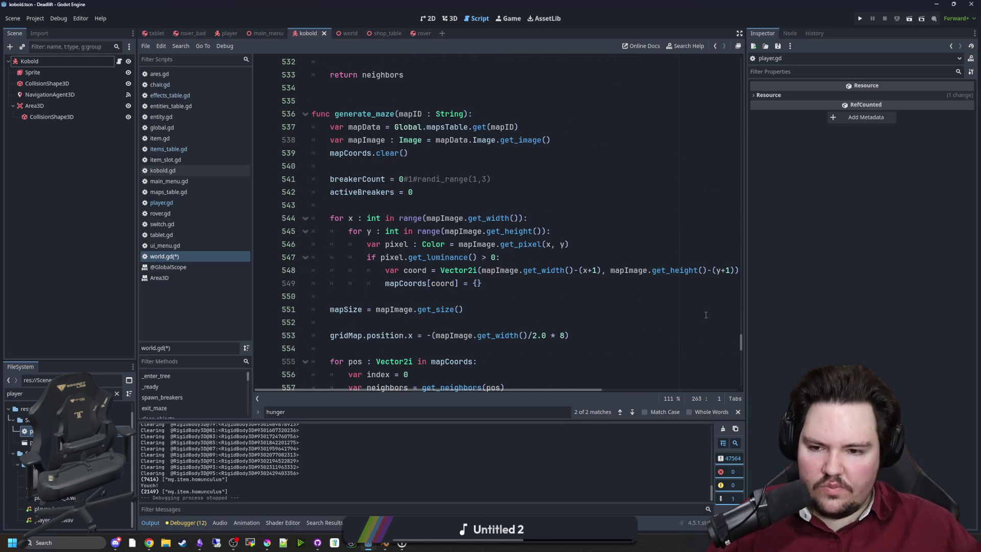
pyautogui.scroll(-3, 705, 315)
# - Reach exit_maze and its clear_objects(false) call on line 166, then jump to clear_objects
pyautogui.moveTo(744, 261); pyautogui.dragTo(851, 262)
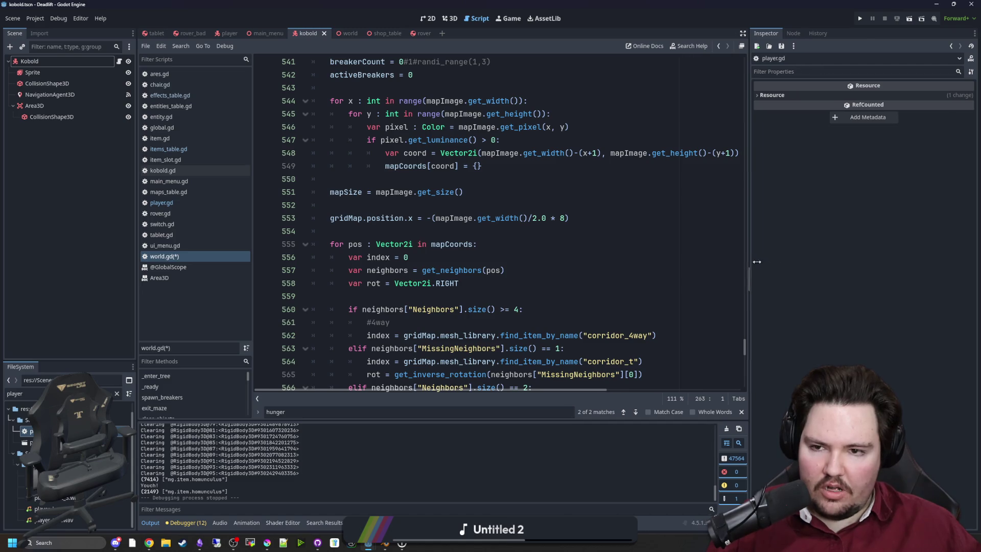
pyautogui.scroll(4, 475, 231)
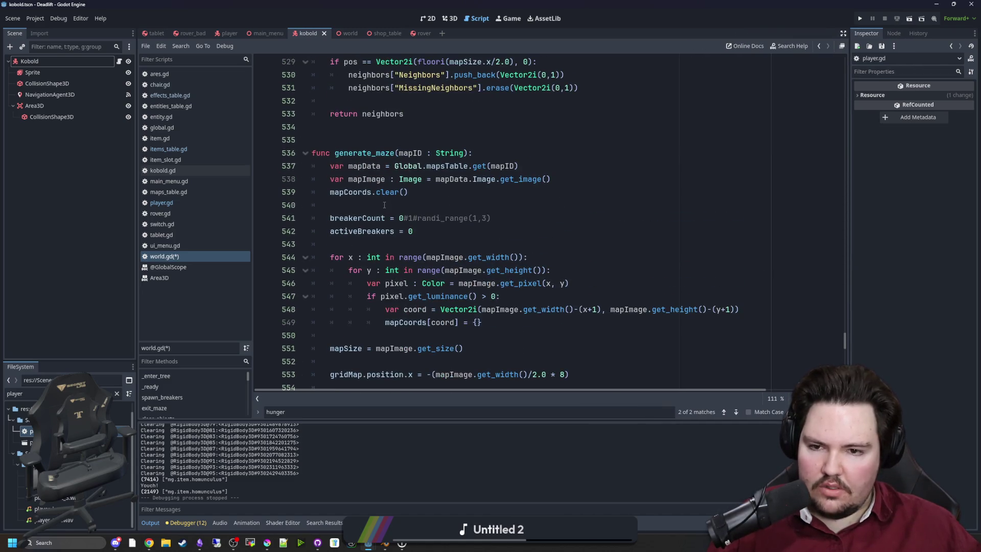
pyautogui.scroll(-12, 384, 205)
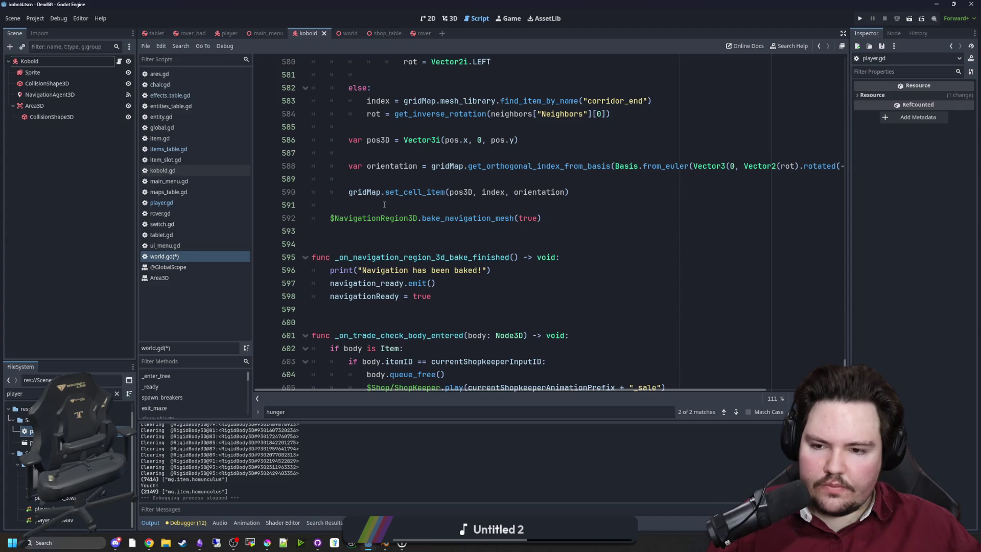
pyautogui.scroll(-7, 384, 204)
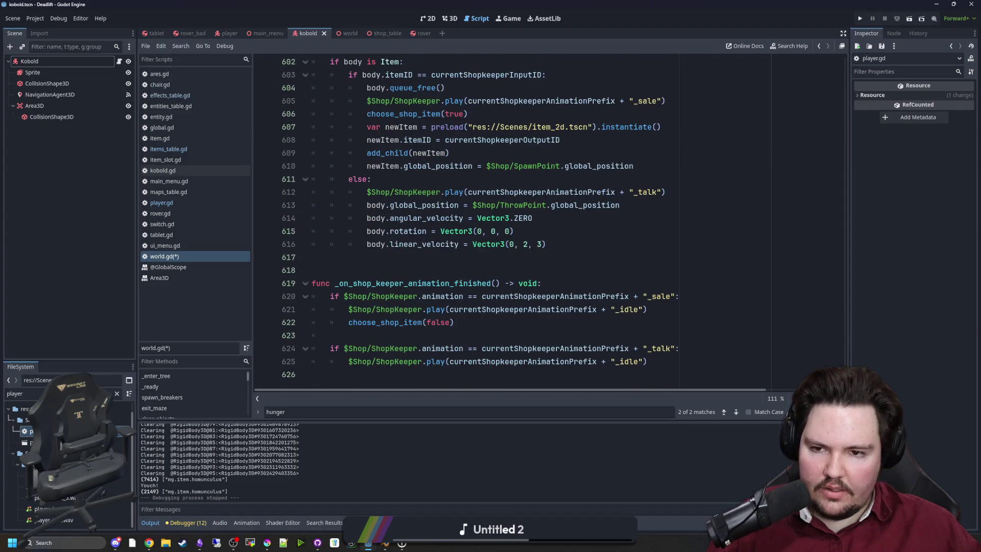
pyautogui.moveTo(844, 332)
pyautogui.mouseDown()
pyautogui.moveTo(845, 65)
pyautogui.moveTo(834, 98)
pyautogui.mouseUp()
pyautogui.scroll(6, 579, 171)
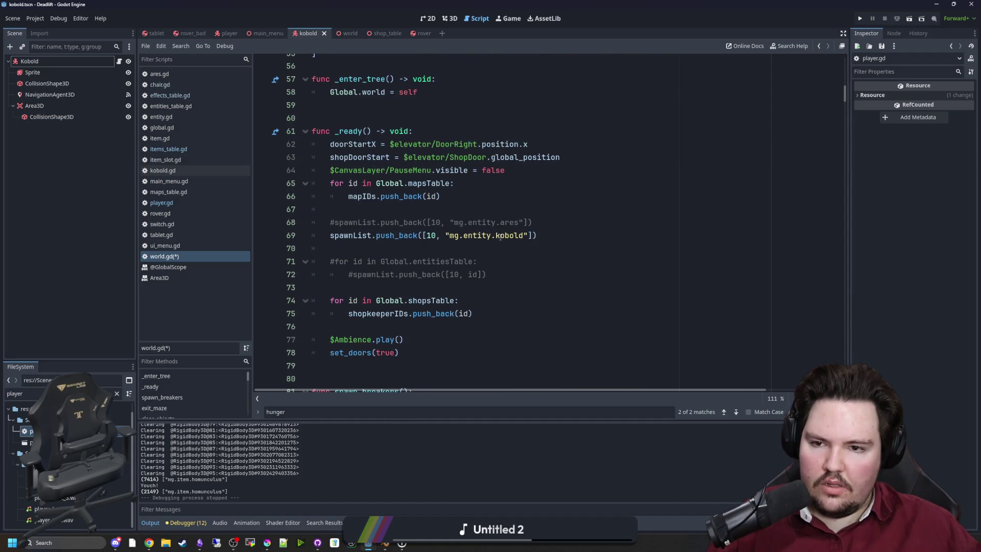
pyautogui.scroll(-15, 439, 268)
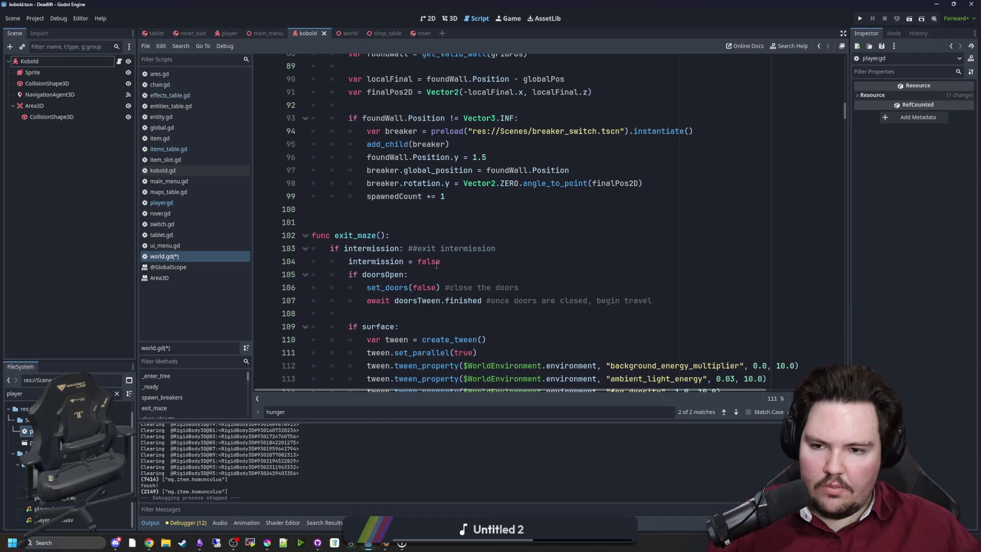
pyautogui.scroll(-9, 436, 265)
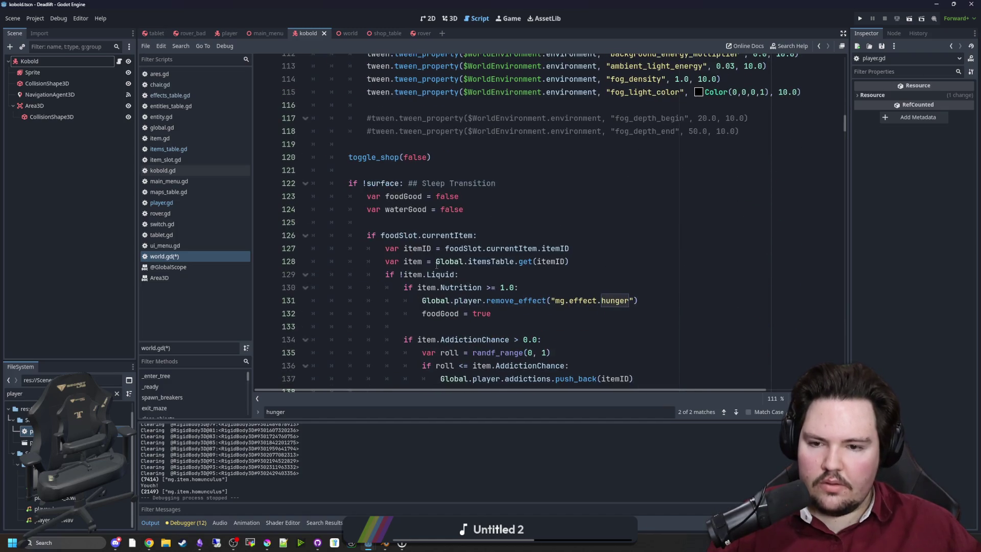
pyautogui.scroll(-6, 436, 265)
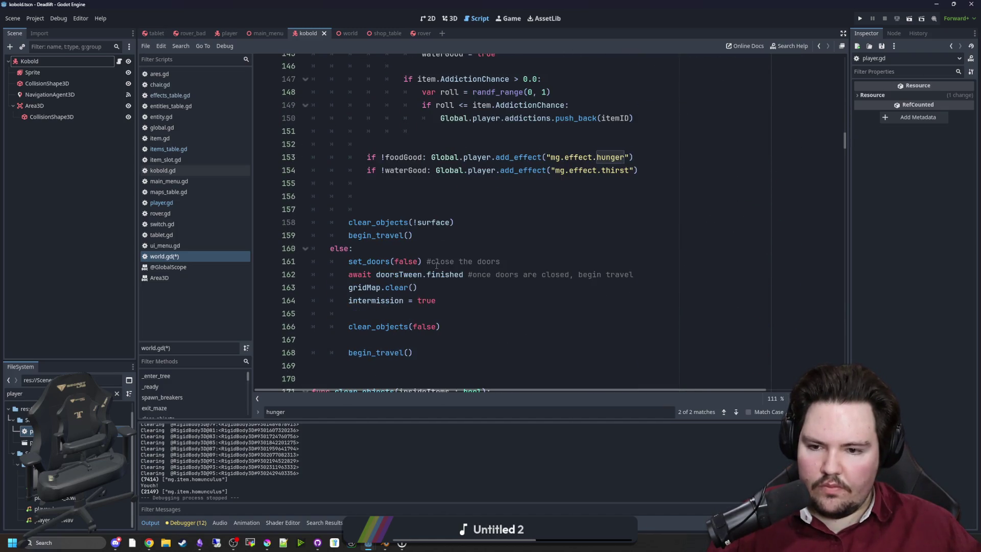
pyautogui.keyDown('ctrl'); pyautogui.click(393, 326); pyautogui.keyUp('ctrl')
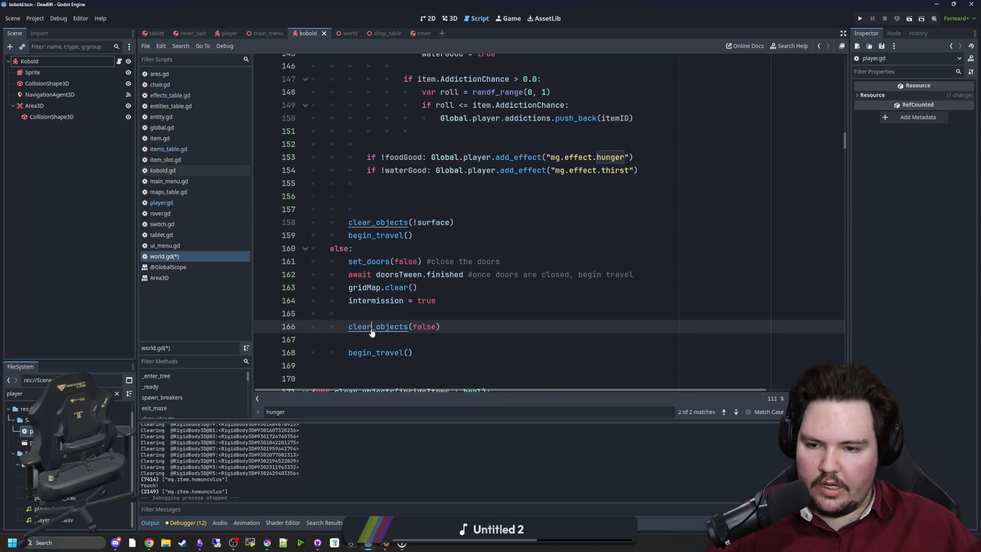
# - Insert blank lines after the tablet line in clear_objects for a new check
pyautogui.scroll(2, 382, 310)
pyautogui.scroll(-2, 378, 302)
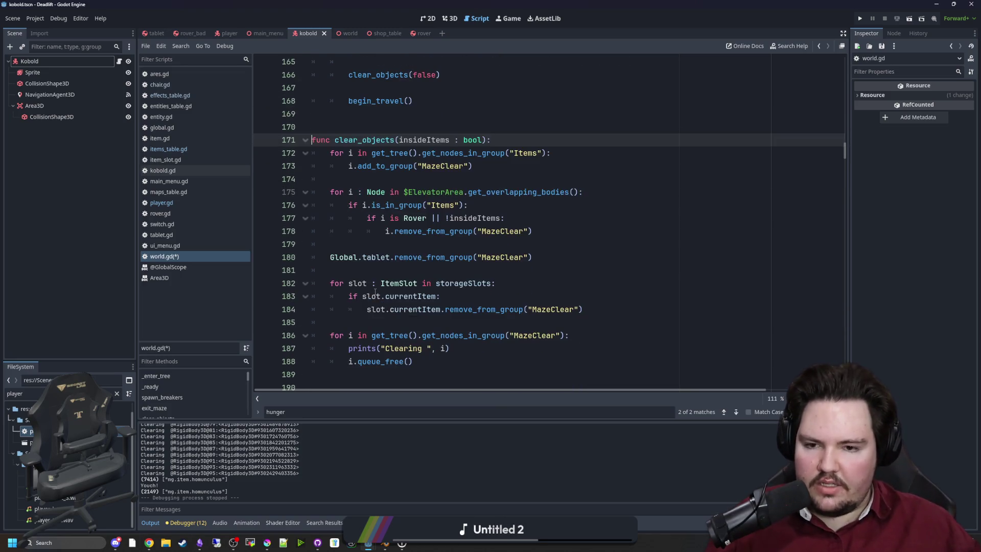
pyautogui.scroll(1, 372, 286)
pyautogui.scroll(-1, 372, 286)
pyautogui.click(417, 236)
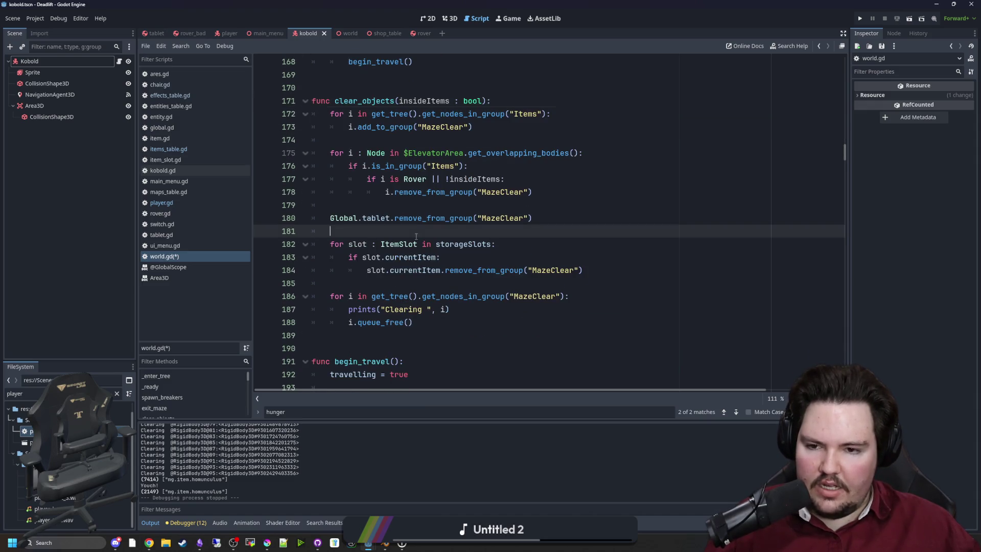
pyautogui.moveTo(595, 270)
pyautogui.mouseDown()
pyautogui.moveTo(330, 244)
pyautogui.moveTo(331, 231)
pyautogui.moveTo(331, 244)
pyautogui.mouseUp()
pyautogui.click(495, 254)
pyautogui.click(435, 227)
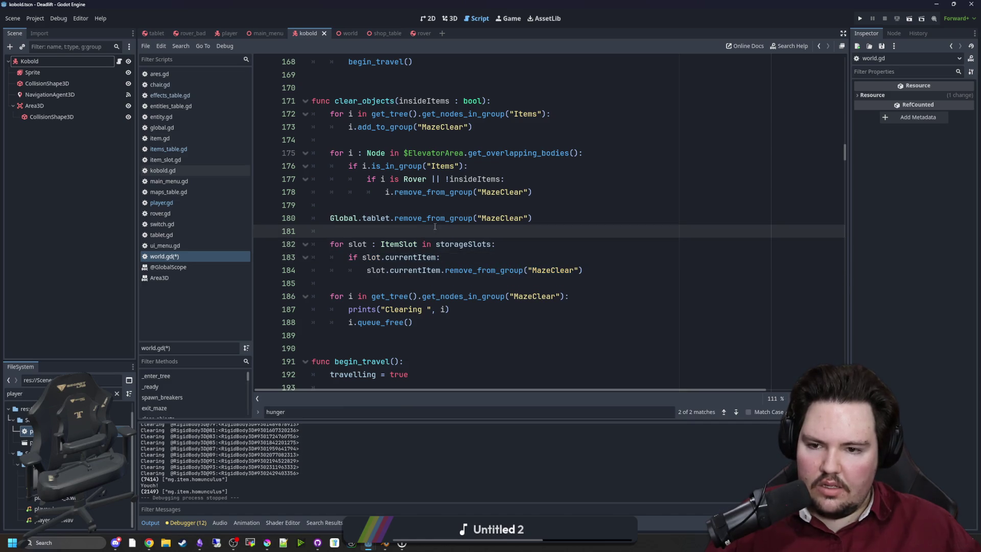
pyautogui.press('Return')
pyautogui.press('Return')
pyautogui.press('Up')
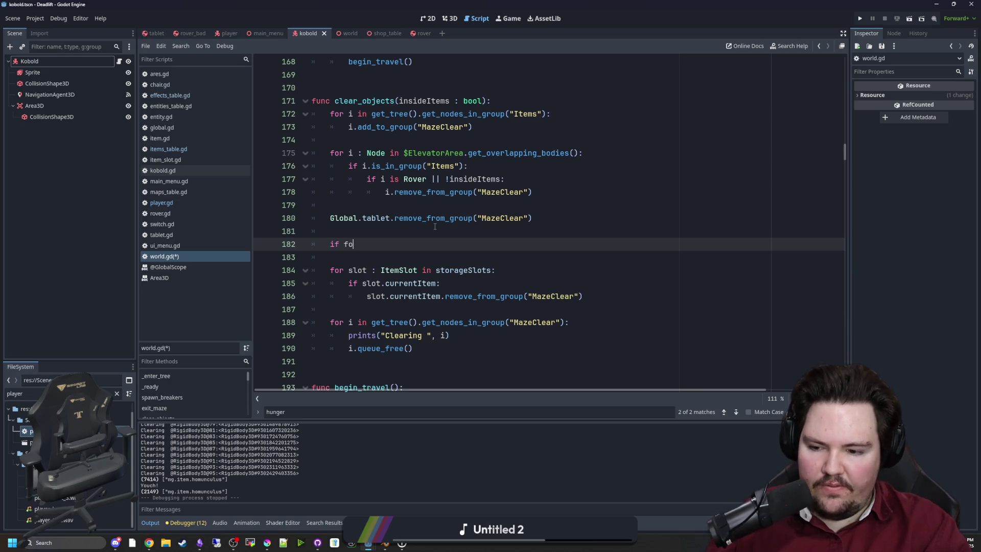
# - Add an 'if foodSlot.currentItem:' block calling remove_from_group("MazeClear")
pyautogui.write('odSlot.')
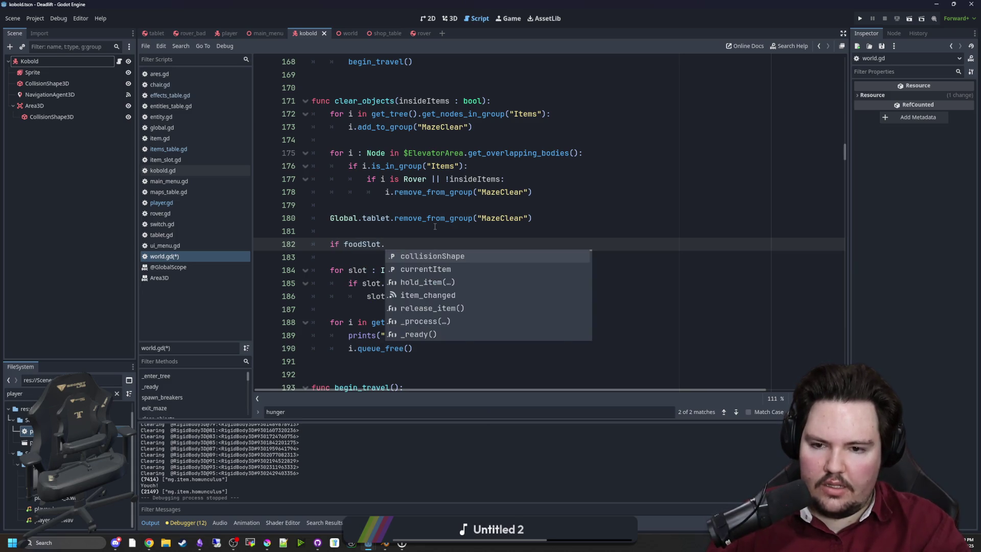
pyautogui.write('cur')
pyautogui.press('Return')
pyautogui.write(':')
pyautogui.press('Return')
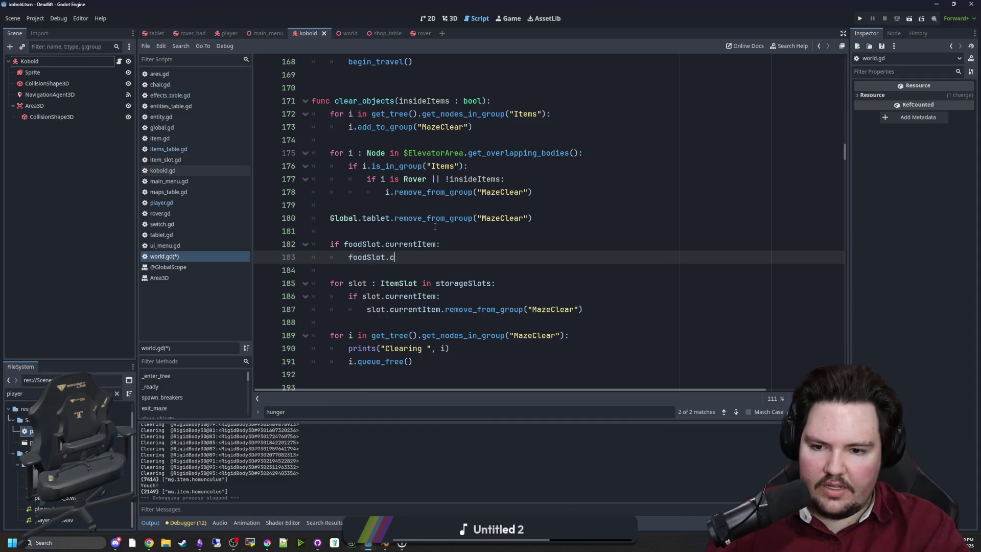
pyautogui.write('.remove_fro')
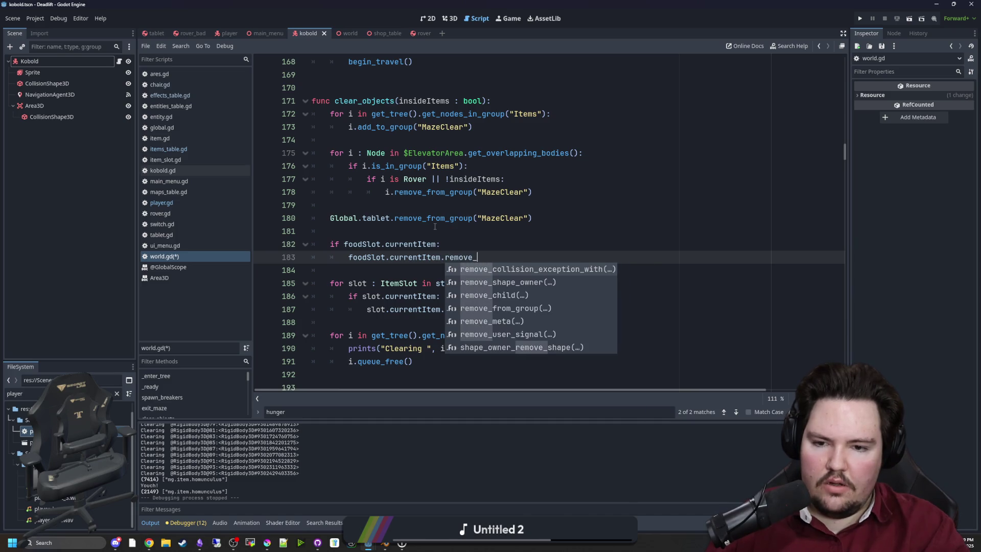
pyautogui.press('Return')
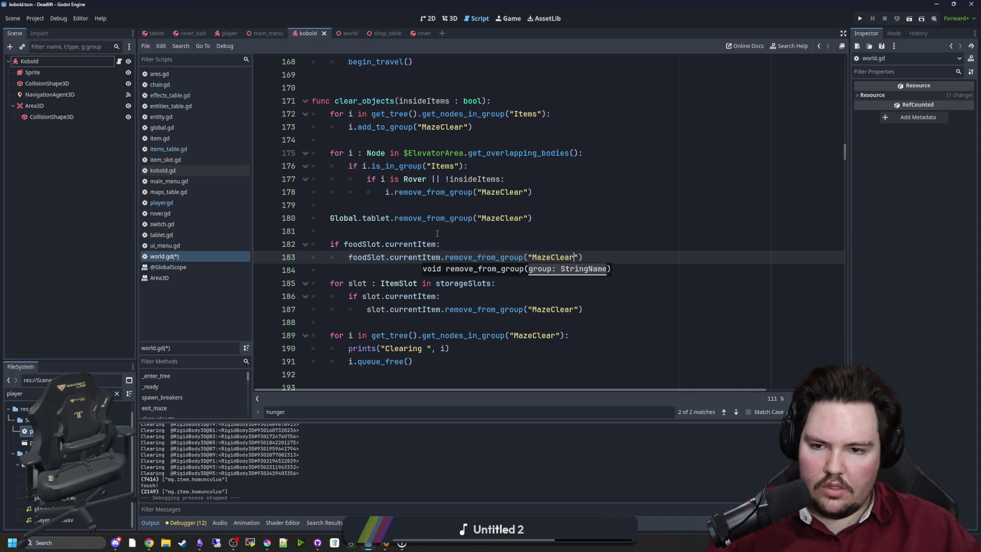
# - Select and review the new removal call on line 183 and the Items loop
pyautogui.click(437, 233)
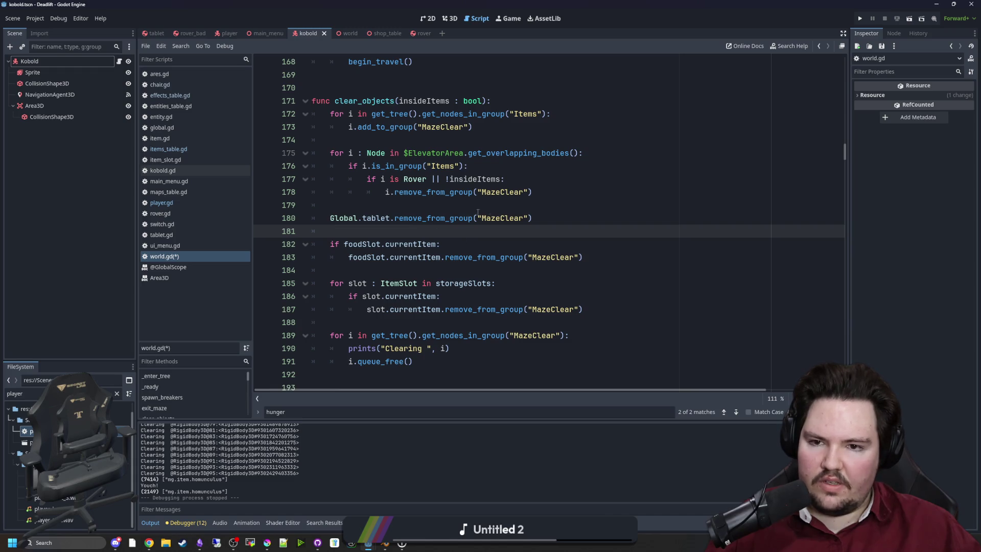
pyautogui.moveTo(582, 258)
pyautogui.mouseDown()
pyautogui.moveTo(383, 245)
pyautogui.moveTo(348, 257)
pyautogui.mouseUp()
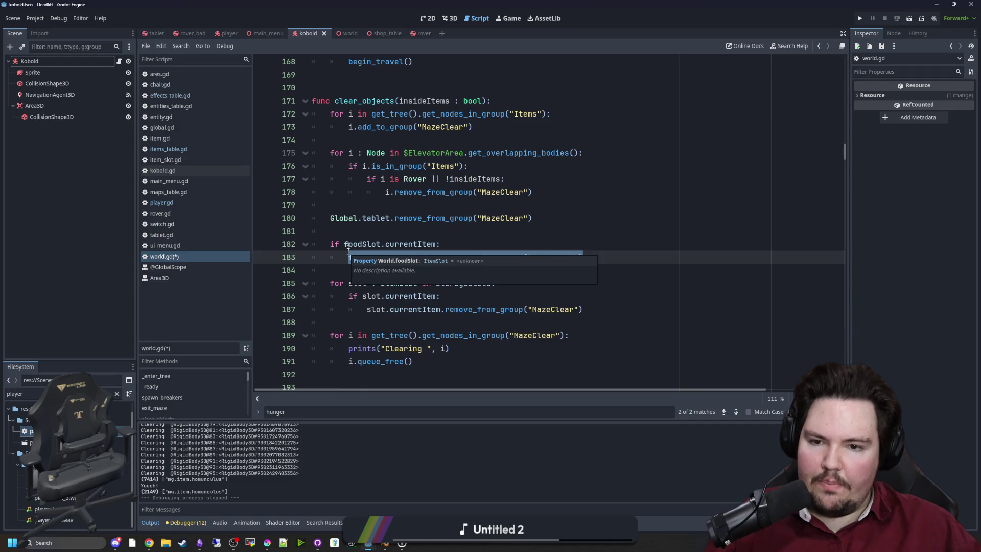
pyautogui.click(350, 236)
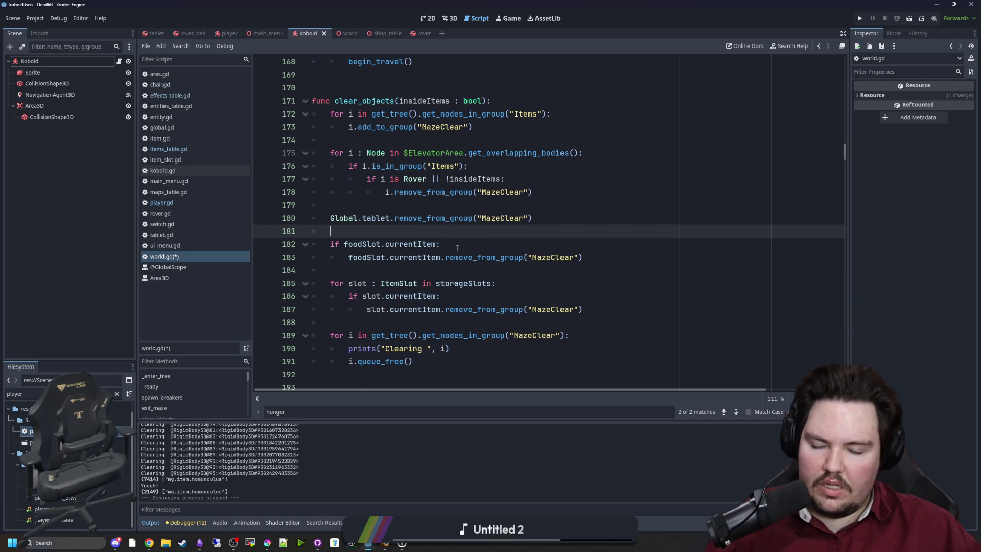
pyautogui.moveTo(583, 257); pyautogui.dragTo(348, 257)
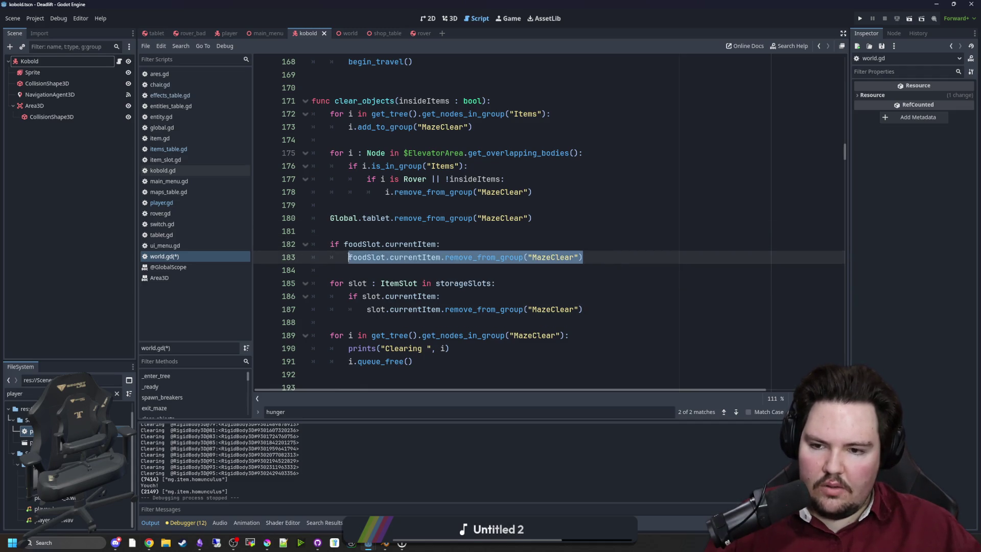
pyautogui.click(620, 257)
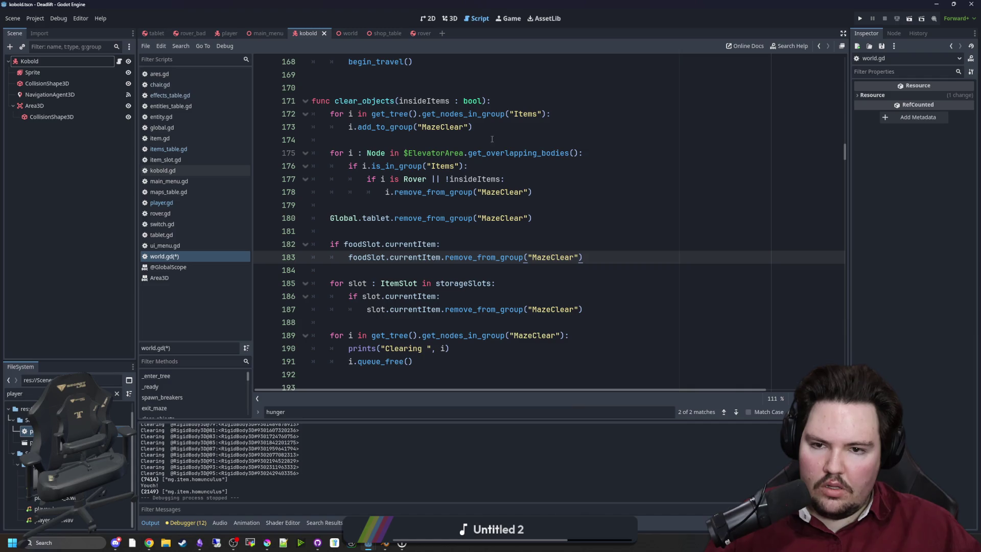
pyautogui.moveTo(474, 128); pyautogui.dragTo(272, 114)
pyautogui.click(452, 138)
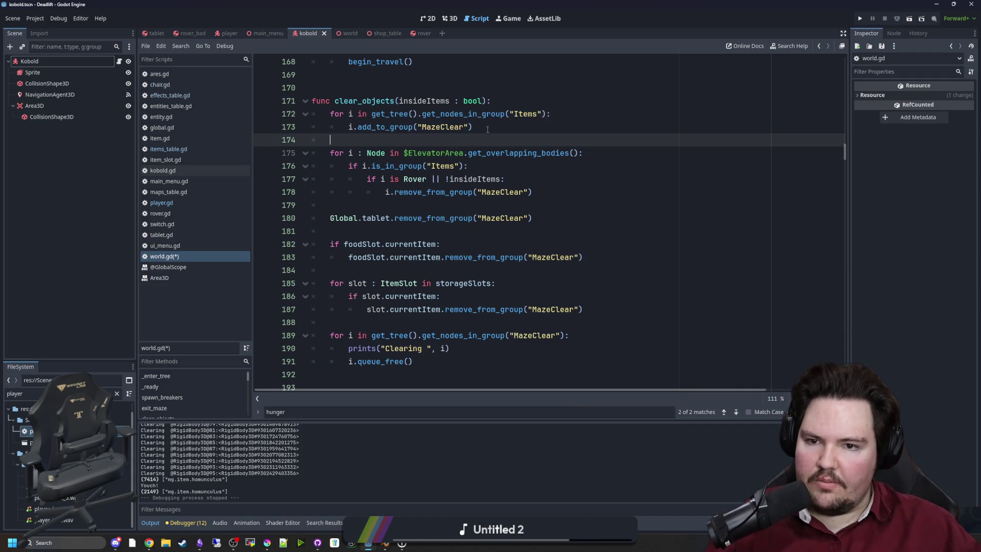
# - Duplicate the food slot check as a waterSlot.currentItem check, then save world.gd
pyautogui.moveTo(582, 257); pyautogui.dragTo(281, 241)
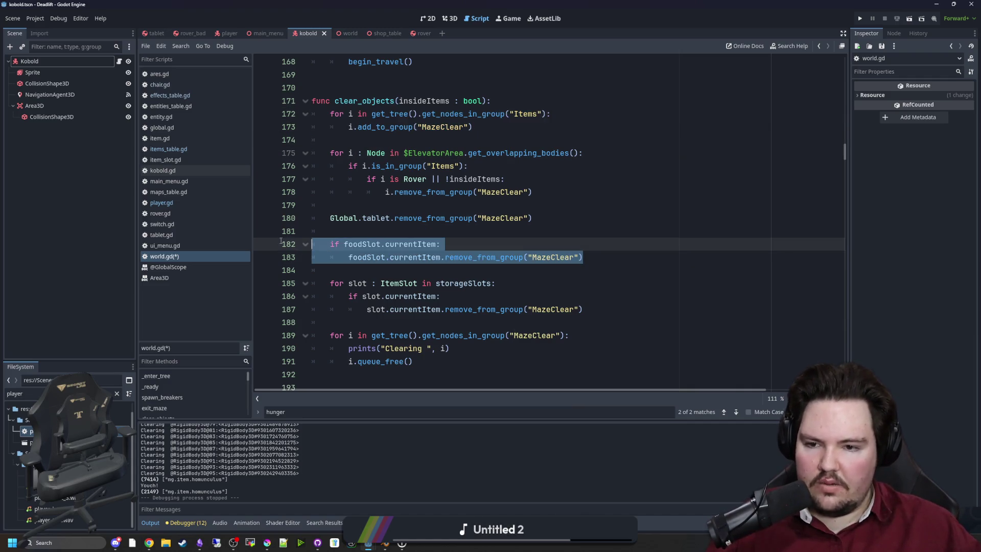
pyautogui.hotkey('ctrl', 'c')
pyautogui.click(602, 254)
pyautogui.press('Return')
pyautogui.press('Return')
pyautogui.hotkey('ctrl', 'v')
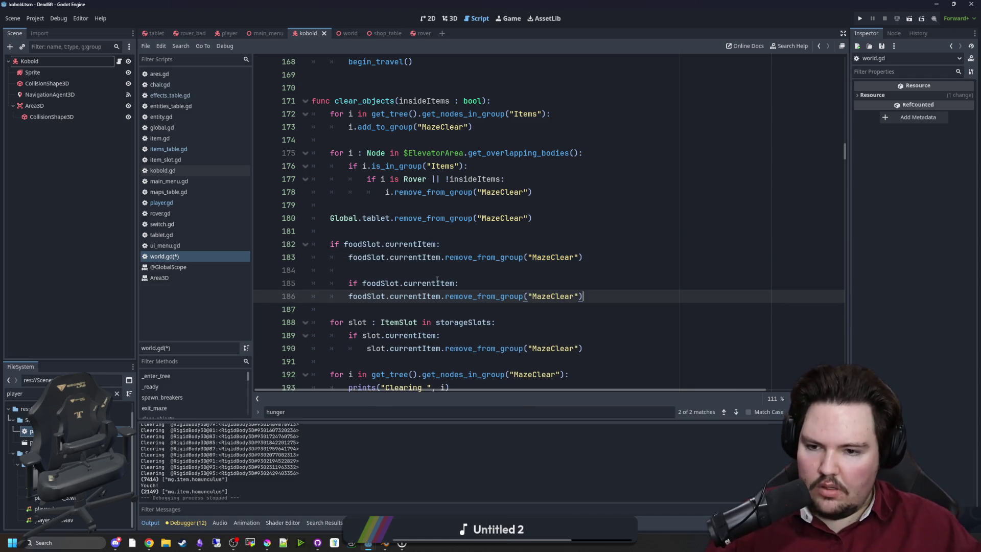
pyautogui.click(342, 283)
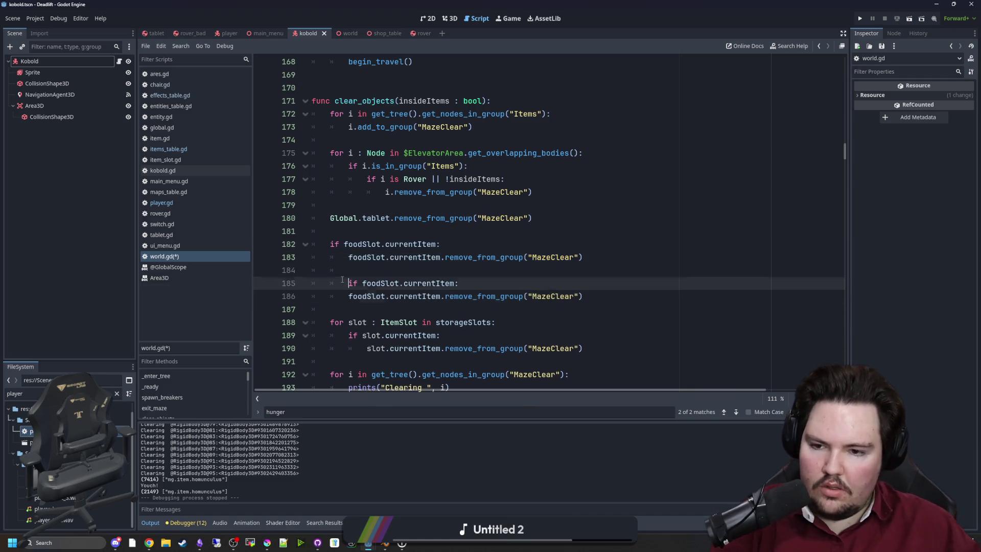
pyautogui.doubleClick(419, 283)
pyautogui.doubleClick(362, 283)
pyautogui.write('water')
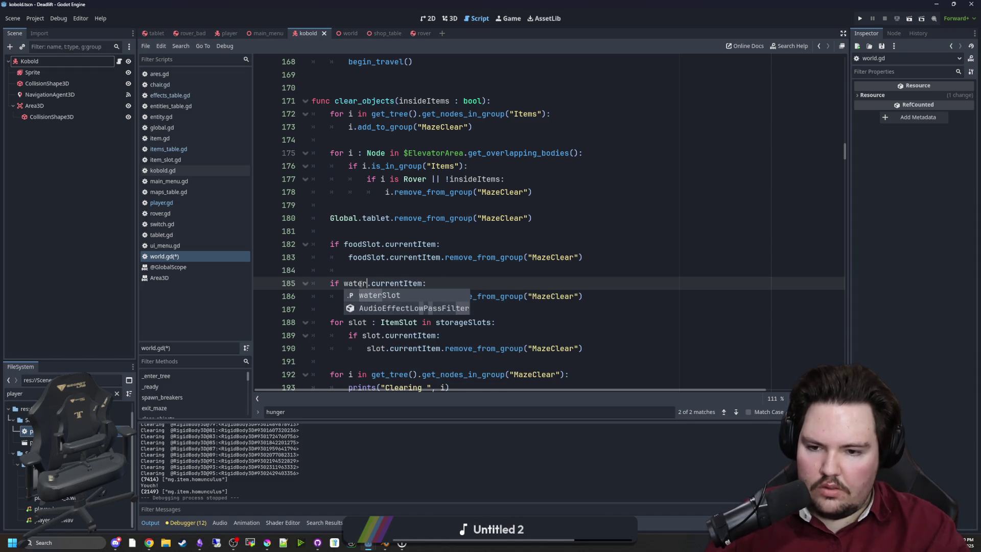
pyautogui.press('Return')
pyautogui.doubleClick(364, 296)
pyautogui.write('water')
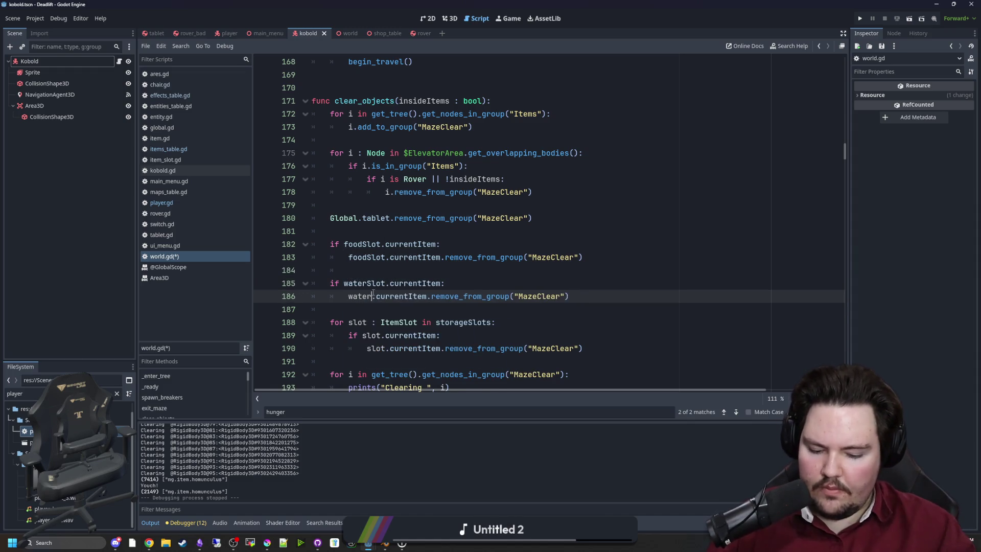
pyautogui.click(466, 271)
pyautogui.hotkey('ctrl', 's')
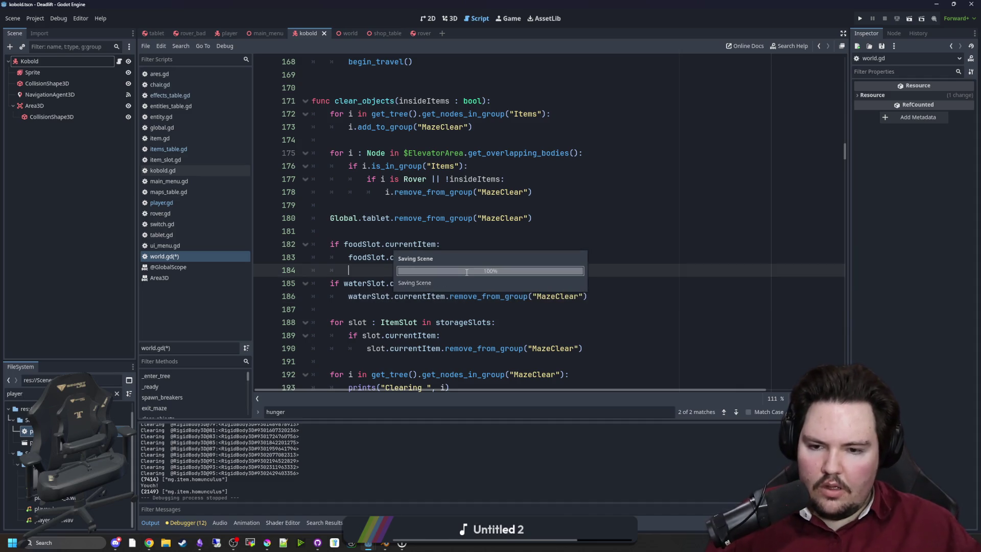
# - Run the project and start a new game to test, then stop it and return to world.gd line 181
pyautogui.click(862, 21)
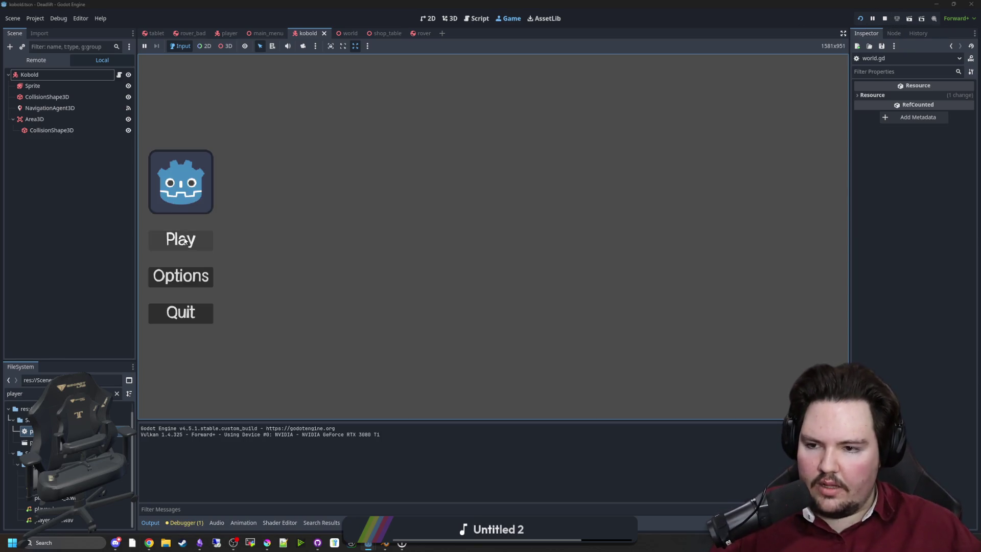
pyautogui.click(185, 242)
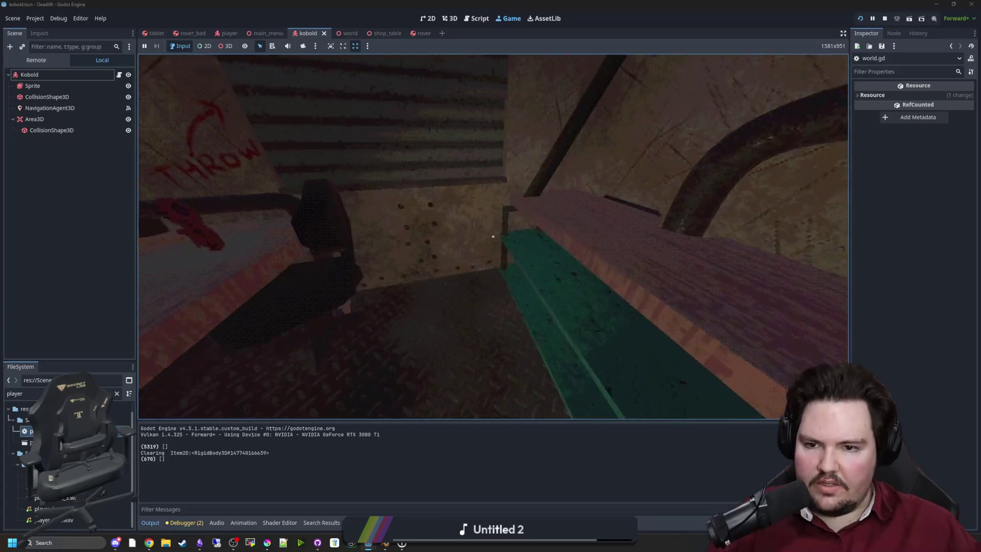
pyautogui.press('Escape')
pyautogui.press('super')
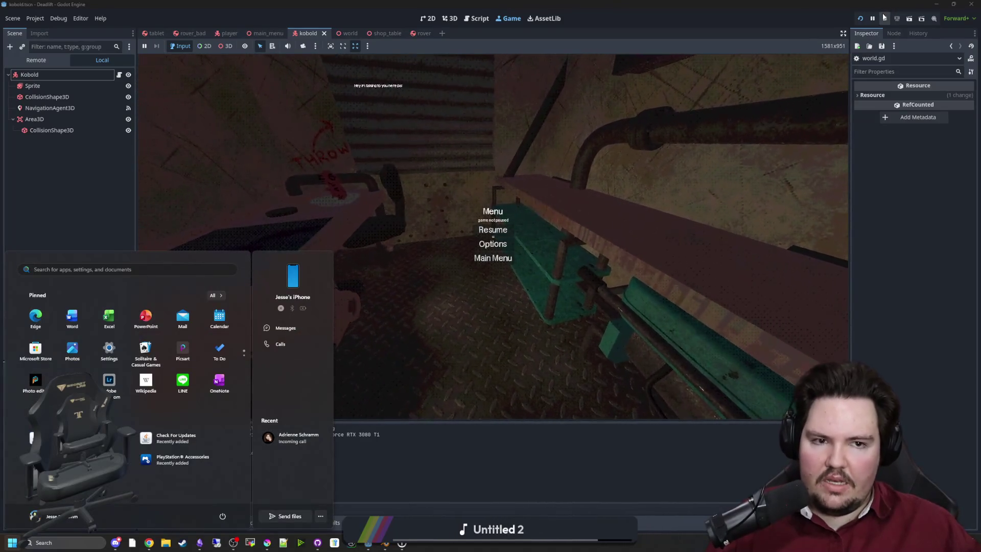
pyautogui.click(885, 18)
pyautogui.click(363, 245)
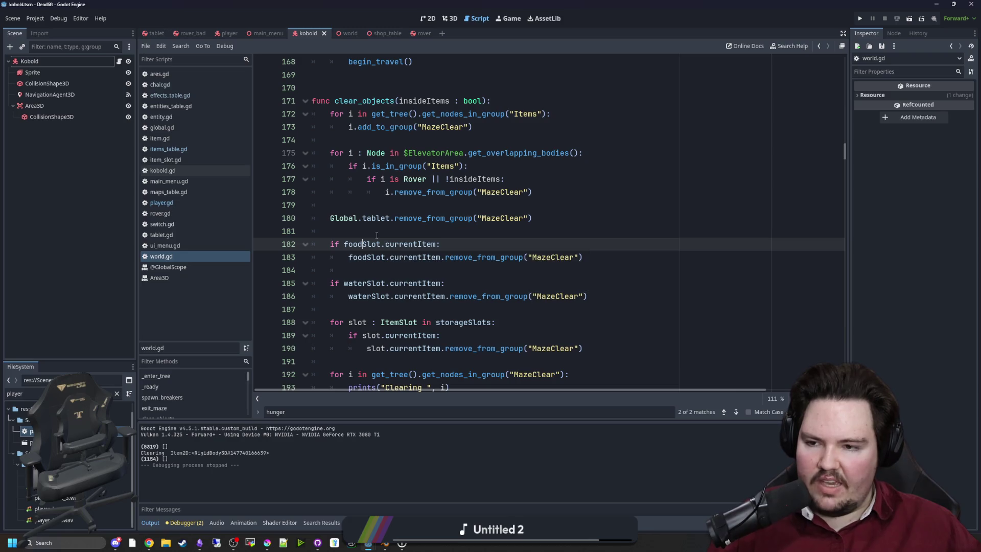
# - Switch to the world scene in the 3D workspace and frame the view
pyautogui.click(377, 235)
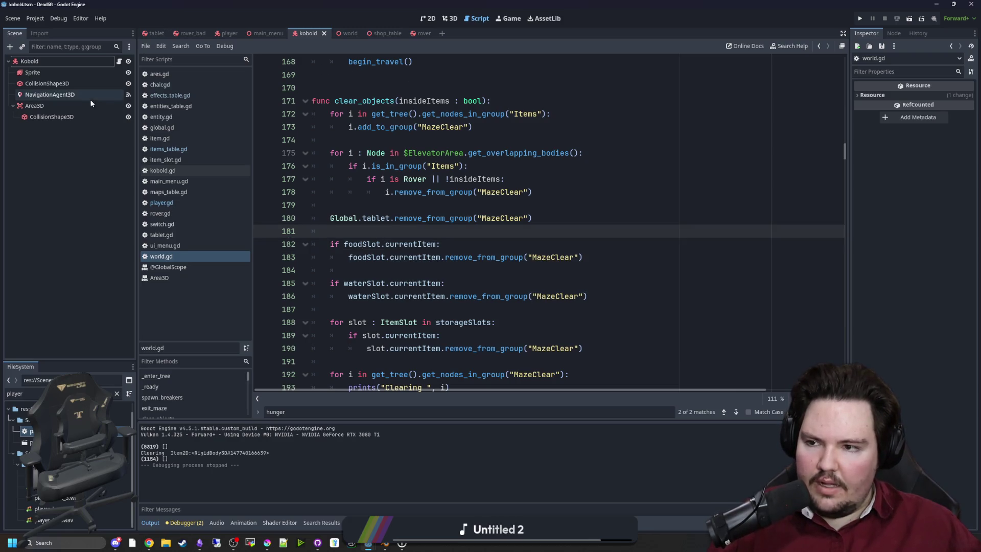
pyautogui.click(452, 19)
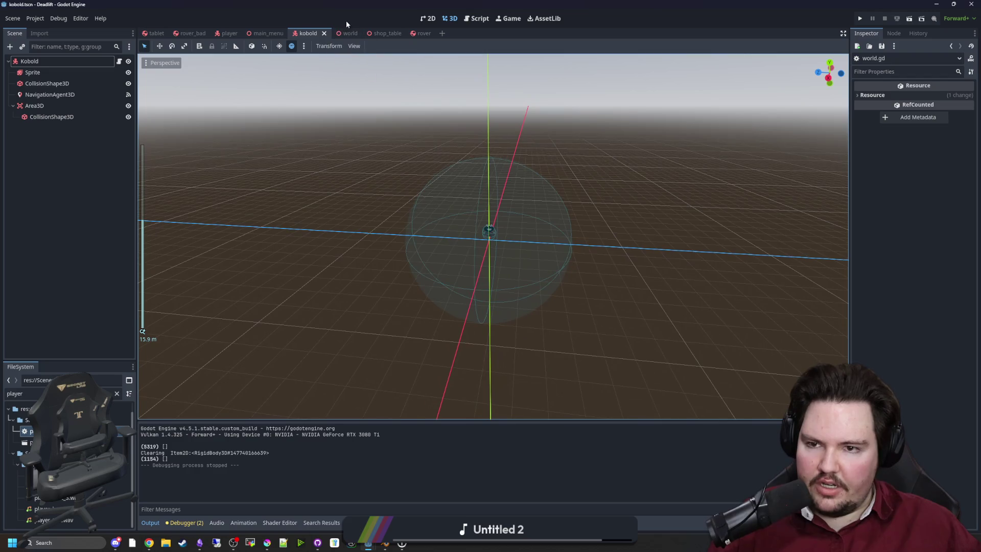
pyautogui.click(349, 34)
pyautogui.press('f')
pyautogui.scroll(-5, 420, 228)
pyautogui.scroll(5, 181, 258)
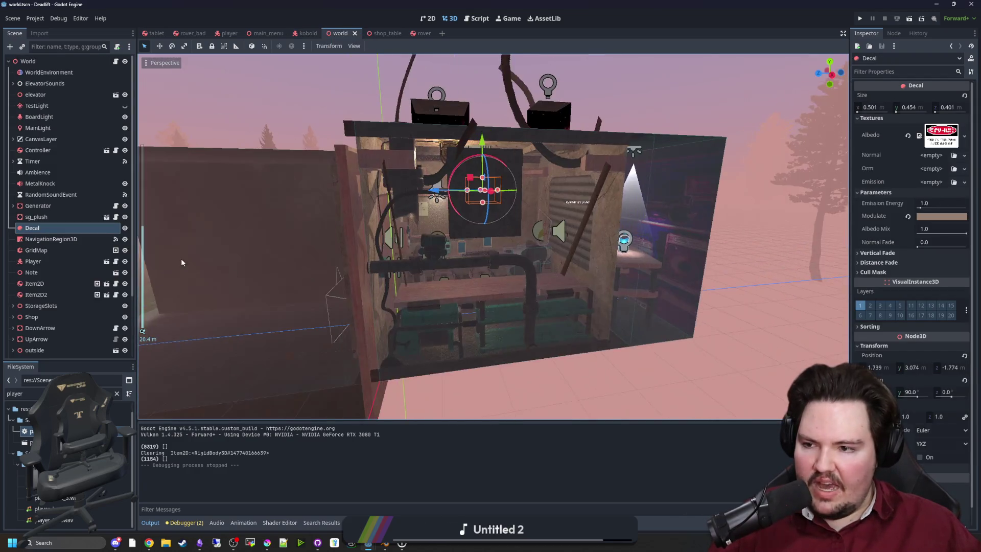
pyautogui.moveTo(206, 262)
pyautogui.mouseDown()
pyautogui.moveTo(226, 293)
pyautogui.moveTo(67, 289)
pyautogui.mouseUp()
pyautogui.scroll(-4, 67, 290)
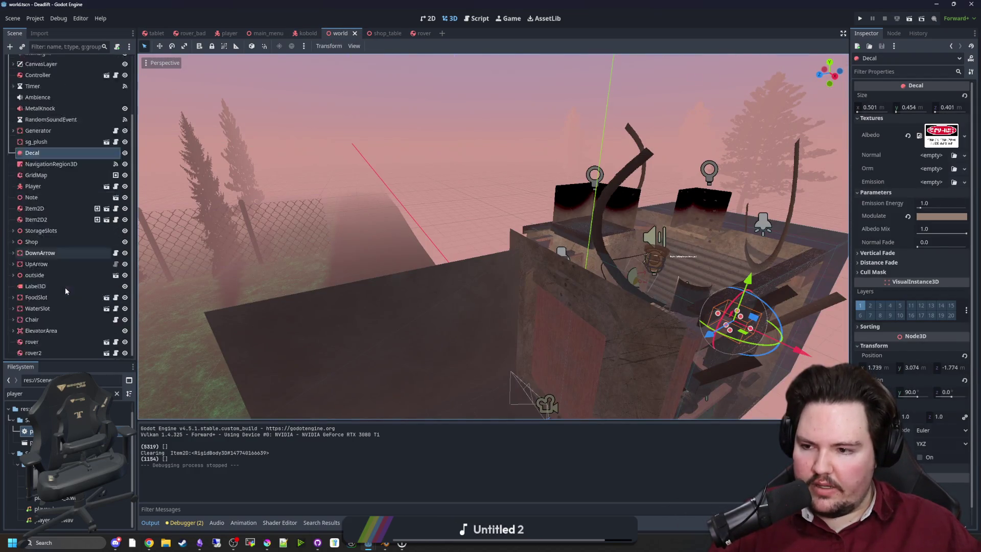
# - Select ElevatorArea, centre the view on it, and fly the camera around it
pyautogui.click(56, 329)
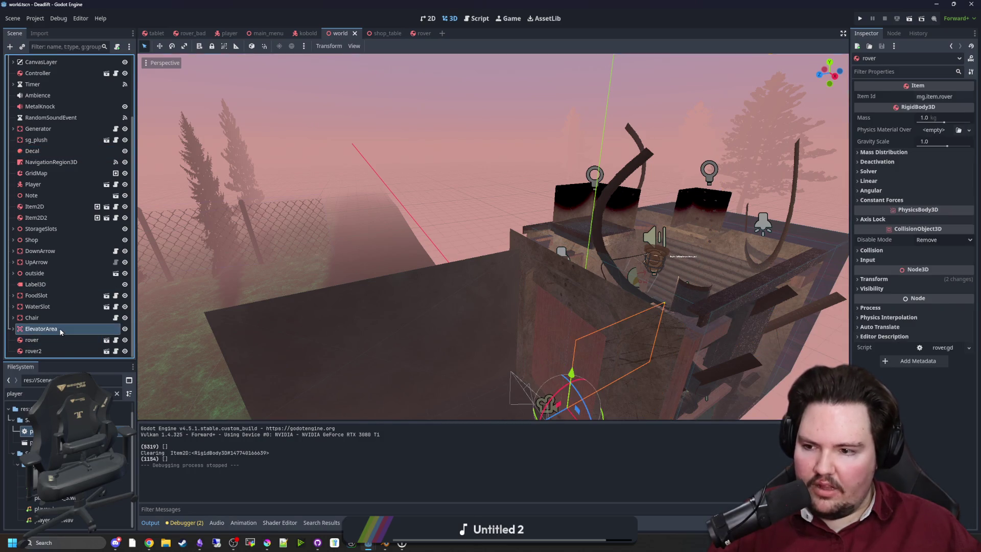
pyautogui.press('f')
pyautogui.scroll(5, 493, 236)
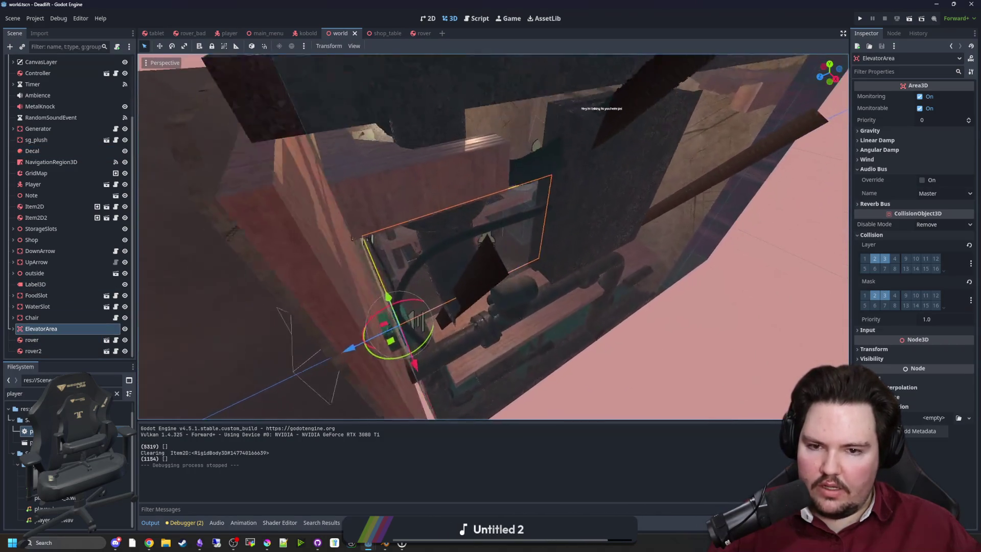
pyautogui.press('w')
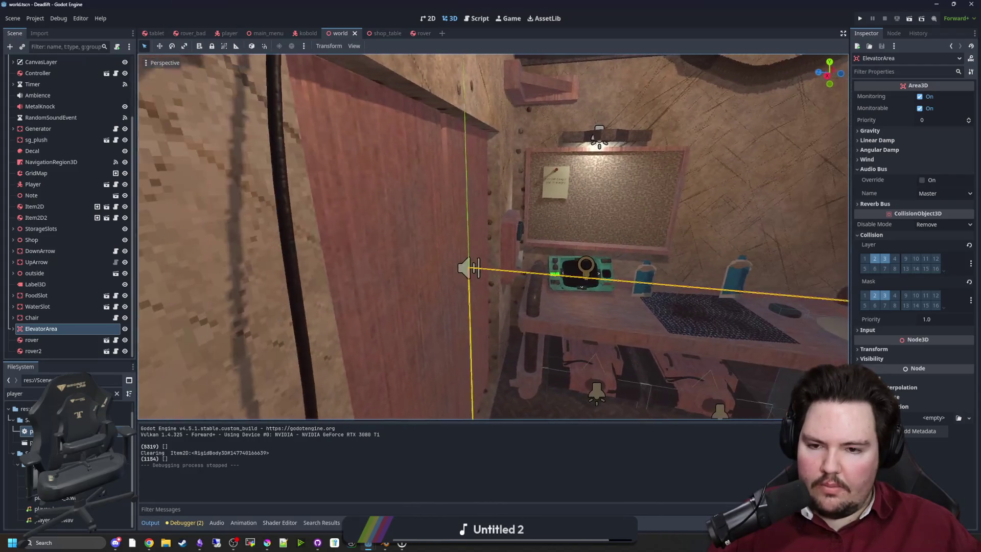
pyautogui.press('s')
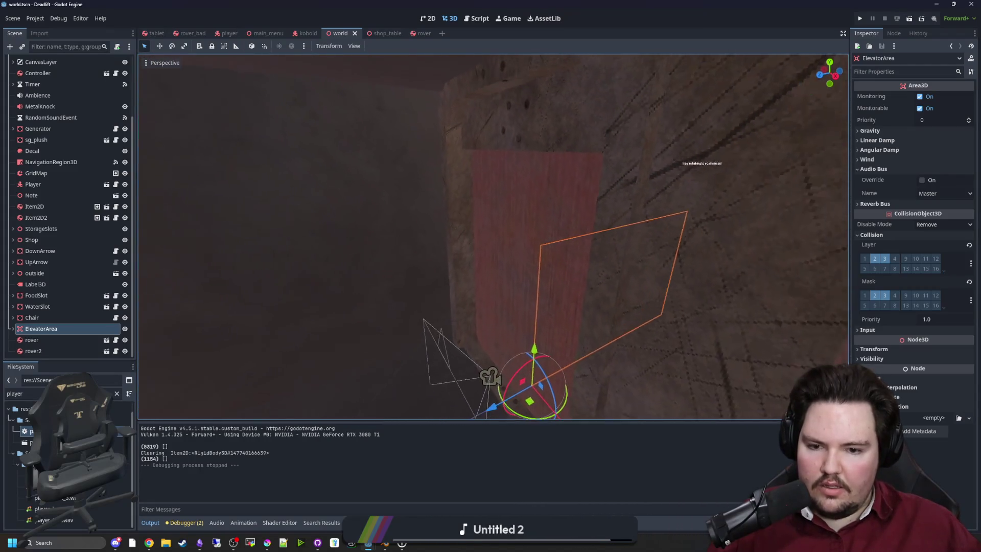
pyautogui.press('d')
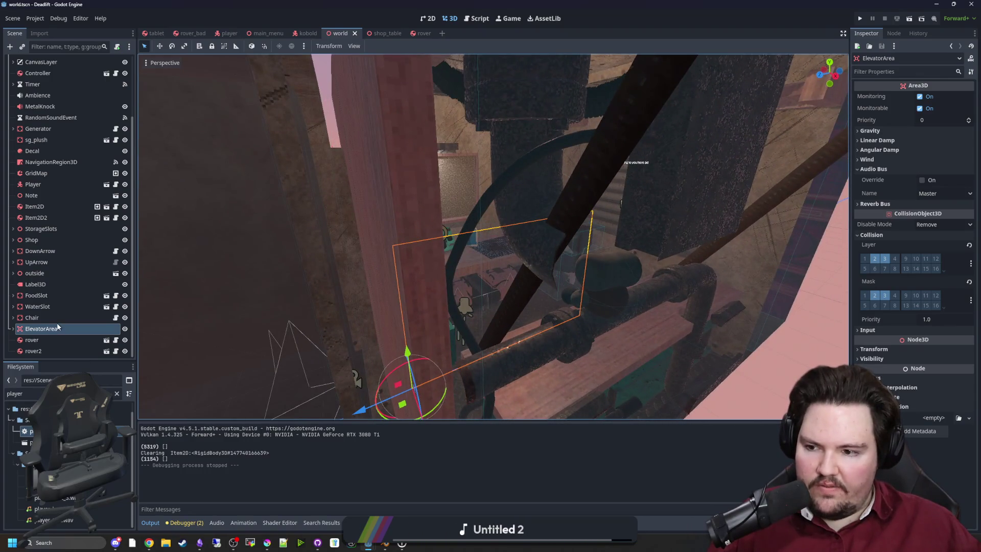
# - Select ElevatorArea's CollisionShape3D and fly in and out of the elevator room to inspect it
pyautogui.click(12, 329)
pyautogui.click(52, 340)
pyautogui.press('w')
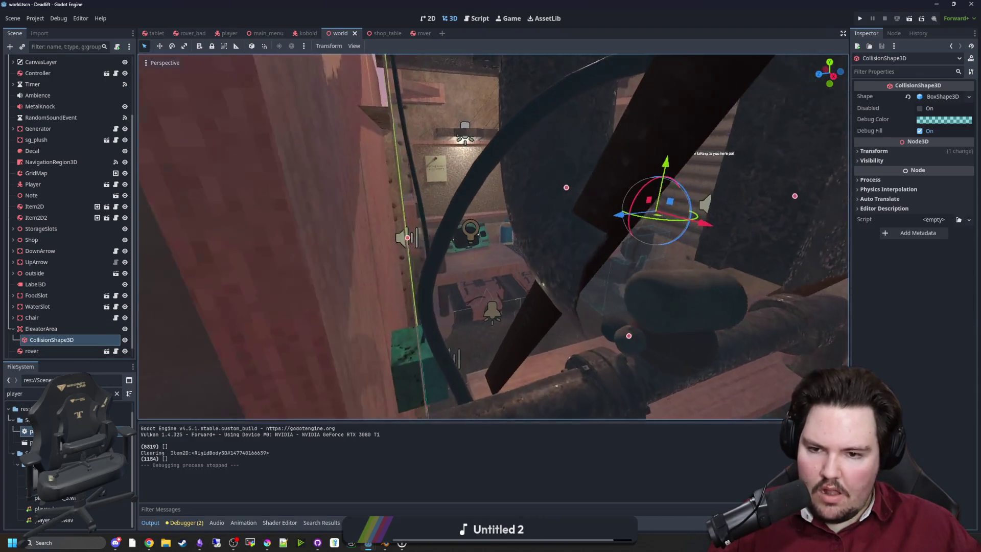
pyautogui.press('s')
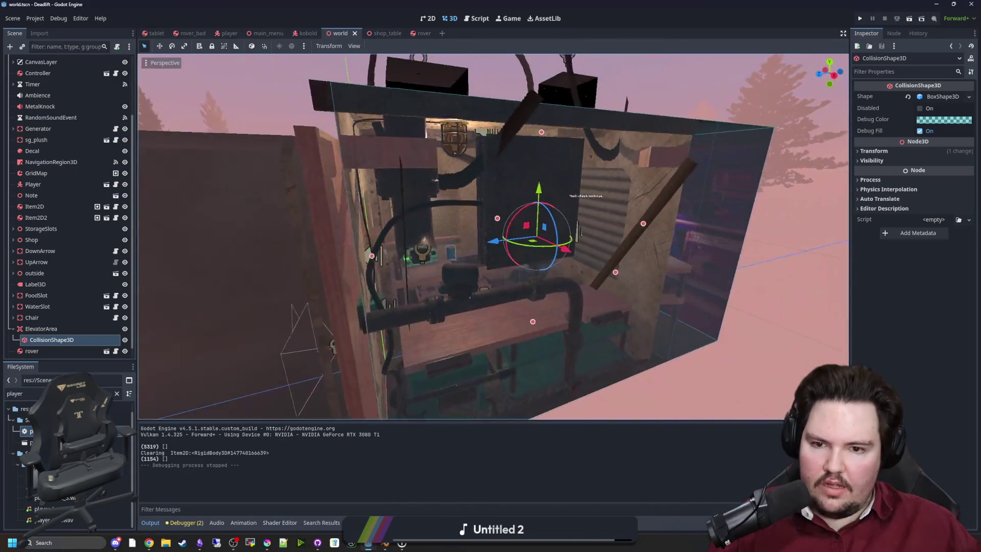
pyautogui.press('w')
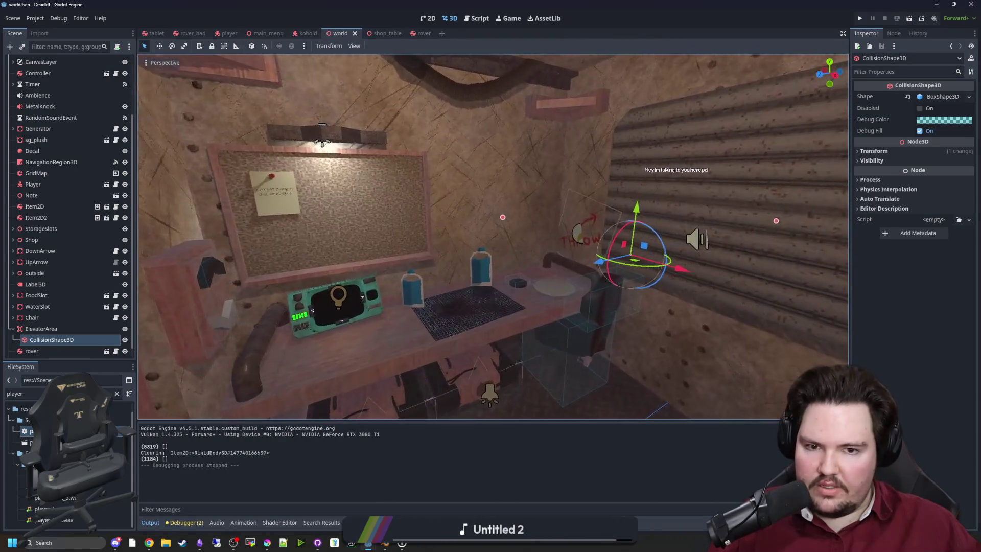
pyautogui.press('s')
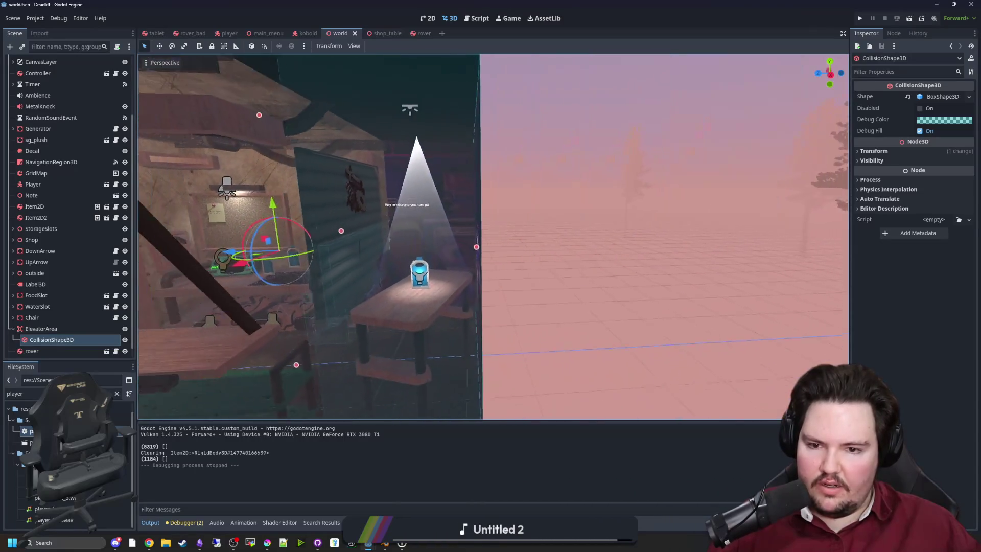
pyautogui.press('s')
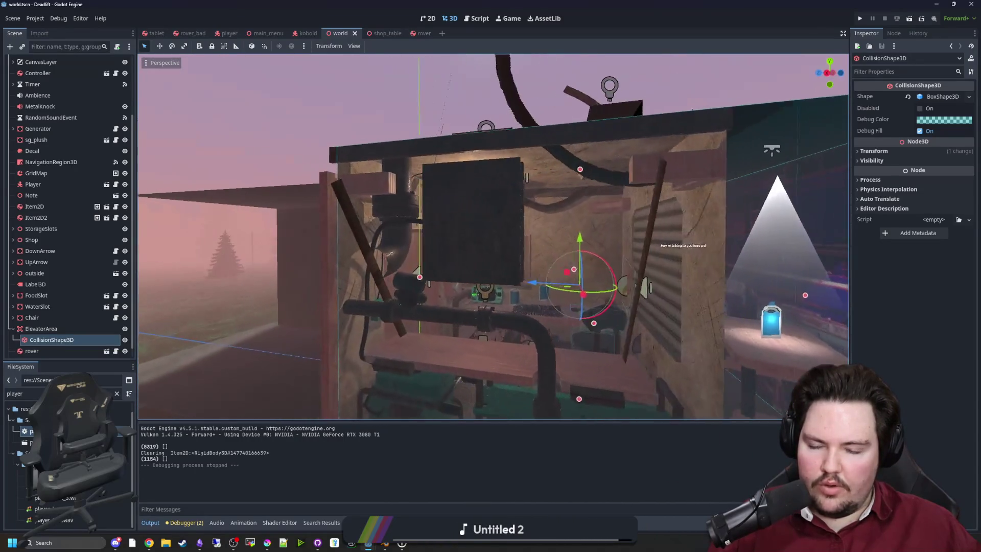
pyautogui.press('w')
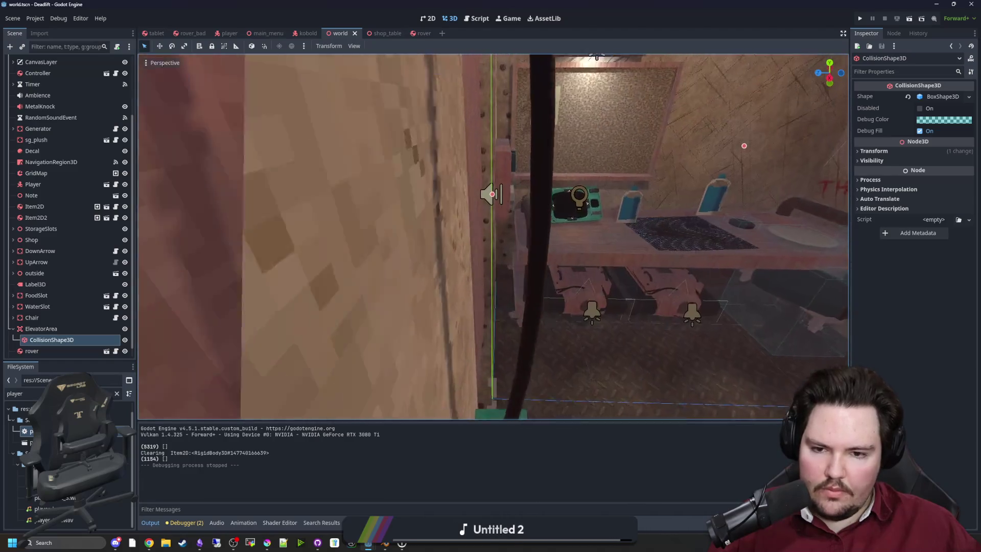
pyautogui.press('w')
pyautogui.press('s')
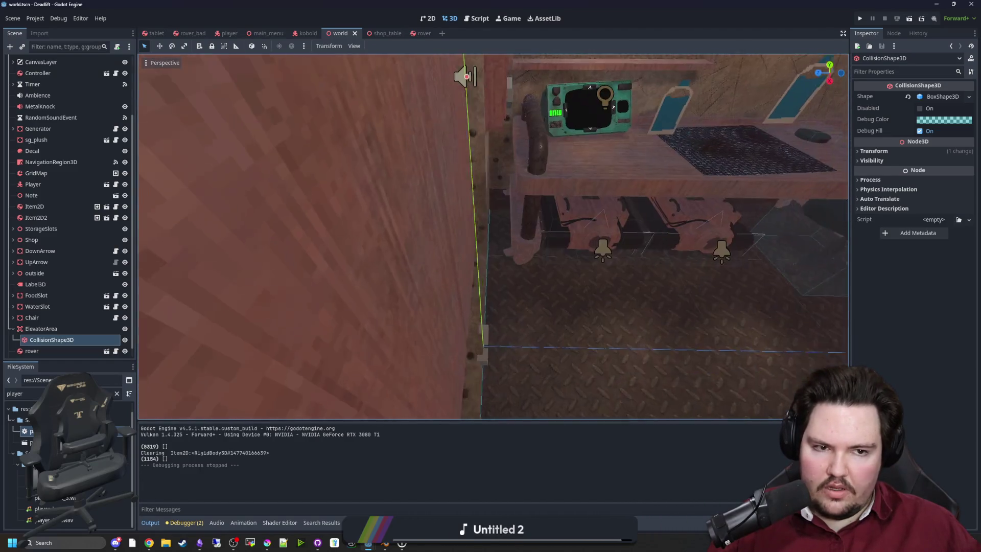
pyautogui.press('s')
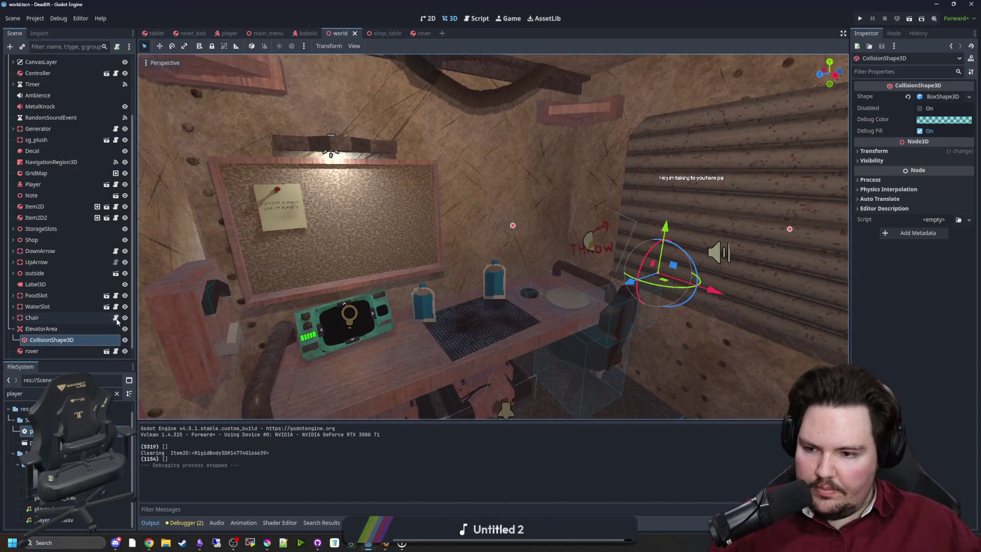
pyautogui.click(102, 329)
# - Read the Area3D class reference from the Inspector's help icon
pyautogui.click(971, 60)
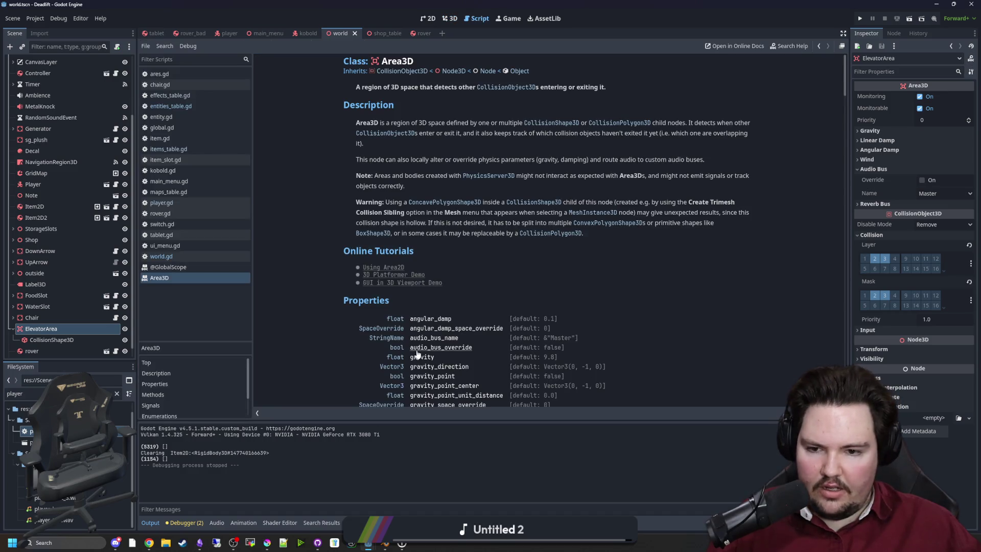
pyautogui.scroll(-3, 418, 354)
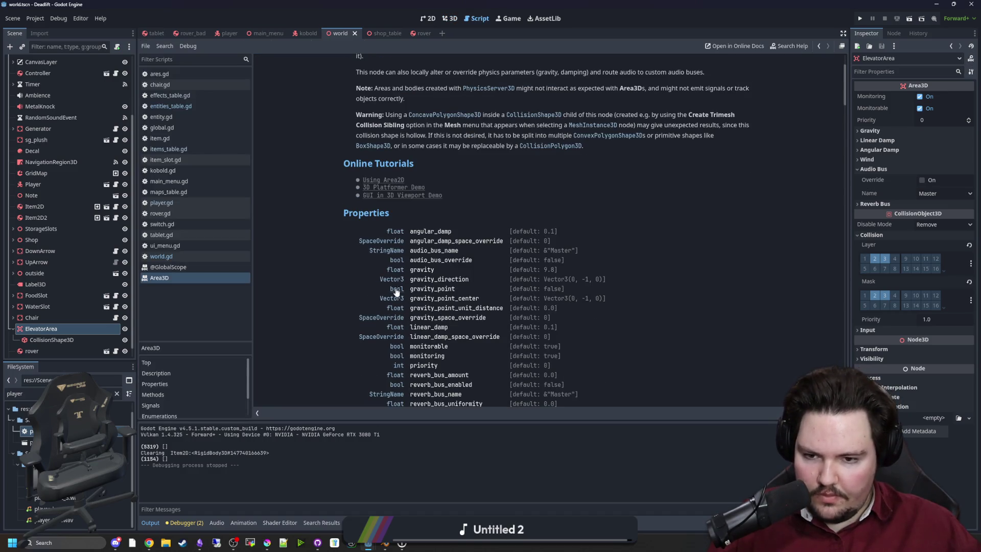
pyautogui.scroll(-3, 398, 264)
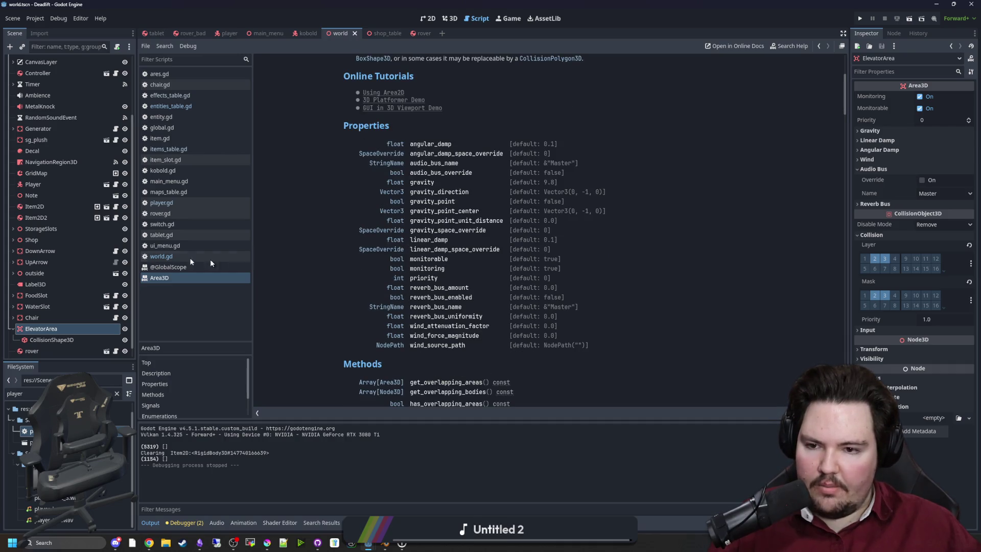
# - Read the CollisionShape3D and Shape3D docs, then go back to the 2D scene view
pyautogui.click(51, 340)
pyautogui.click(971, 60)
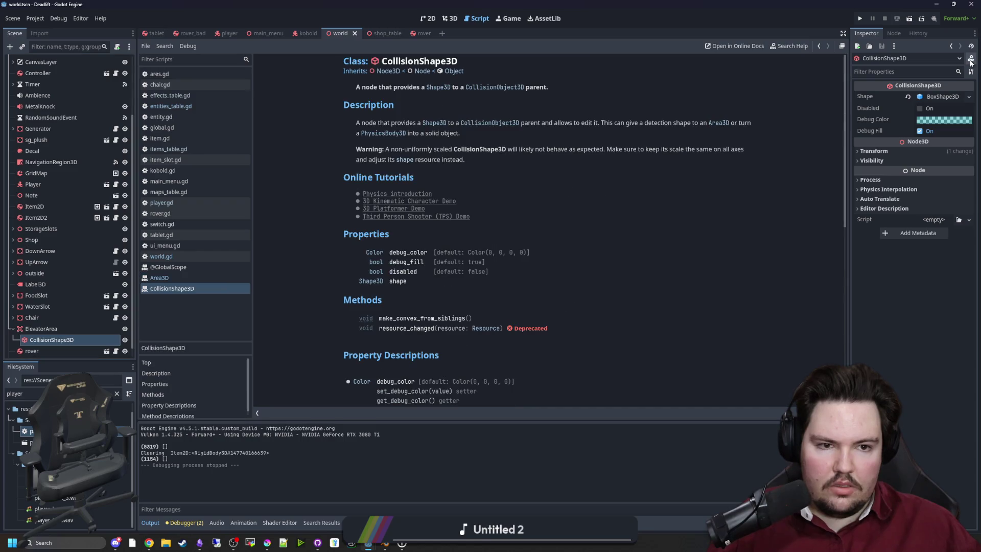
pyautogui.click(371, 282)
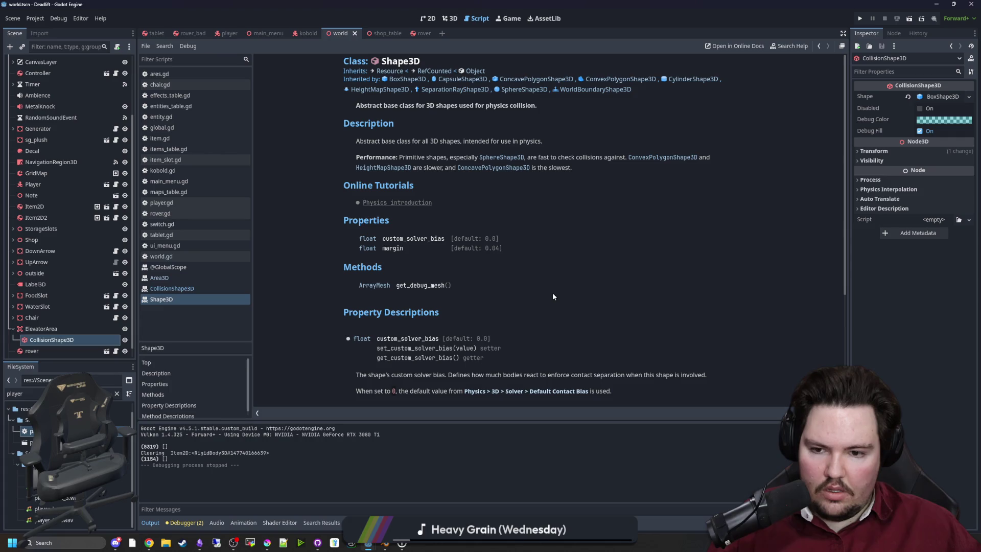
pyautogui.scroll(-5, 553, 296)
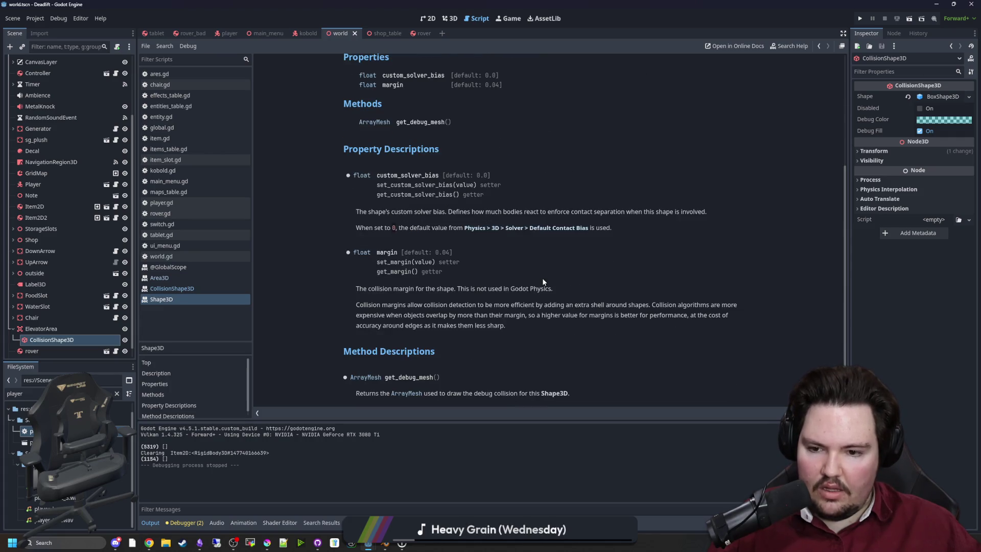
pyautogui.scroll(5, 543, 282)
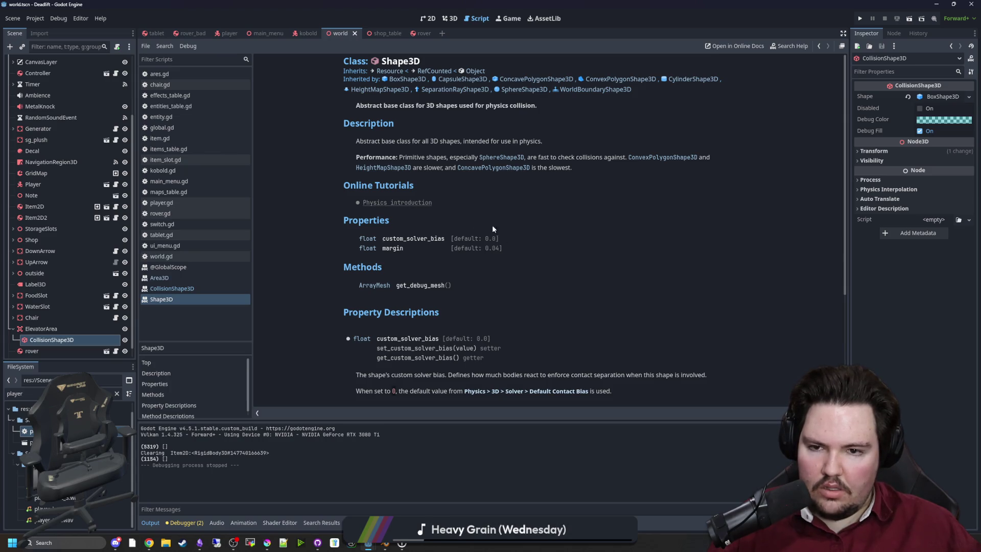
pyautogui.click(102, 329)
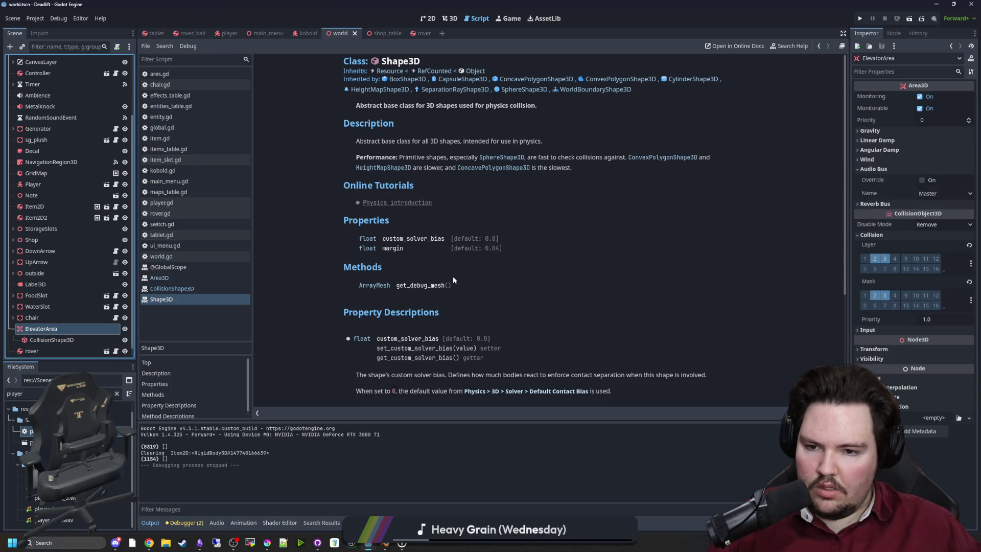
pyautogui.click(428, 18)
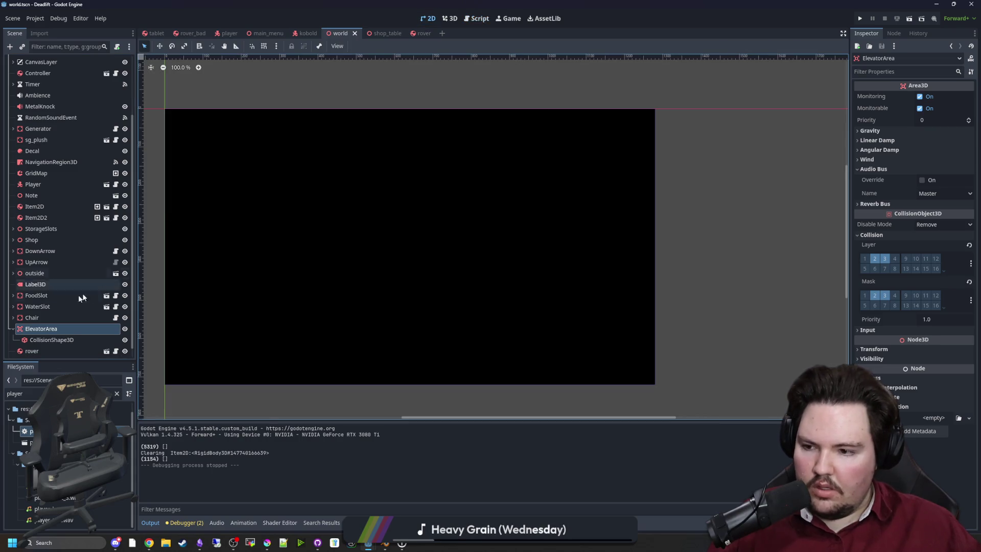
# - Search child node types for ElevatorArea ('rect3', 'shape', 'box'), then close without adding any
pyautogui.rightClick(45, 332)
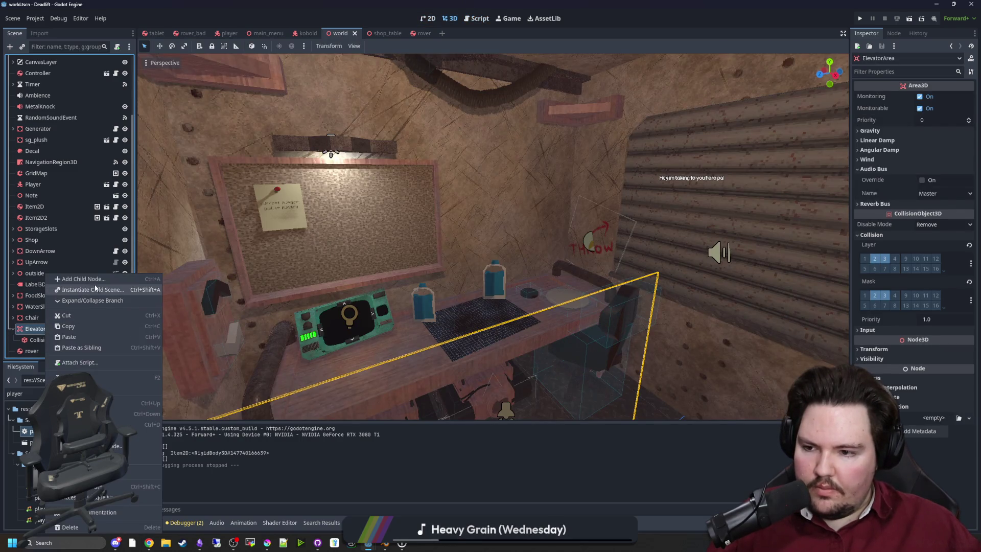
pyautogui.click(101, 277)
pyautogui.write('rect3')
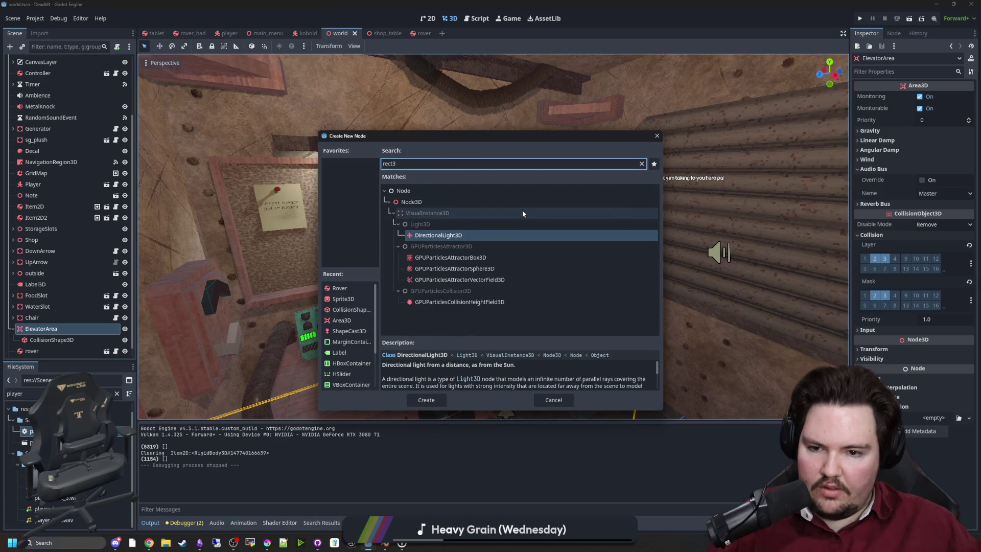
pyautogui.press('BackSpace')
pyautogui.press('BackSpace')
pyautogui.press('BackSpace')
pyautogui.write('shape')
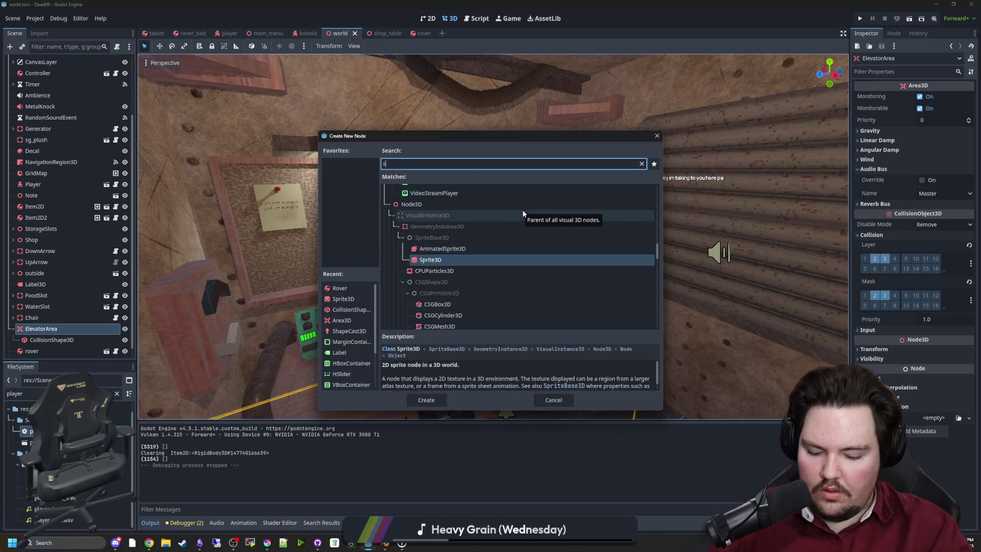
pyautogui.press('BackSpace')
pyautogui.press('BackSpace')
pyautogui.press('BackSpace')
pyautogui.write('box')
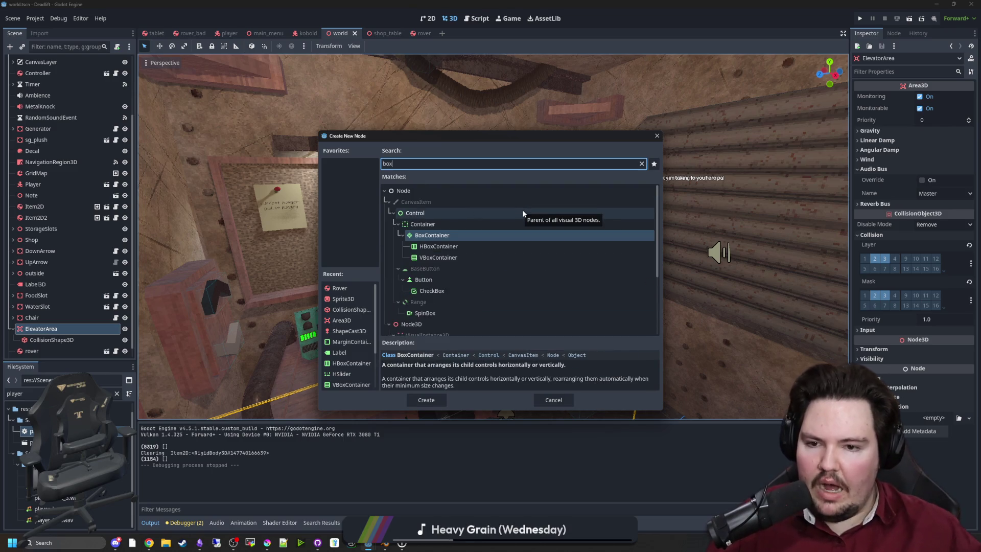
pyautogui.scroll(-3, 520, 223)
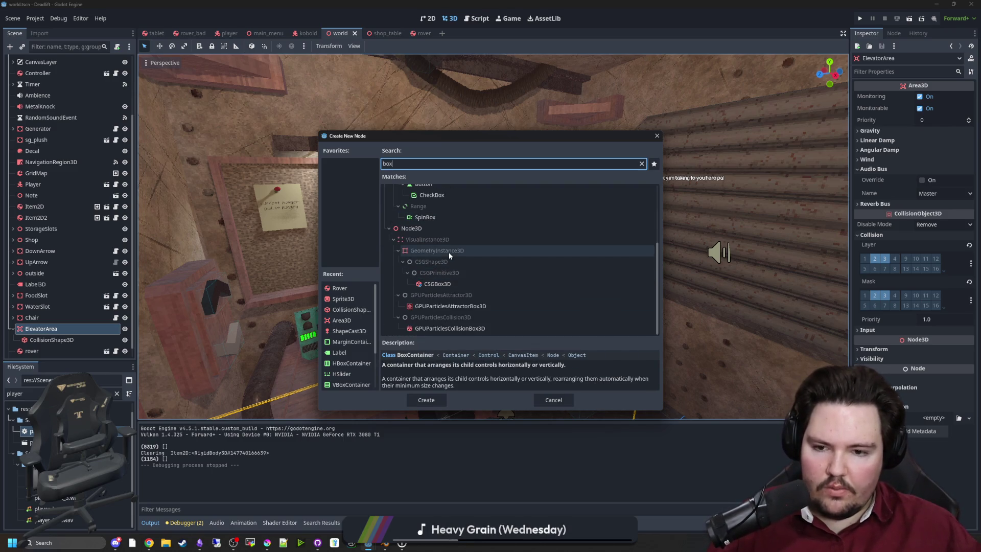
pyautogui.click(657, 136)
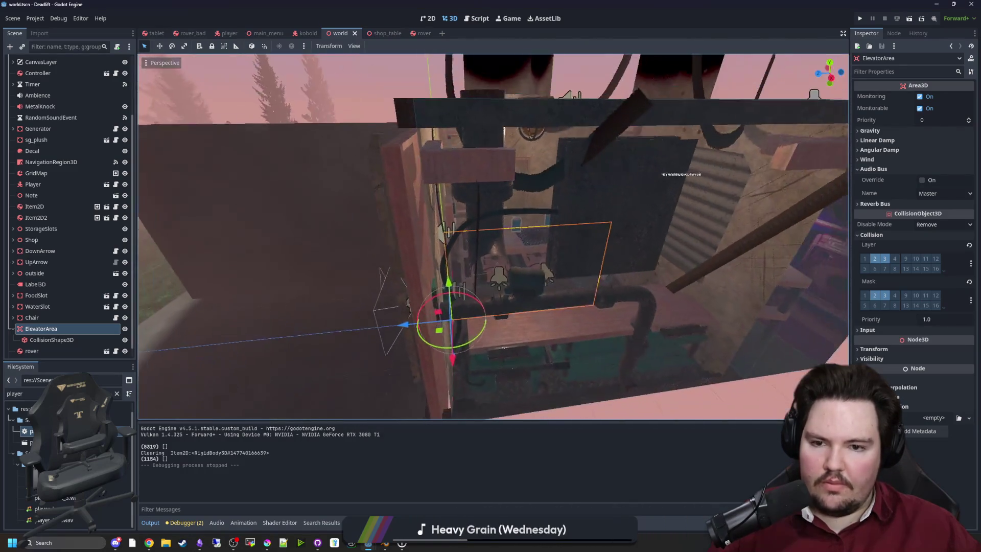
# - Zoom and fly the 3D view out of the elevator room to see the building's front
pyautogui.scroll(-5, 199, 282)
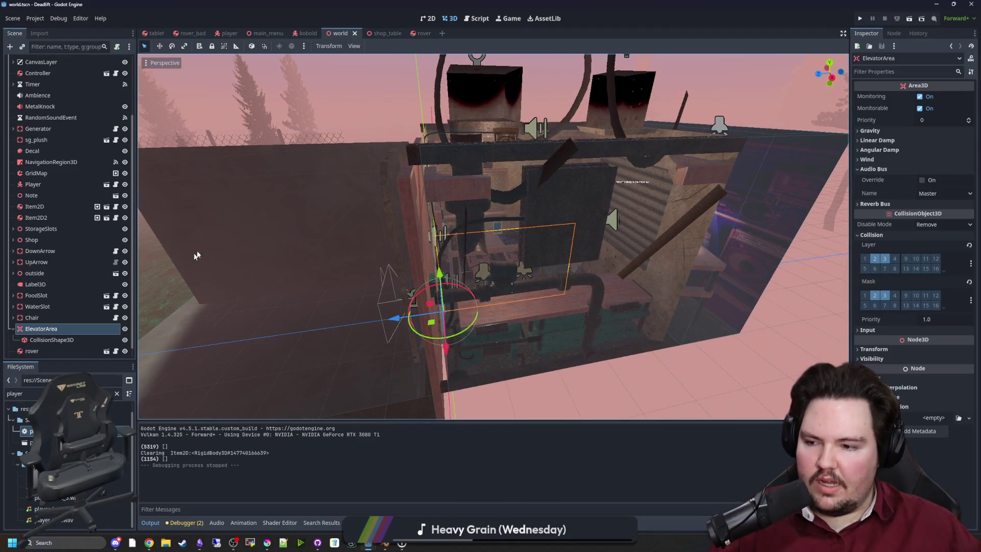
pyautogui.scroll(5, 567, 340)
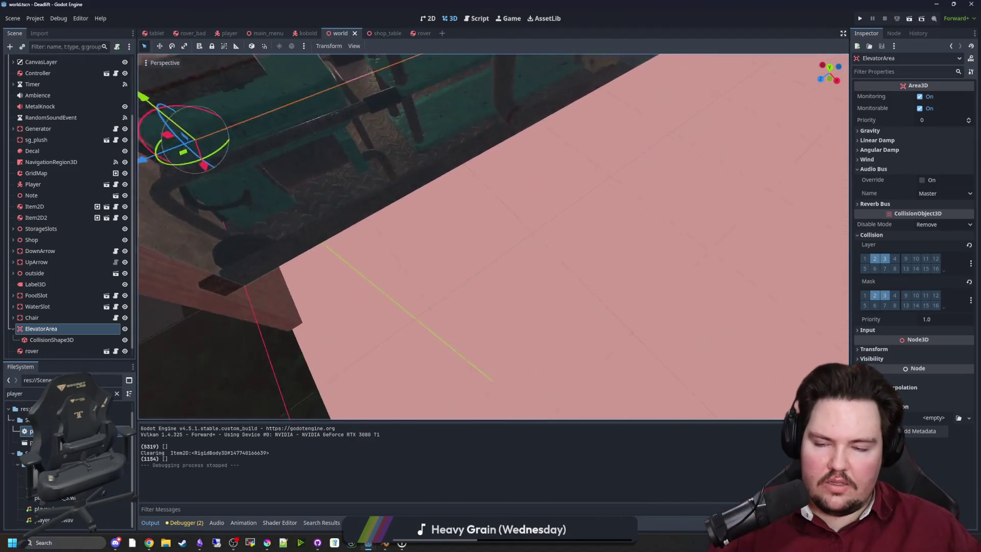
pyautogui.scroll(5, 493, 236)
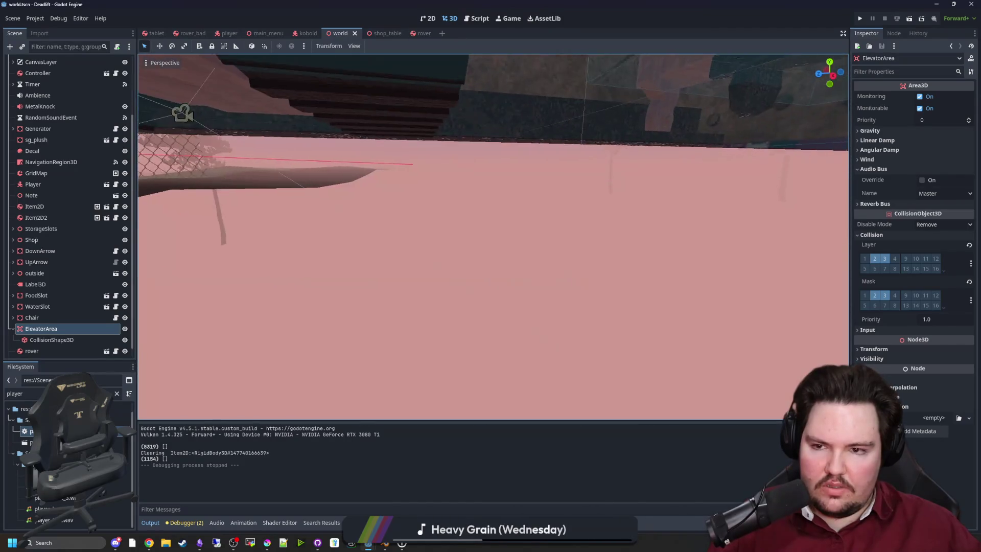
pyautogui.scroll(5, 493, 237)
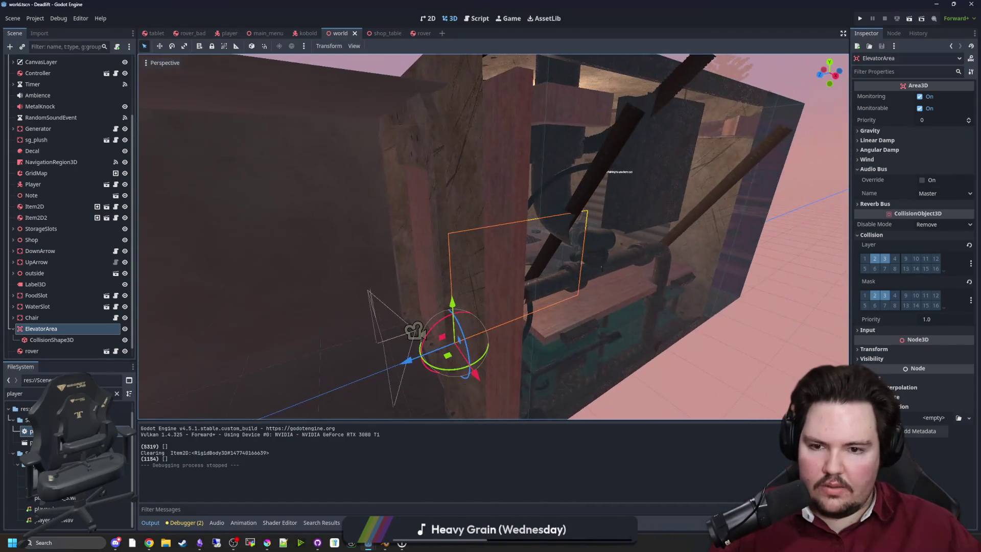
pyautogui.scroll(5, 493, 237)
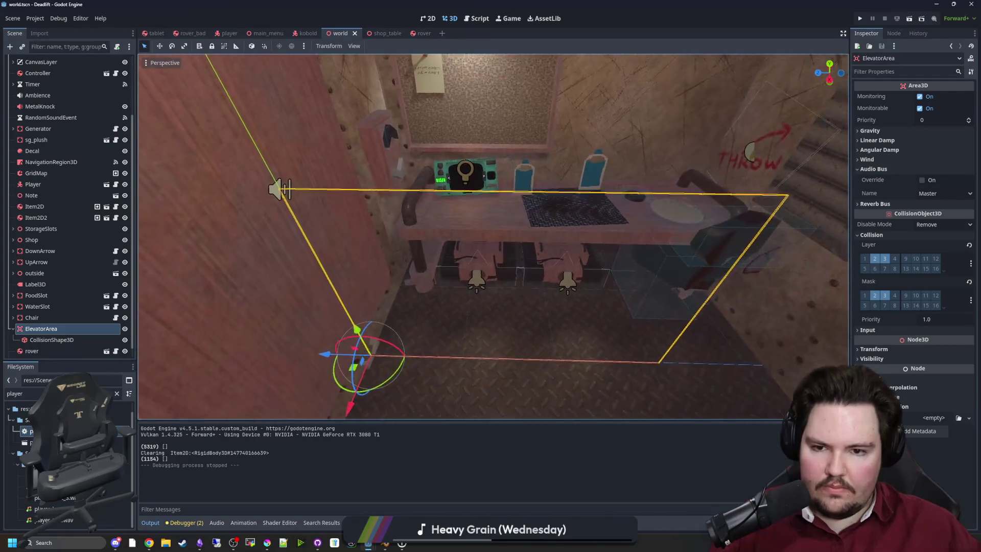
pyautogui.scroll(2, 493, 237)
pyautogui.scroll(4, 594, 350)
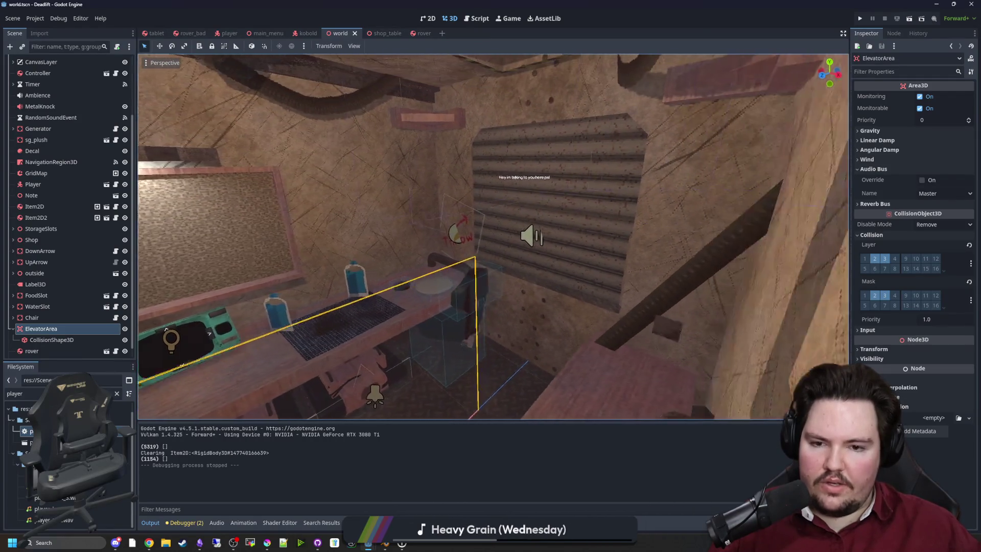
pyautogui.click(700, 338)
pyautogui.scroll(-4, 494, 236)
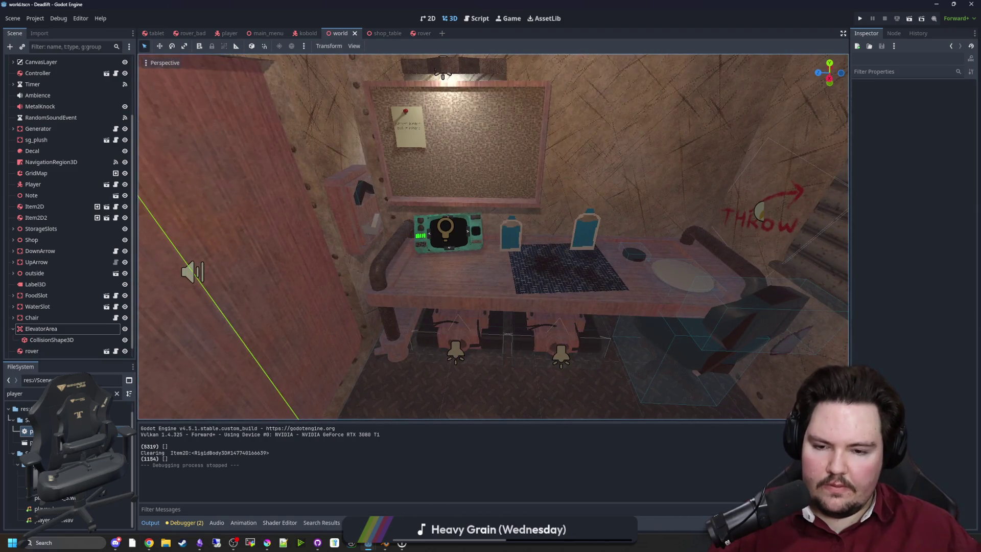
pyautogui.press('s')
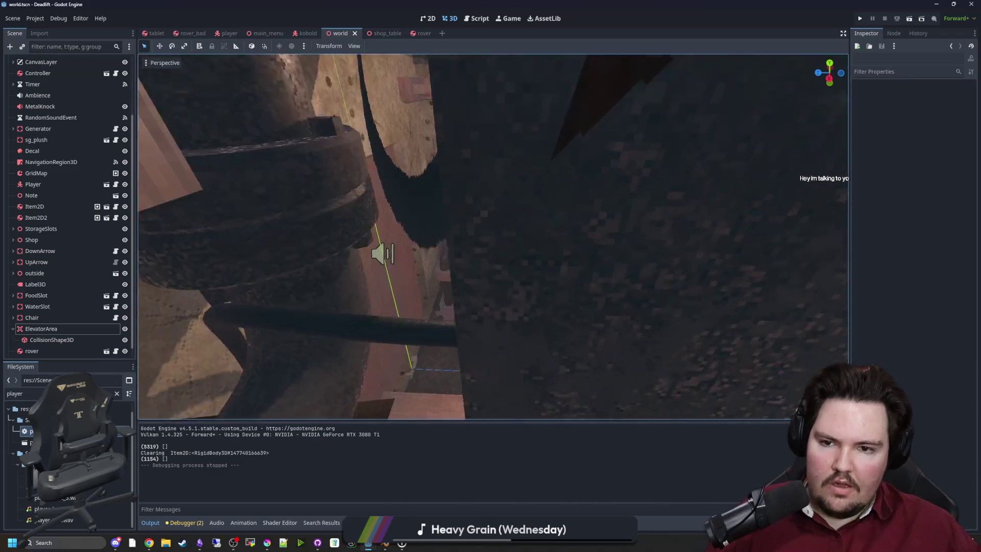
pyautogui.press('s')
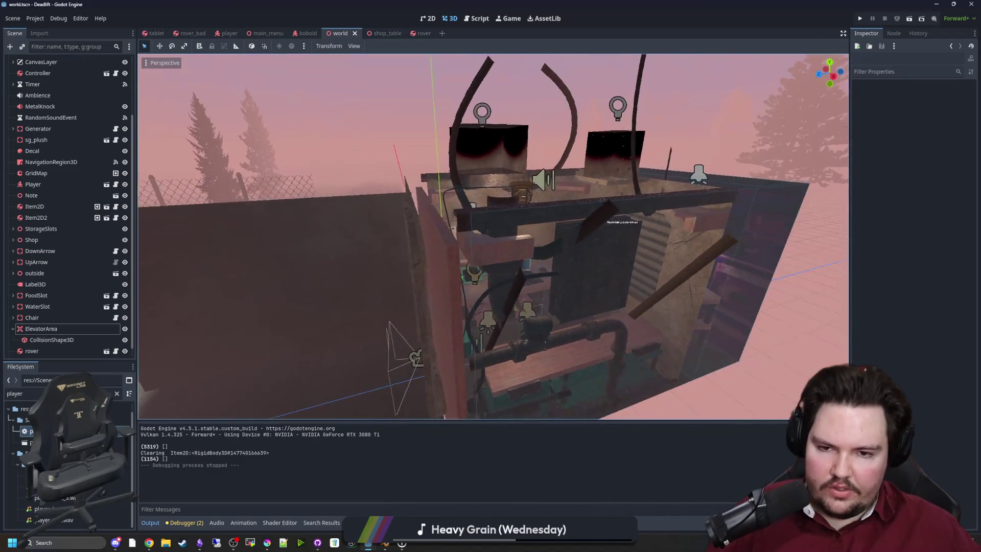
pyautogui.press('s')
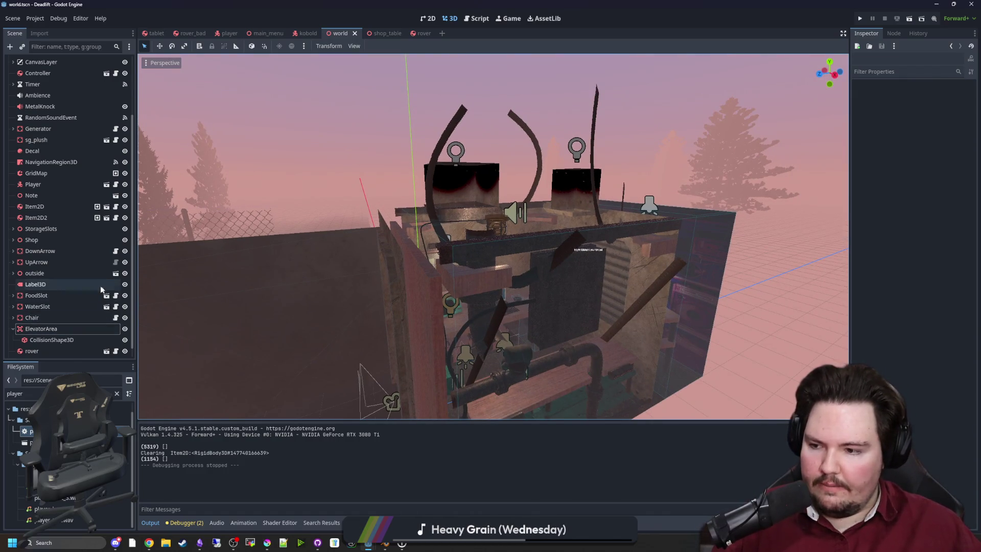
# - Select ElevatorArea, fly around to check where its volume sits, and open world.gd
pyautogui.click(63, 338)
pyautogui.click(41, 329)
pyautogui.press('w')
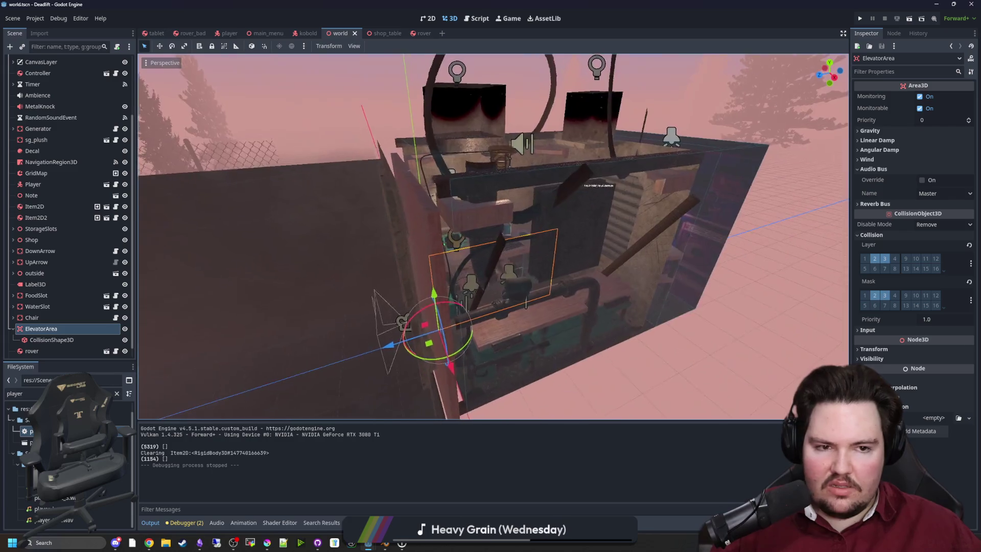
pyautogui.press('w')
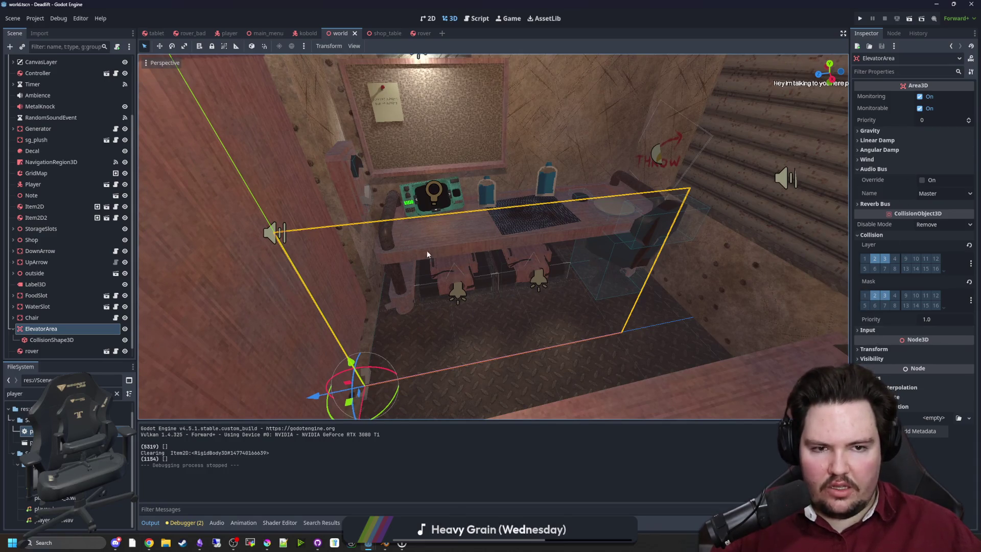
pyautogui.press('w')
pyautogui.press('w')
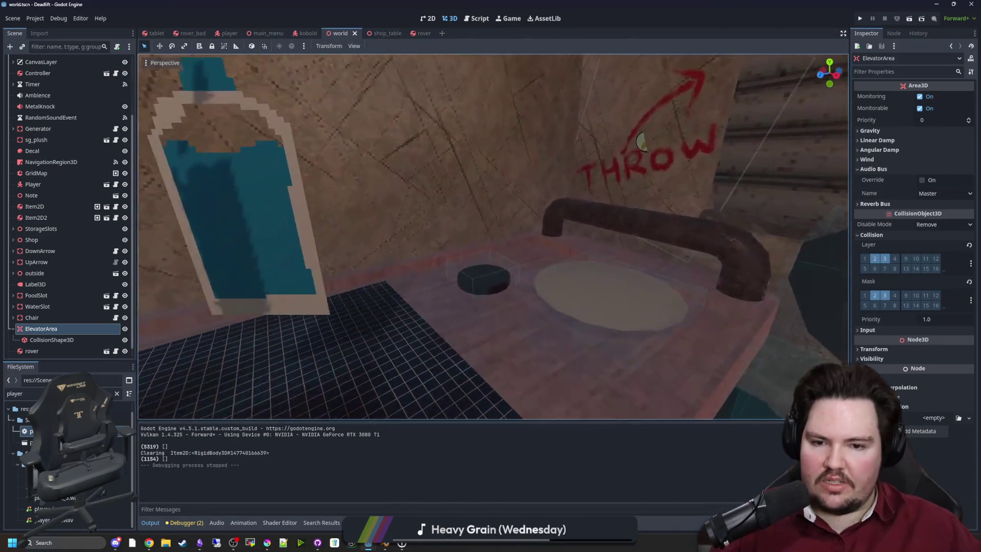
pyautogui.press('s')
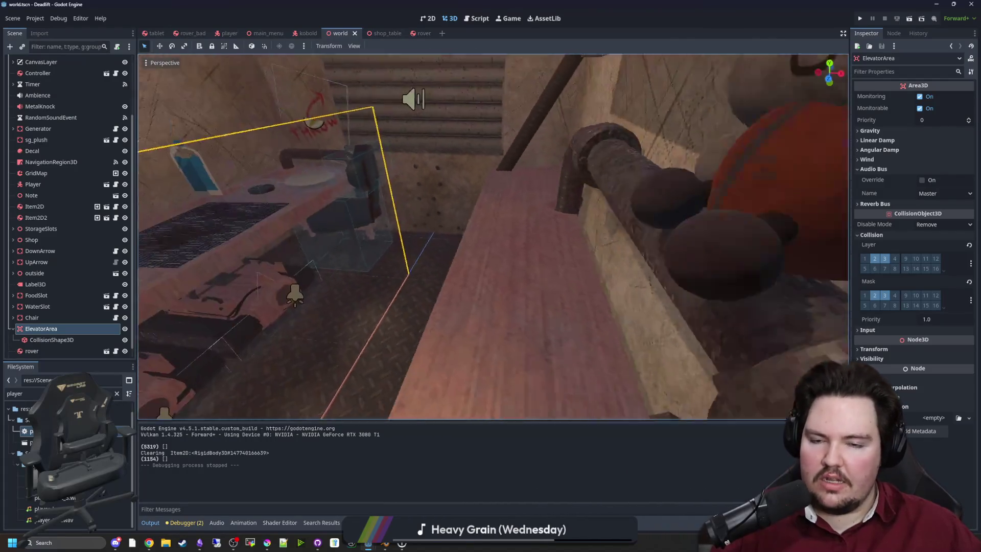
pyautogui.press('w')
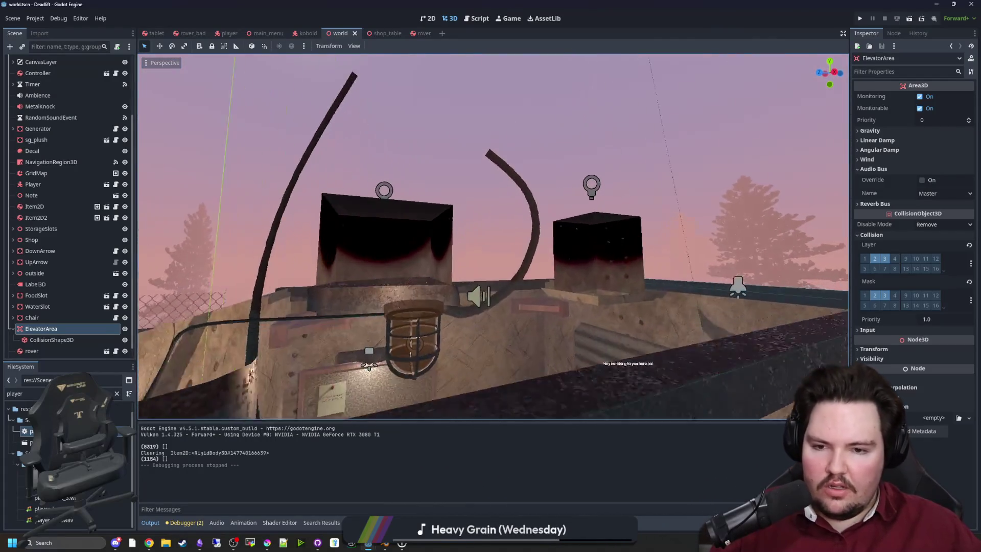
pyautogui.press('s')
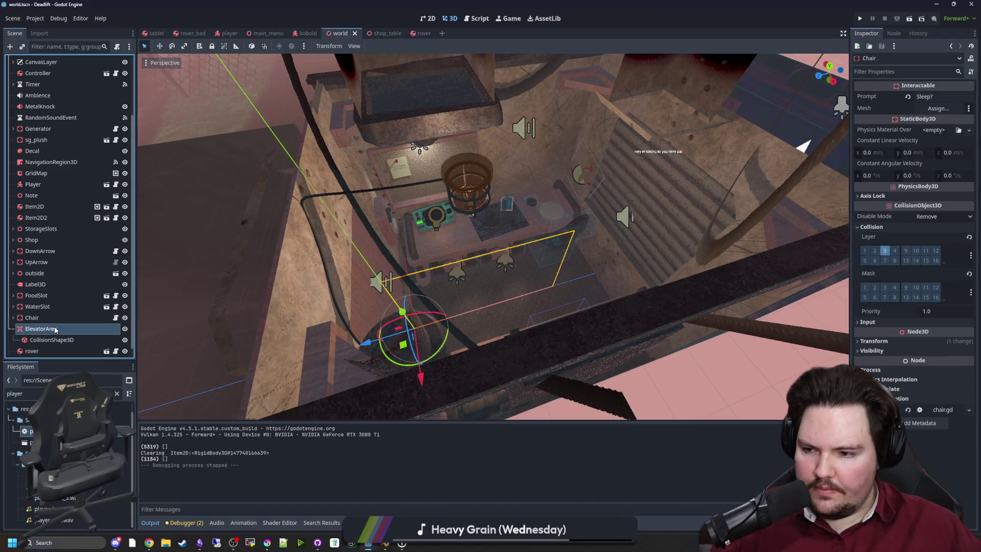
pyautogui.scroll(3, 66, 230)
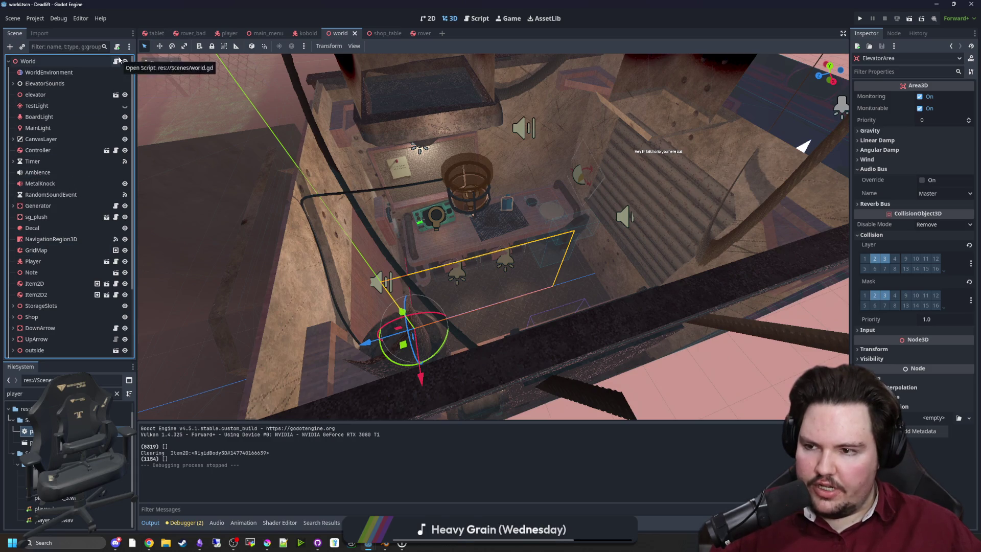
pyautogui.click(116, 61)
# - Insert blank lines in clear_objects above the overlapping-bodies loop
pyautogui.hotkey('ctrl', 'f')
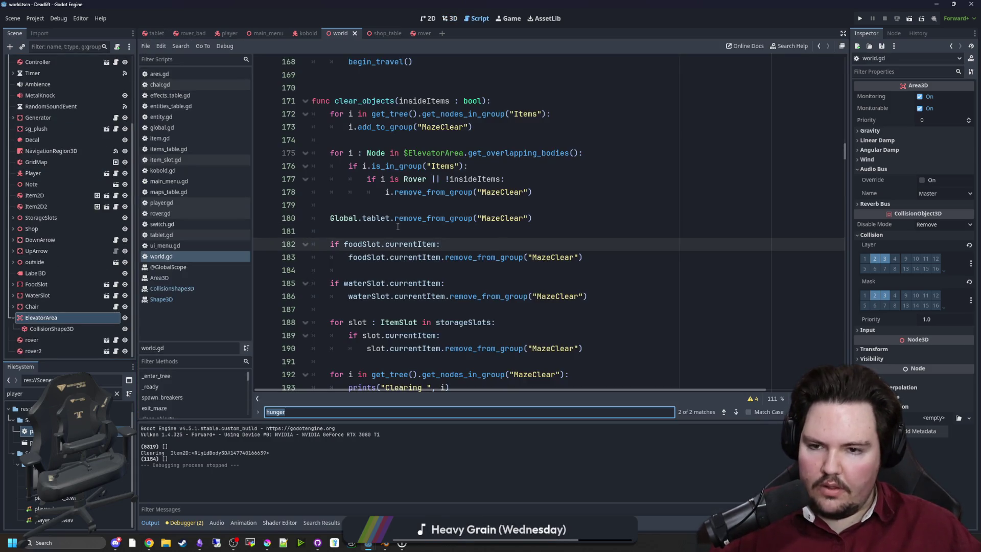
pyautogui.click(432, 142)
pyautogui.tripleClick(361, 153)
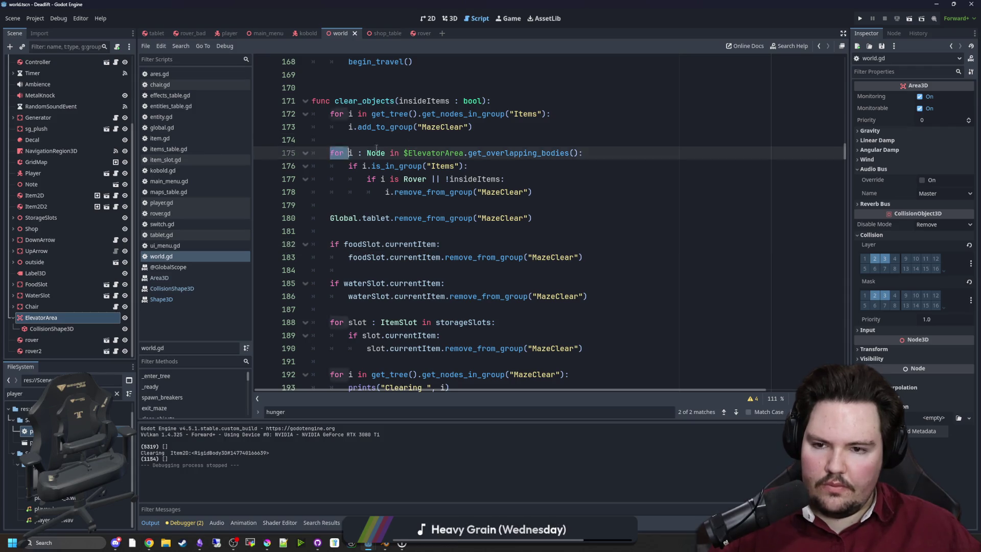
pyautogui.click(429, 142)
pyautogui.press('Return')
pyautogui.press('Return')
pyautogui.press('Return')
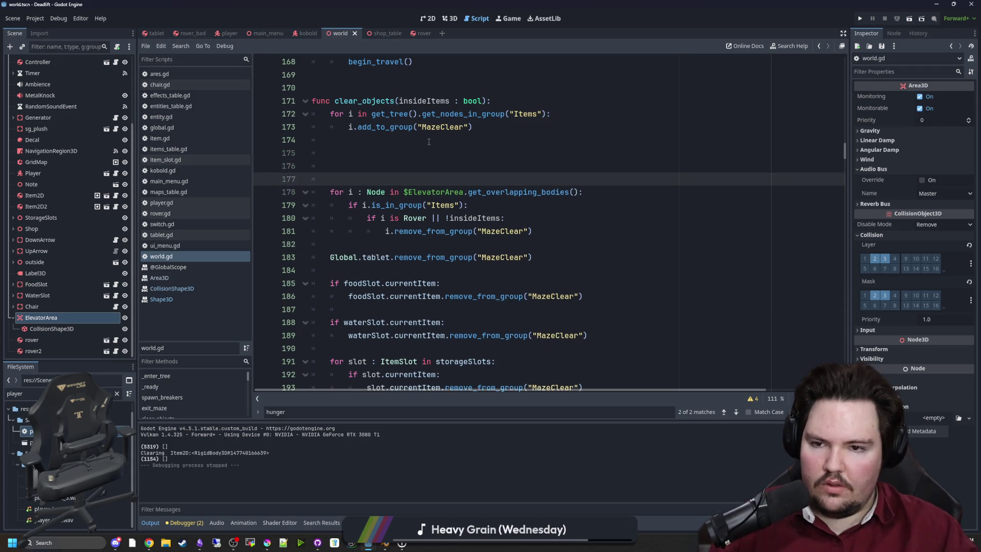
pyautogui.press('Up')
pyautogui.press('Up')
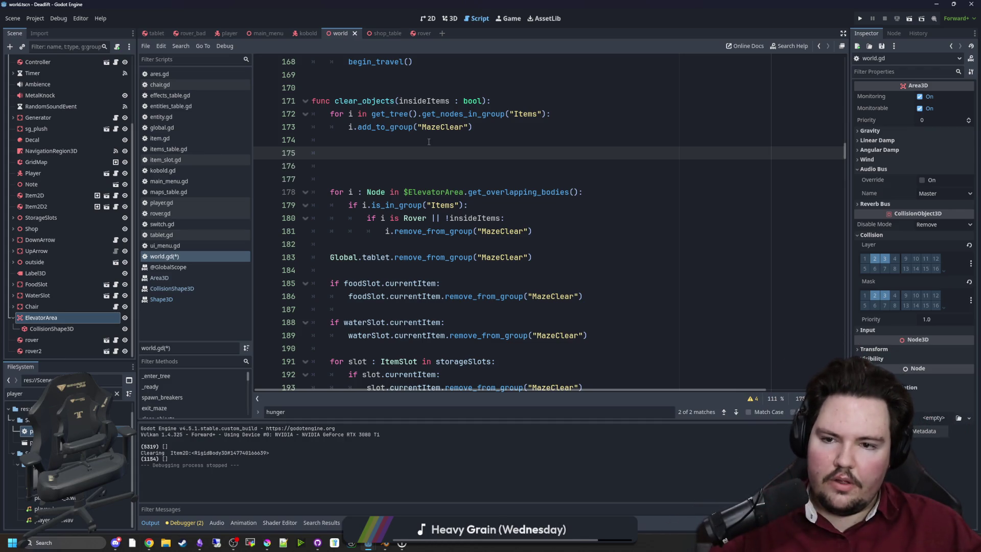
# - Type a Rect2 placeholder on line 175, correcting Rect3, and open the Rect2 class docs
pyautogui.write('r')
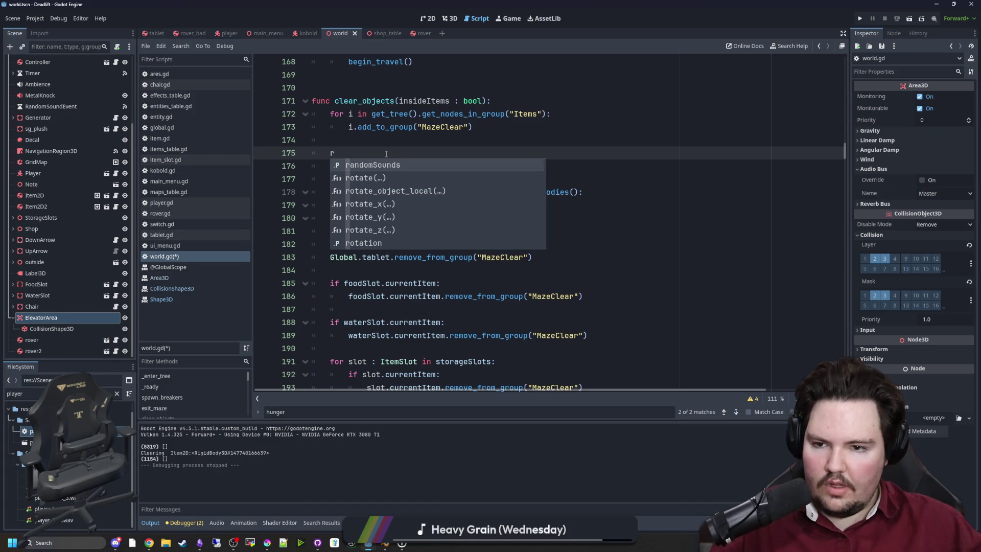
pyautogui.press('Escape')
pyautogui.write('ect3')
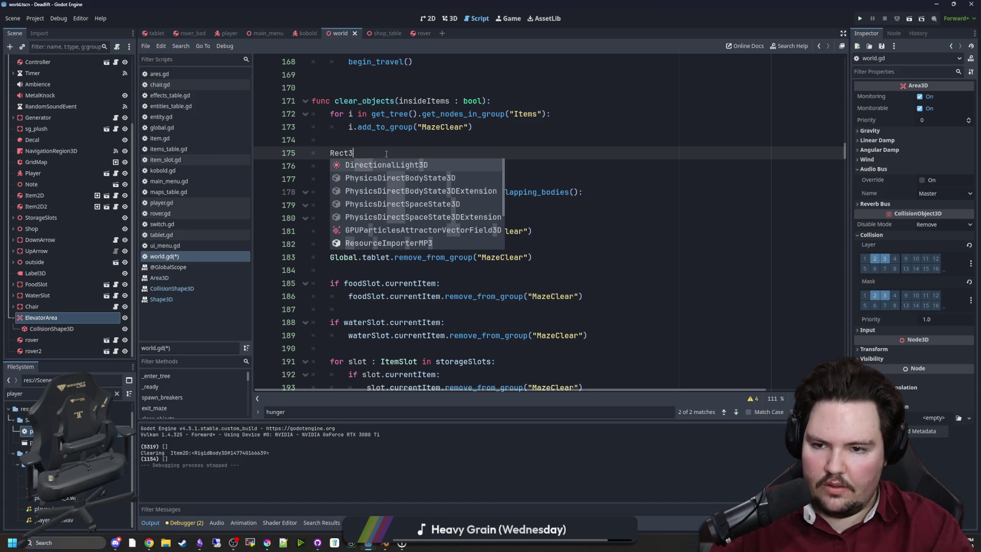
pyautogui.press('BackSpace')
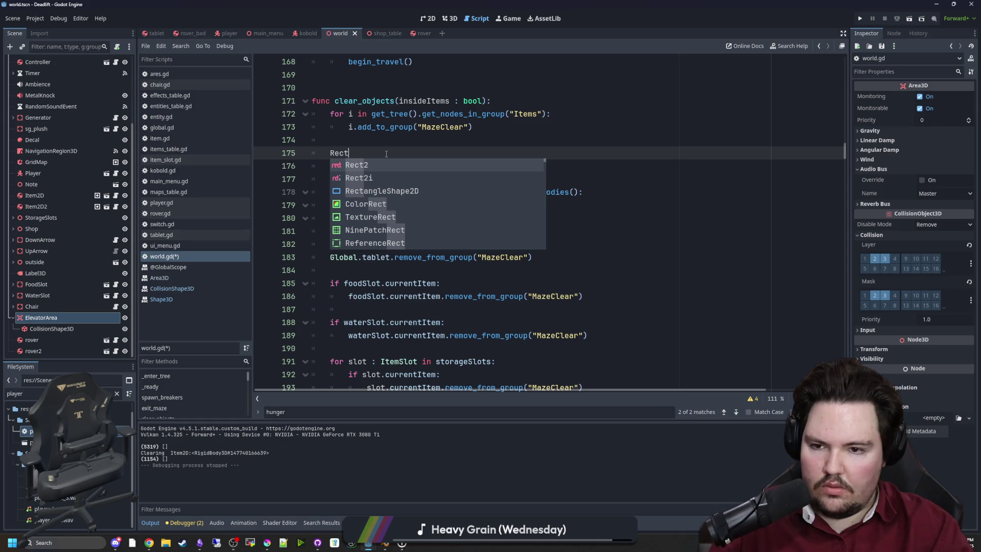
pyautogui.write('3')
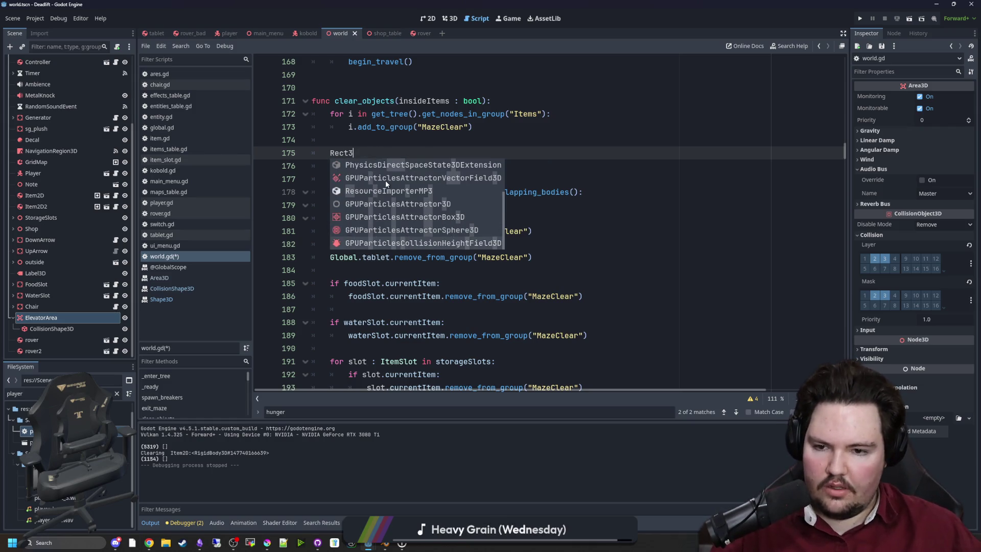
pyautogui.moveTo(353, 153); pyautogui.dragTo(327, 153)
pyautogui.press('BackSpace')
pyautogui.write('Rect2')
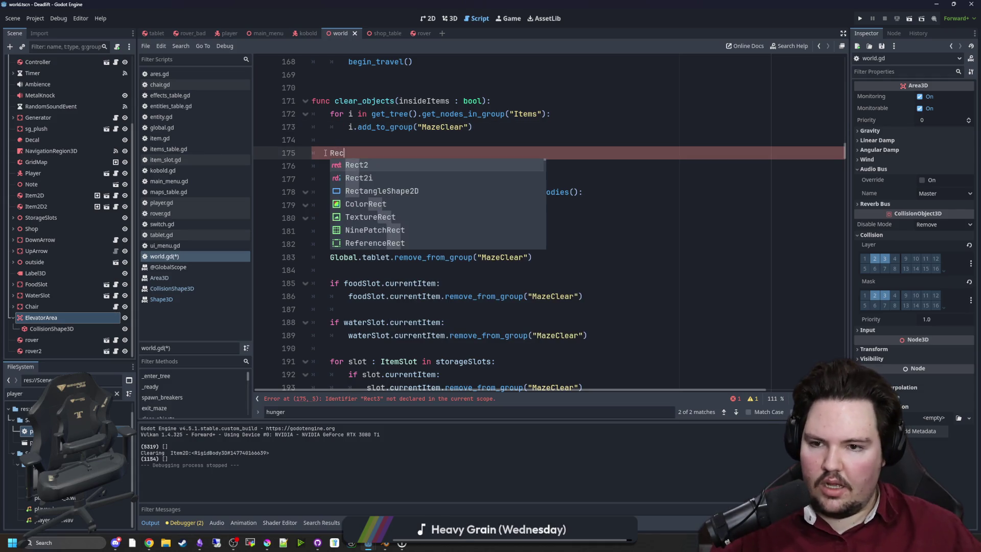
pyautogui.click(354, 140)
pyautogui.keyDown('ctrl'); pyautogui.click(342, 155); pyautogui.keyUp('ctrl')
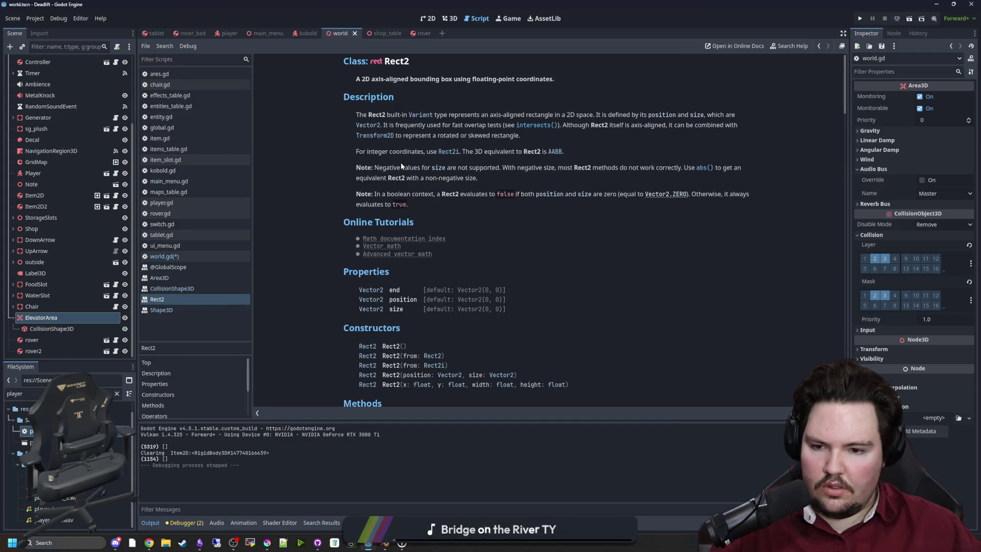
# - Comment out the placeholder as #Rect2, then select ElevatorArea and open the Area3D docs
pyautogui.hotkey('alt', 'Left')
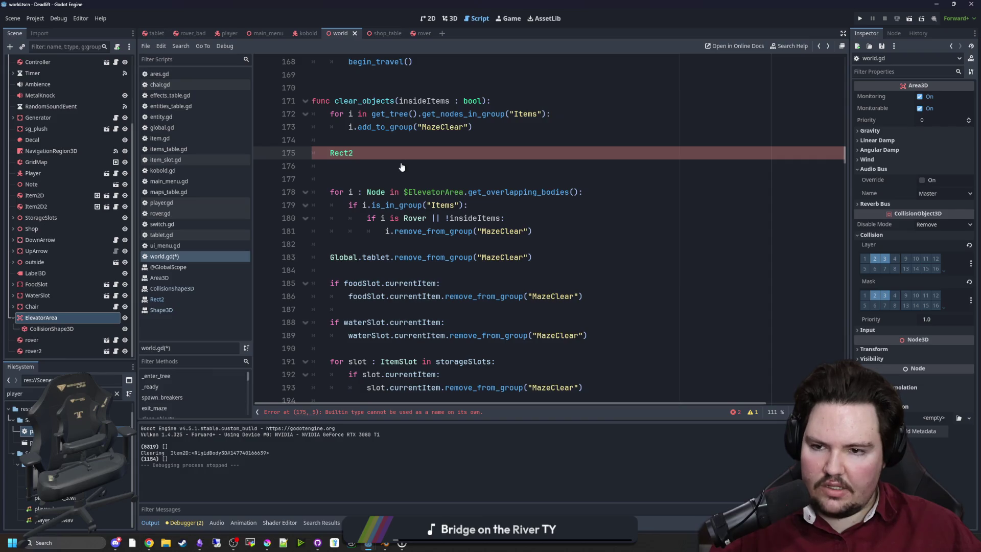
pyautogui.click(368, 166)
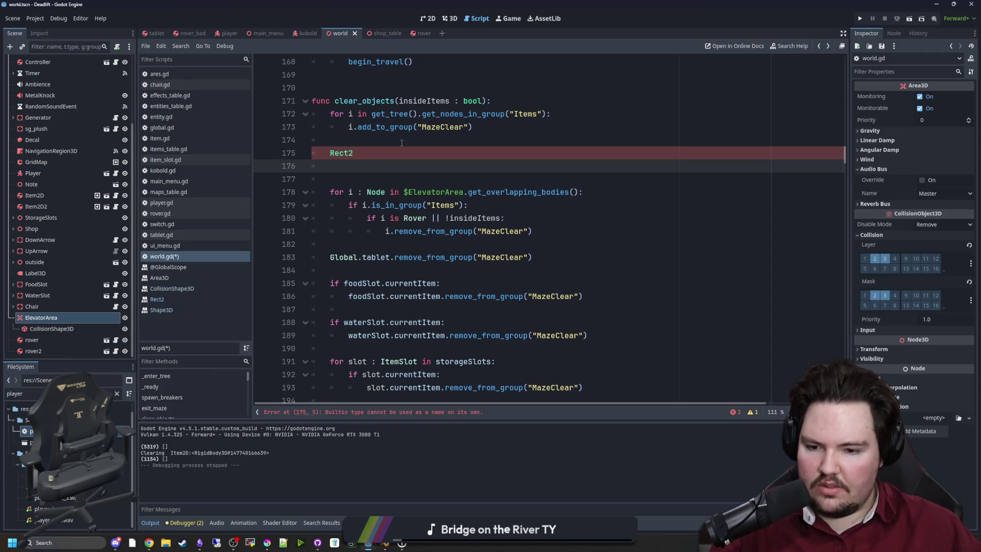
pyautogui.click(383, 149)
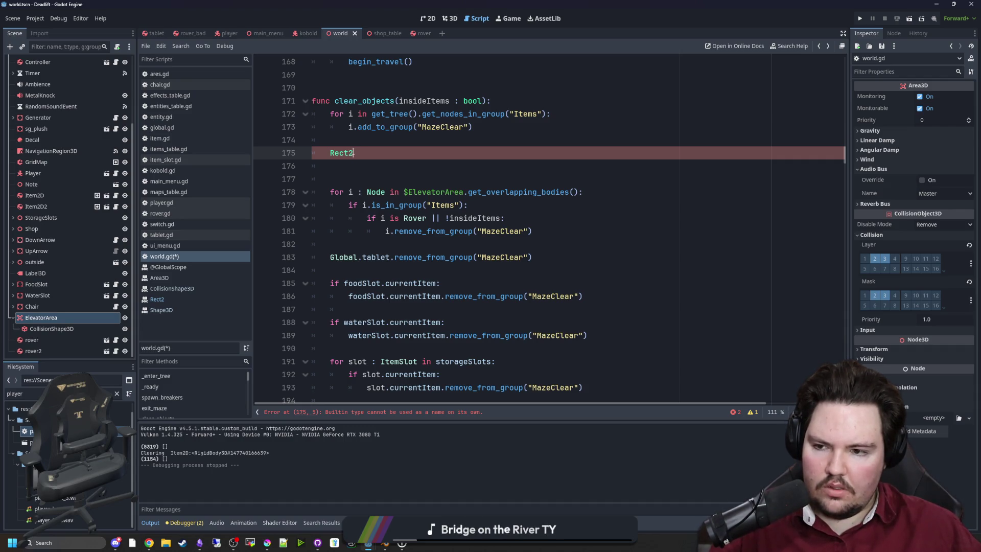
pyautogui.moveTo(353, 153)
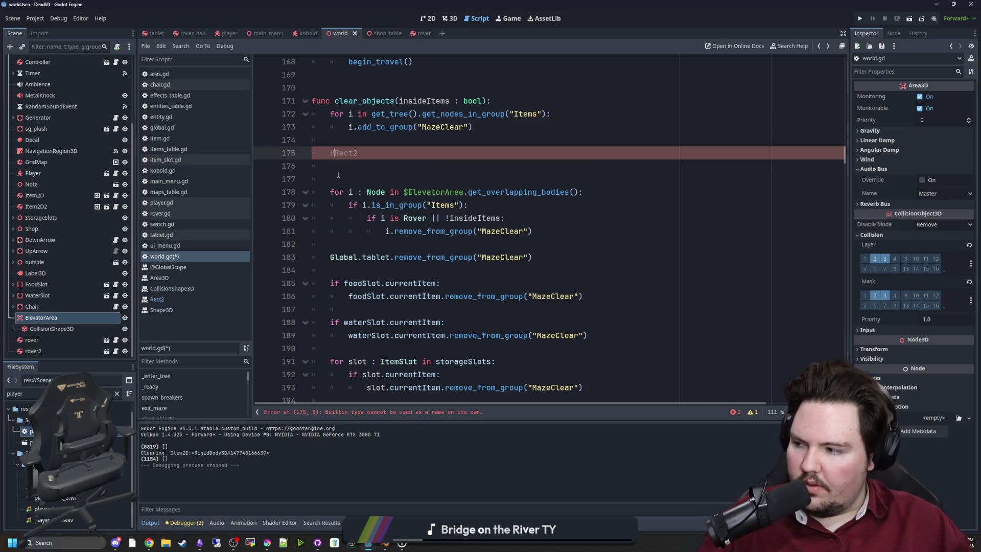
pyautogui.write('#')
pyautogui.click(374, 148)
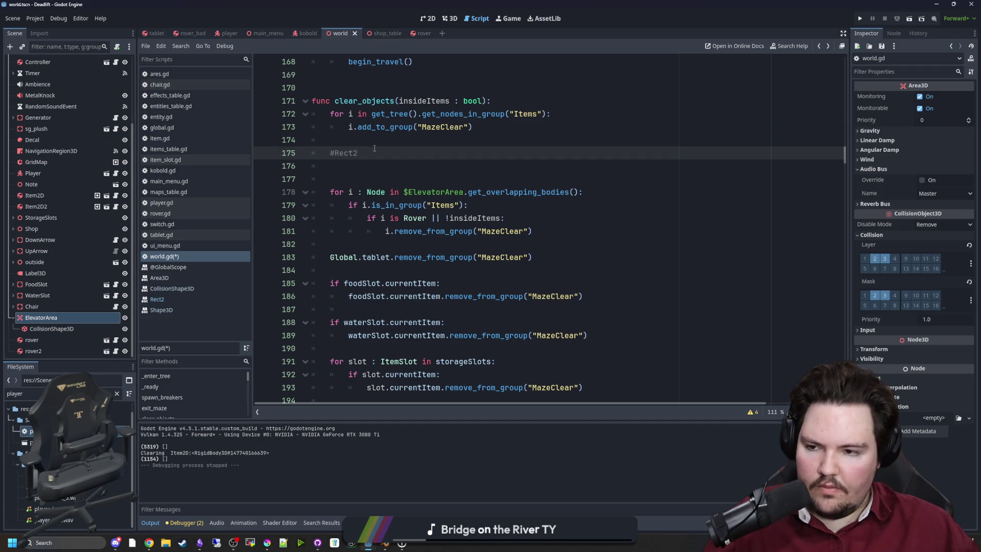
pyautogui.click(59, 317)
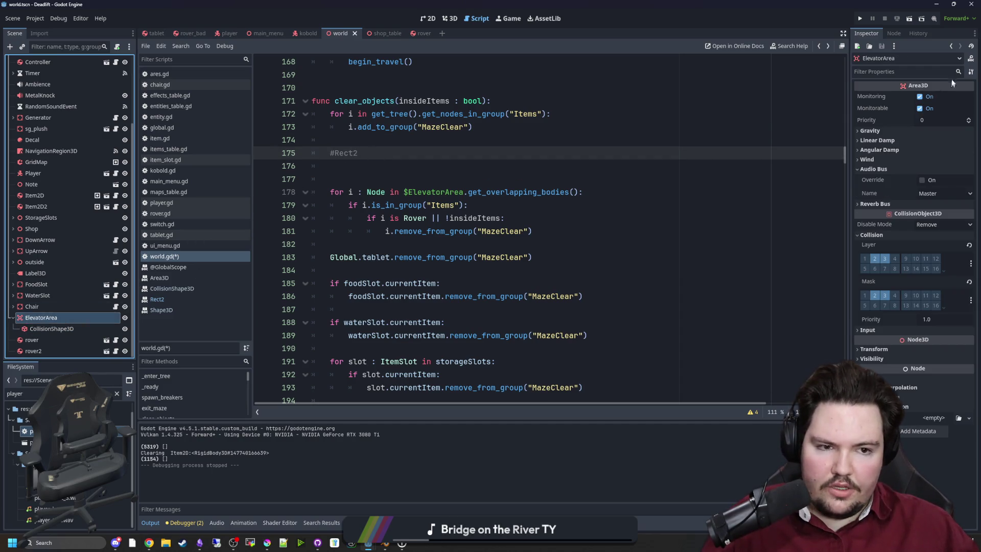
pyautogui.click(971, 58)
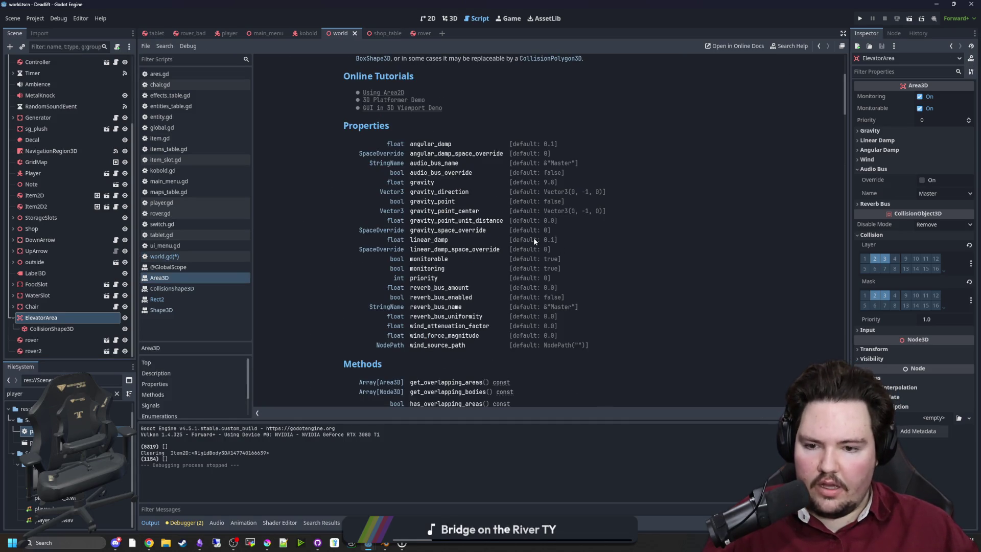
# - Scroll through the Area3D class reference
pyautogui.scroll(-4, 533, 240)
pyautogui.scroll(-3, 456, 280)
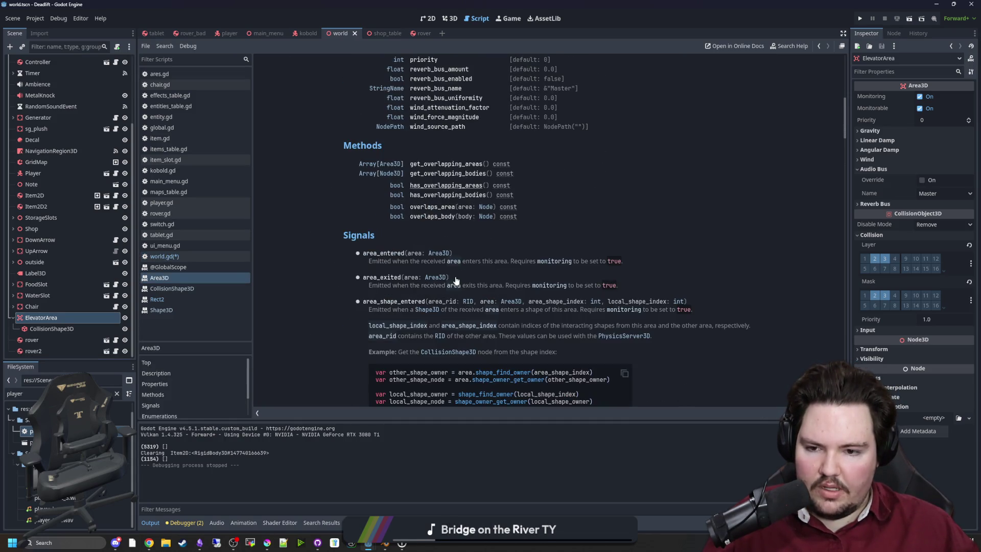
pyautogui.scroll(-3, 457, 280)
pyautogui.scroll(-2, 454, 279)
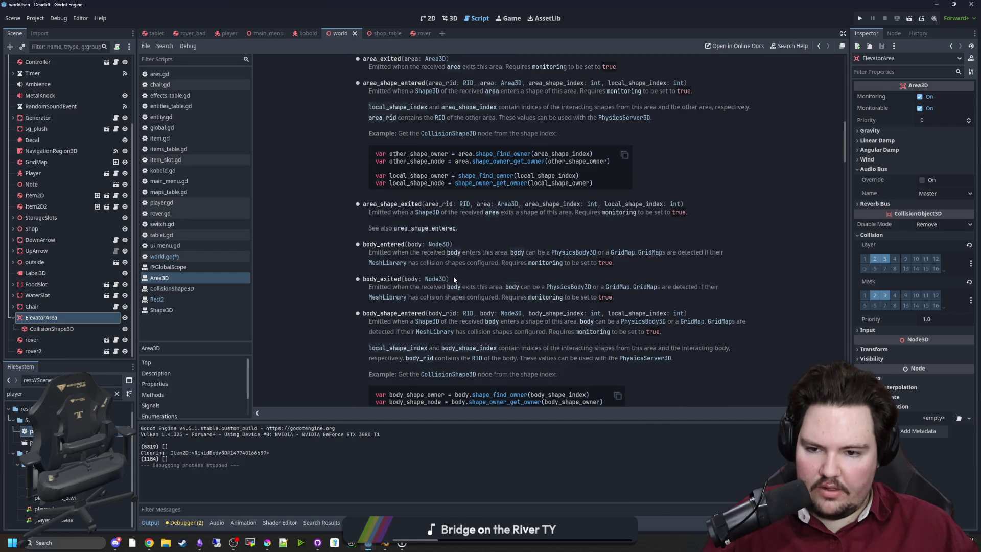
pyautogui.scroll(-2, 454, 279)
pyautogui.scroll(-6, 454, 279)
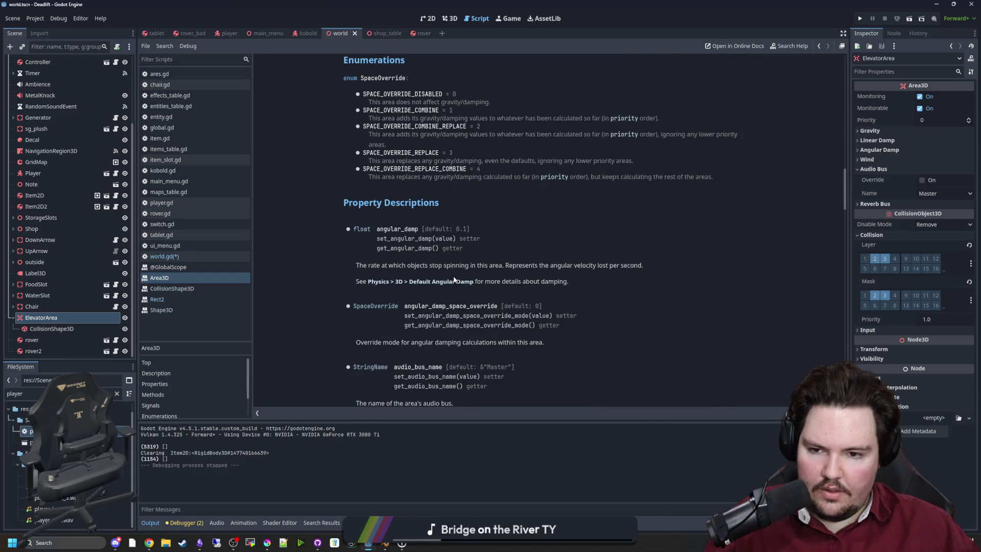
pyautogui.scroll(-4, 454, 279)
pyautogui.scroll(-8, 452, 275)
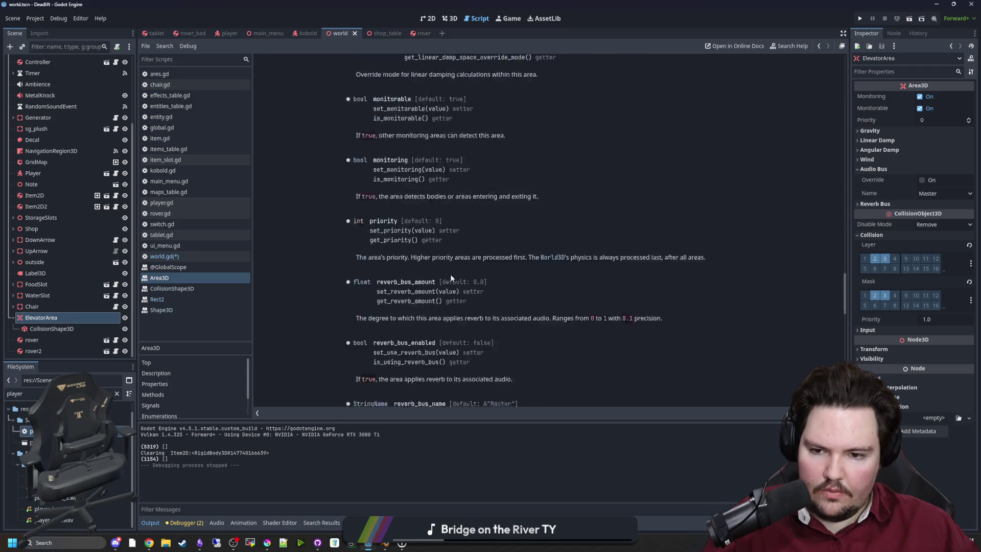
# - Open the Shape3D class reference and bring the Miro board browser forward
pyautogui.click(445, 159)
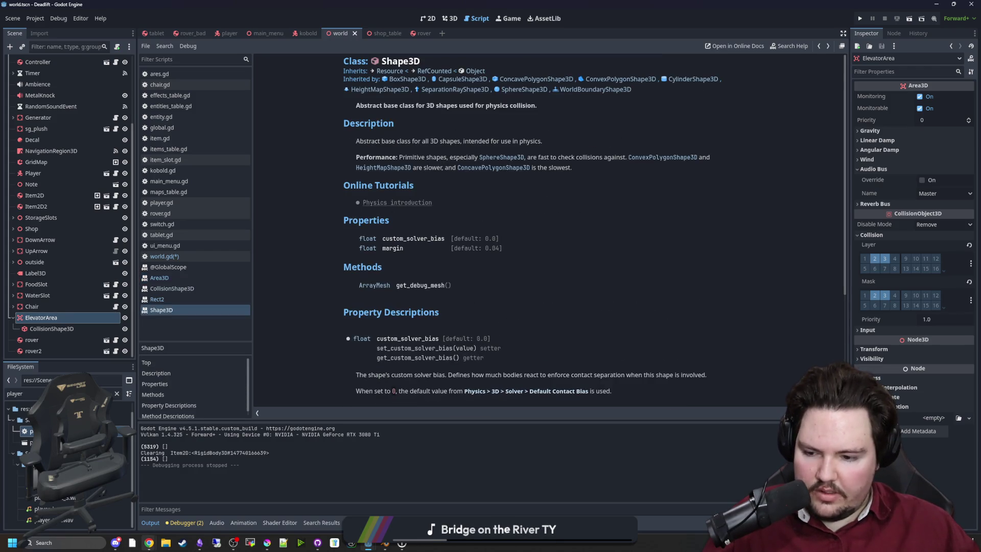
pyautogui.moveTo(148, 542)
pyautogui.click(220, 507)
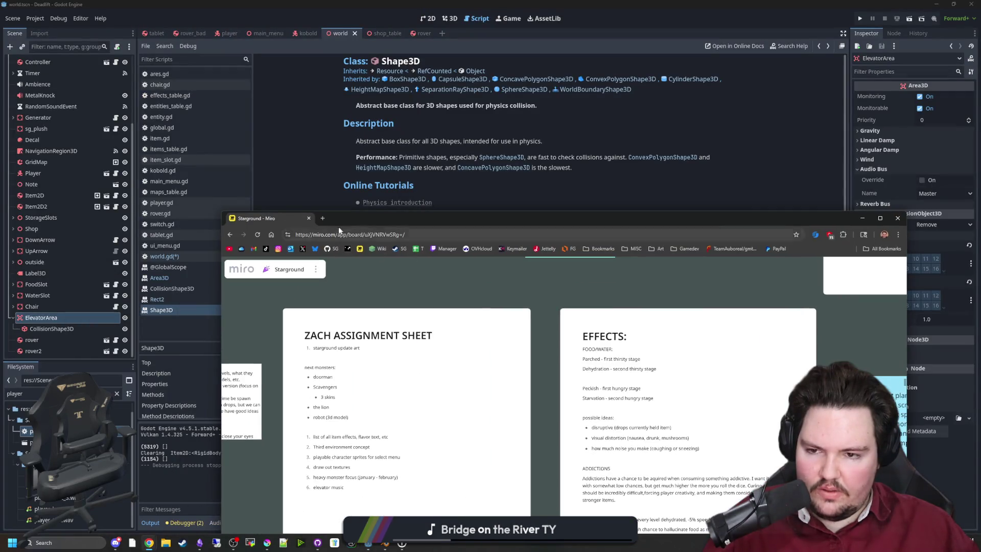
# - Google 'godot check point in 3d area' in a new tab
pyautogui.click(319, 224)
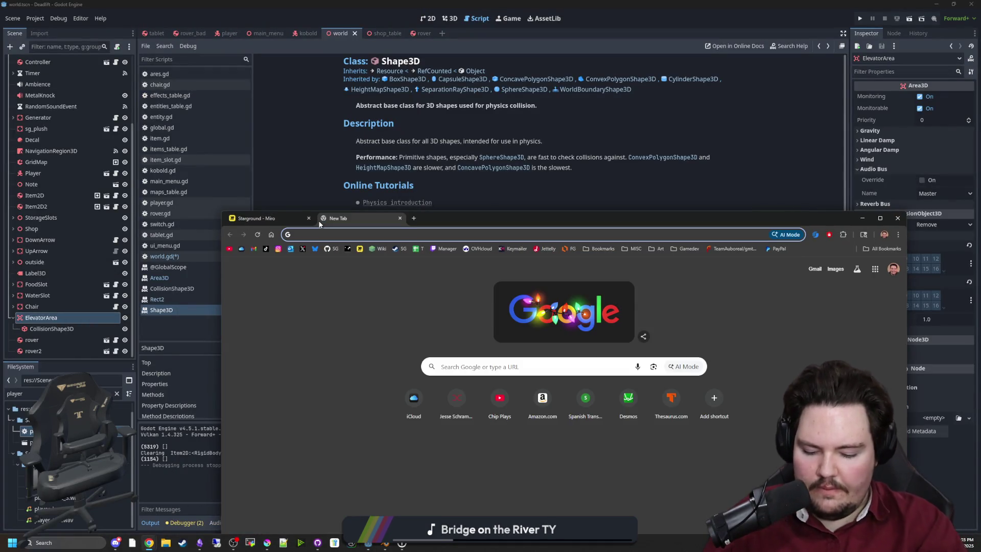
pyautogui.write('godot check point in 3')
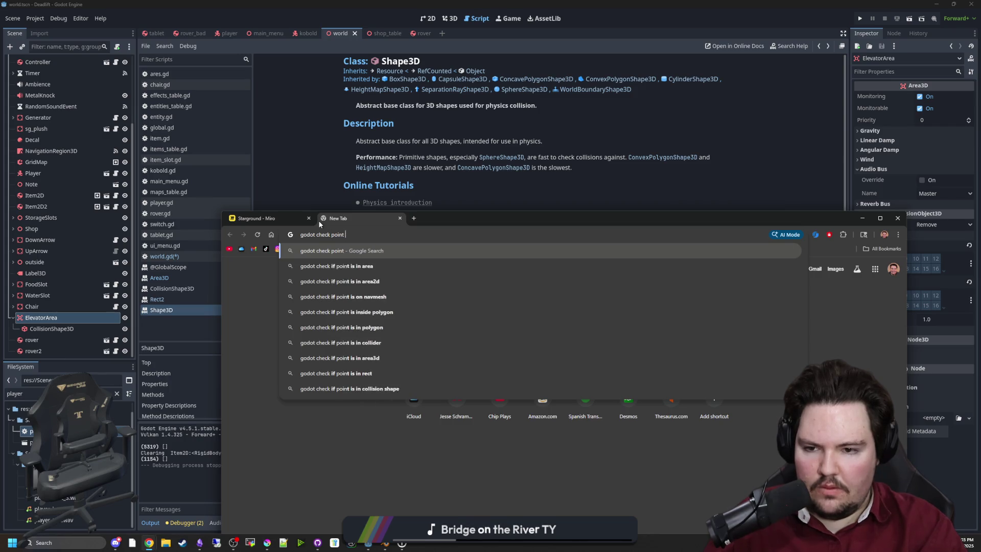
pyautogui.write('d area')
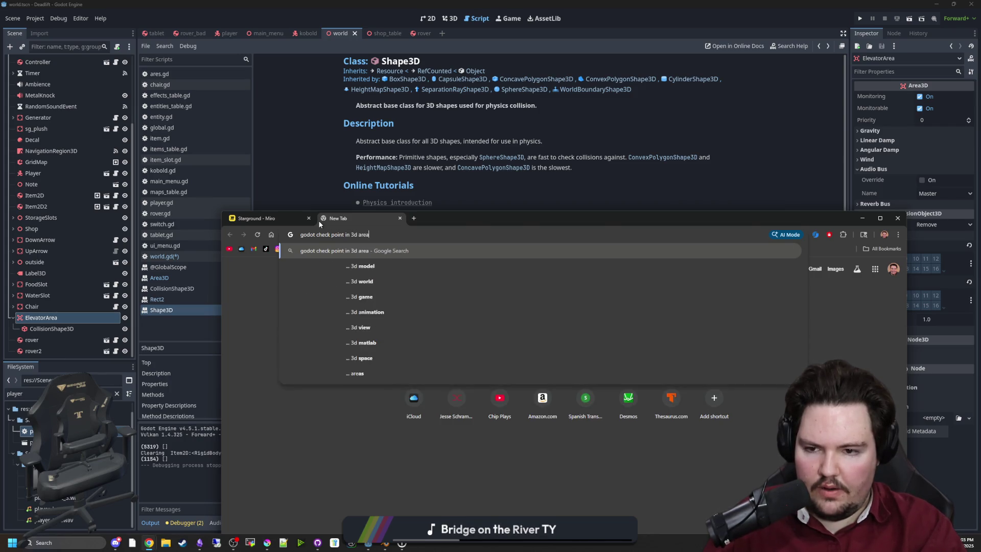
pyautogui.press('Return')
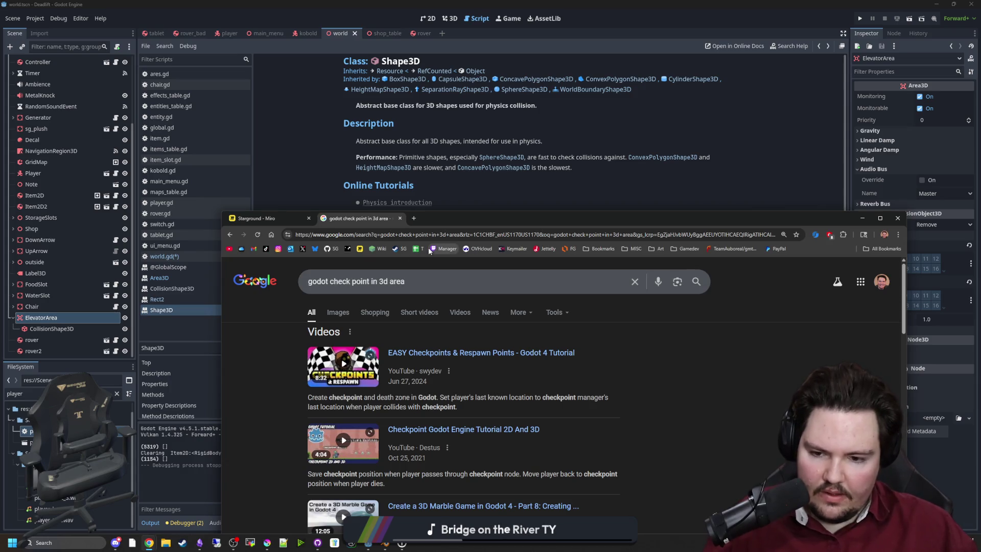
pyautogui.scroll(-6, 450, 317)
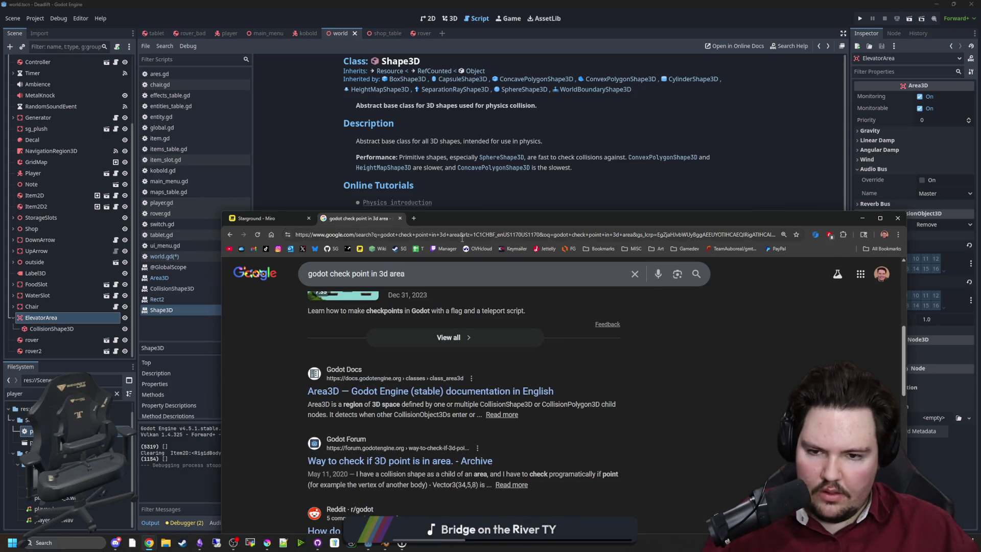
pyautogui.moveTo(464, 221); pyautogui.dragTo(467, 127)
pyautogui.scroll(5, 373, 192)
# - Refine the search to 'godot check position in 3d area', browse results, and return to Godot
pyautogui.click(376, 180)
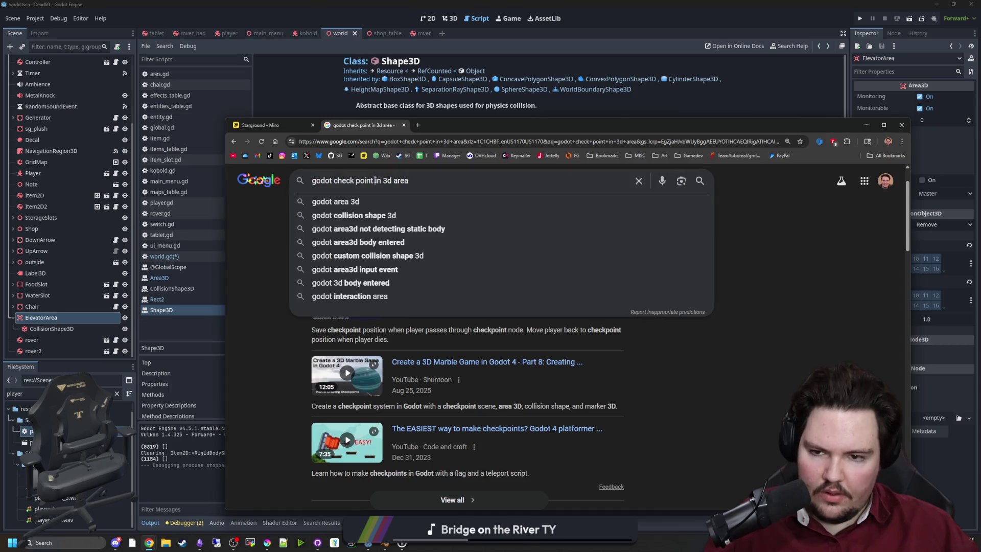
pyautogui.write('position in bo')
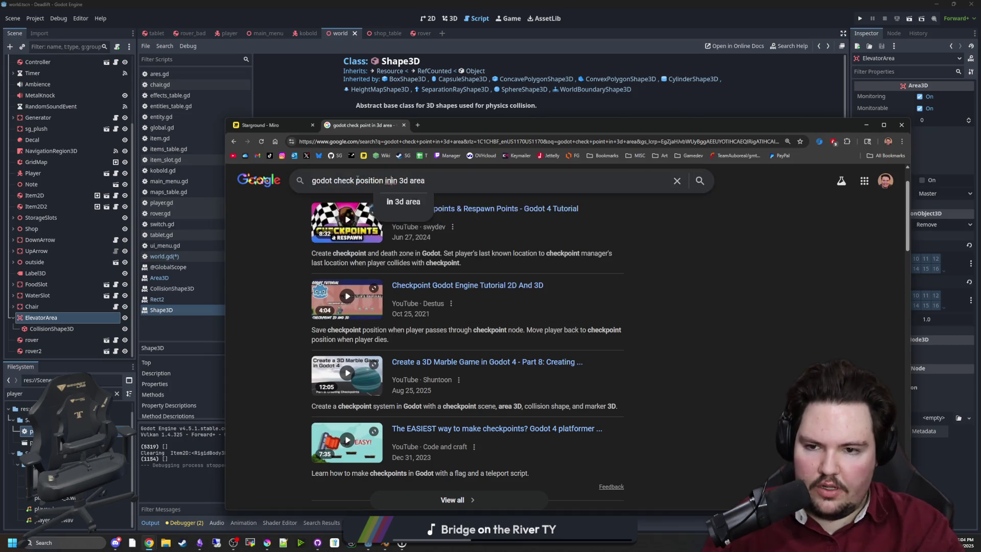
pyautogui.press('BackSpace')
pyautogui.press('BackSpace')
pyautogui.press('BackSpace')
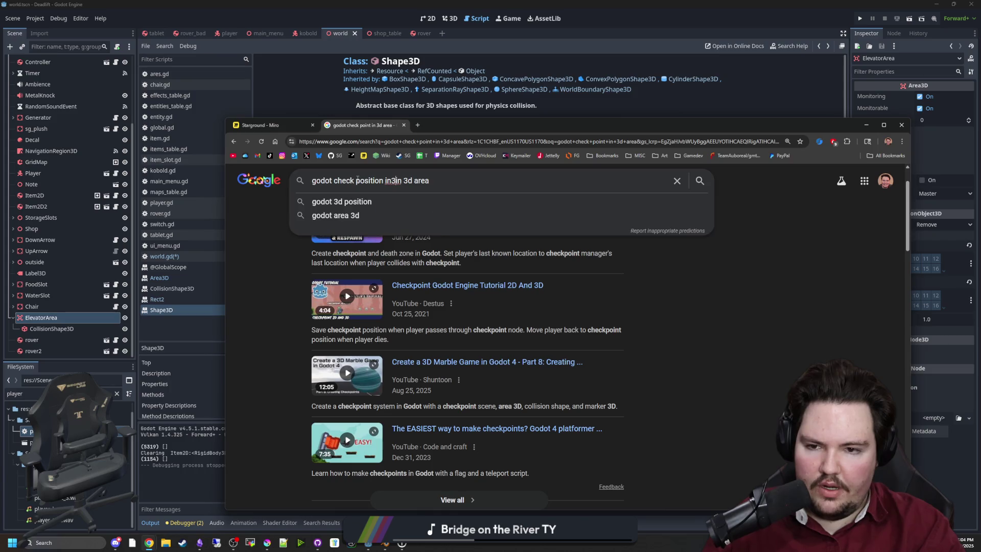
pyautogui.press('BackSpace')
pyautogui.press('BackSpace')
pyautogui.press('Return')
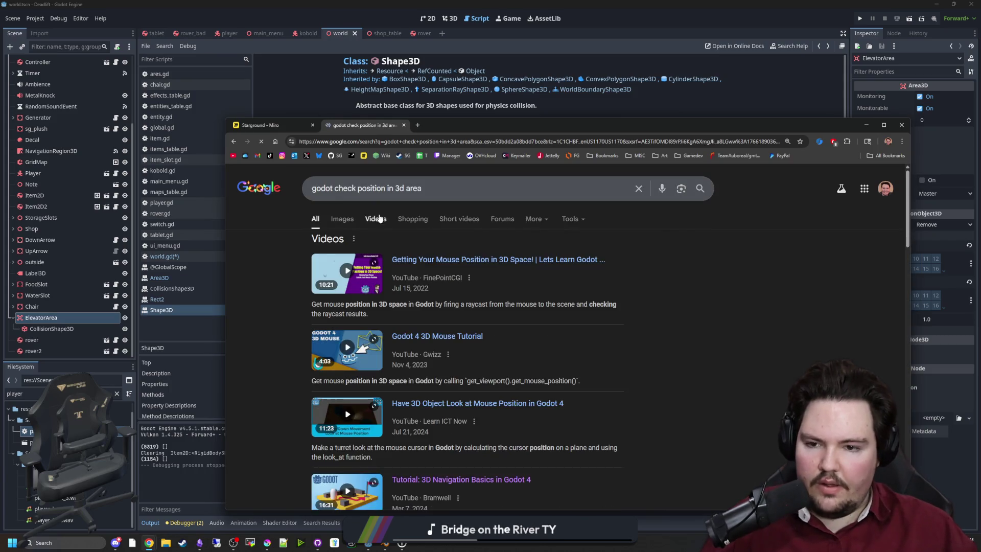
pyautogui.scroll(-5, 406, 317)
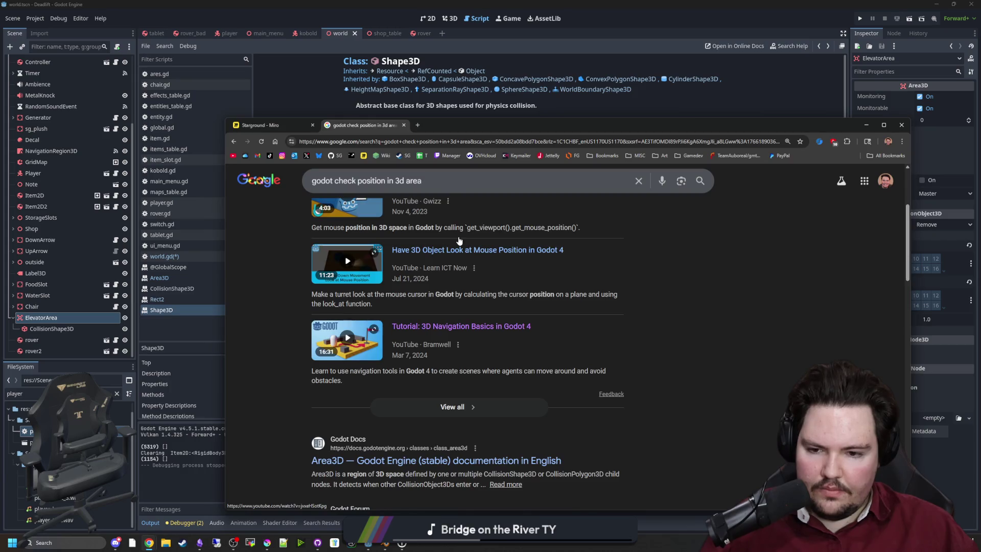
pyautogui.scroll(-1, 375, 298)
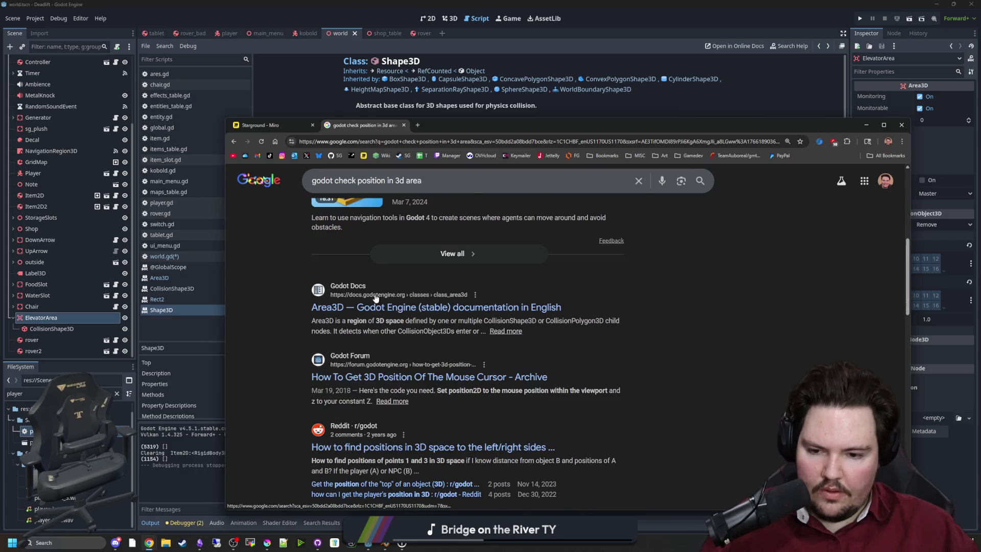
pyautogui.scroll(-1, 375, 297)
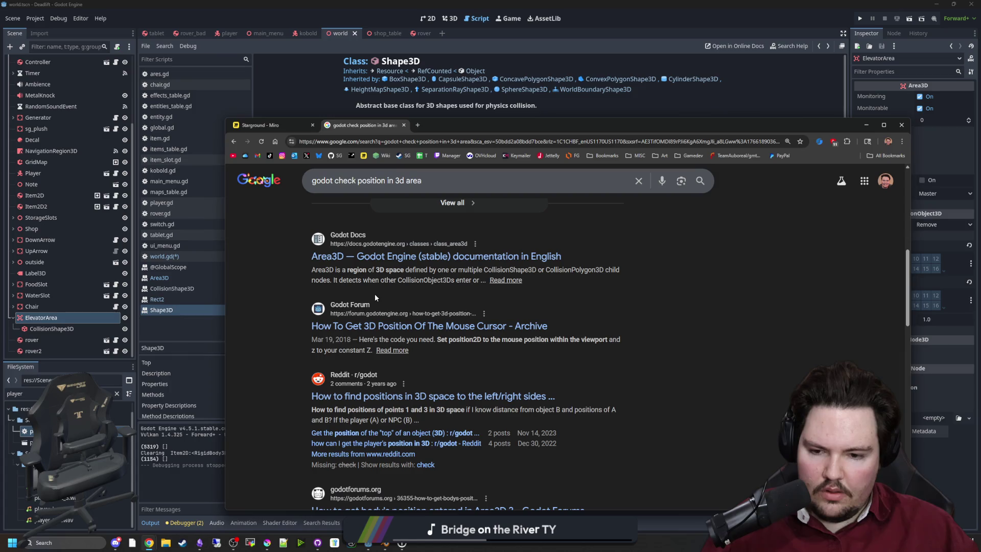
pyautogui.scroll(-1, 375, 297)
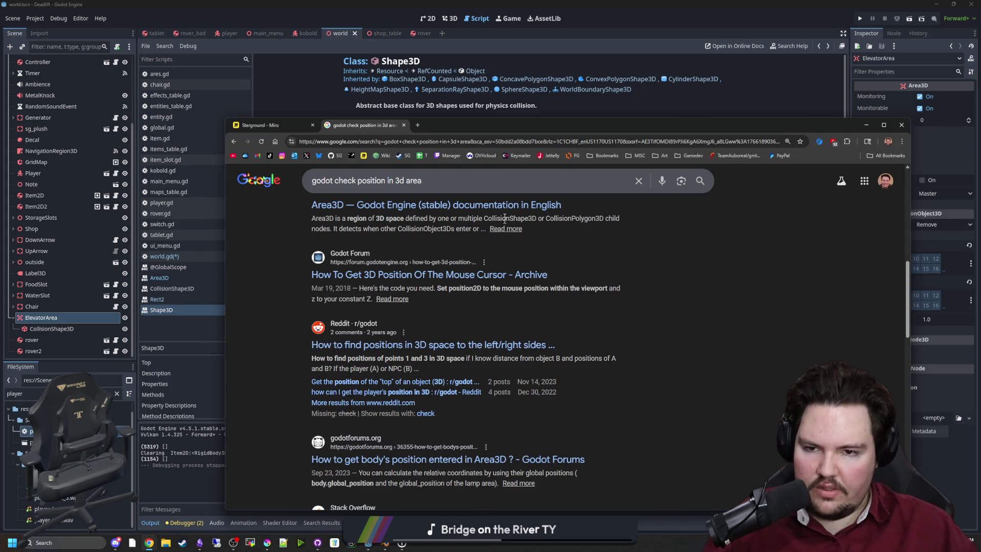
pyautogui.hotkey('alt', 'Tab')
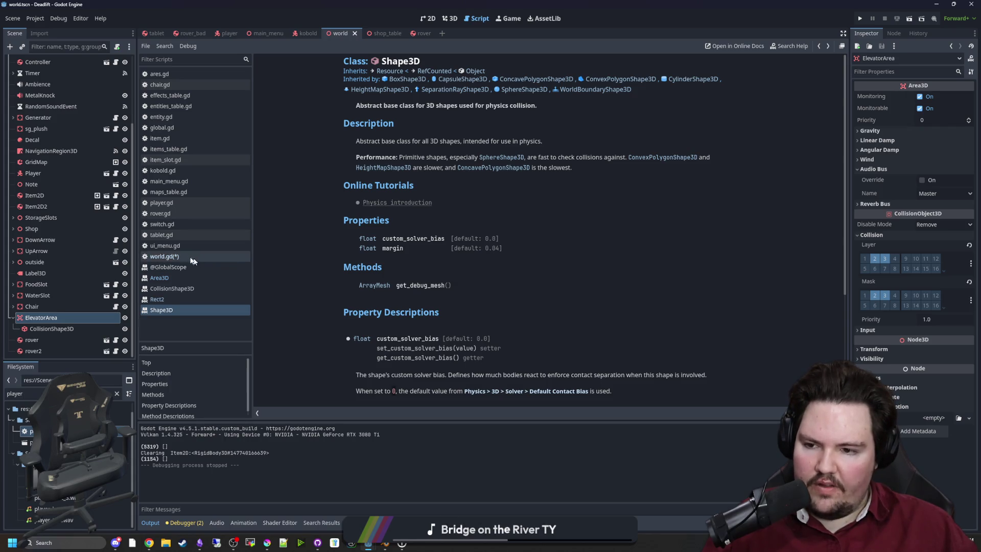
# - Back in world.gd, save with Ctrl+S and open Project > Project Settings
pyautogui.click(164, 256)
pyautogui.click(374, 168)
pyautogui.hotkey('ctrl', 's')
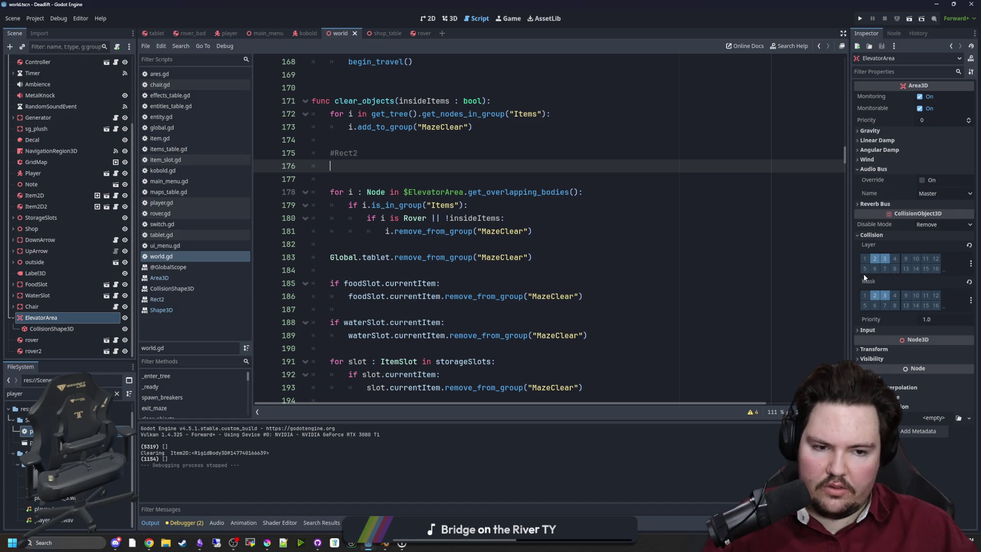
pyautogui.click(39, 20)
pyautogui.click(45, 31)
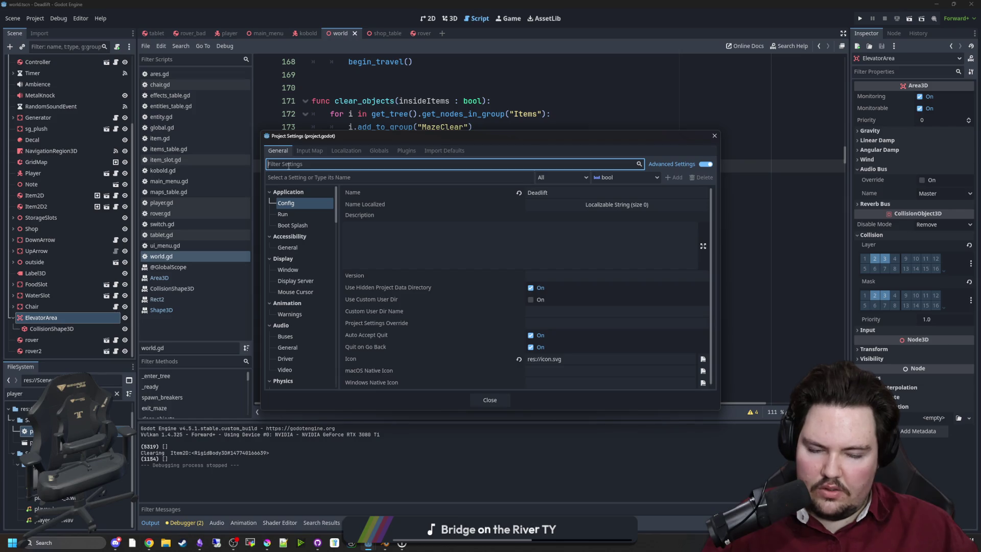
# - Filter the settings for 'collis', check collision entries, then filter for 'layer' instead
pyautogui.write('collis')
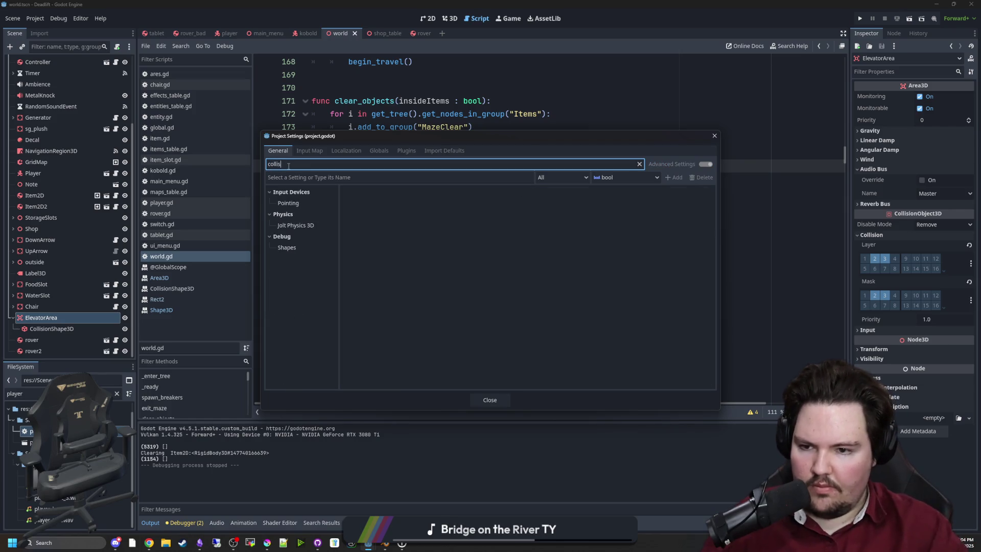
pyautogui.click(292, 249)
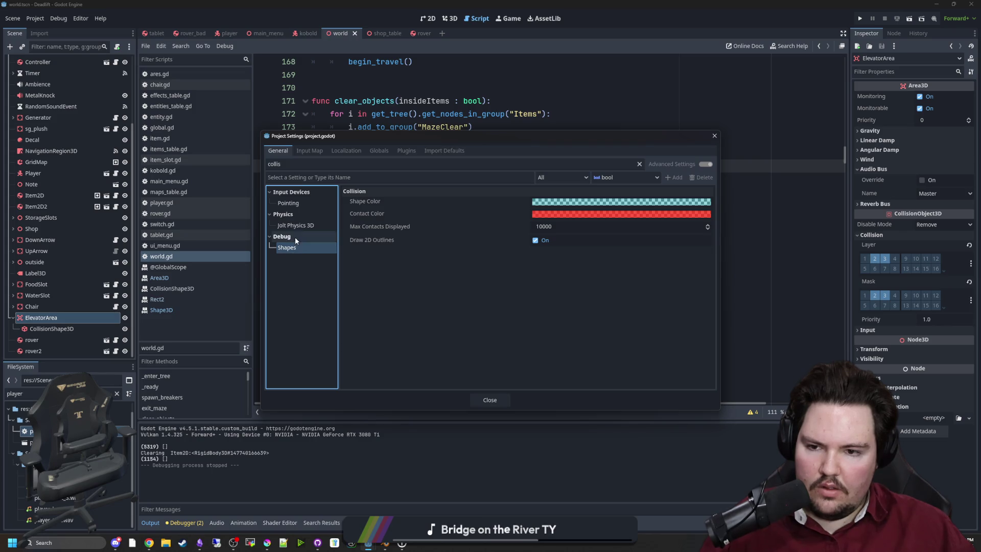
pyautogui.click(296, 226)
pyautogui.click(276, 163)
pyautogui.hotkey('ctrl', 'a')
pyautogui.press('BackSpace')
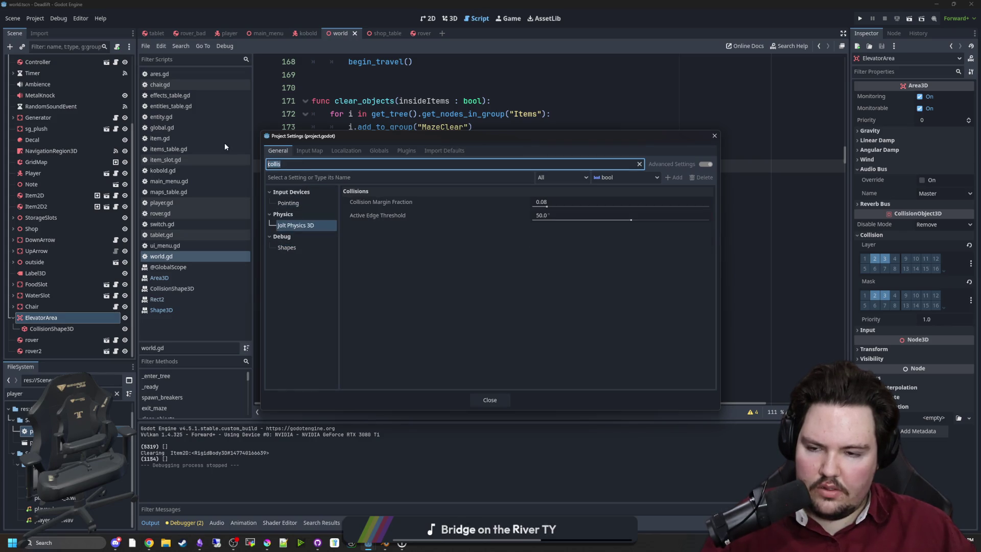
pyautogui.write('layer')
# - Browse the 2D physics, 3D physics and 3D render layer name pages
pyautogui.scroll(-2, 301, 307)
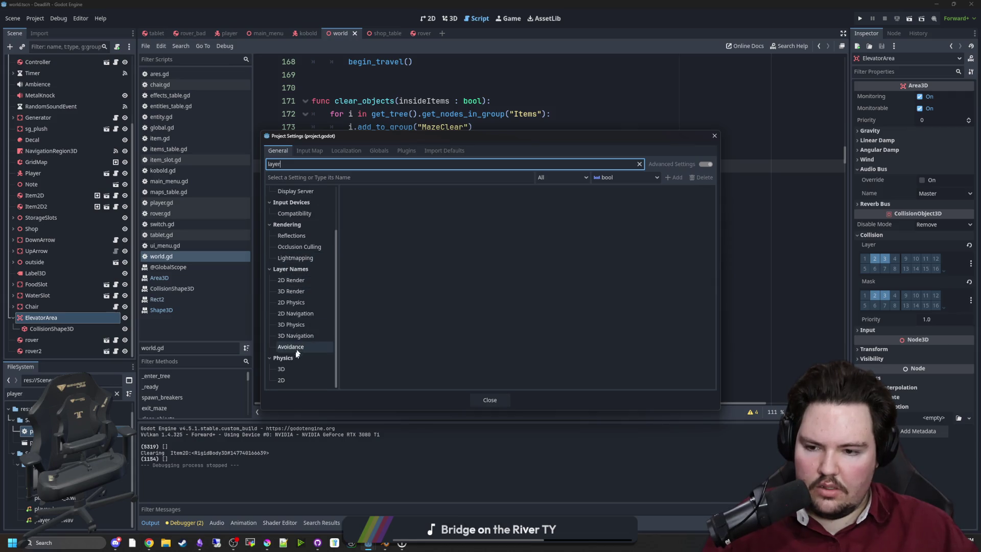
pyautogui.click(290, 378)
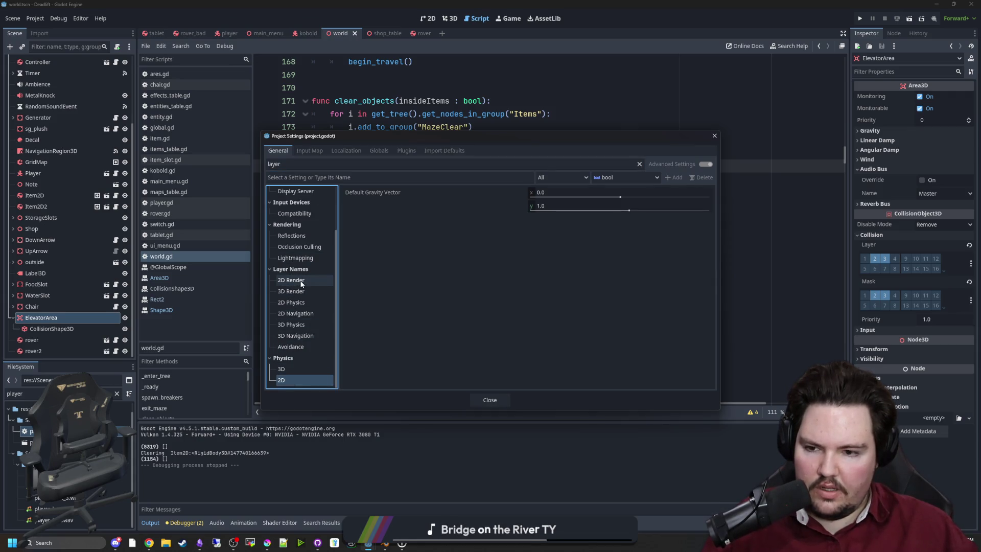
pyautogui.click(307, 313)
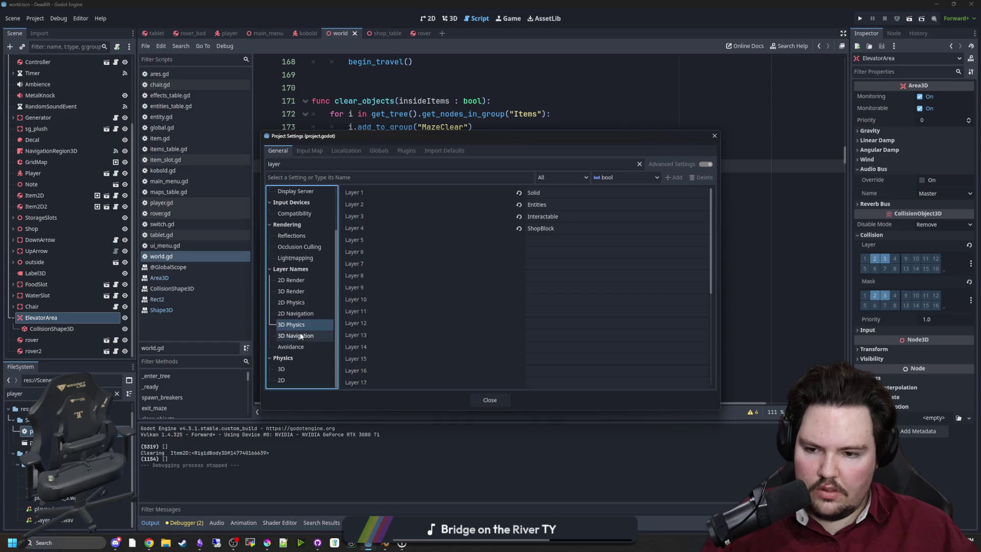
pyautogui.click(300, 302)
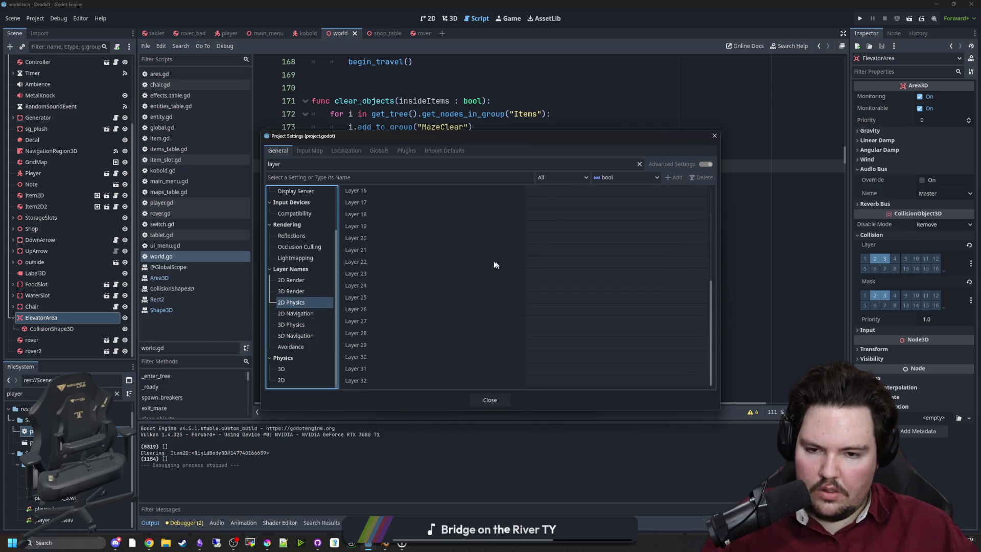
pyautogui.click(301, 302)
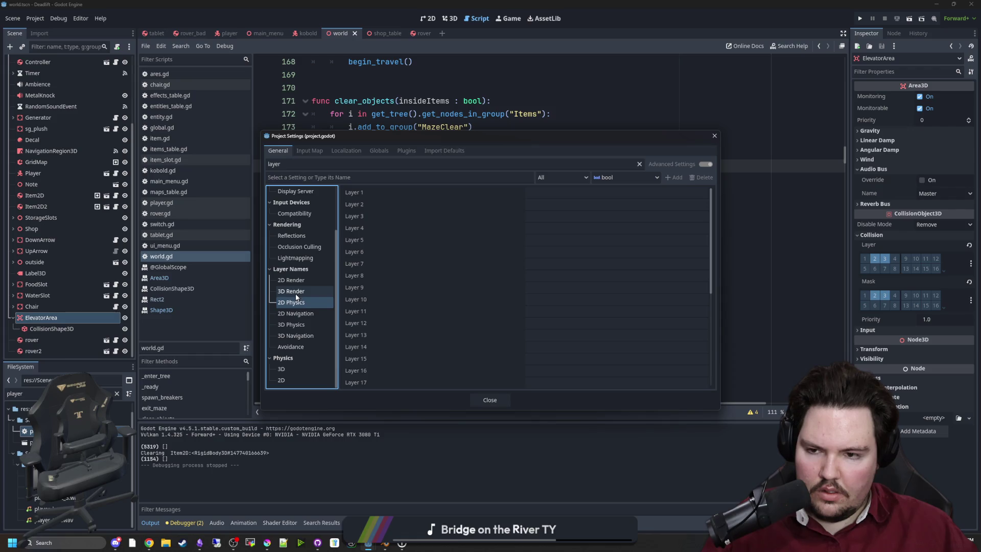
pyautogui.click(300, 291)
pyautogui.click(301, 302)
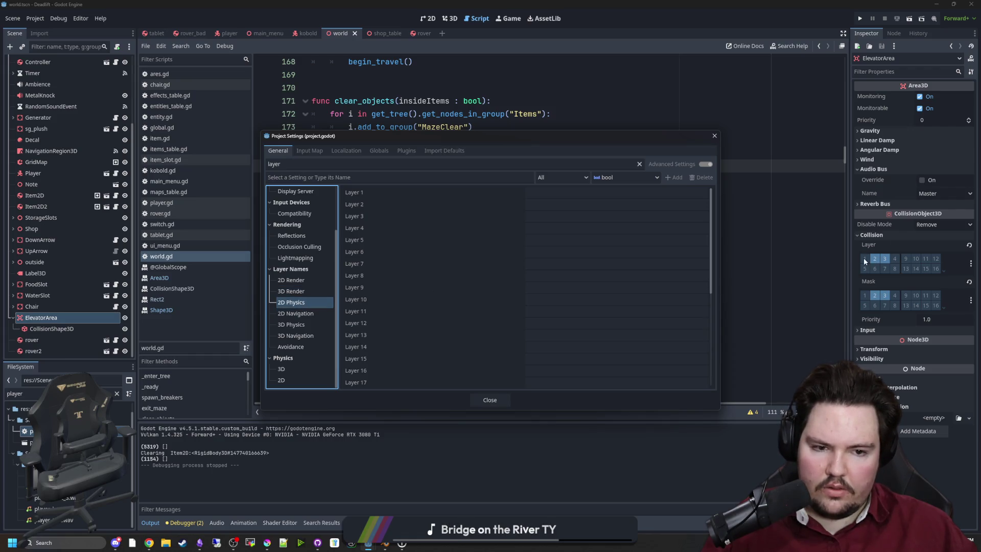
pyautogui.click(289, 377)
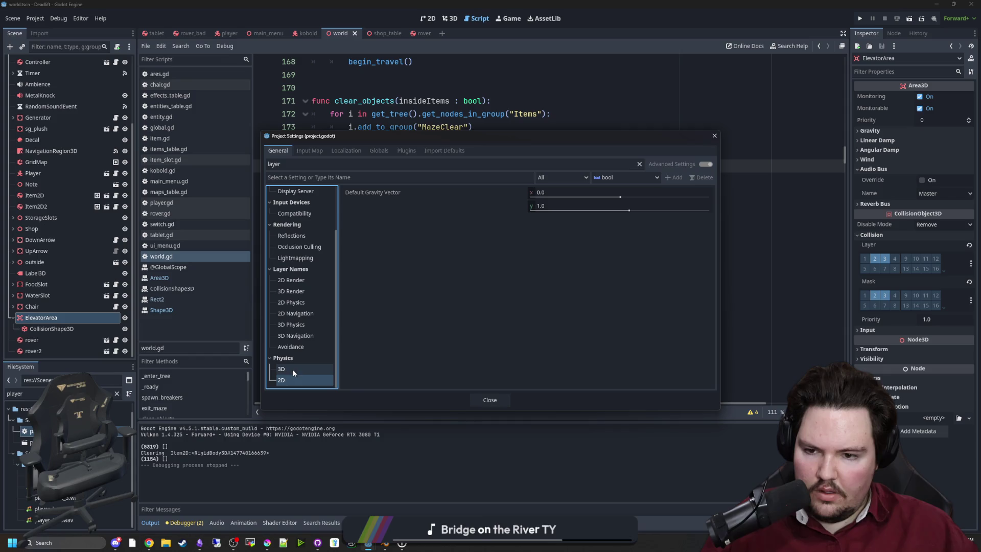
pyautogui.click(294, 302)
# - Turn on advanced settings, try looking up 'layer name', then re-filter for 'layer'
pyautogui.click(306, 164)
pyautogui.press('BackSpace')
pyautogui.press('BackSpace')
pyautogui.press('BackSpace')
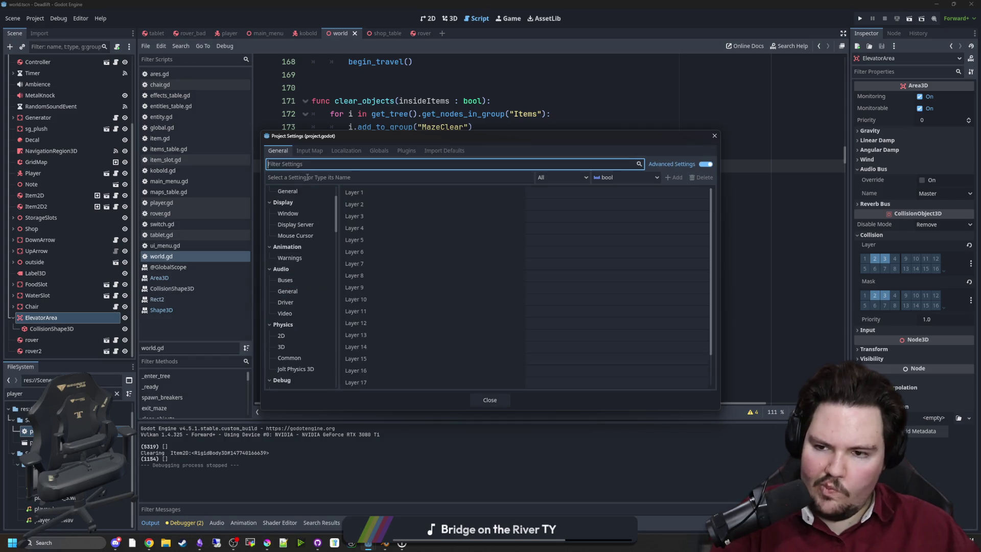
pyautogui.click(306, 177)
pyautogui.write('layer nam')
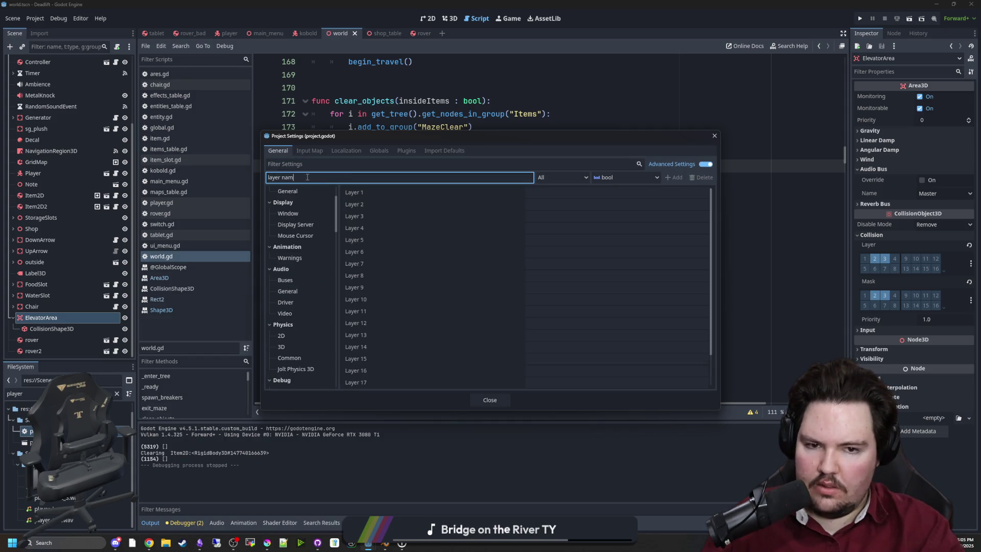
pyautogui.write('e')
pyautogui.scroll(-10, 289, 286)
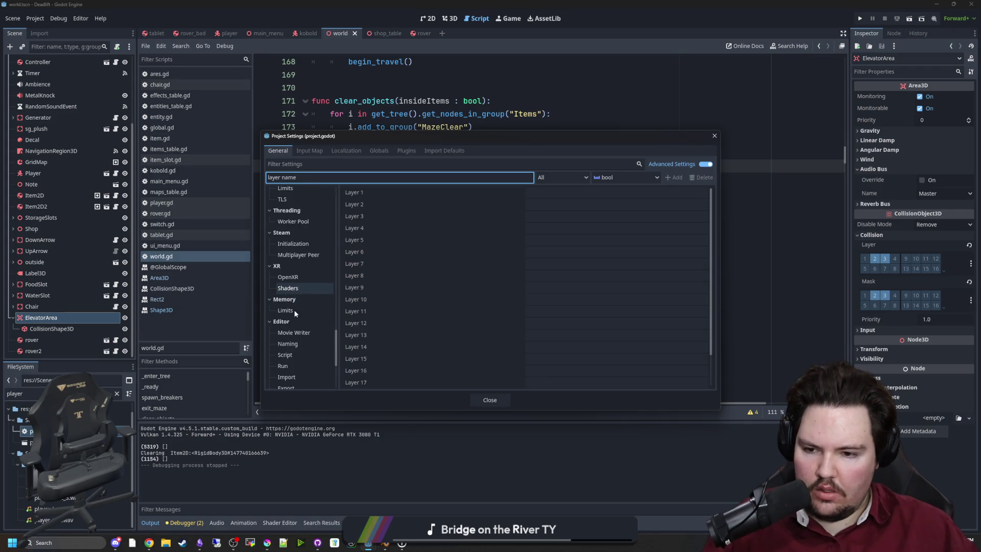
pyautogui.press('BackSpace')
pyautogui.press('BackSpace')
pyautogui.press('BackSpace')
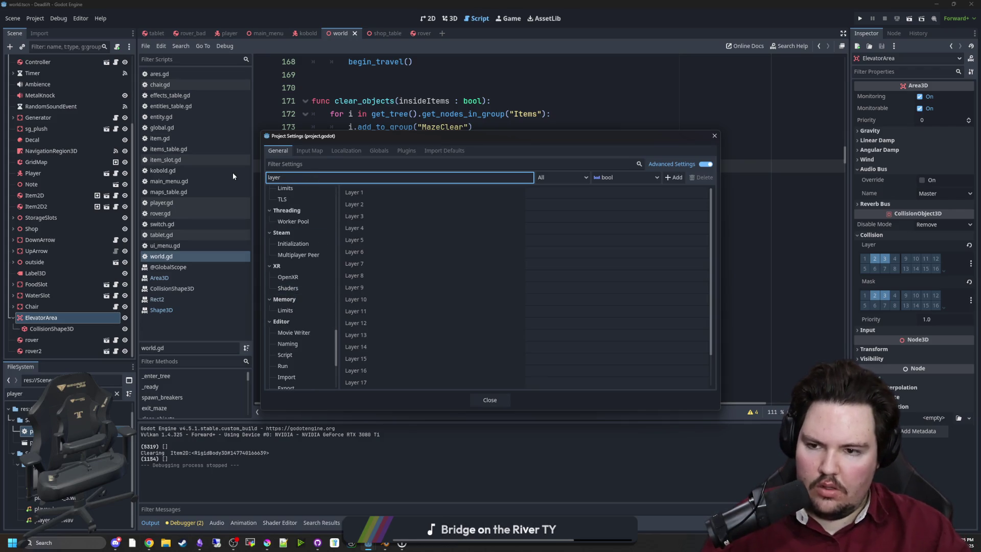
pyautogui.hotkey('ctrl', 'a')
pyautogui.press('BackSpace')
pyautogui.click(287, 163)
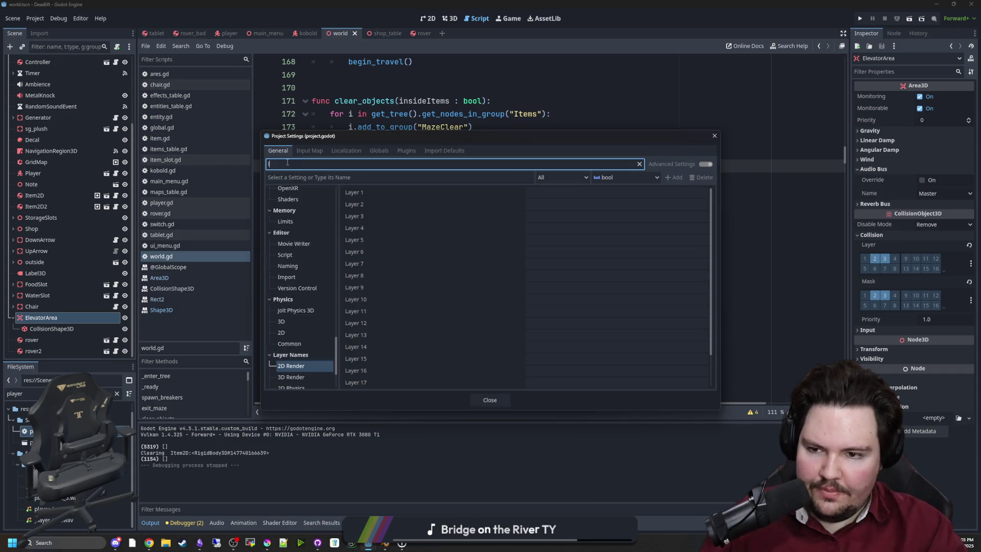
pyautogui.write('layer')
# - Name 3D Physics layer 5 'Items' under Layer Names and close Project Settings
pyautogui.click(323, 276)
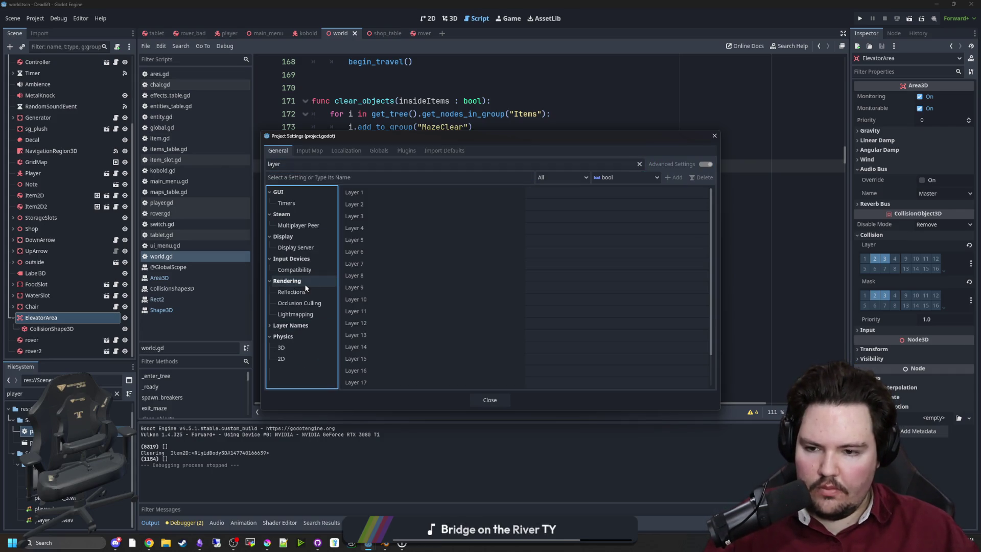
pyautogui.click(289, 325)
pyautogui.click(297, 325)
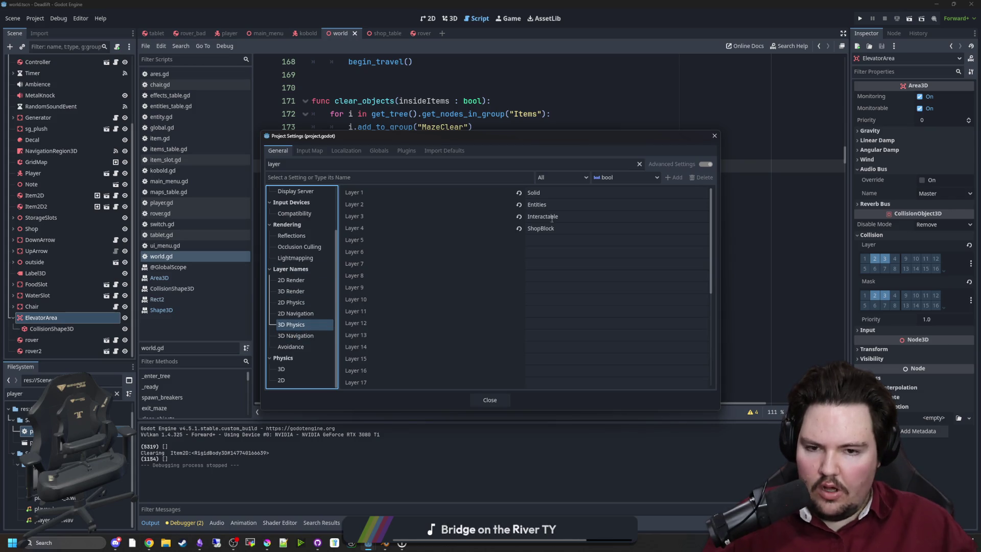
pyautogui.click(544, 243)
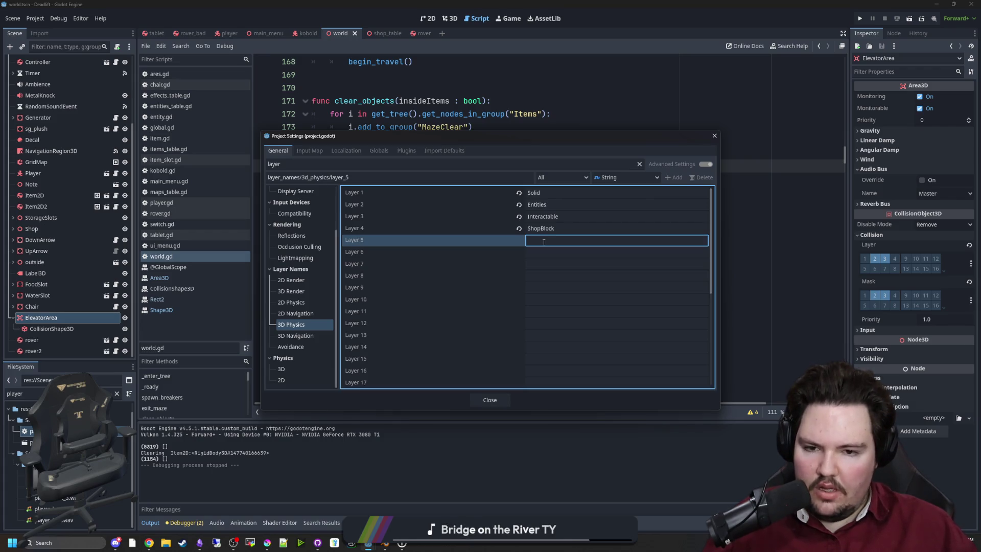
pyautogui.write('Items')
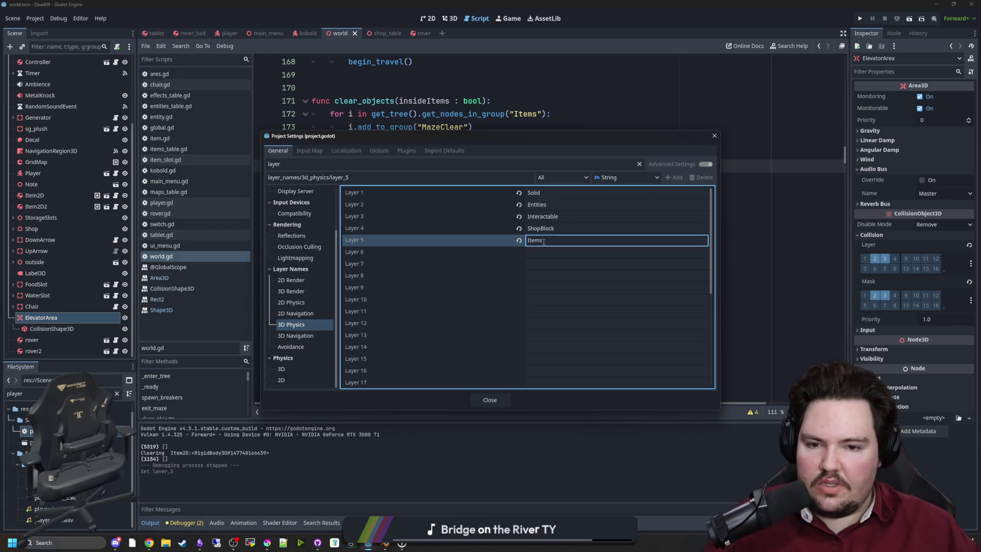
pyautogui.click(501, 399)
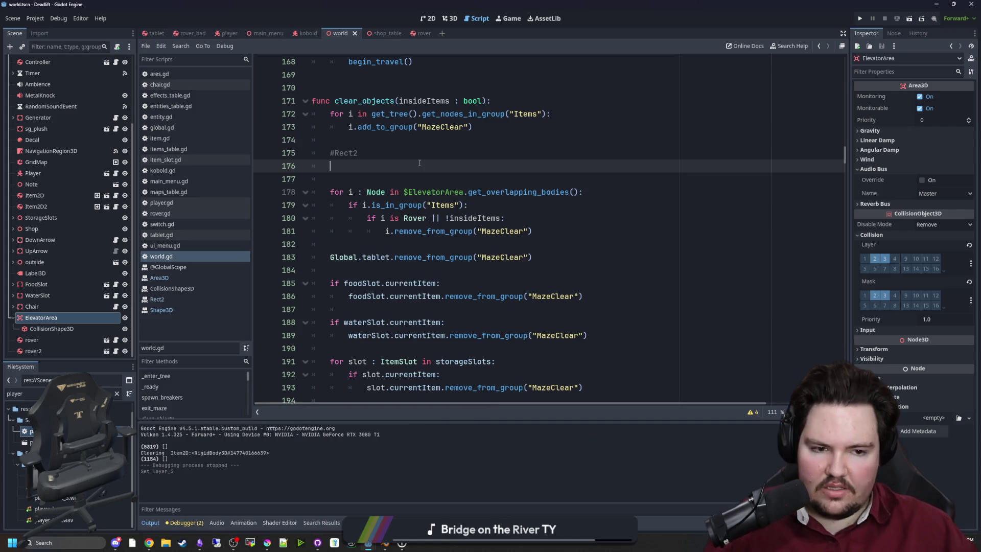
# - Filter the FileSystem for 'items' and look over the defaults in items_table.gd
pyautogui.scroll(20, 310, 269)
pyautogui.scroll(20, 310, 269)
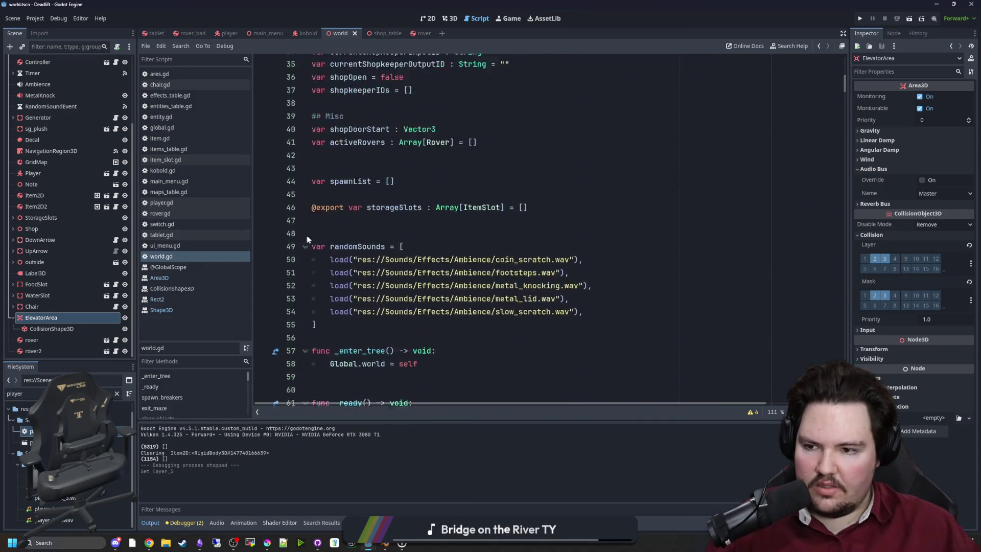
pyautogui.click(116, 393)
pyautogui.write('items')
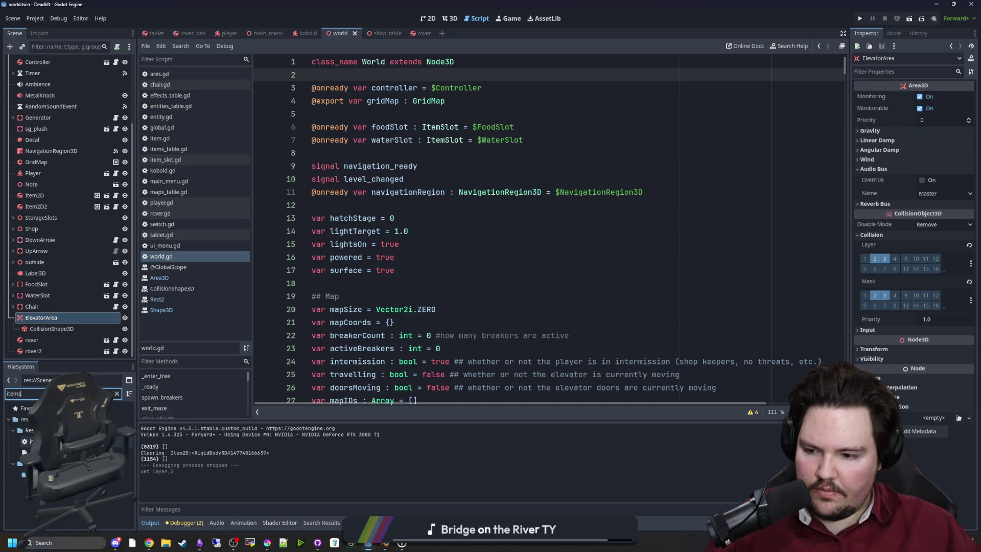
pyautogui.doubleClick(30, 441)
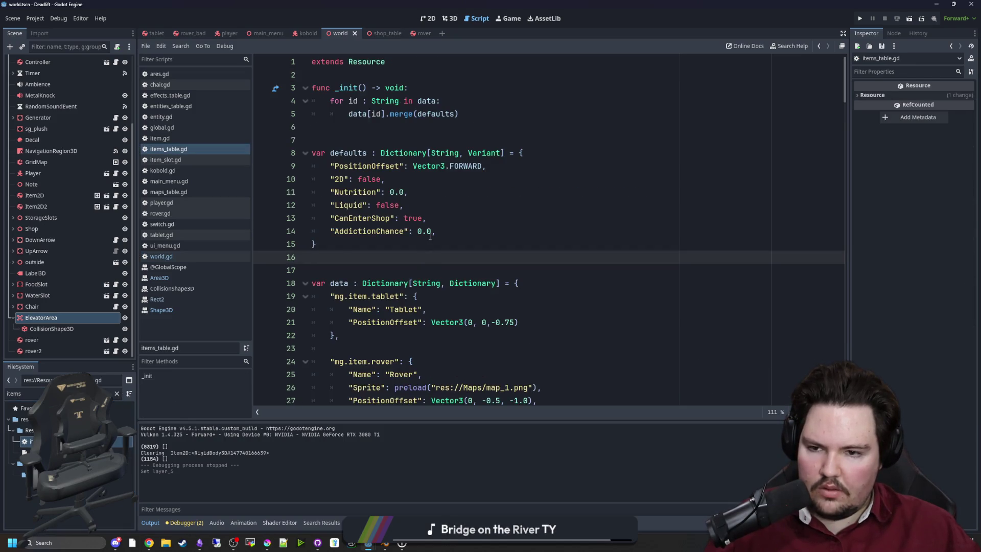
pyautogui.click(430, 240)
# - Filter the FileSystem for item.gd and open it in the script editor
pyautogui.click(117, 394)
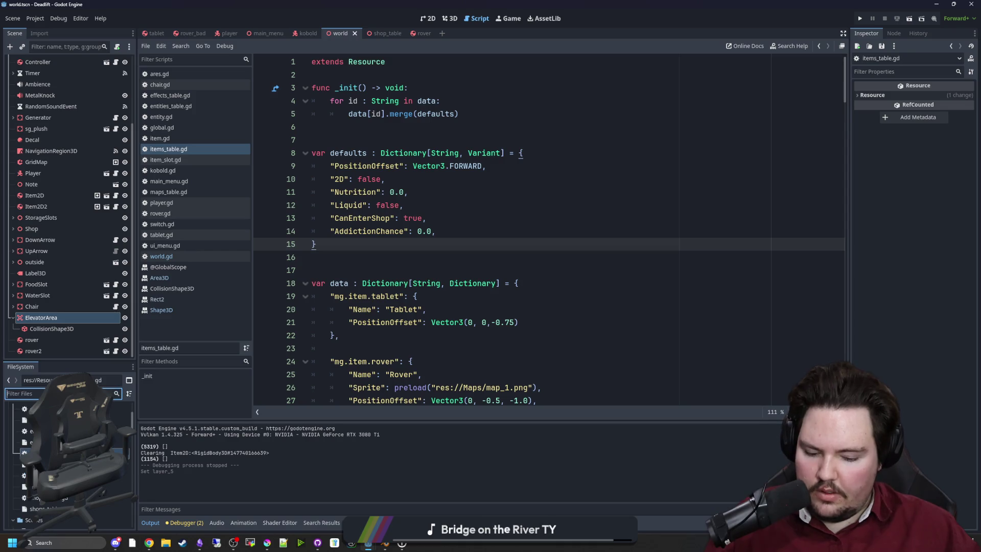
pyautogui.write('item.gd')
pyautogui.doubleClick(30, 441)
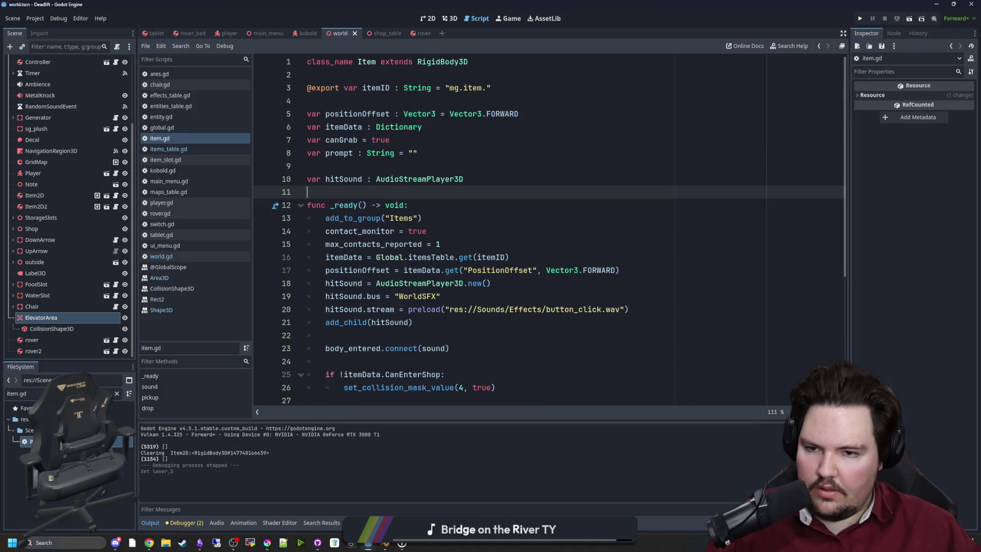
pyautogui.click(467, 156)
pyautogui.scroll(-2, 432, 209)
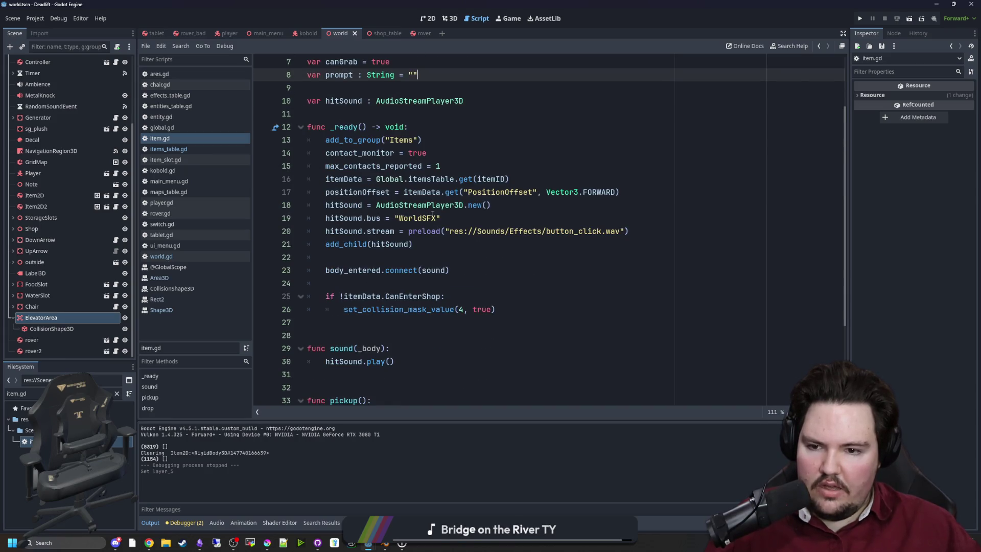
# - Add set_collision_layer_value(5, true) in _ready after the collision mask block
pyautogui.click(471, 267)
pyautogui.click(529, 307)
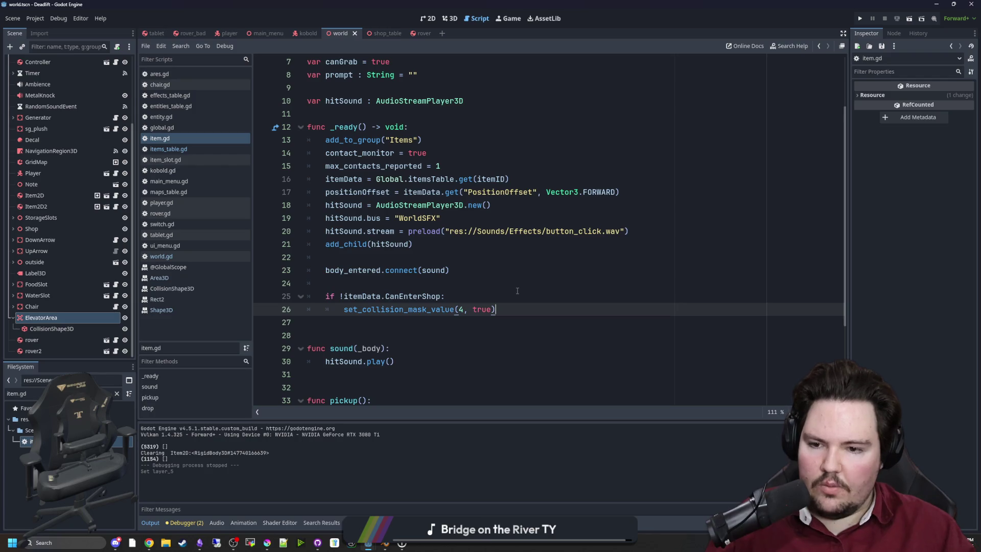
pyautogui.press('Return')
pyautogui.press('Return')
pyautogui.press('BackSpace')
pyautogui.write('set_colli')
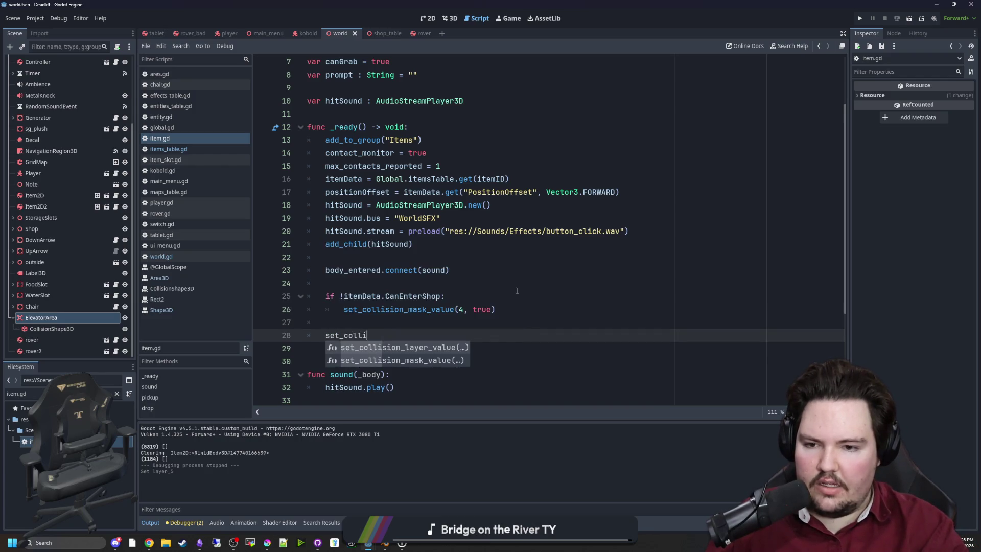
pyautogui.press('Return')
pyautogui.write('5, true')
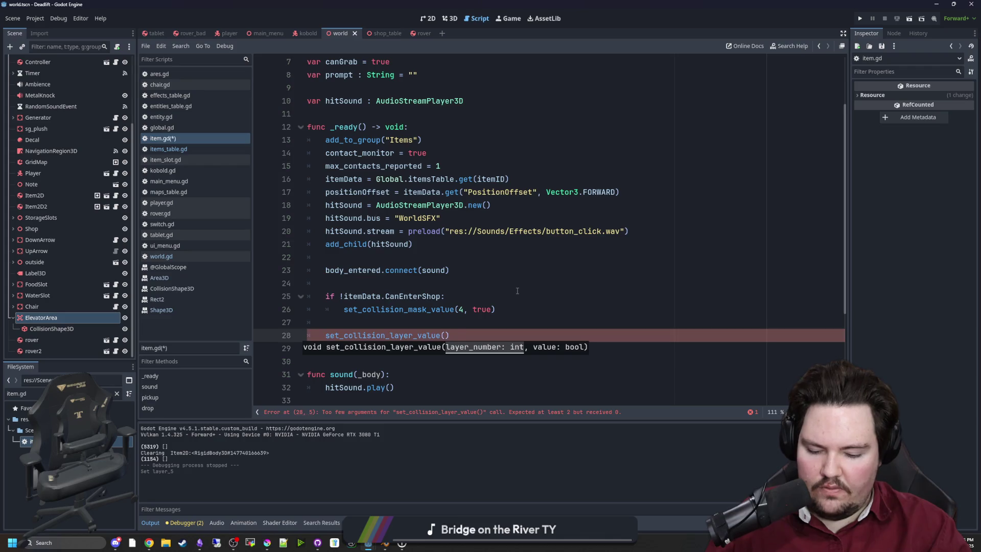
pyautogui.click(517, 291)
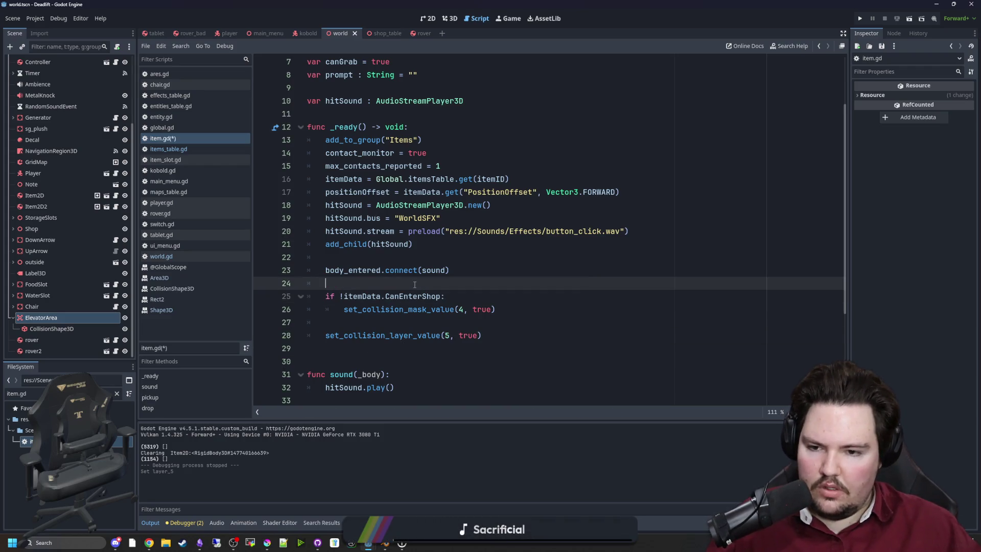
pyautogui.click(428, 18)
pyautogui.click(448, 18)
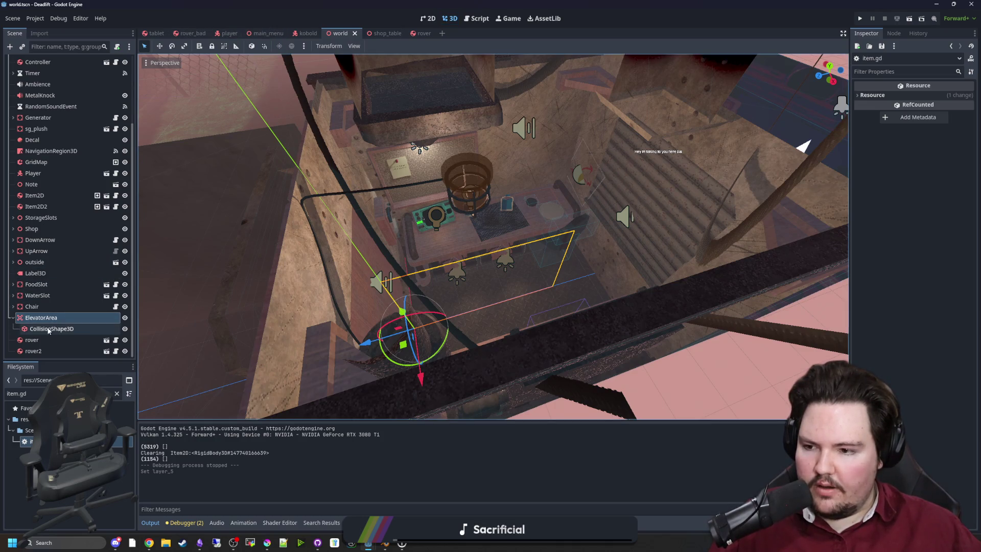
# - Enable collision mask bit 5 on ElevatorArea, leaving its collision layers unchanged
pyautogui.click(61, 320)
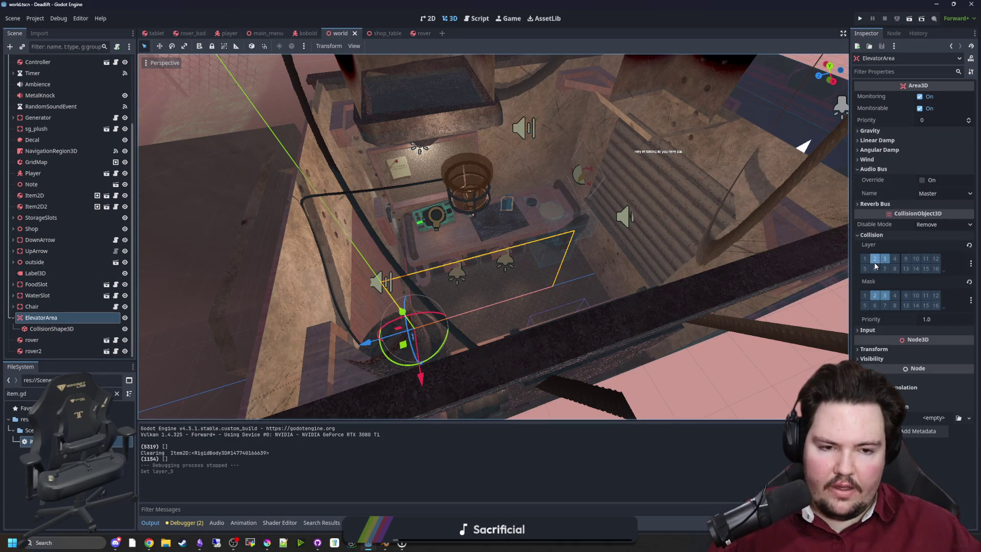
pyautogui.scroll(5, 543, 271)
pyautogui.scroll(-5, 543, 271)
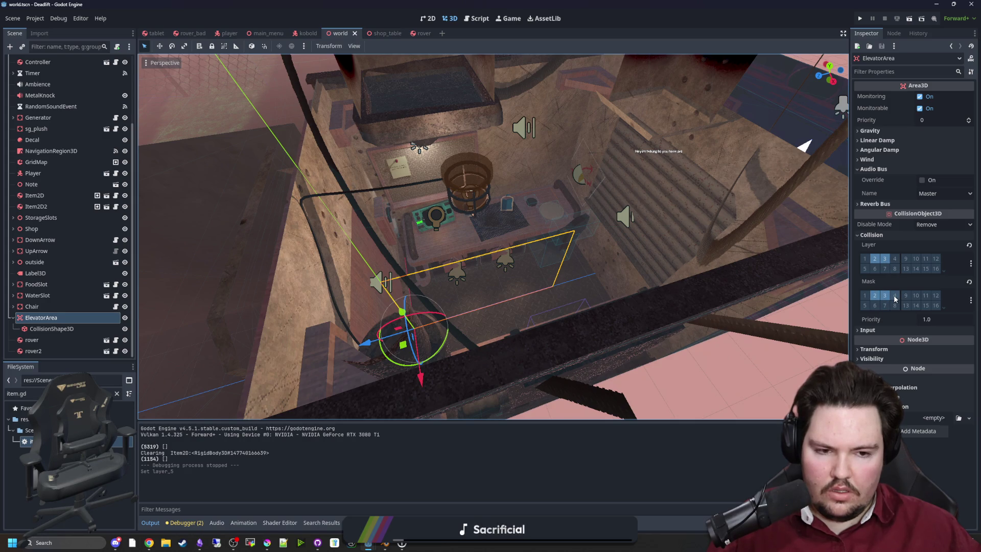
pyautogui.click(864, 305)
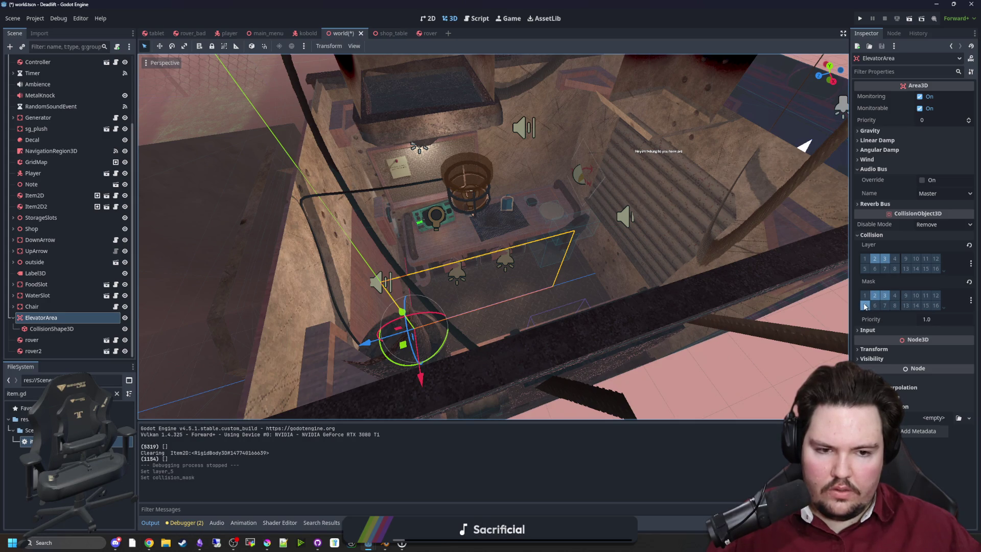
pyautogui.click(866, 271)
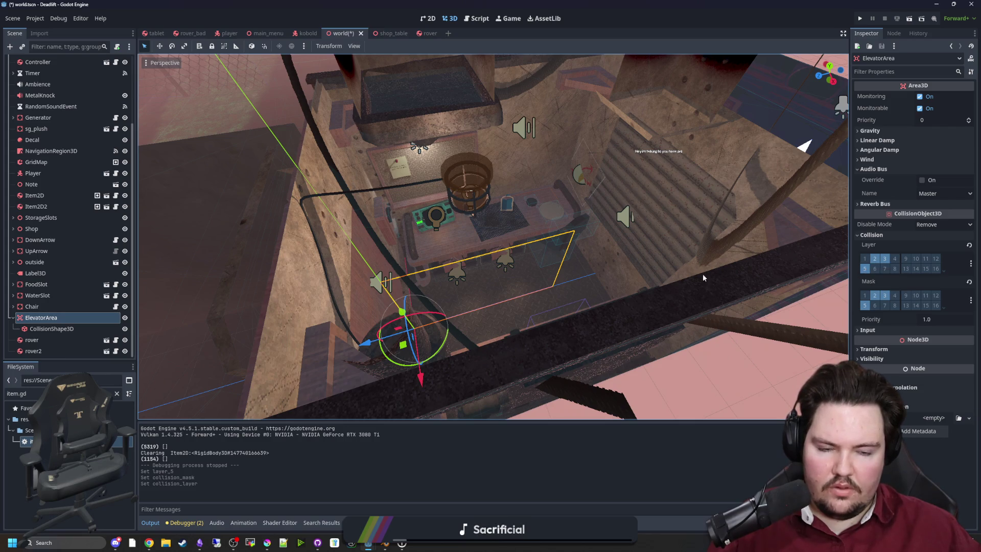
pyautogui.scroll(5, 715, 273)
pyautogui.click(864, 268)
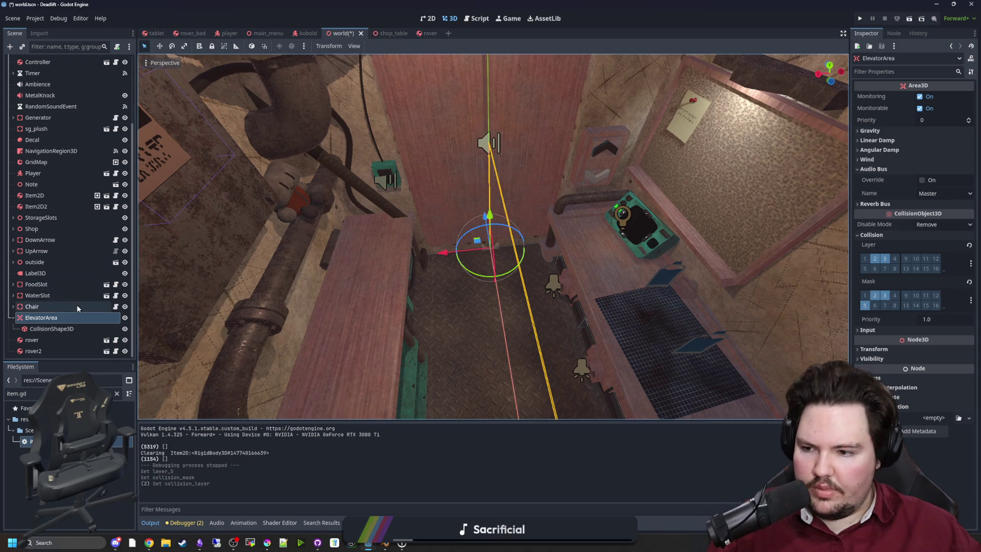
pyautogui.scroll(4, 62, 204)
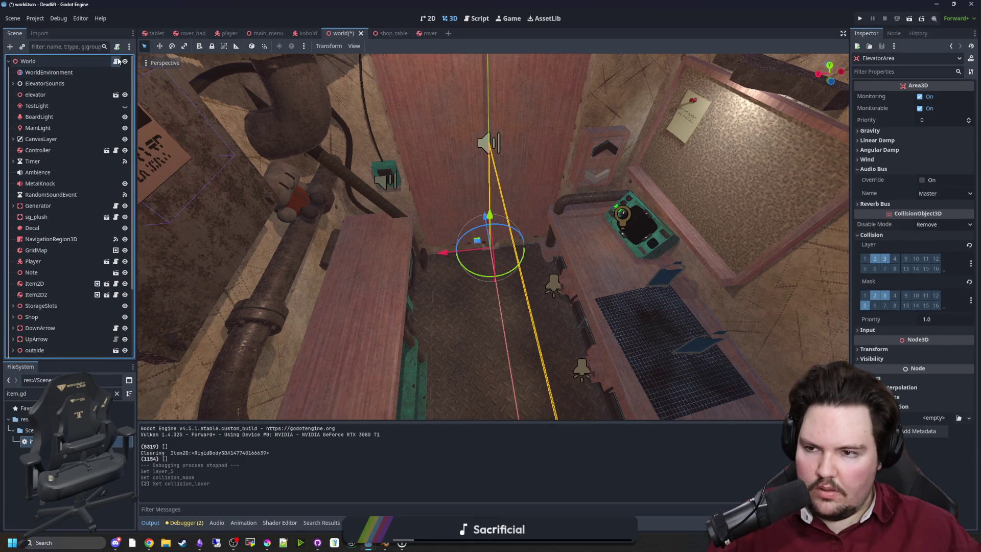
# - Return to the world.gd script and start a text search in it
pyautogui.click(115, 61)
pyautogui.click(507, 218)
pyautogui.hotkey('ctrl', 'f')
# - Search world.gd for clear_objects and jump to its function definition
pyautogui.write('clear_objects')
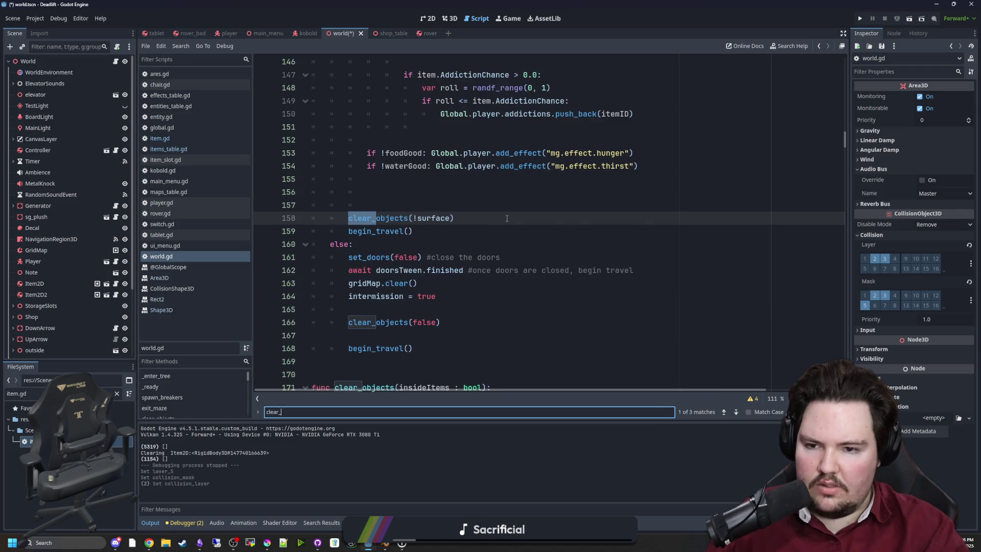
pyautogui.keyDown('ctrl'); pyautogui.click(377, 322); pyautogui.keyUp('ctrl')
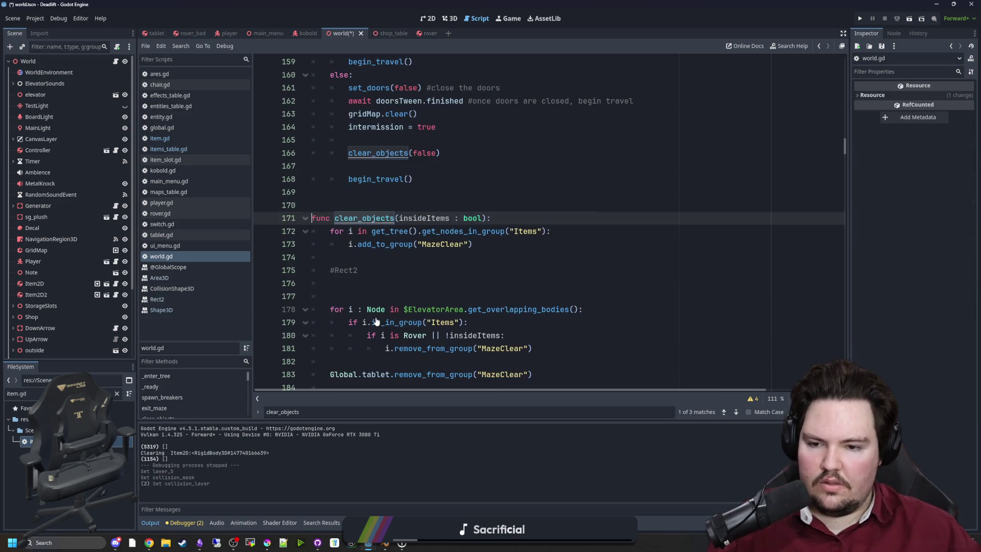
pyautogui.scroll(-2, 389, 193)
pyautogui.click(335, 176)
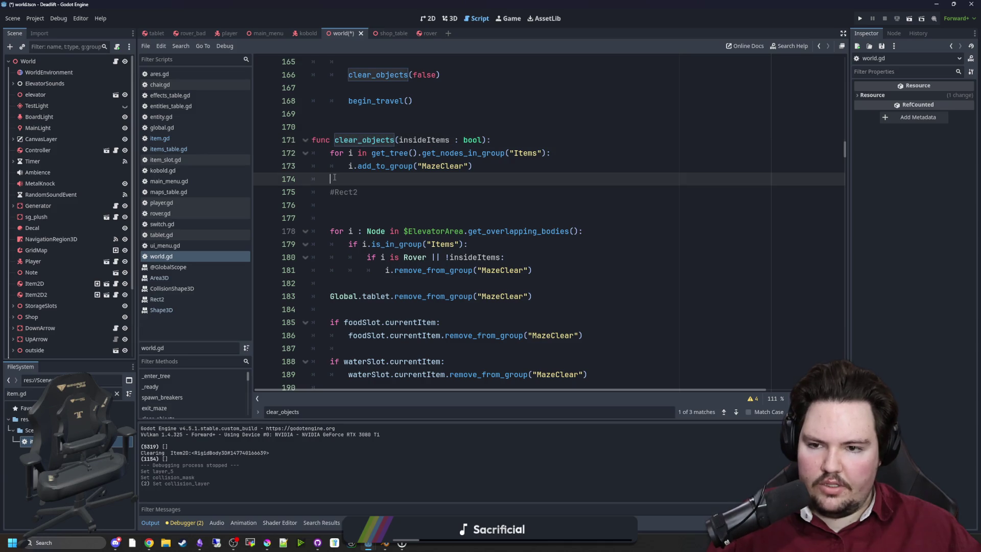
pyautogui.scroll(-1, 334, 177)
pyautogui.scroll(1, 548, 268)
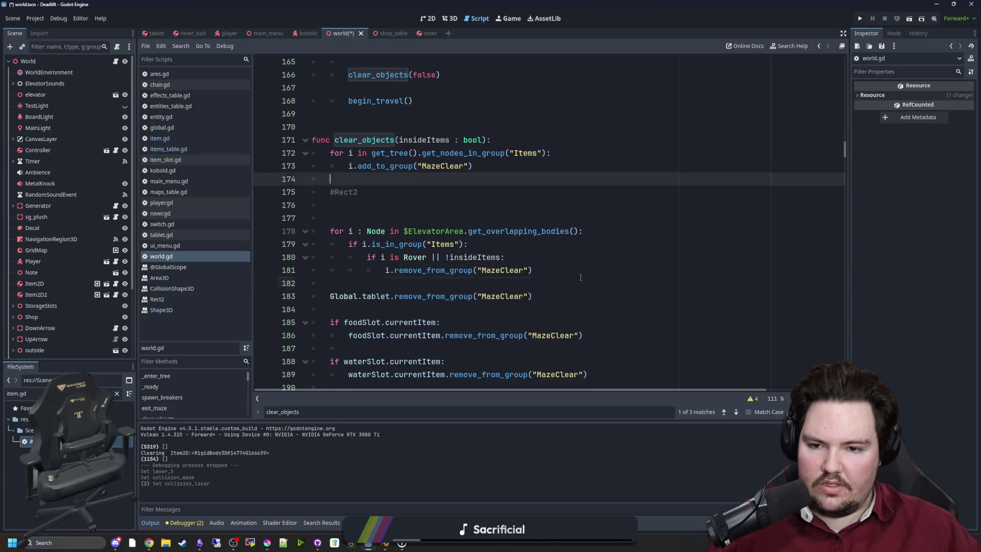
pyautogui.moveTo(580, 278); pyautogui.dragTo(312, 244)
pyautogui.click(444, 210)
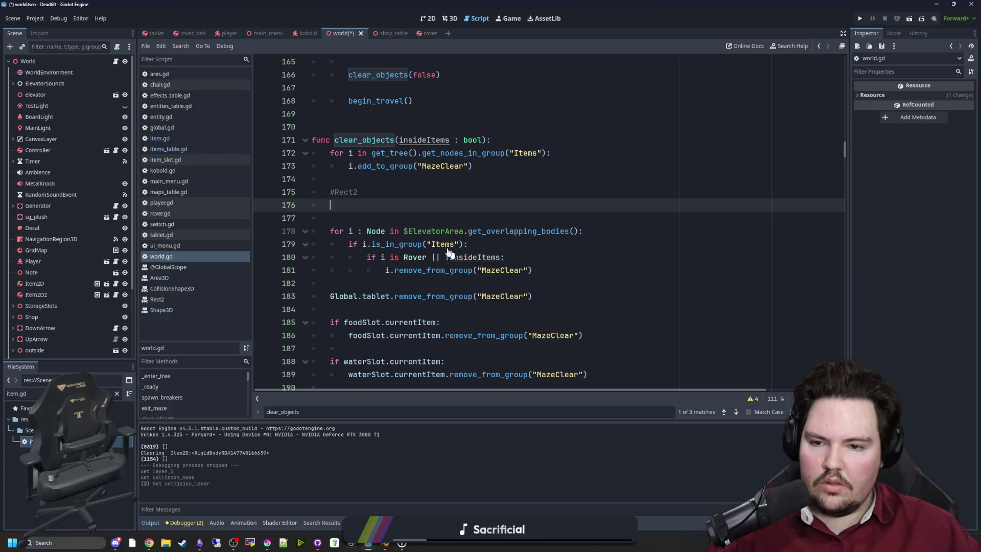
pyautogui.scroll(-2, 383, 217)
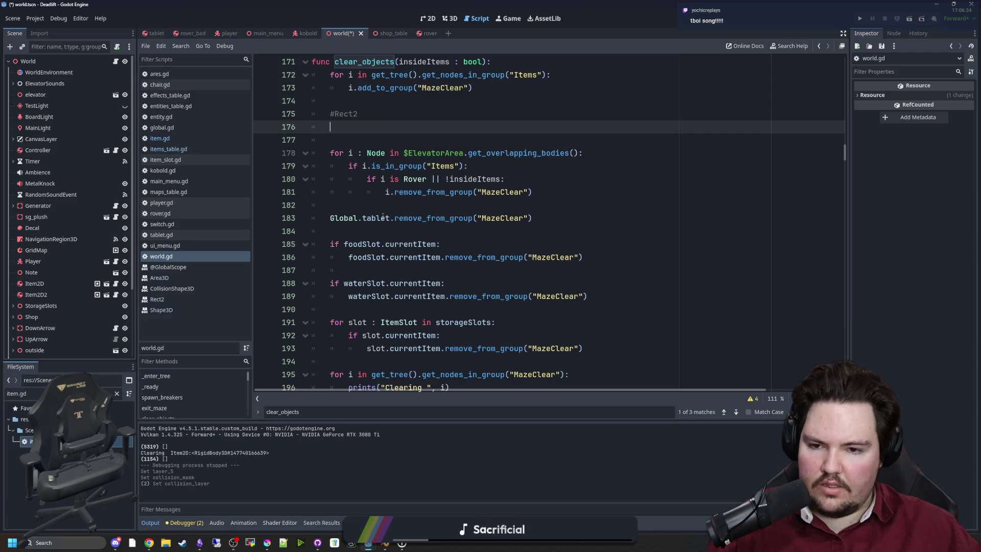
pyautogui.scroll(-1, 382, 217)
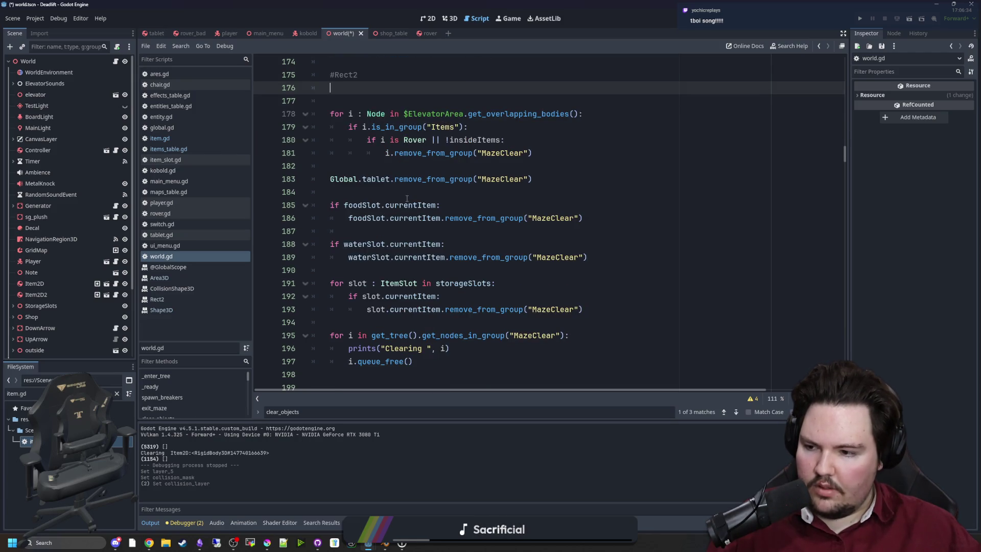
pyautogui.click(396, 195)
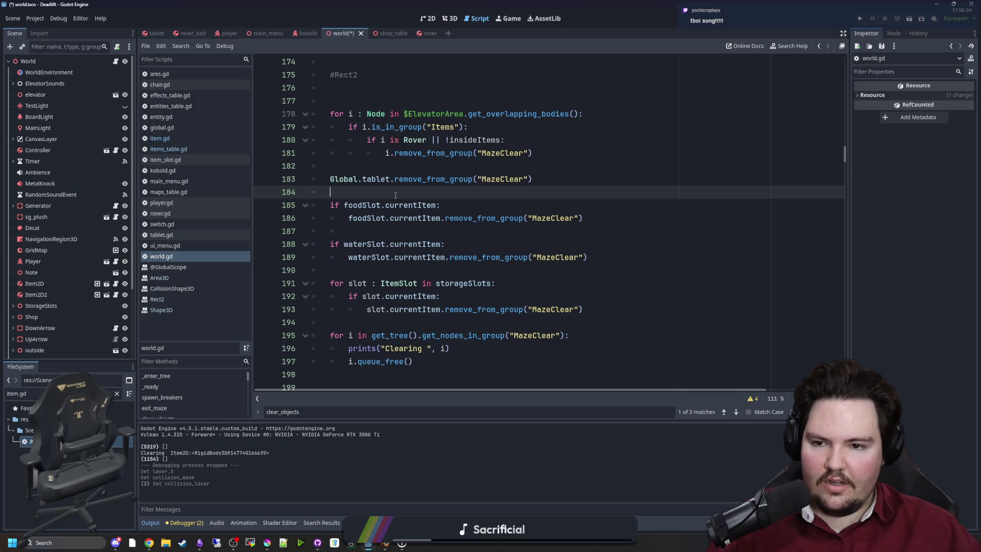
pyautogui.scroll(2, 530, 221)
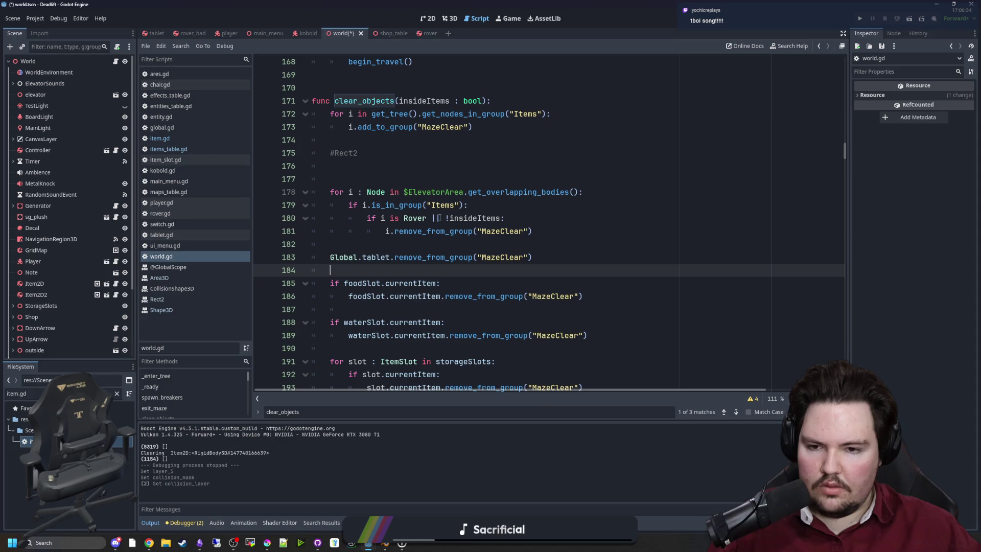
# - Make the overlap loop also spare Tablet items and remove the Global.tablet removal line
pyautogui.click(499, 219)
pyautogui.write('is')
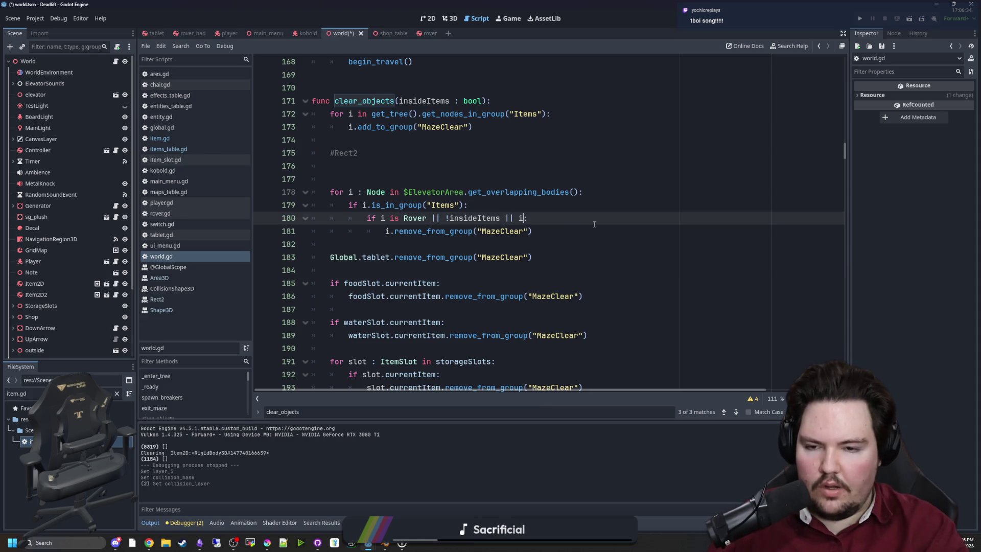
pyautogui.write(' Tablet')
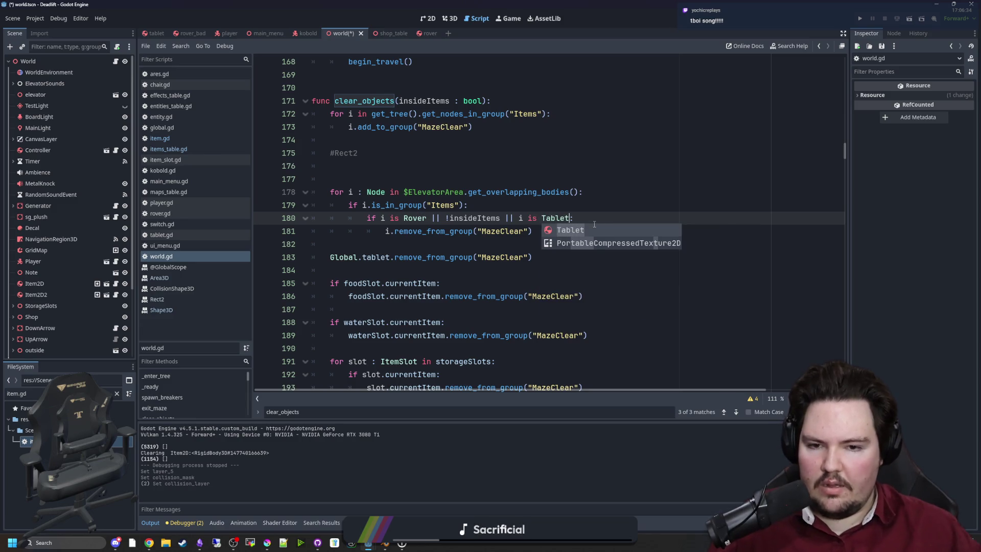
pyautogui.click(491, 267)
pyautogui.hotkey('shift', 'Up')
pyautogui.press('BackSpace')
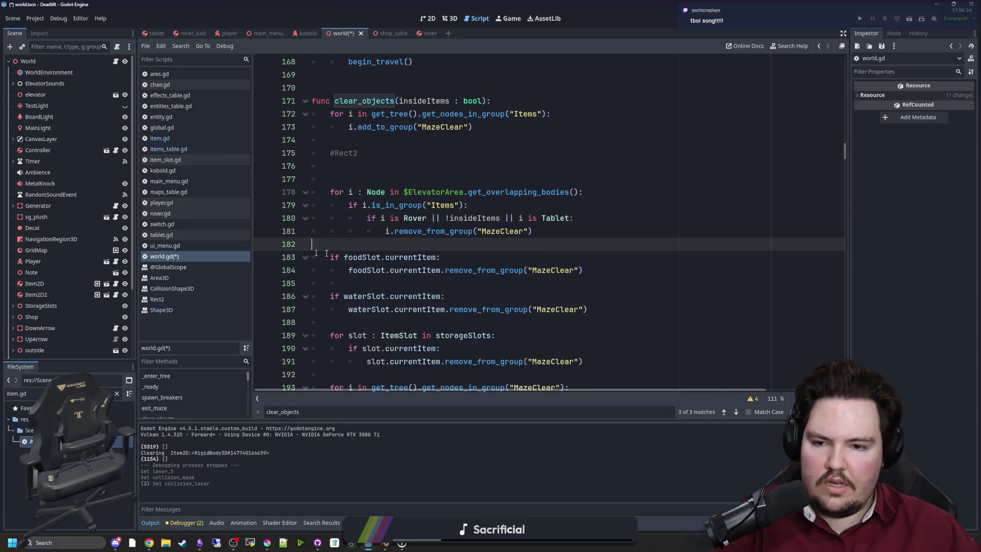
# - Delete the foodSlot, waterSlot and storageSlots blocks and the #Rect2 comment, then save world.gd
pyautogui.scroll(-1, 466, 268)
pyautogui.moveTo(617, 271)
pyautogui.mouseDown()
pyautogui.moveTo(357, 257)
pyautogui.moveTo(313, 219)
pyautogui.mouseUp()
pyautogui.press('BackSpace')
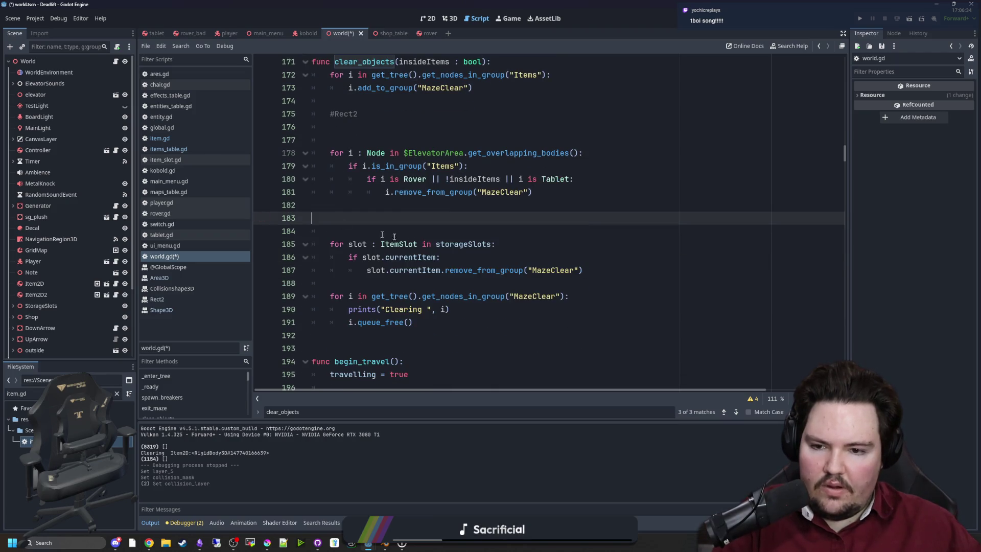
pyautogui.moveTo(585, 270); pyautogui.dragTo(327, 255)
pyautogui.press('BackSpace')
pyautogui.press('BackSpace')
pyautogui.press('BackSpace')
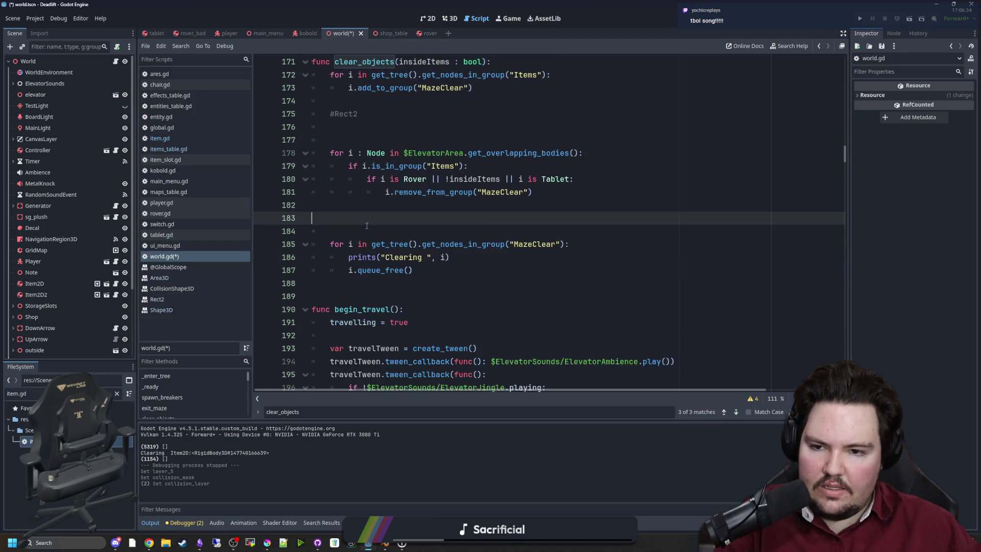
pyautogui.scroll(3, 366, 187)
pyautogui.moveTo(366, 187); pyautogui.dragTo(293, 152)
pyautogui.press('BackSpace')
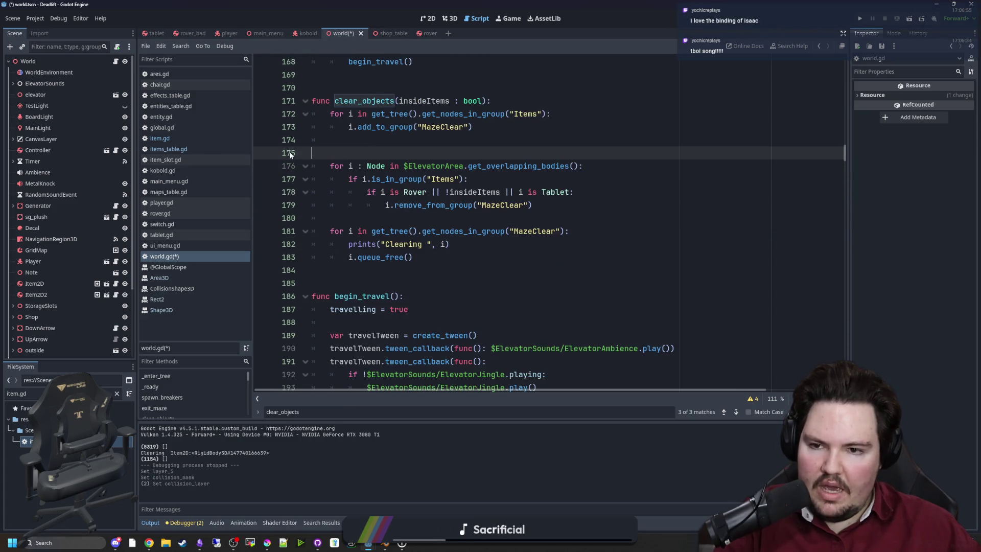
pyautogui.press('Up')
pyautogui.scroll(1, 416, 178)
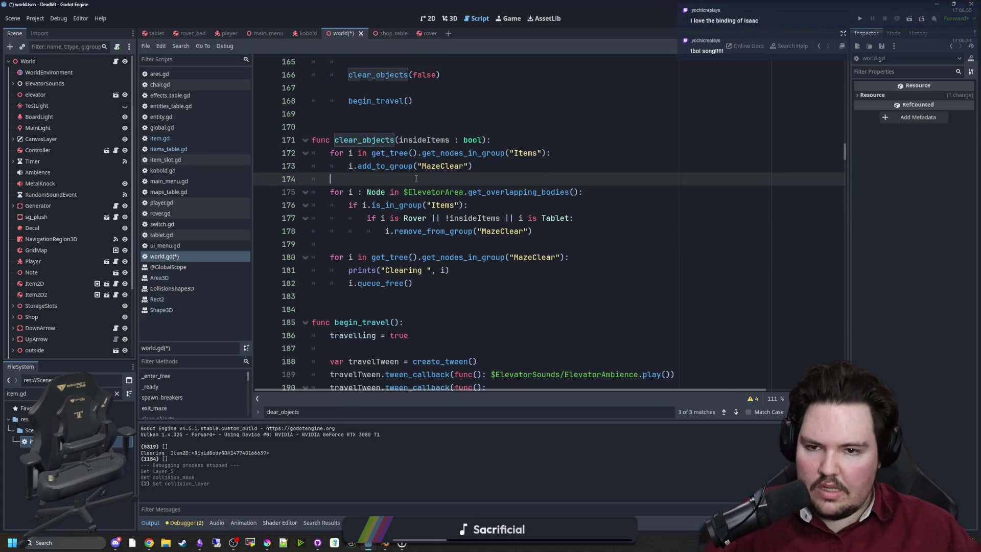
pyautogui.click(394, 244)
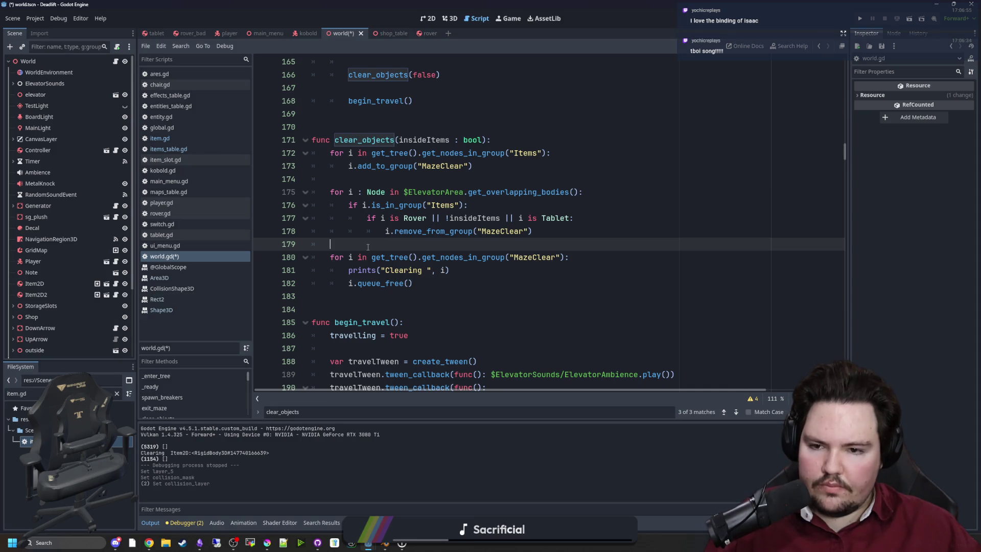
pyautogui.hotkey('ctrl', 's')
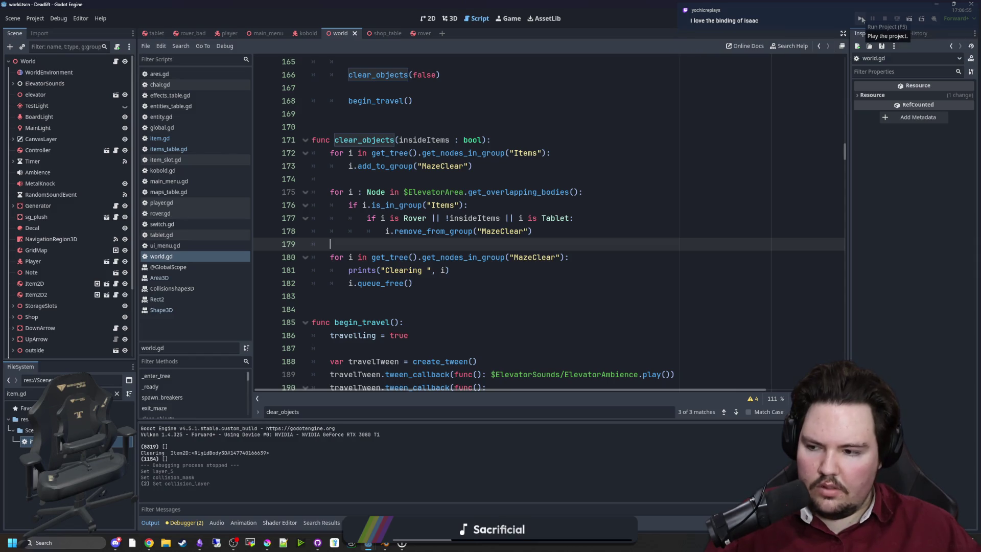
# - Run the project and start a new game, then pause, relaunch and start playing again
pyautogui.click(861, 19)
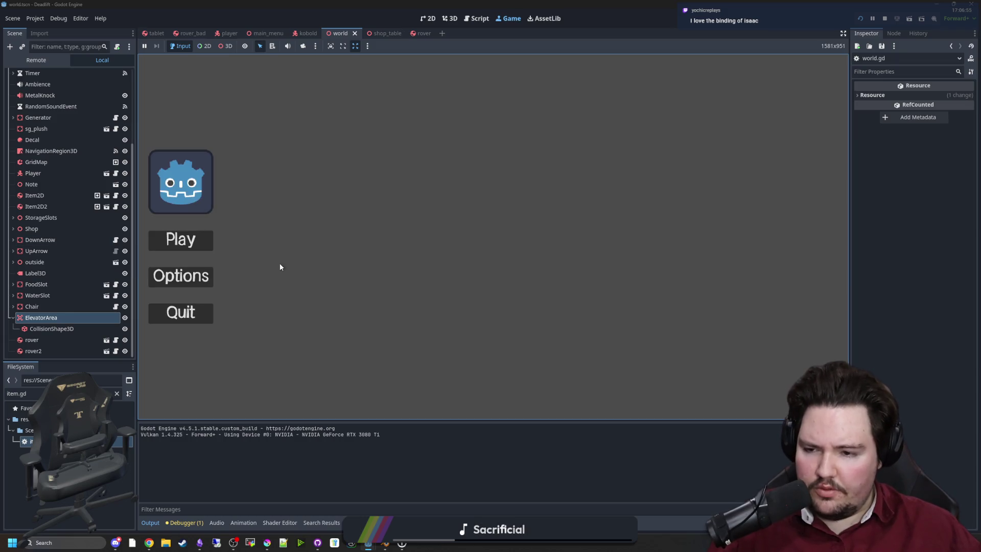
pyautogui.click(199, 239)
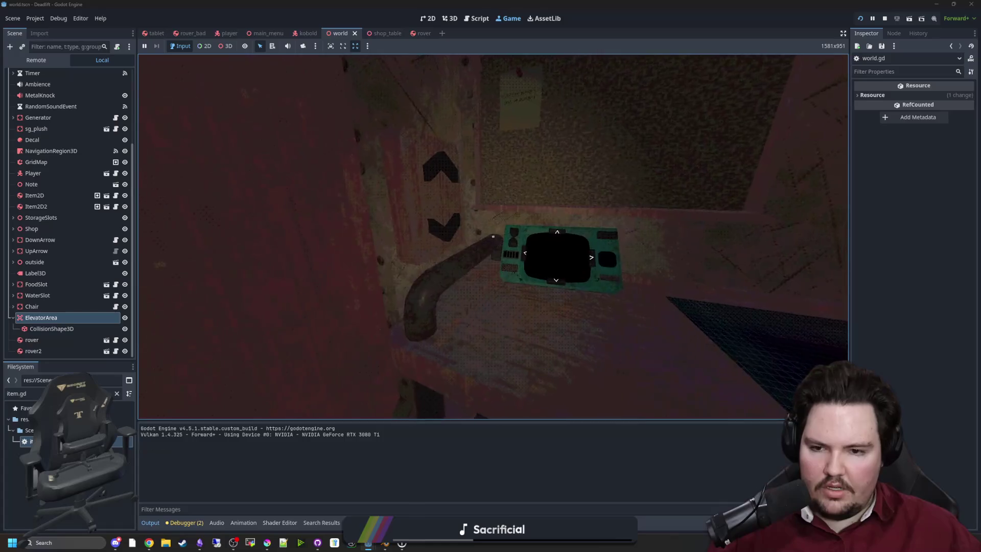
pyautogui.press('Escape')
pyautogui.click(883, 19)
pyautogui.click(862, 19)
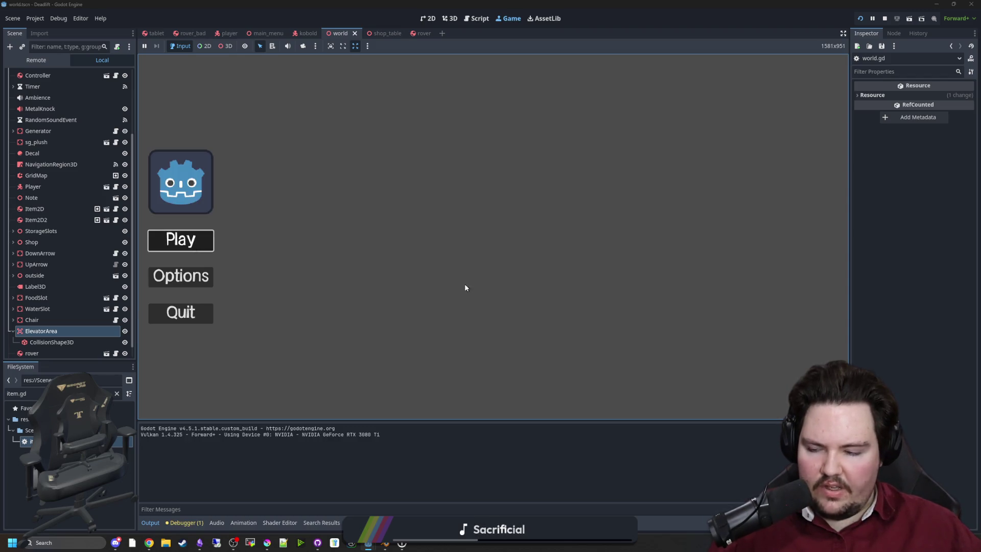
pyautogui.press('Return')
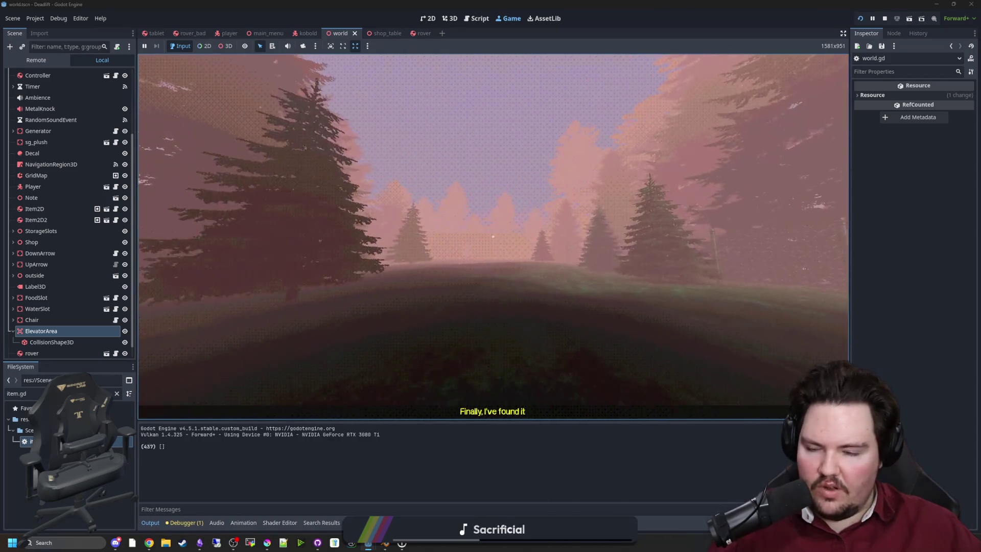
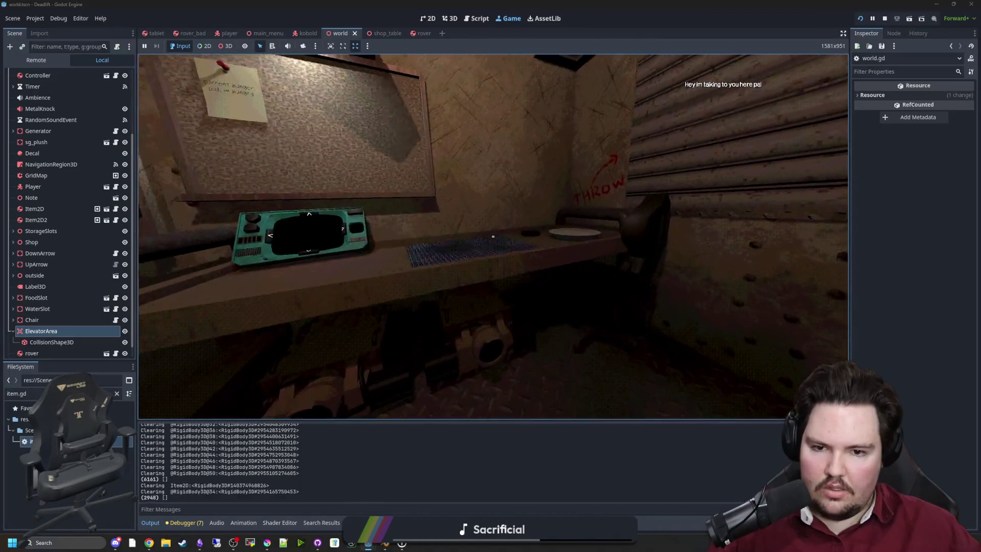
# - Pause and stop the running elevator-scene test to return to world.gd
pyautogui.press('Escape')
pyautogui.press('super')
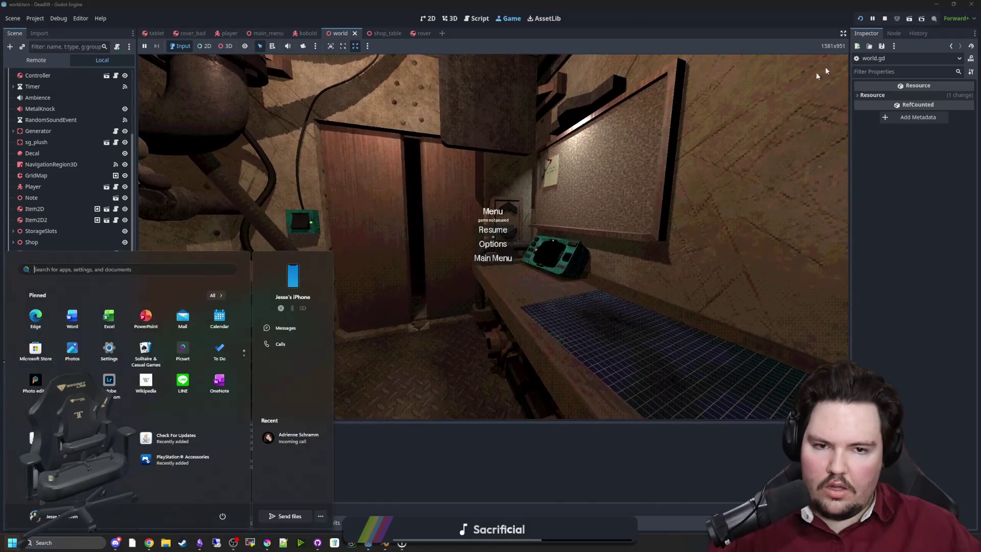
pyautogui.press('F8')
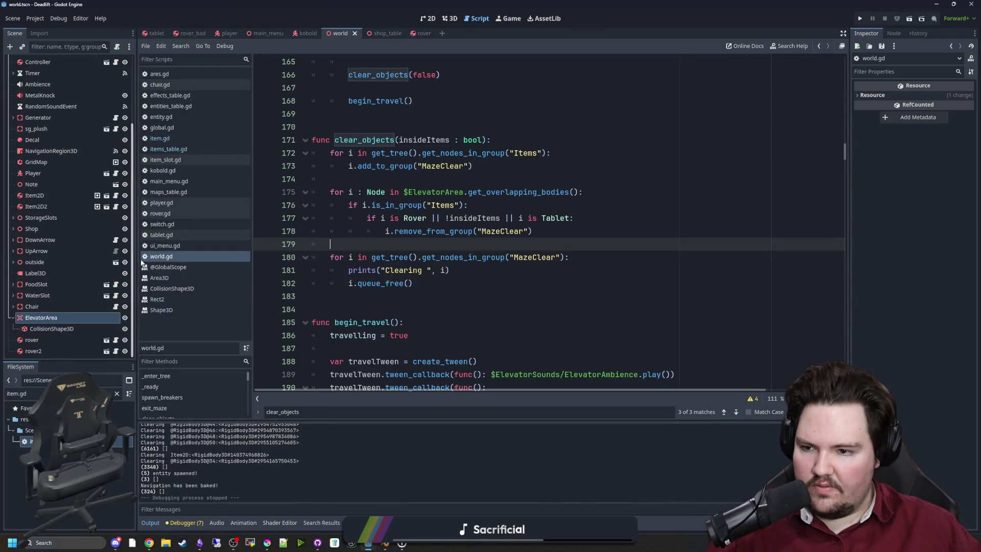
# - Filter the FileSystem for 'world' and undo the last two edits to world.gd
pyautogui.click(117, 393)
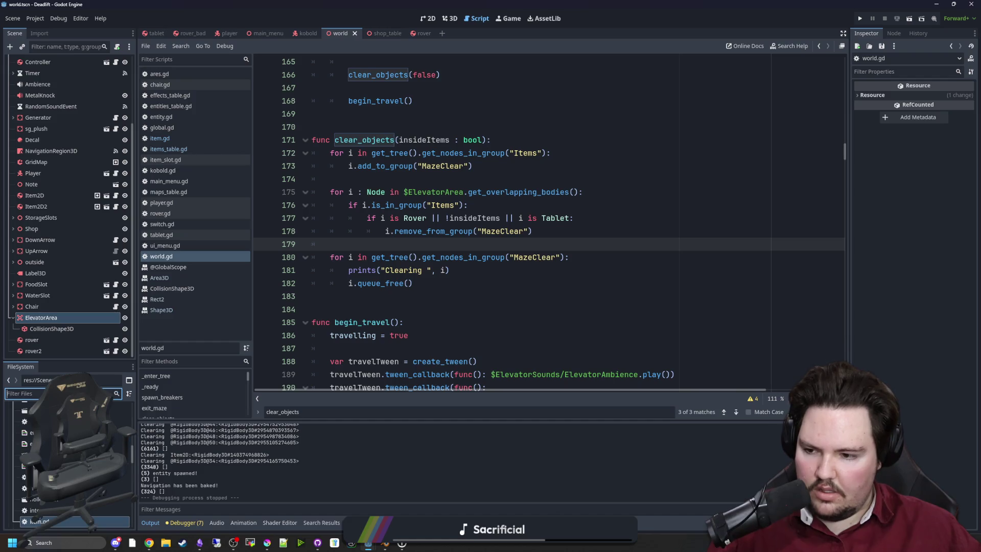
pyautogui.write('world')
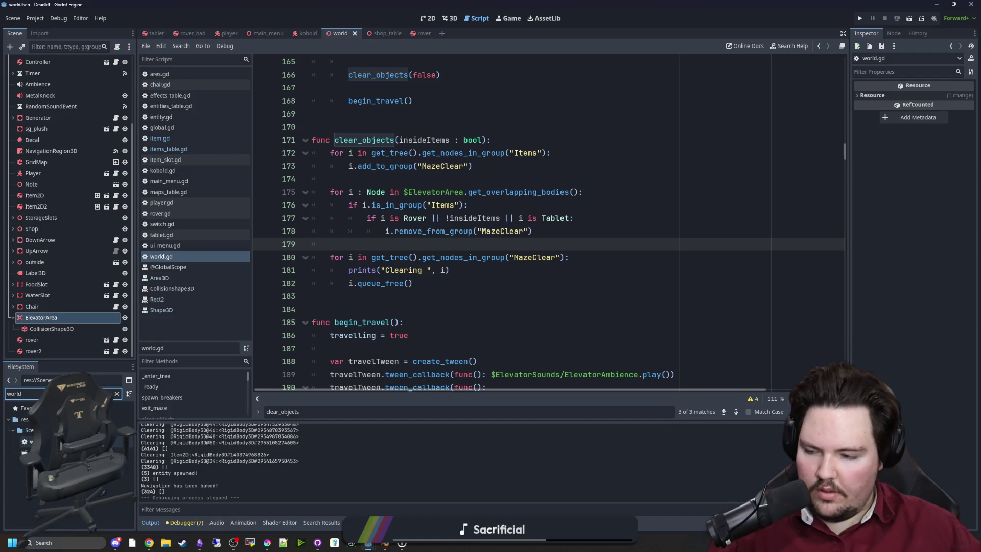
pyautogui.press('Return')
pyautogui.hotkey('ctrl', 'z')
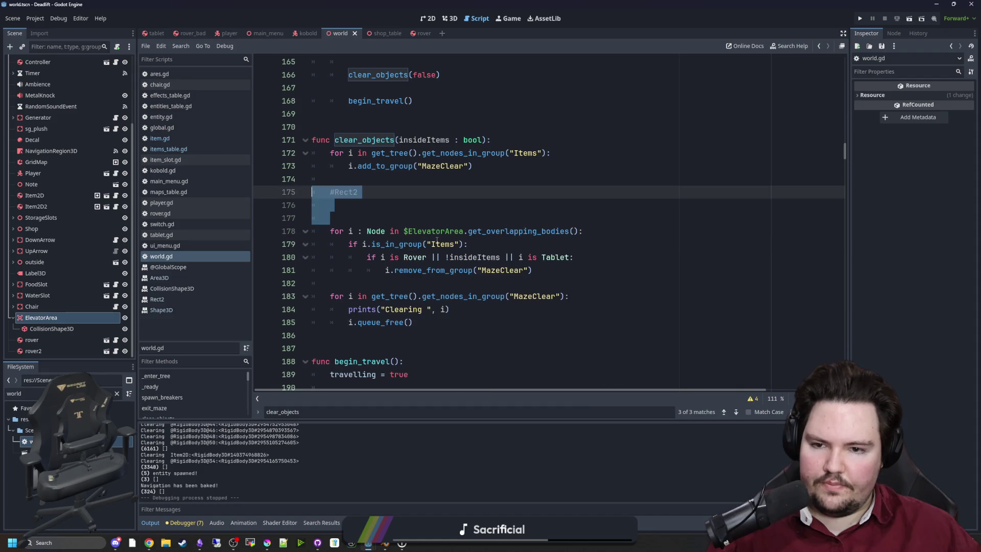
pyautogui.hotkey('ctrl', 'z')
# - Delete the #Rect2 comment and blank lines above the storageSlots loop in clear_objects
pyautogui.scroll(-2, 384, 238)
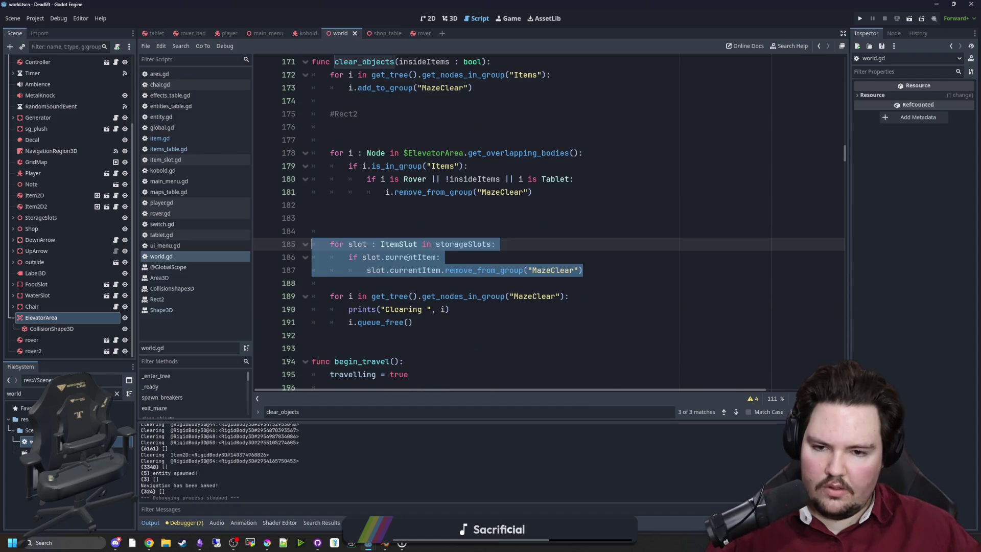
pyautogui.click(333, 198)
pyautogui.press('Down')
pyautogui.press('Down')
pyautogui.press('BackSpace')
pyautogui.press('BackSpace')
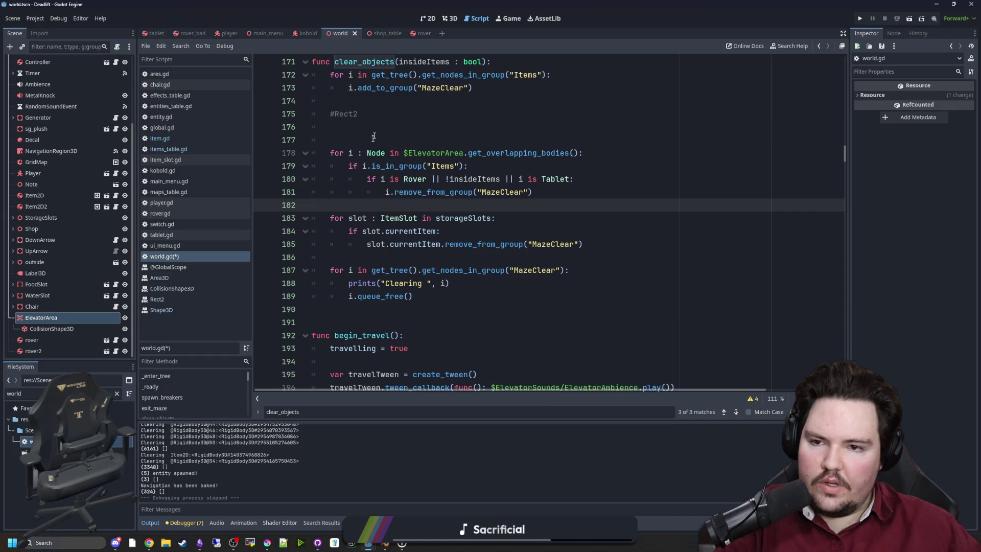
pyautogui.moveTo(374, 137); pyautogui.dragTo(330, 105)
pyautogui.press('BackSpace')
pyautogui.scroll(2, 416, 200)
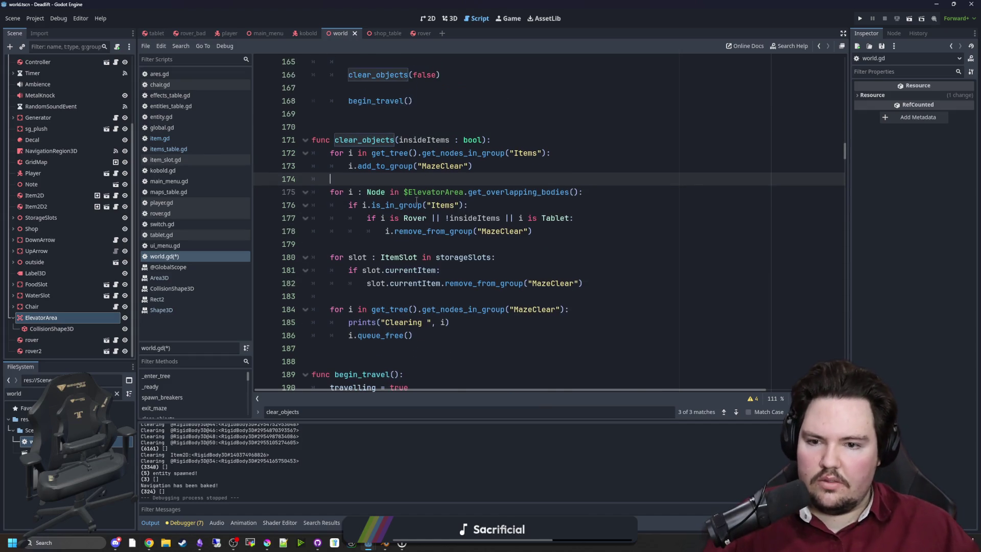
pyautogui.scroll(-1, 416, 201)
pyautogui.click(477, 206)
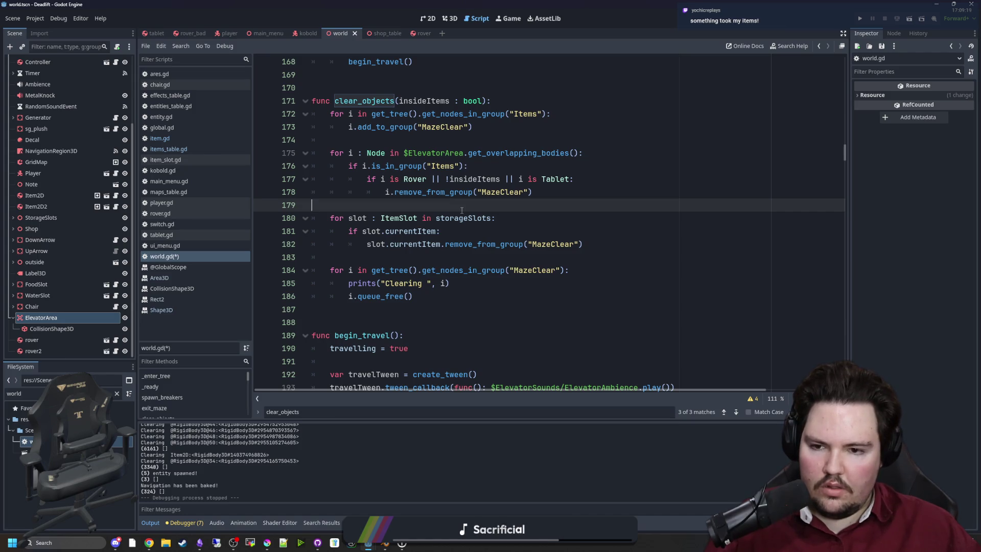
# - Save world.gd, check lines 179–183, and switch to the Starground discussion page
pyautogui.hotkey('ctrl', 's')
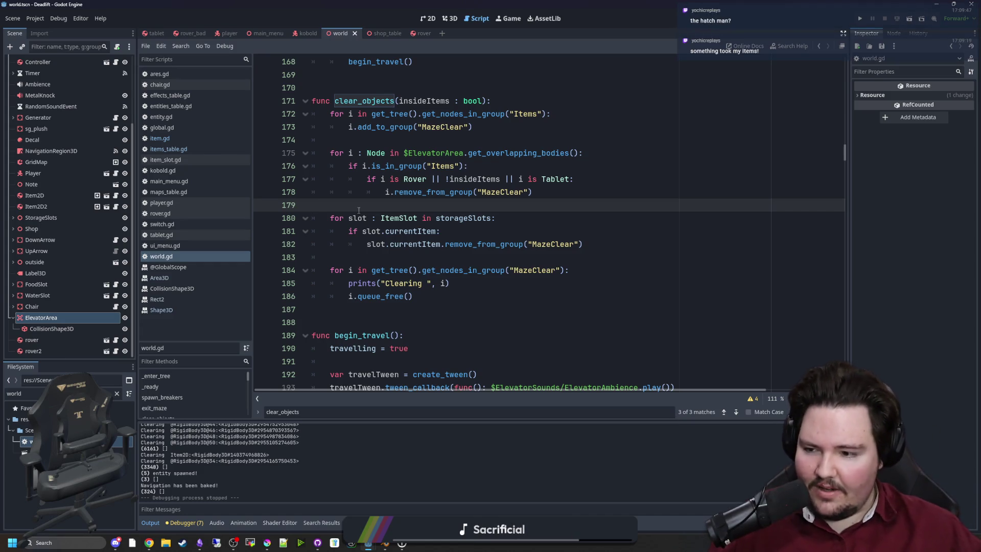
pyautogui.click(378, 253)
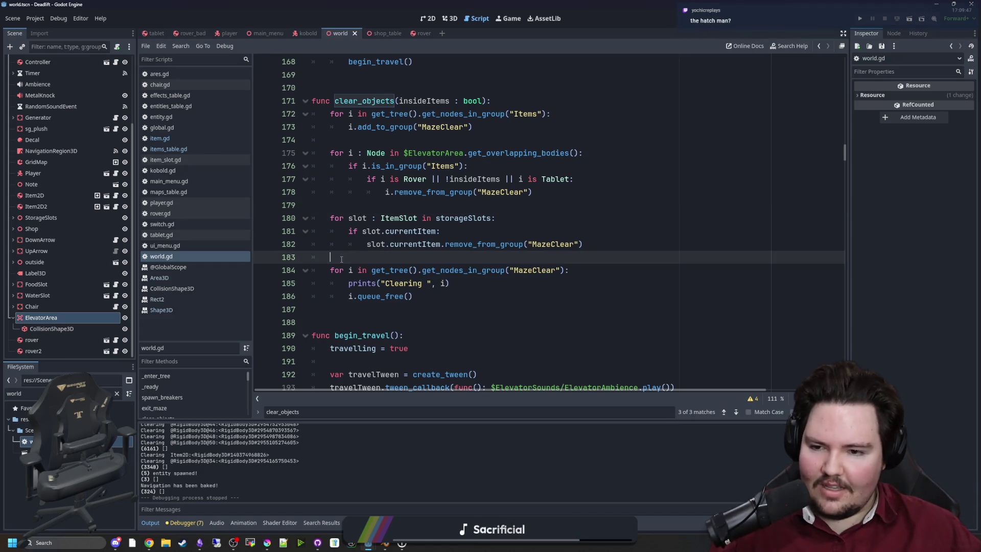
pyautogui.click(363, 203)
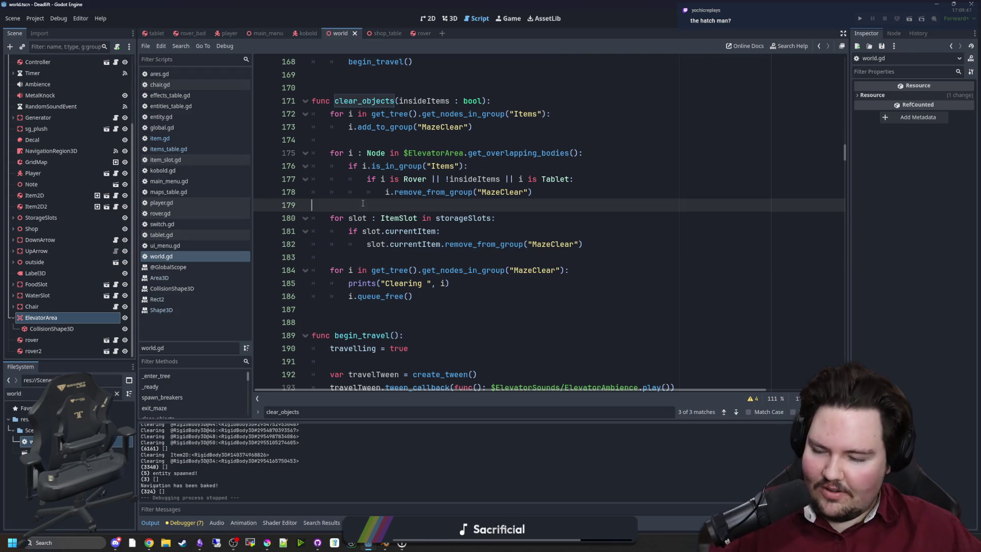
pyautogui.click(352, 259)
pyautogui.hotkey('alt', 'Tab')
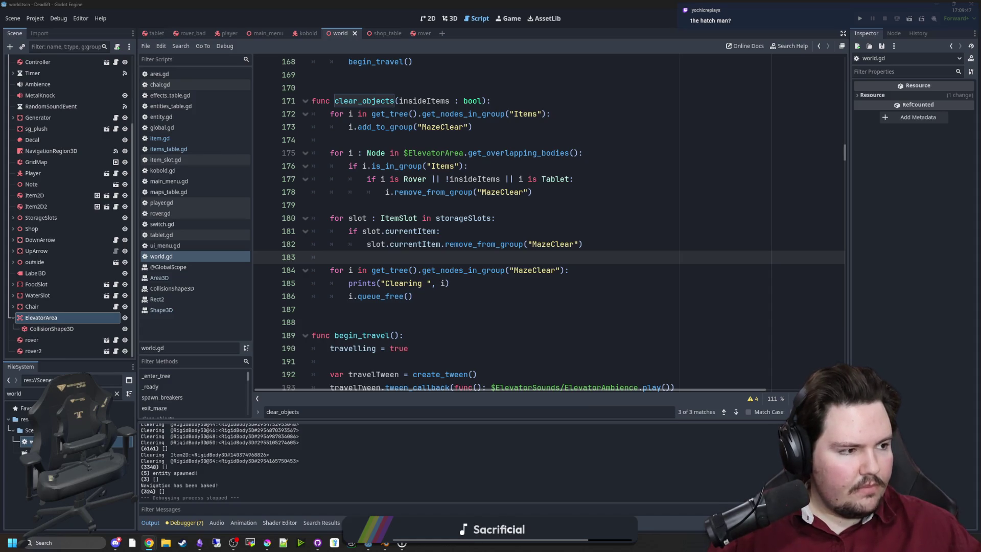
pyautogui.hotkey('alt', 'Tab')
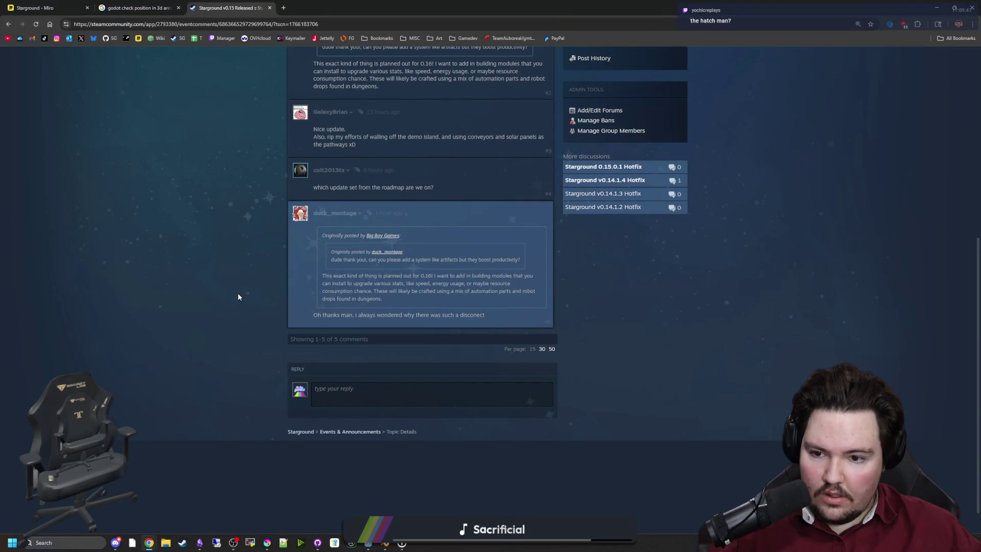
# - Quote the roadmap question in a new reply and start it with 'We are on 0.15'
pyautogui.moveTo(377, 315); pyautogui.dragTo(430, 317)
pyautogui.click(461, 320)
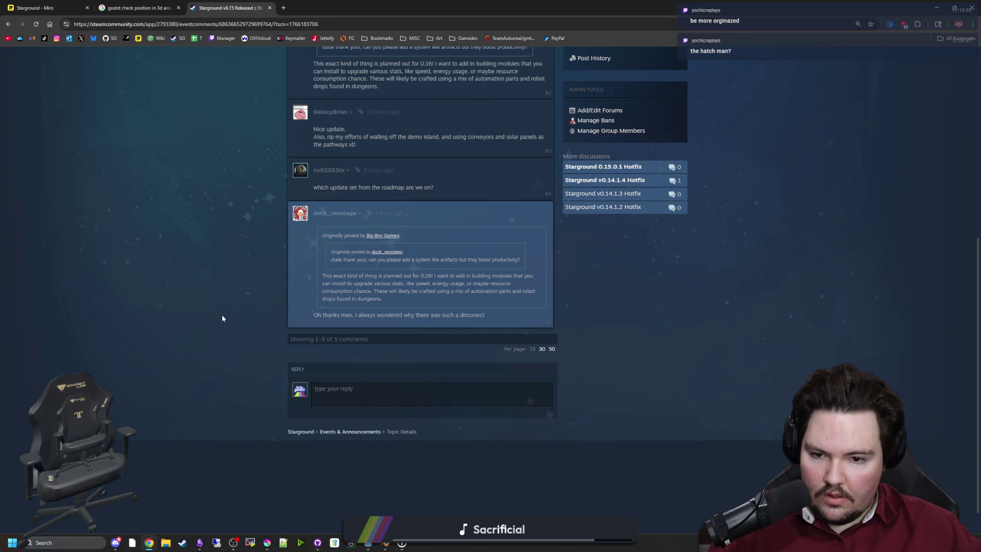
pyautogui.scroll(2, 222, 316)
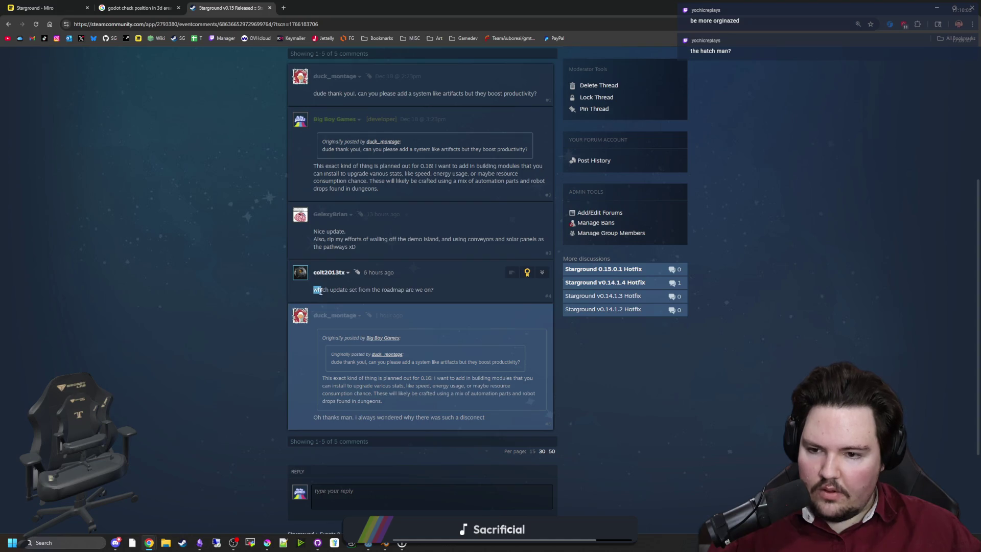
pyautogui.moveTo(313, 290); pyautogui.dragTo(434, 289)
pyautogui.click(474, 287)
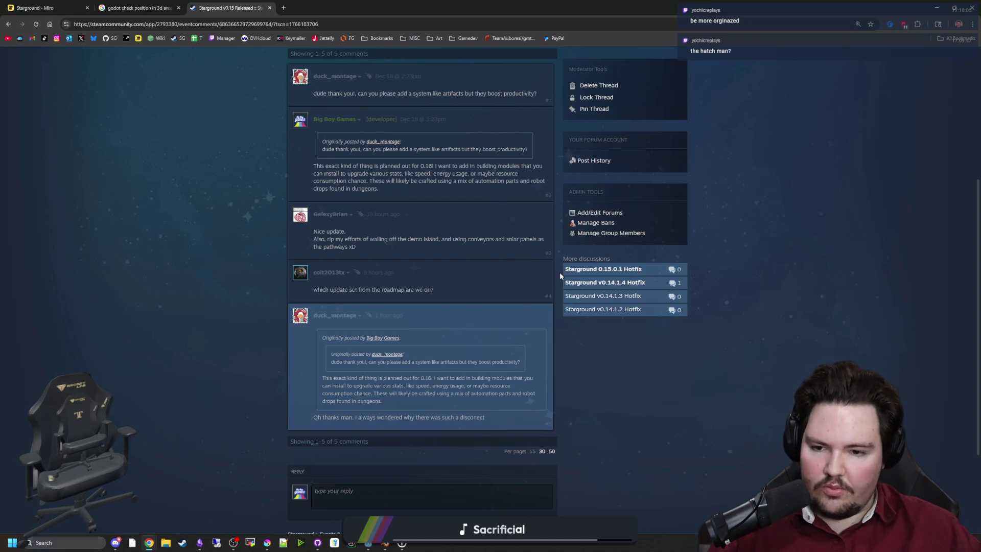
pyautogui.click(542, 272)
pyautogui.click(457, 294)
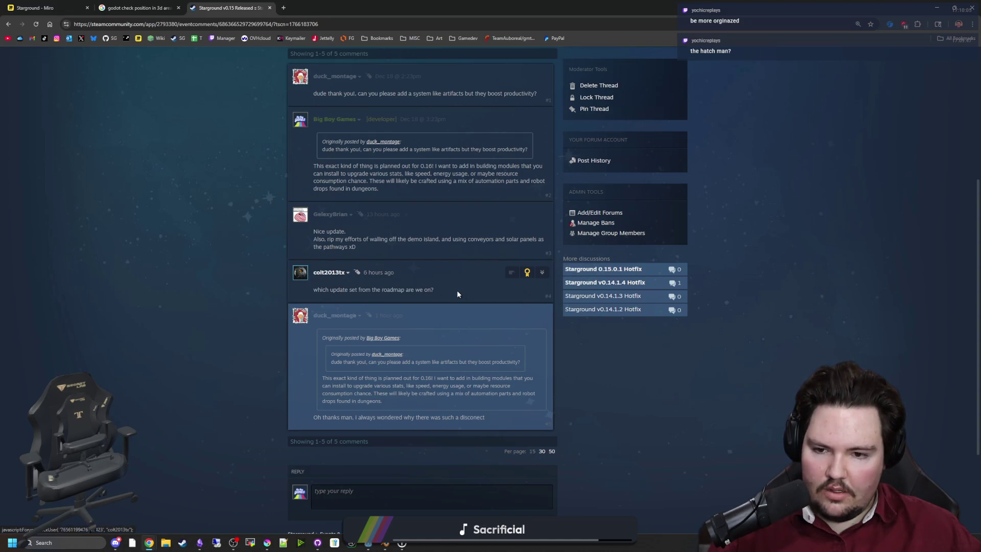
pyautogui.click(512, 272)
pyautogui.scroll(-1, 429, 384)
pyautogui.write('We a')
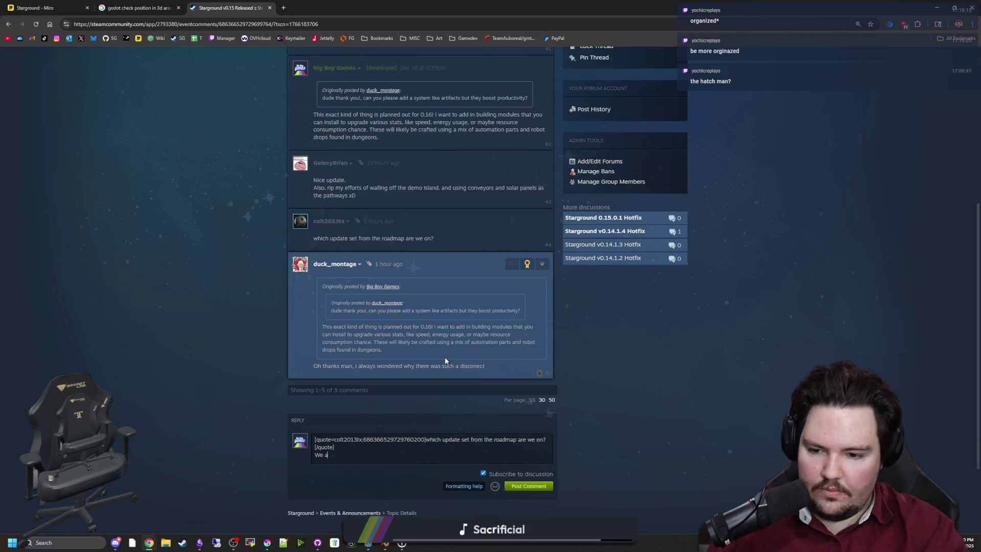
pyautogui.write('re on ')
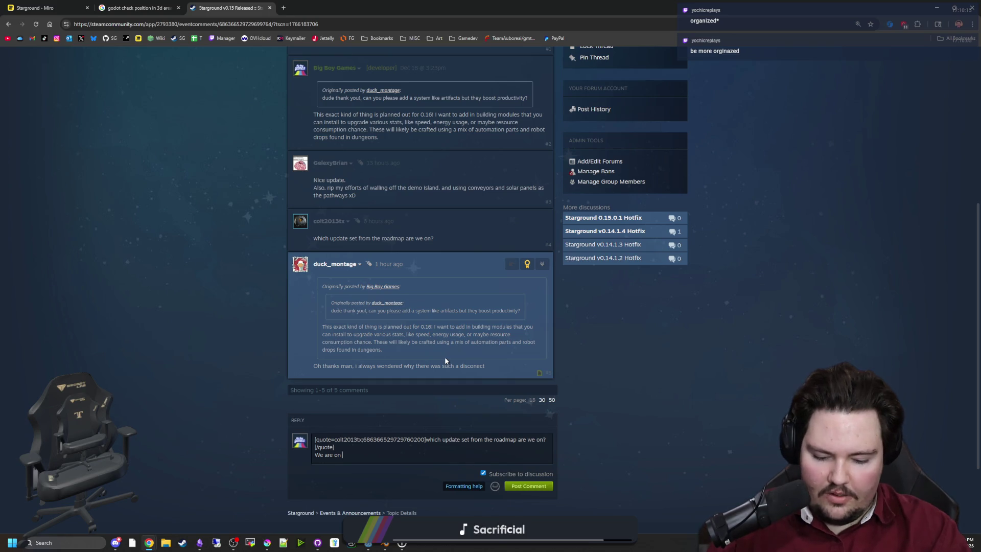
pyautogui.write('0.15')
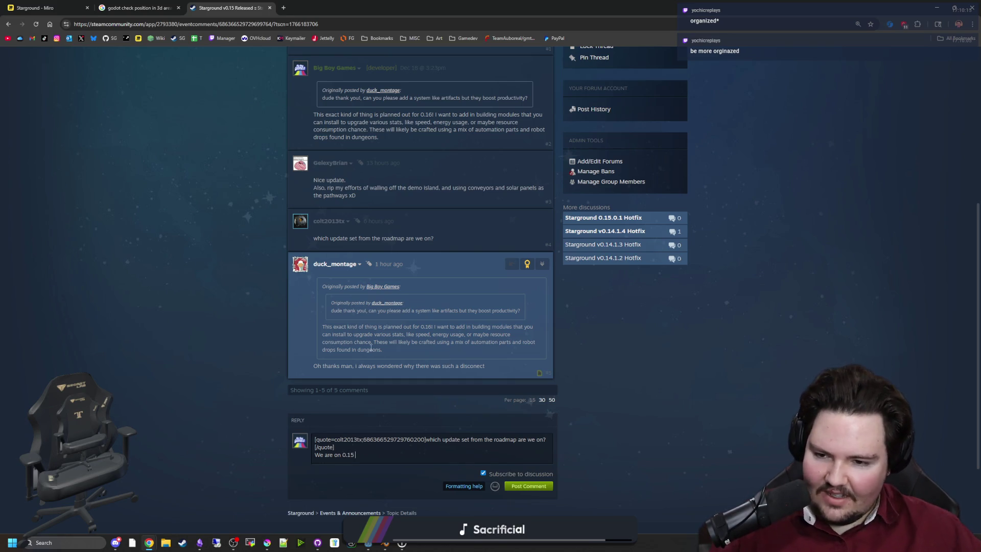
pyautogui.scroll(5, 327, 205)
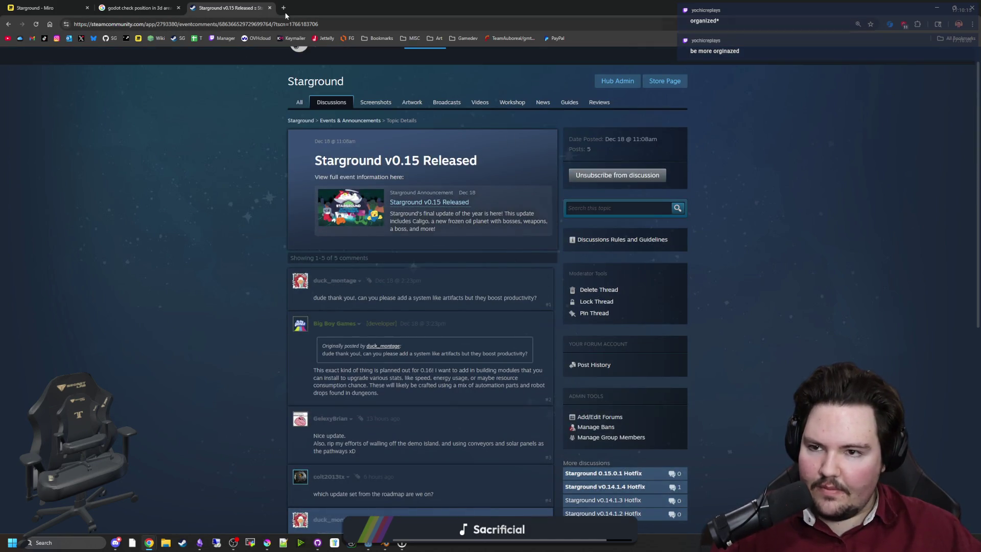
# - Continue the reply with ', the Cutting Edge Accoutrements update...' and insert 'and 0.15,' after 0.14
pyautogui.click(283, 8)
pyautogui.hotkey('ctrl', 'w')
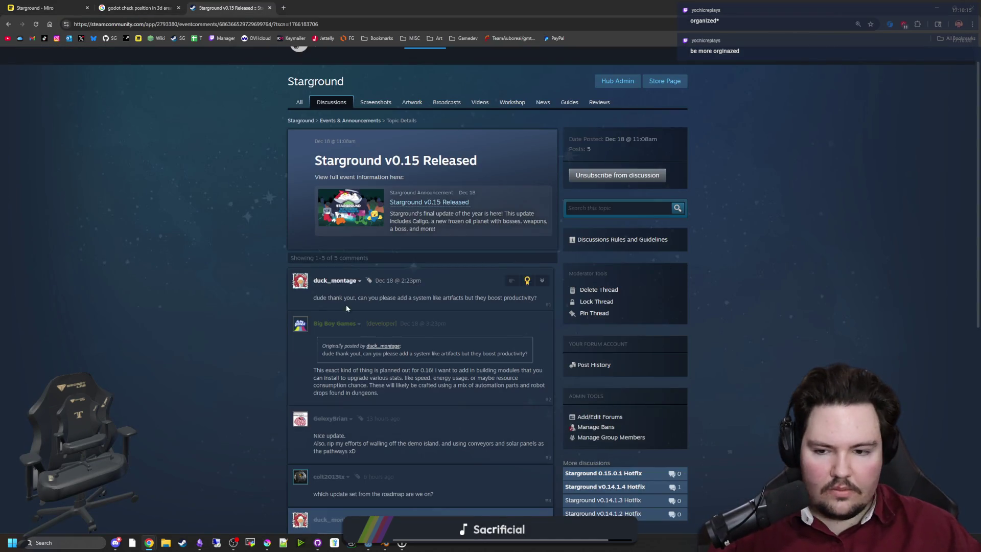
pyautogui.scroll(-4, 353, 358)
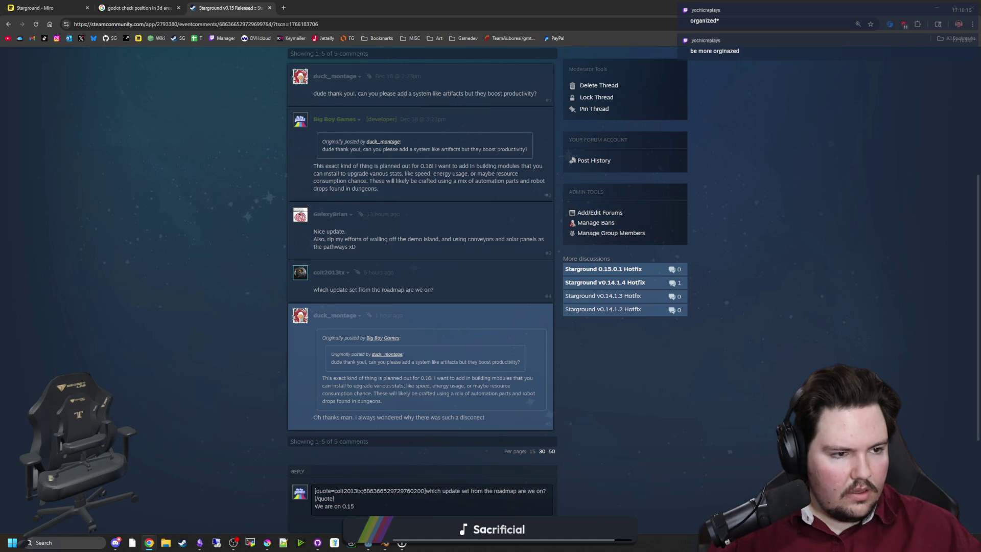
pyautogui.scroll(-1, 306, 411)
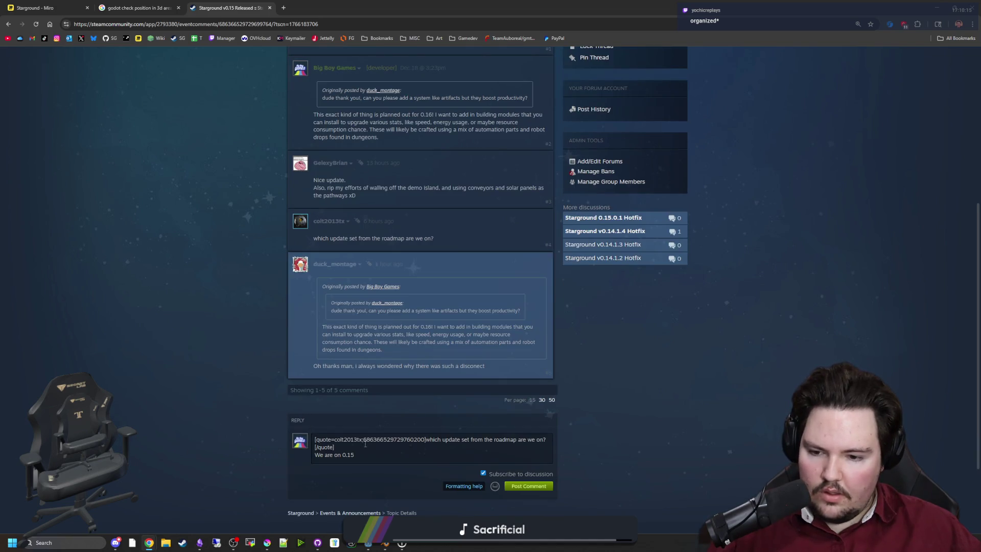
pyautogui.write(', the Cutting E')
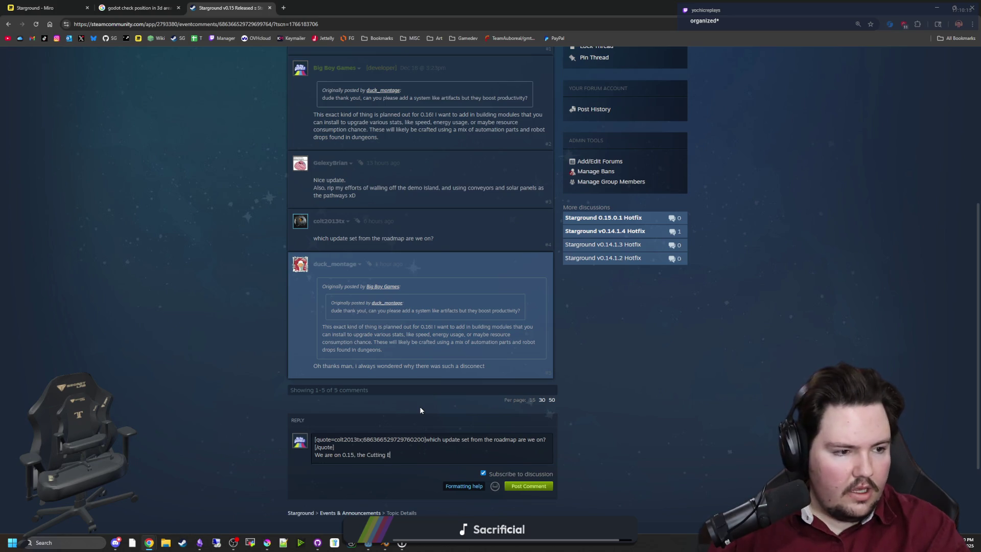
pyautogui.write('dge Accout')
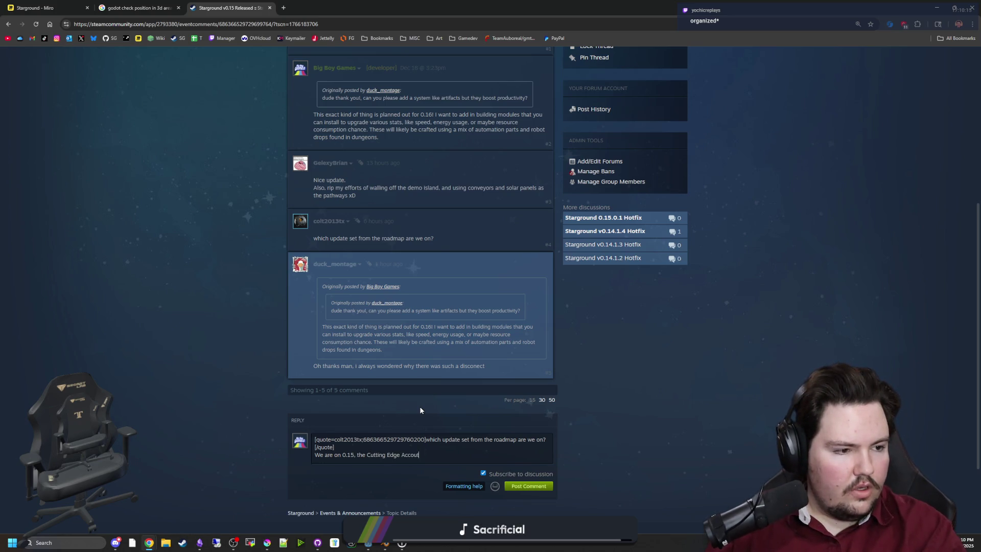
pyautogui.write('rements update. This means everyth')
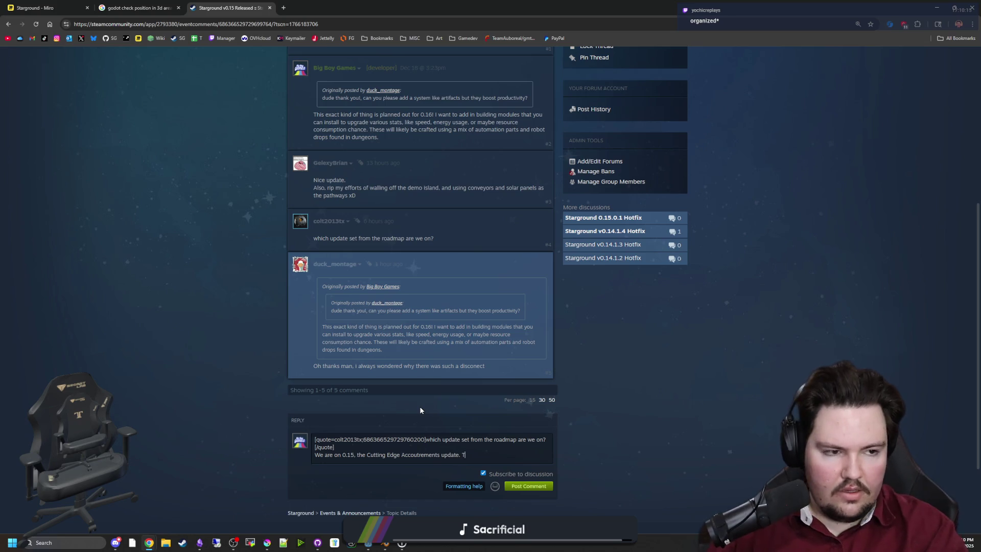
pyautogui.write('ing before that on the roadmap, ')
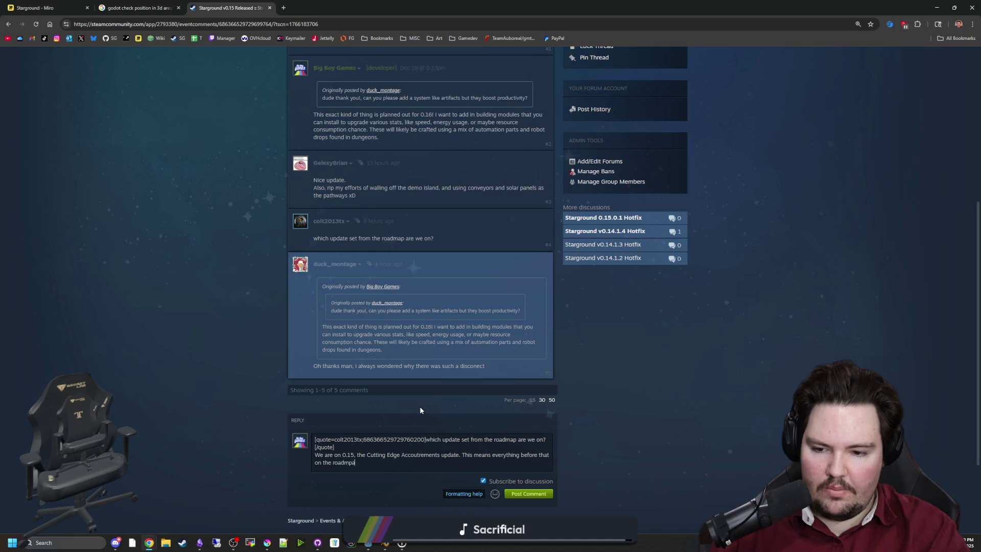
pyautogui.write('including 0.14, ')
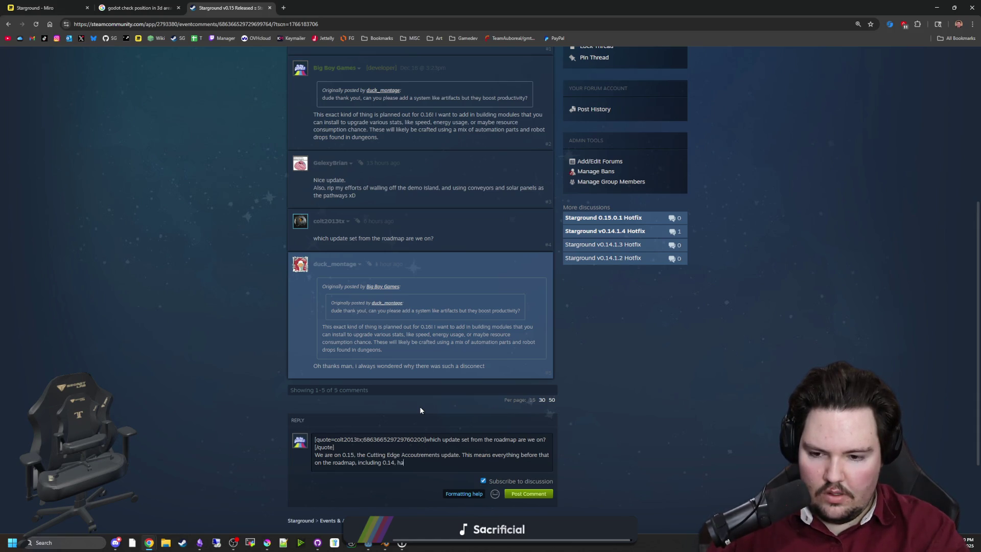
pyautogui.write('has already been complete')
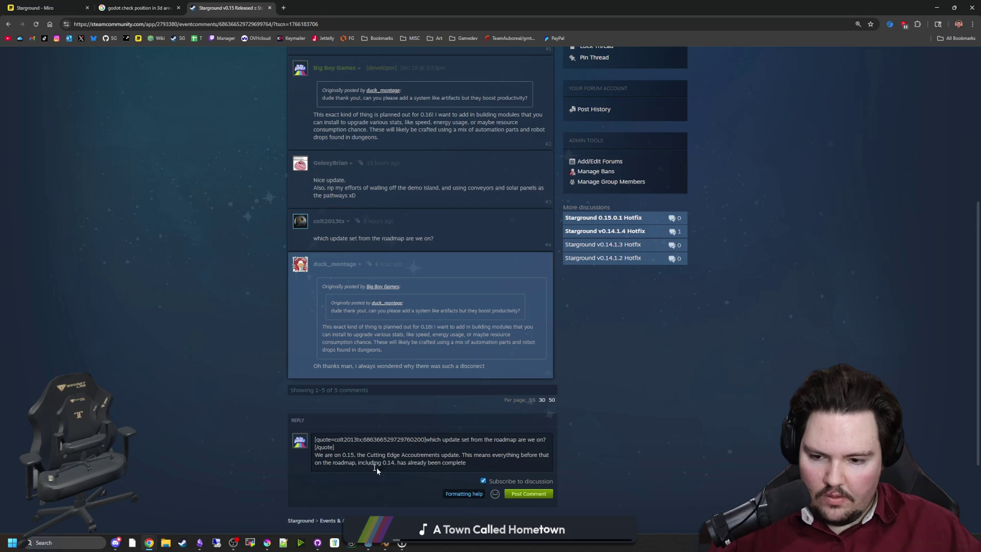
pyautogui.click(396, 462)
pyautogui.write('and 0.15,')
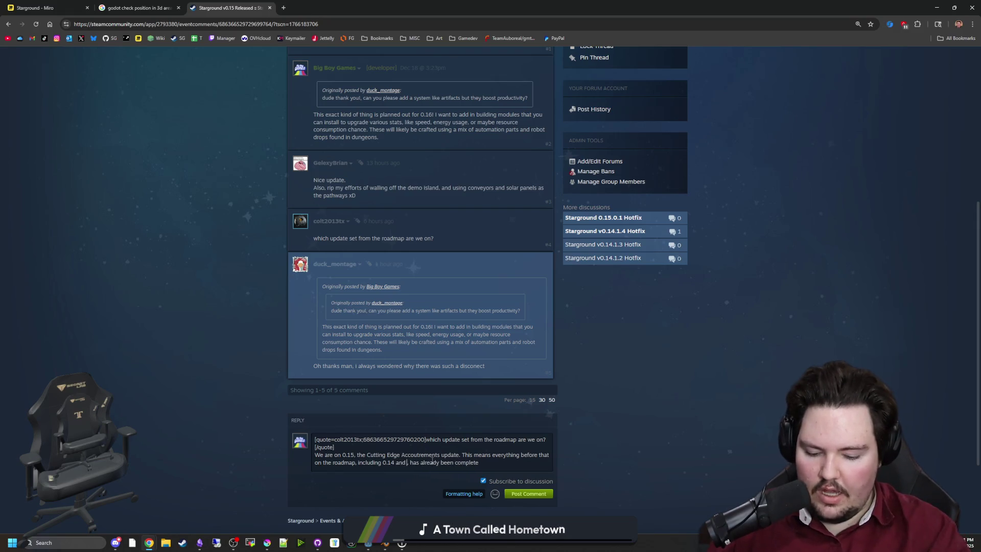
pyautogui.press('End')
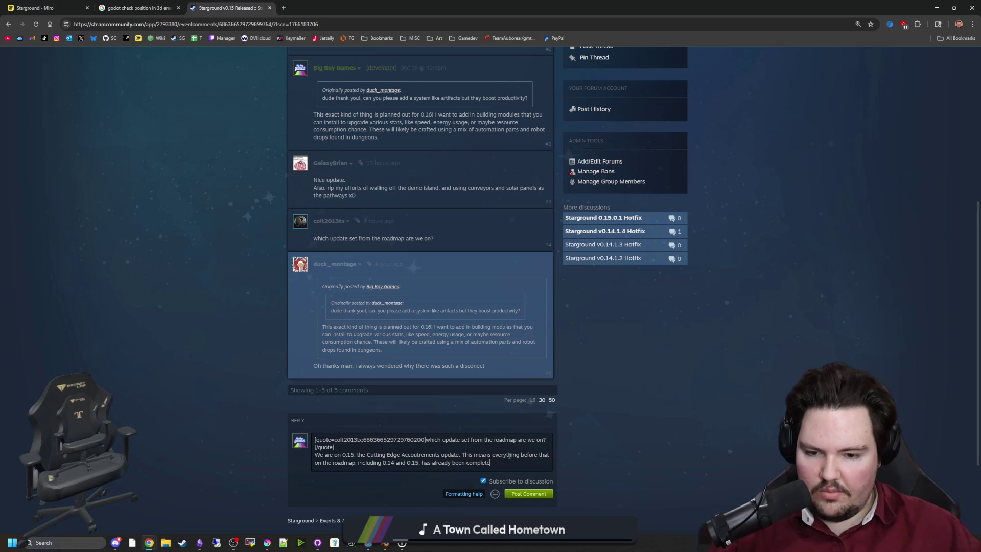
# - Post the reply to the discussion and return to the Godot editor
pyautogui.click(530, 494)
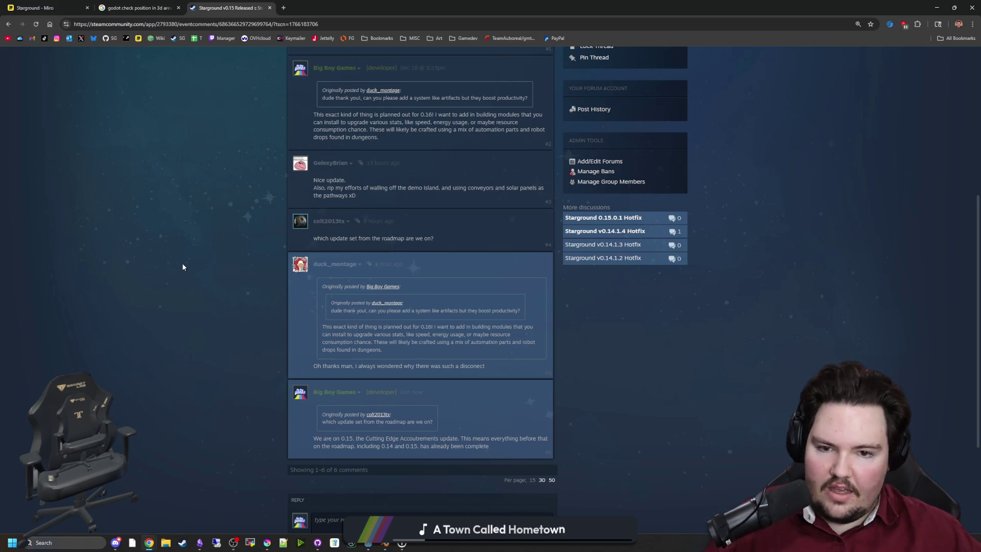
pyautogui.scroll(5, 183, 266)
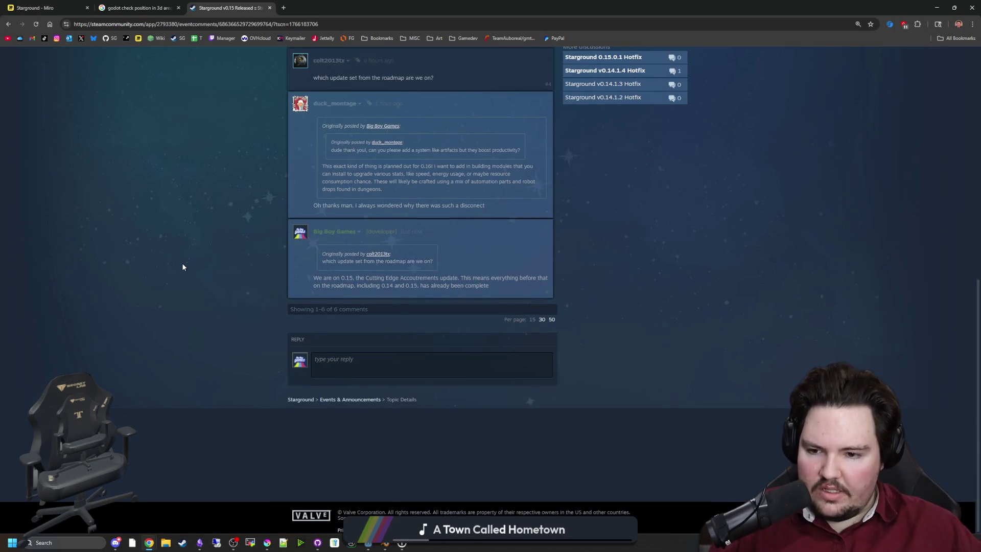
pyautogui.scroll(-4, 193, 185)
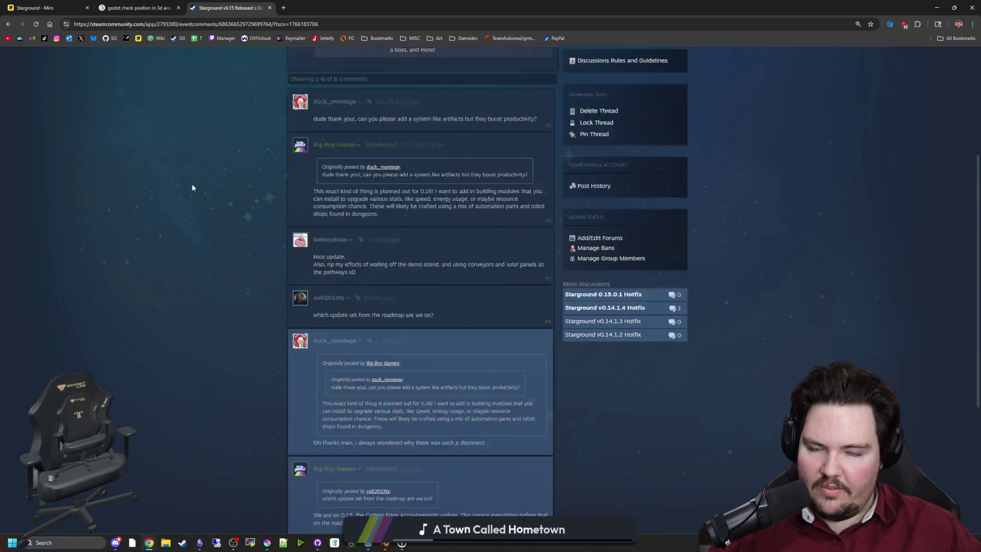
pyautogui.scroll(4, 215, 163)
pyautogui.hotkey('alt', 'Tab')
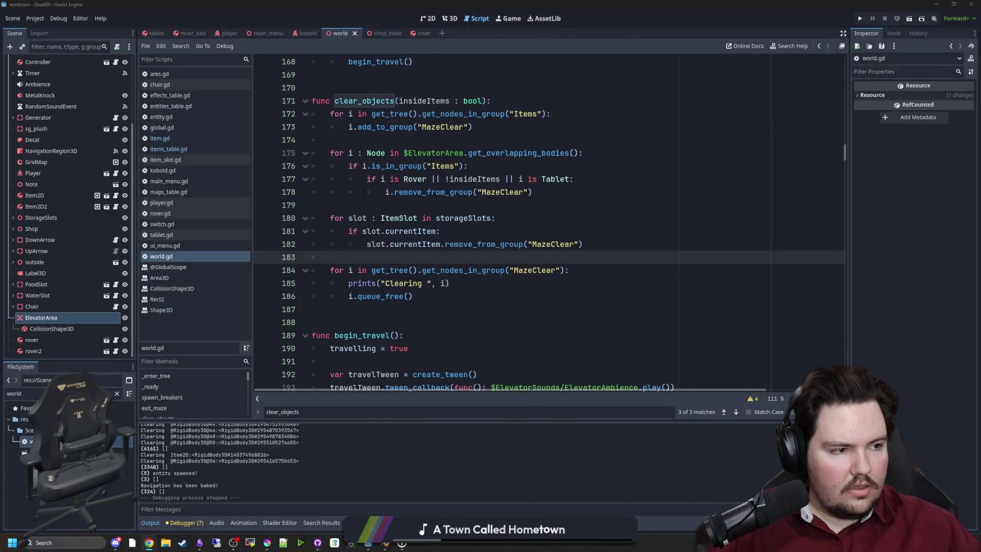
# - Review clear_objects in world.gd, checking the empty lines 179 and 183
pyautogui.hotkey('alt', 'Tab')
pyautogui.hotkey('alt', 'Tab')
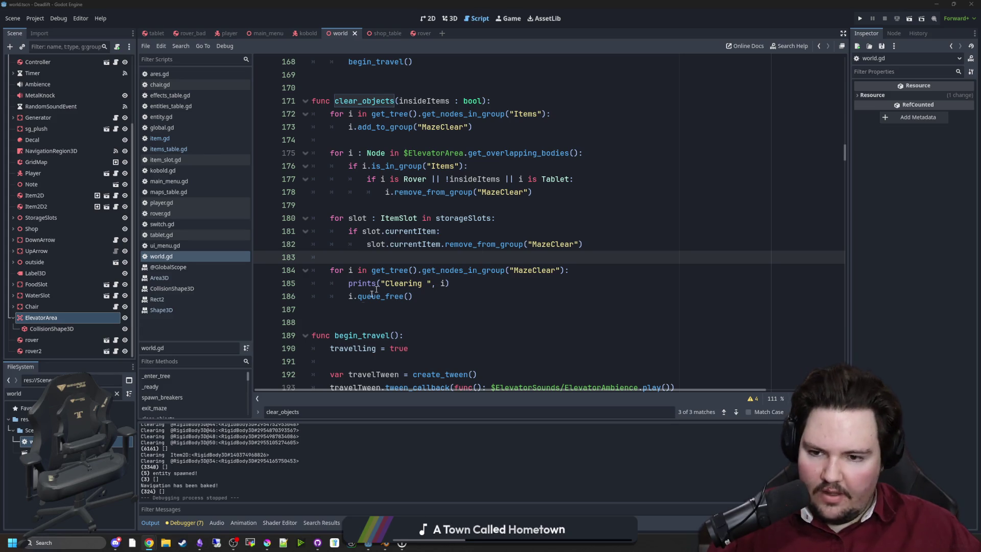
pyautogui.click(377, 297)
pyautogui.click(400, 261)
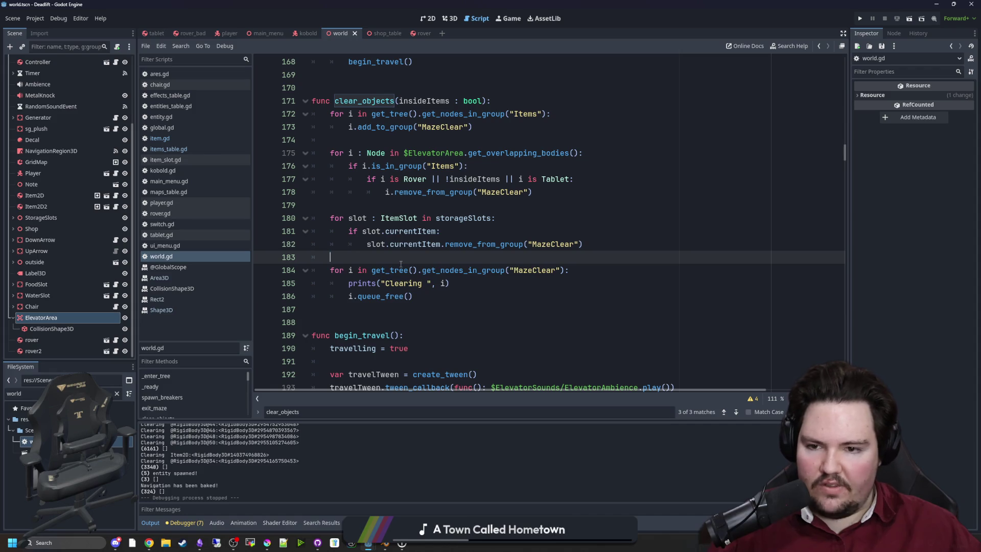
pyautogui.click(367, 205)
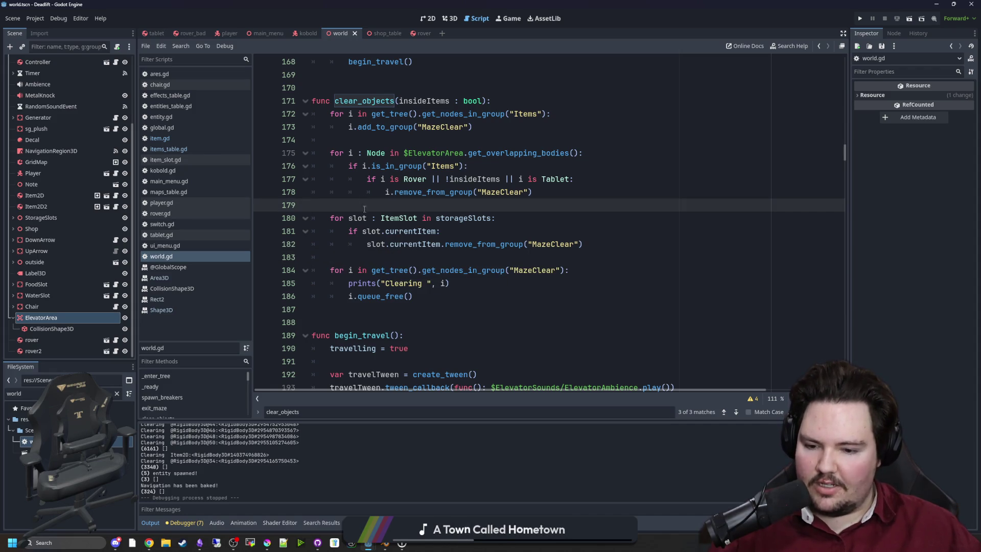
pyautogui.click(401, 257)
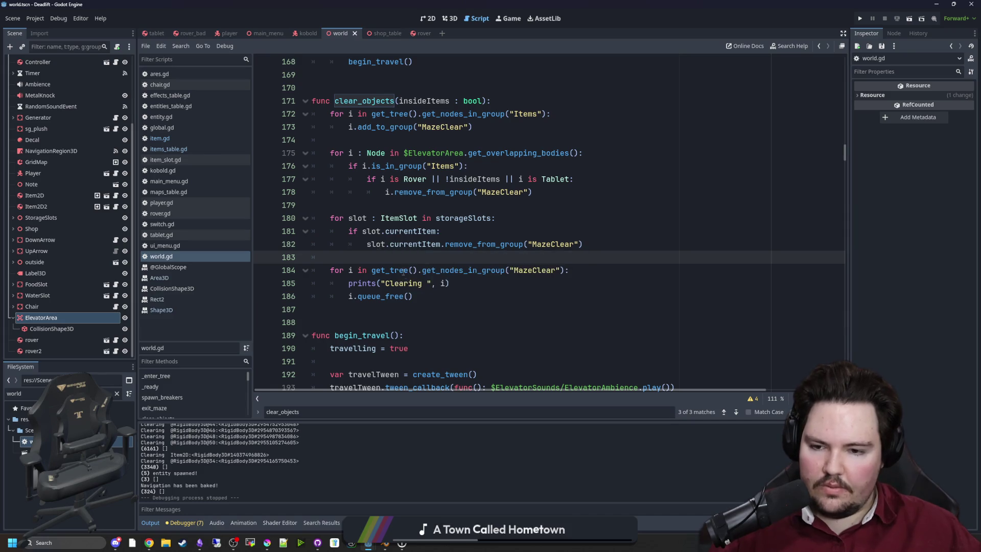
pyautogui.scroll(-4, 404, 271)
pyautogui.scroll(5, 403, 271)
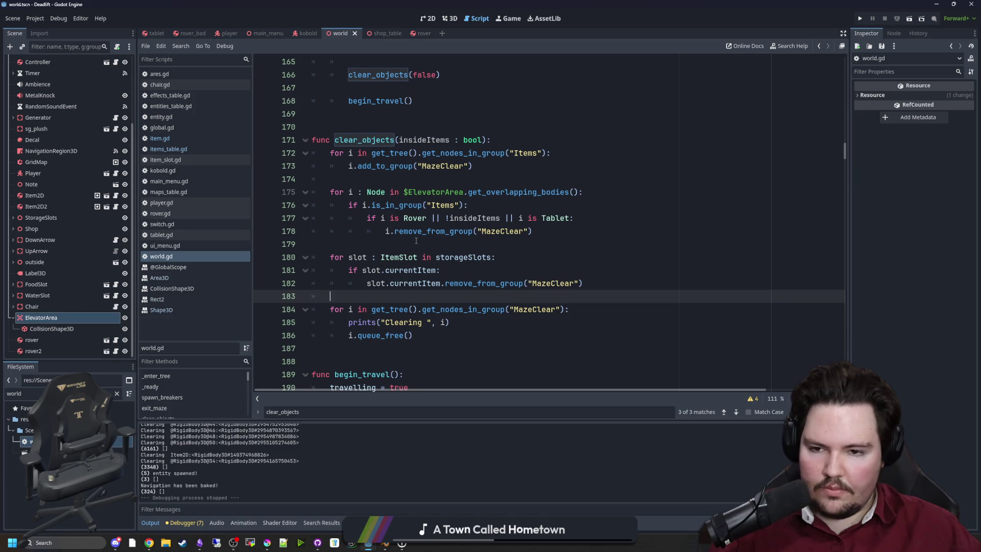
pyautogui.click(388, 244)
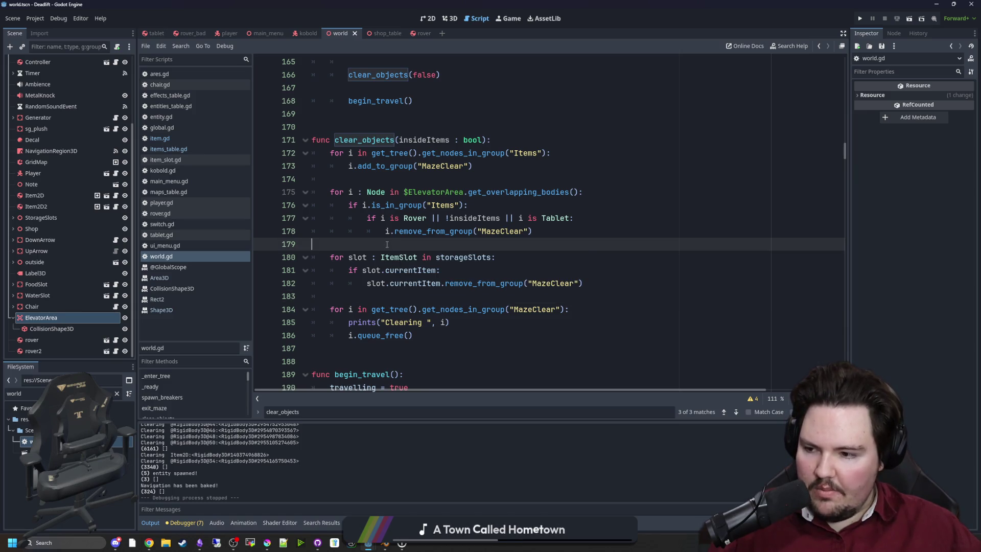
# - Look over the begin_travel() call and the lines after clear_objects, then switch to the Game workspace
pyautogui.scroll(3, 386, 245)
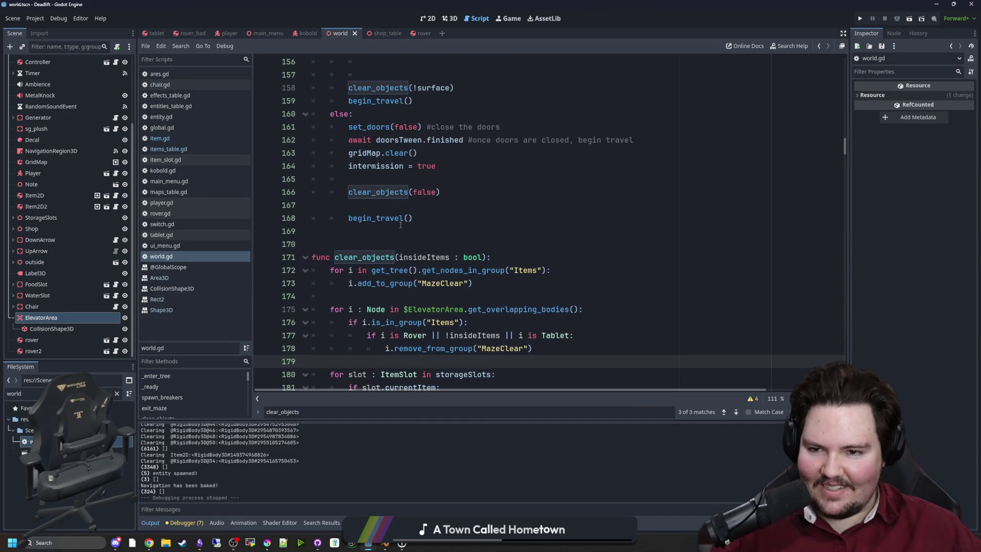
pyautogui.click(389, 220)
pyautogui.scroll(4, 389, 225)
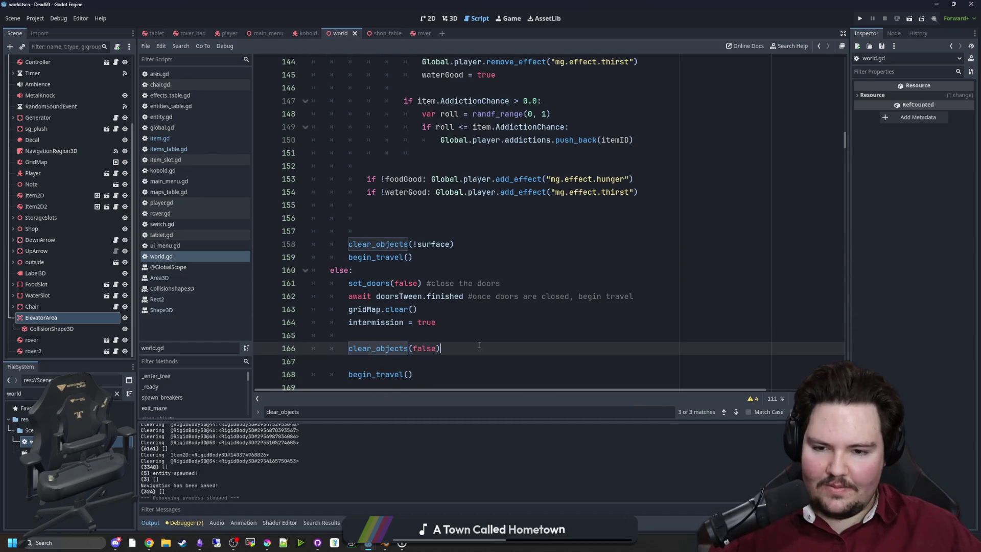
pyautogui.scroll(-4, 388, 276)
pyautogui.click(373, 281)
pyautogui.scroll(-4, 373, 280)
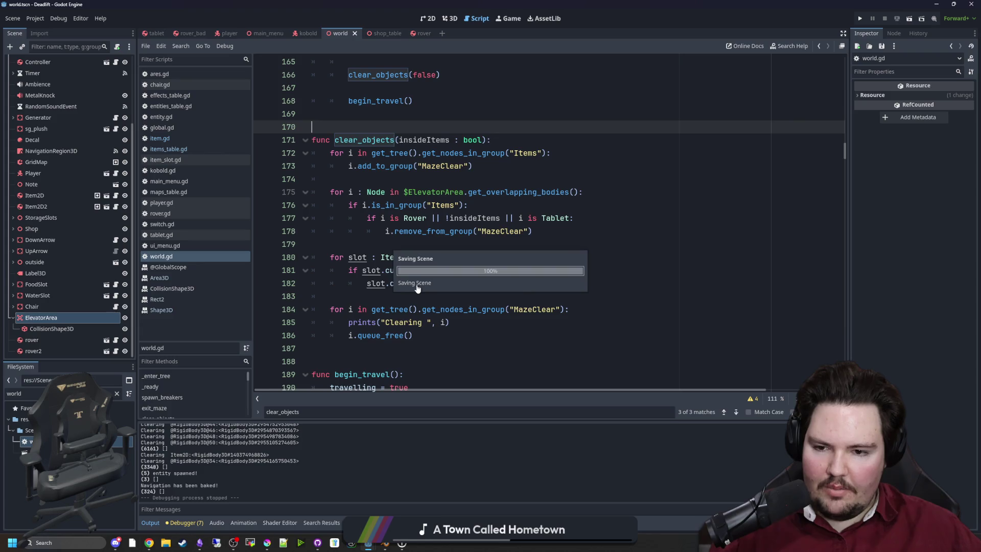
pyautogui.scroll(-2, 434, 302)
pyautogui.click(358, 283)
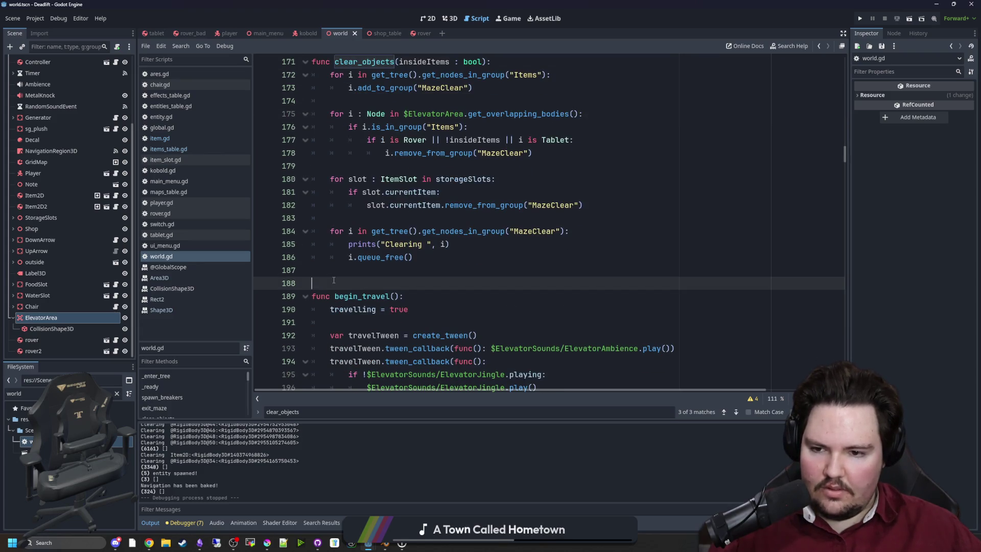
pyautogui.click(347, 270)
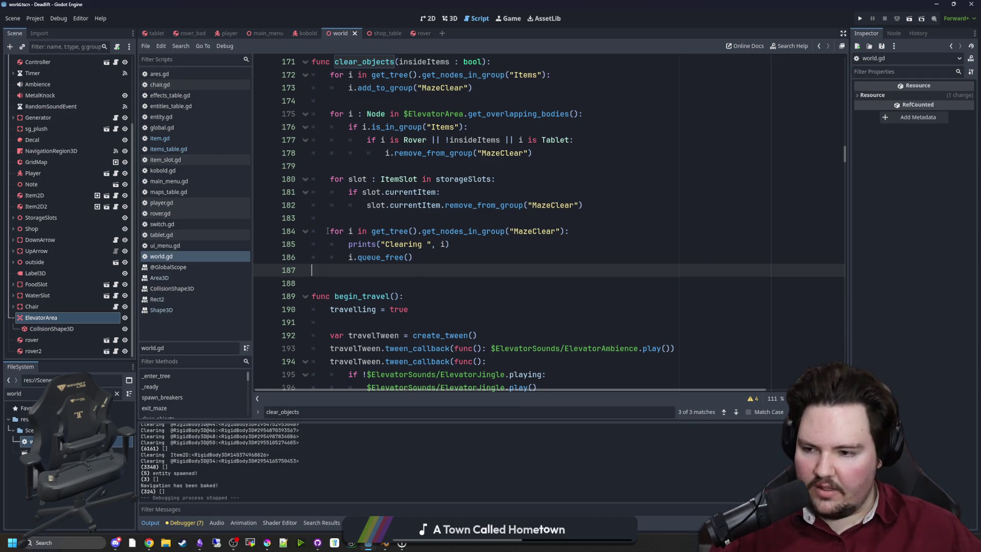
pyautogui.scroll(-2, 337, 263)
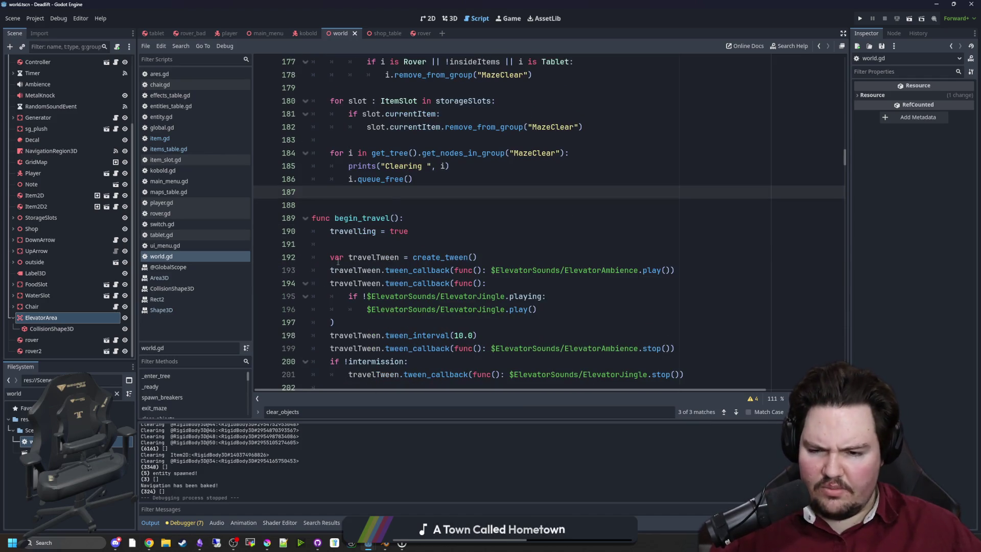
pyautogui.scroll(4, 358, 266)
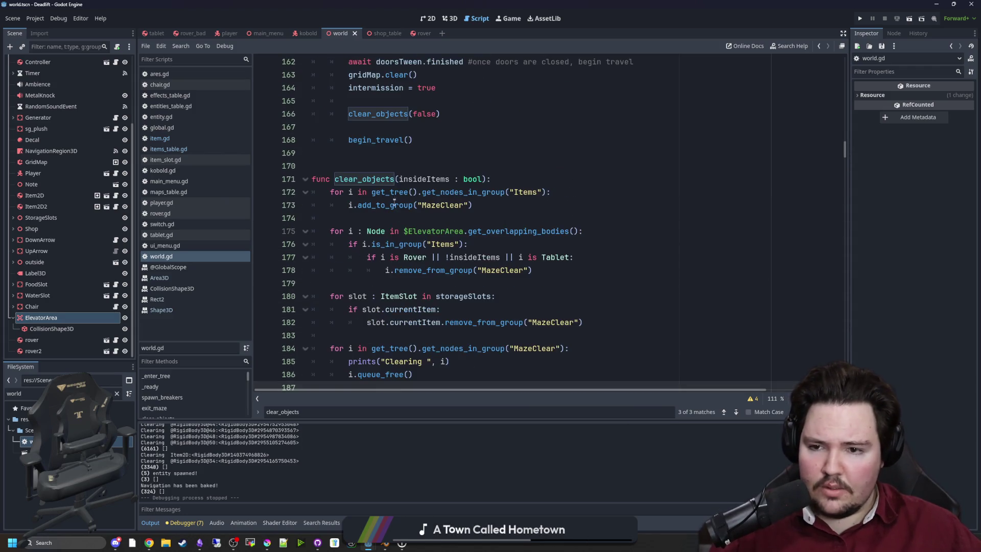
pyautogui.scroll(-4, 361, 265)
pyautogui.click(506, 19)
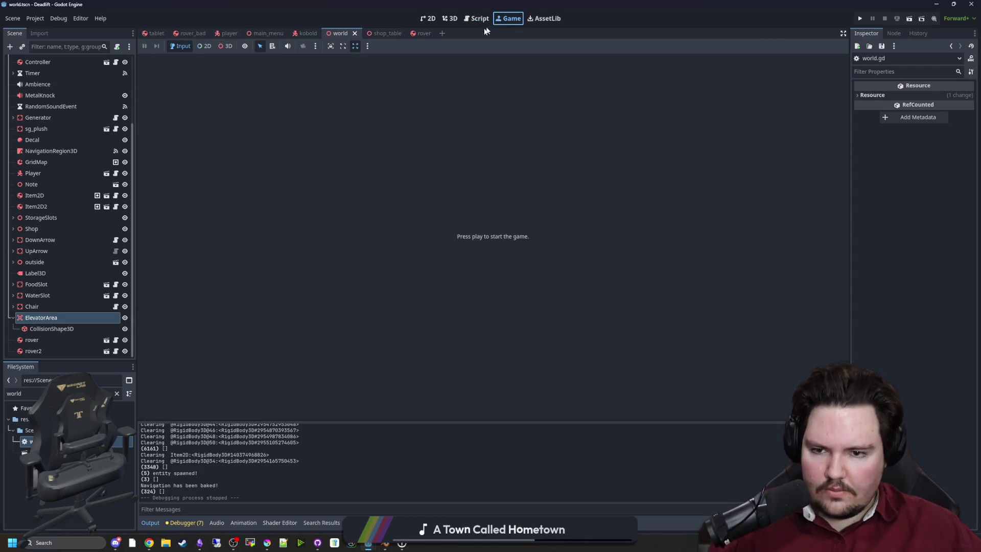
# - Show the elevator scene in 3D and fly around the ElevatorArea near the corkboard and tablet
pyautogui.click(428, 19)
pyautogui.click(449, 18)
pyautogui.moveTo(476, 260)
pyautogui.mouseDown()
pyautogui.moveTo(483, 194)
pyautogui.moveTo(588, 235)
pyautogui.moveTo(491, 214)
pyautogui.mouseUp()
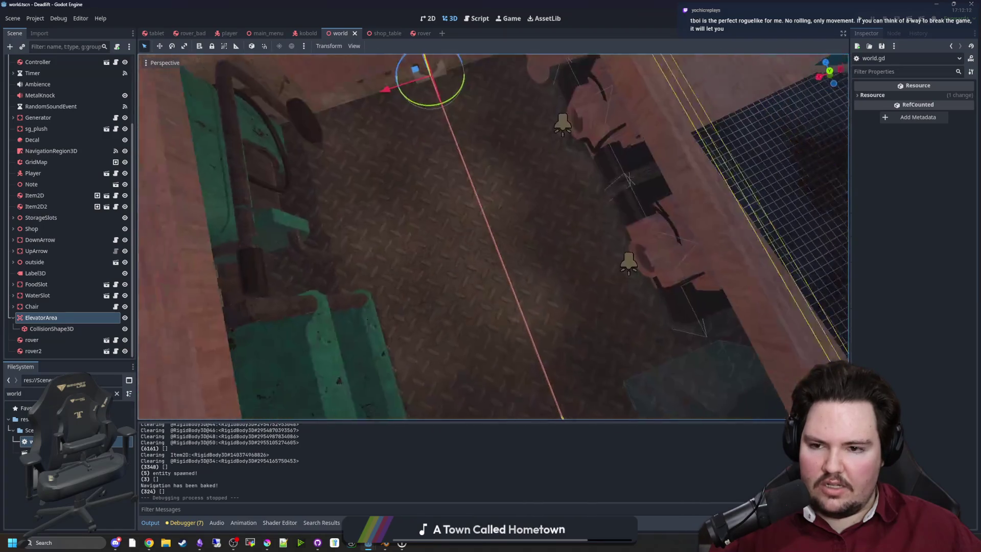
pyautogui.press('w')
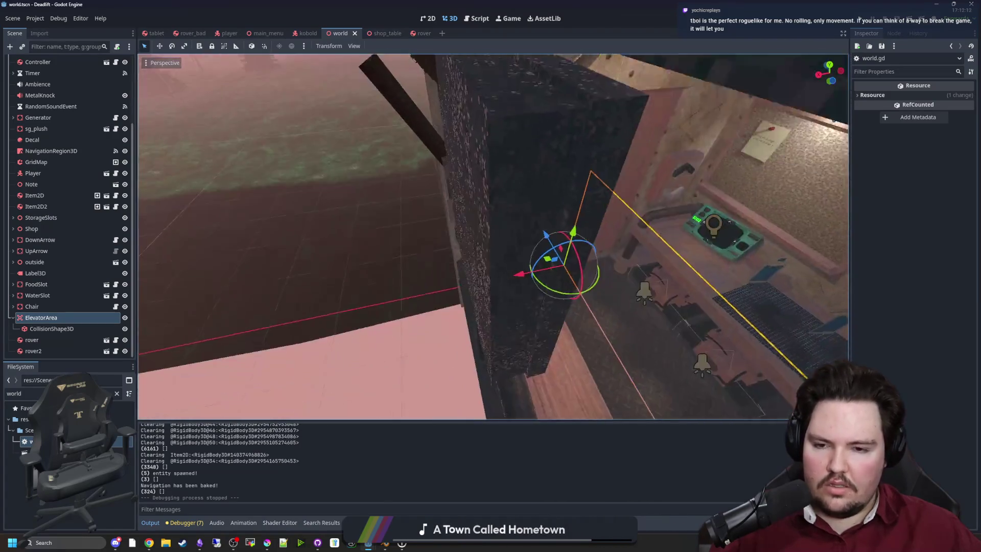
pyautogui.press('s')
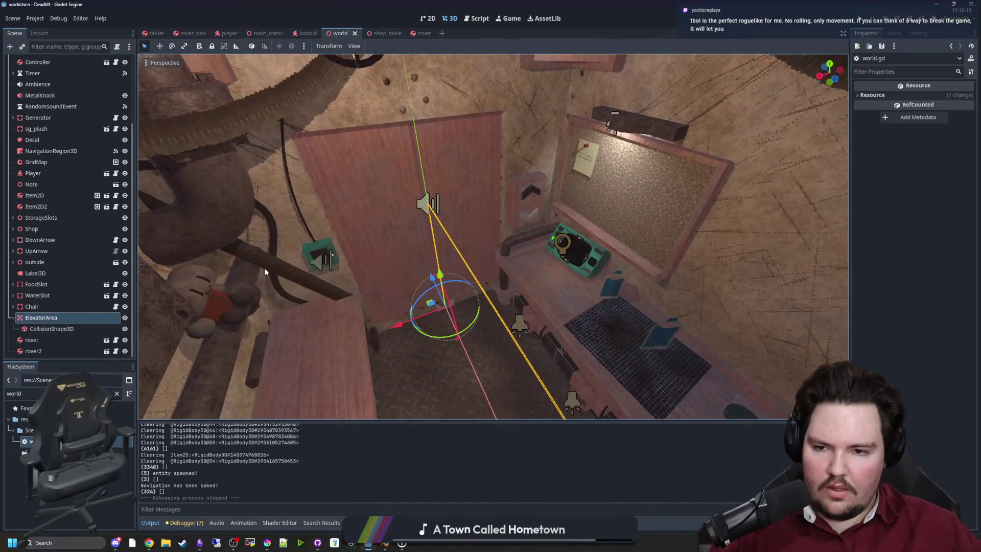
pyautogui.click(117, 393)
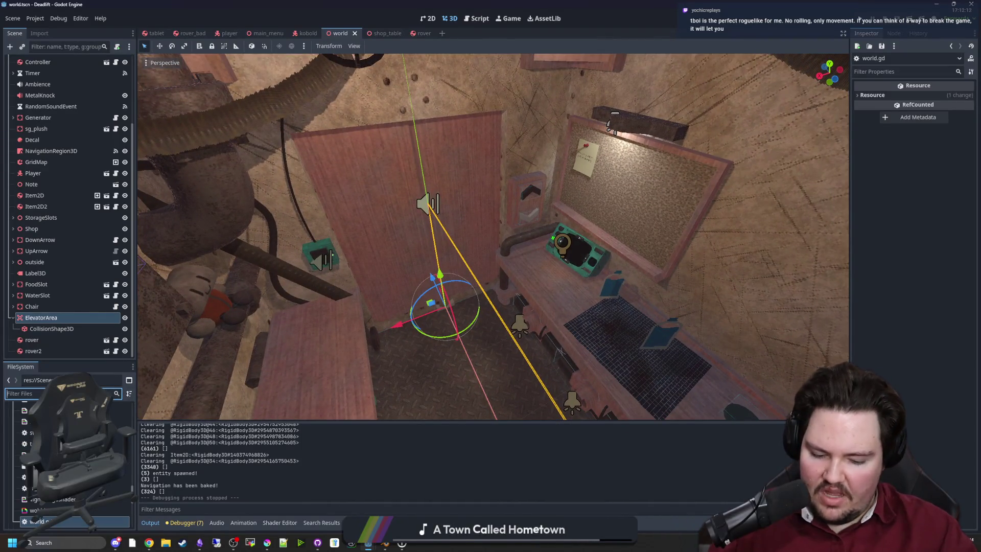
# - Open player.gd from the FileSystem and search it for 'addictions'
pyautogui.write('player')
pyautogui.doubleClick(36, 431)
pyautogui.hotkey('ctrl', 'f')
pyautogui.write('addictions')
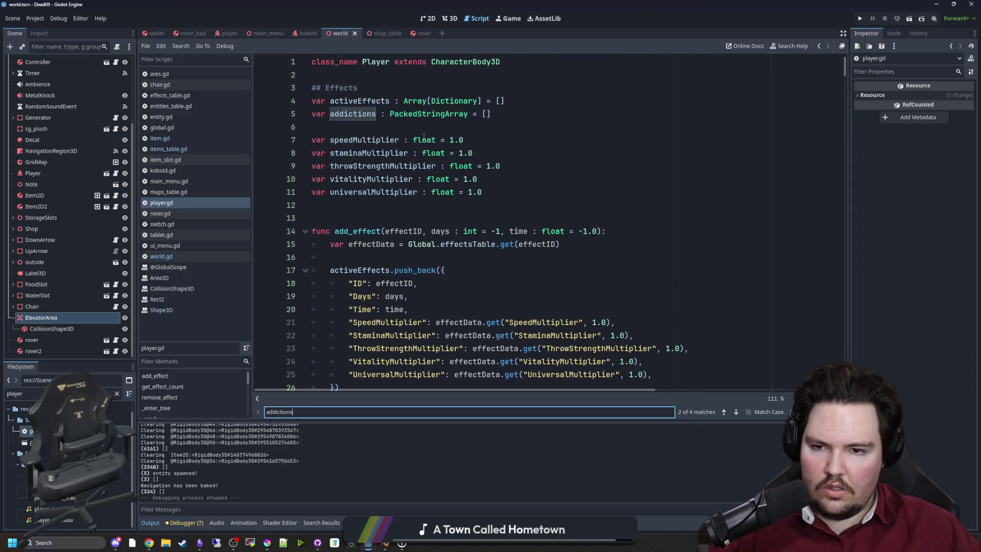
# - Retype addictions on line 5 from PackedStringArray to Dictionary[String, Dictionary] with a {} default
pyautogui.click(420, 129)
pyautogui.doubleClick(448, 115)
pyautogui.write('Dictiojnary')
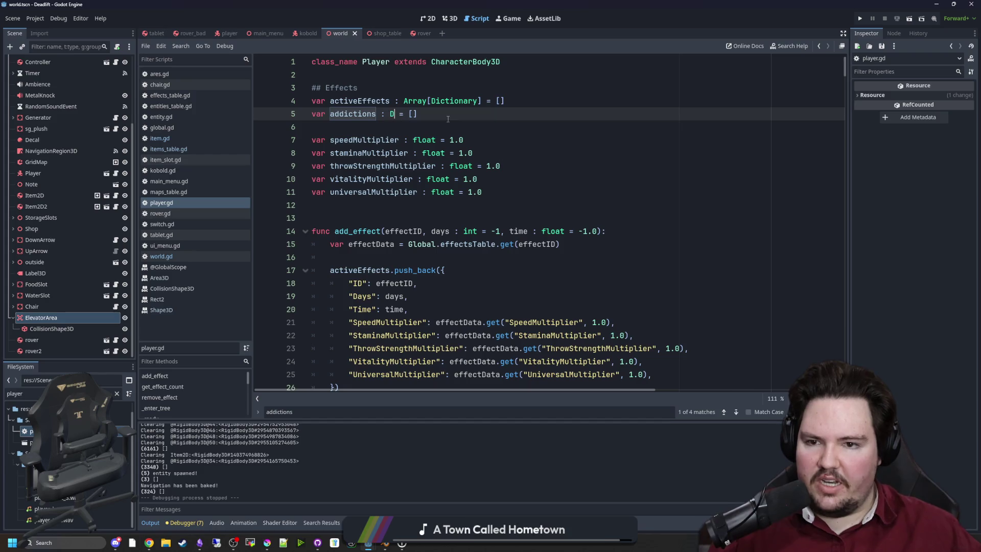
pyautogui.press('BackSpace')
pyautogui.press('BackSpace')
pyautogui.press('BackSpace')
pyautogui.write('nary[]')
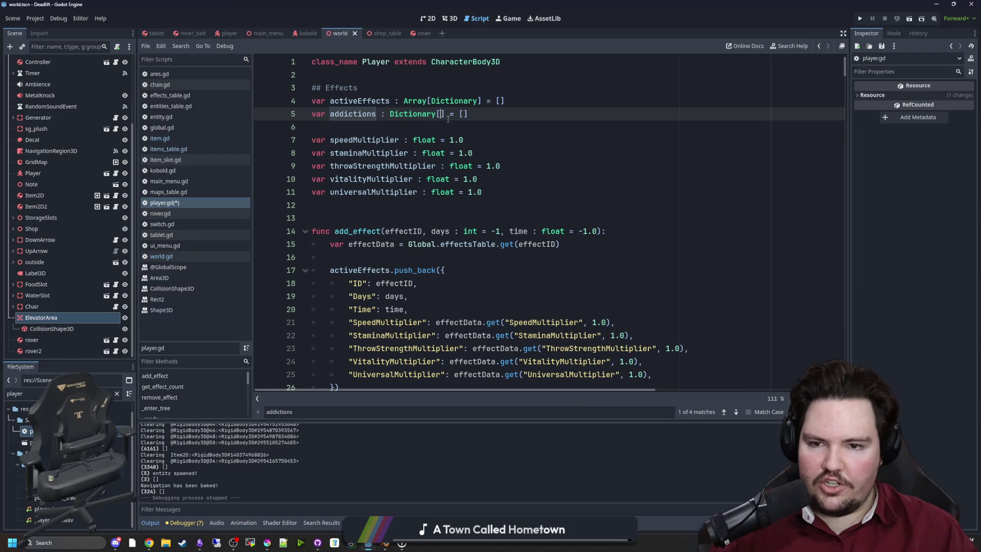
pyautogui.press('Left')
pyautogui.write('String, ')
pyautogui.write('Dict')
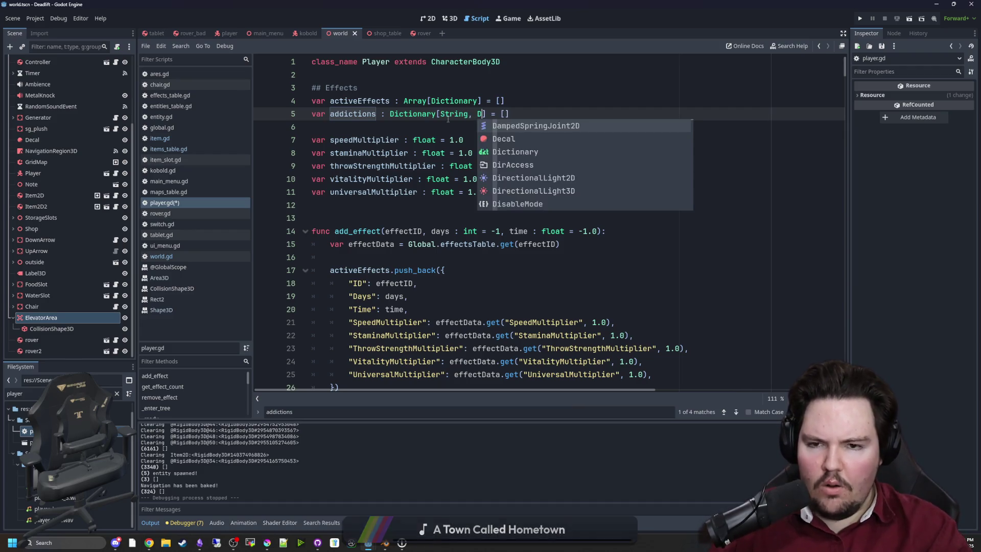
pyautogui.press('Return')
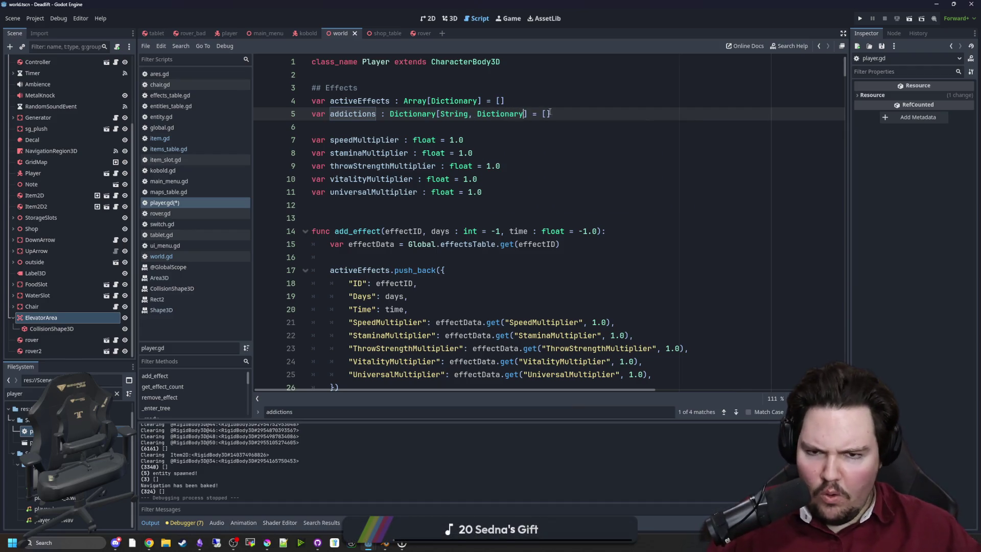
pyautogui.click(550, 114)
pyautogui.press('BackSpace')
pyautogui.press('BackSpace')
pyautogui.write('{}')
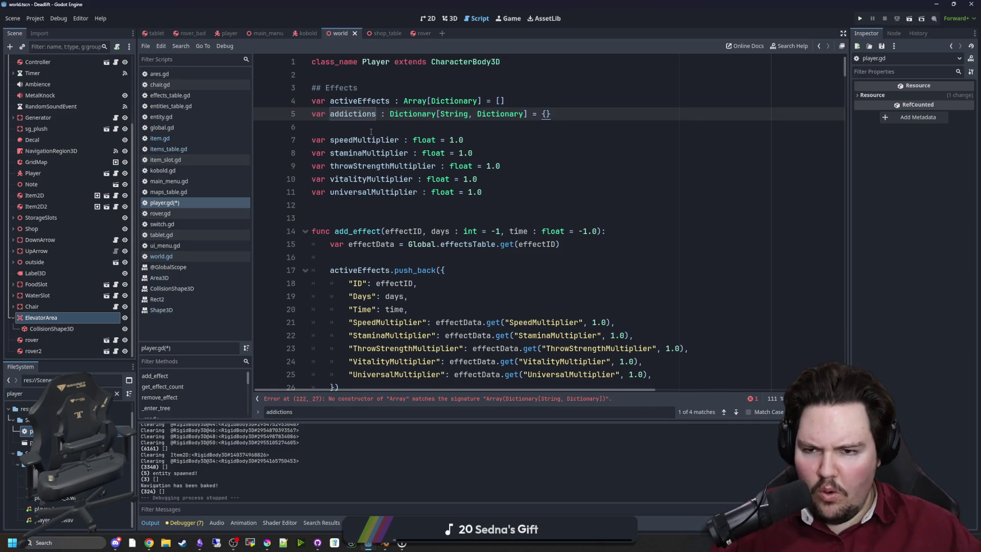
# - Step through the 'addictions' matches in player.gd, then open world.gd and search it too
pyautogui.hotkey('ctrl', 'f')
pyautogui.write('addictions')
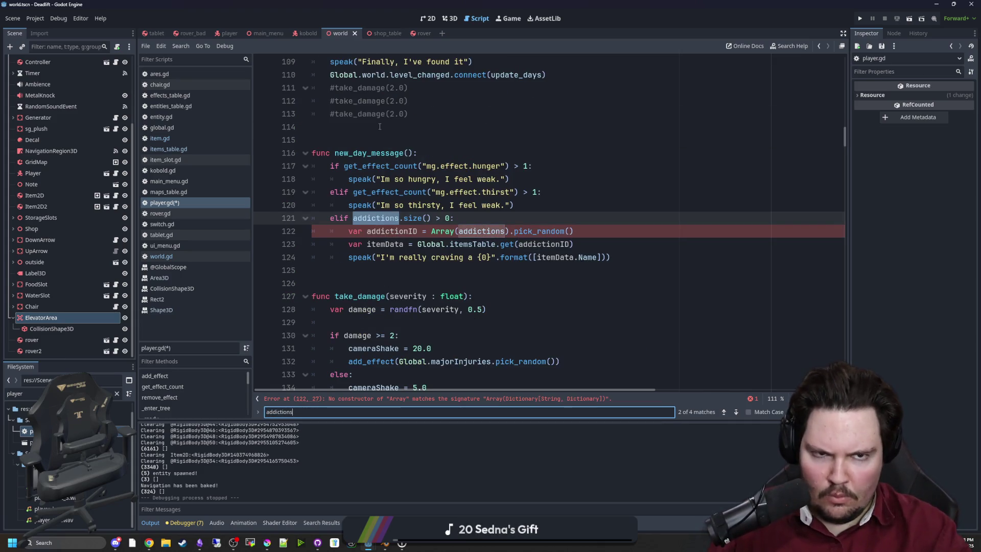
pyautogui.click(490, 270)
pyautogui.scroll(2, 493, 218)
pyautogui.scroll(-2, 493, 218)
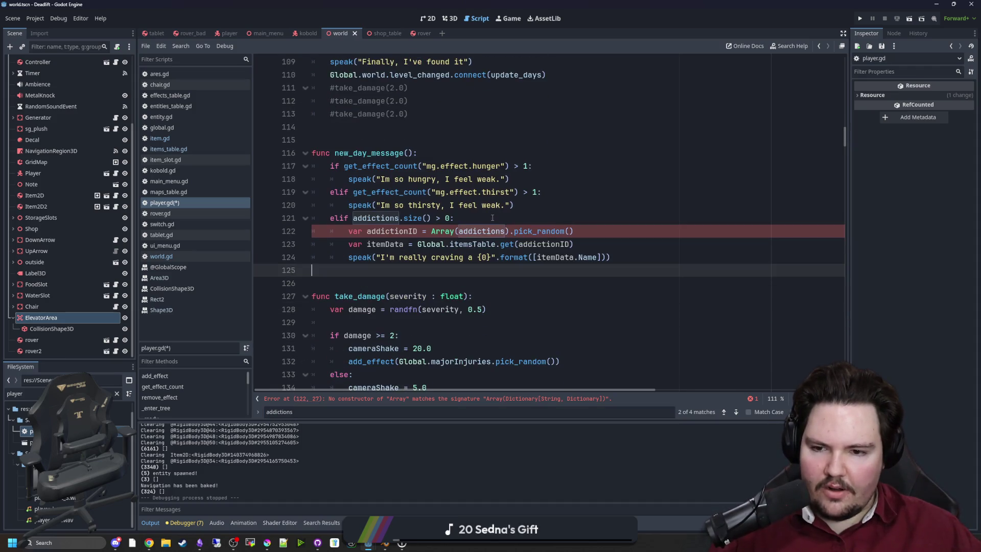
pyautogui.moveTo(335, 233); pyautogui.dragTo(575, 233)
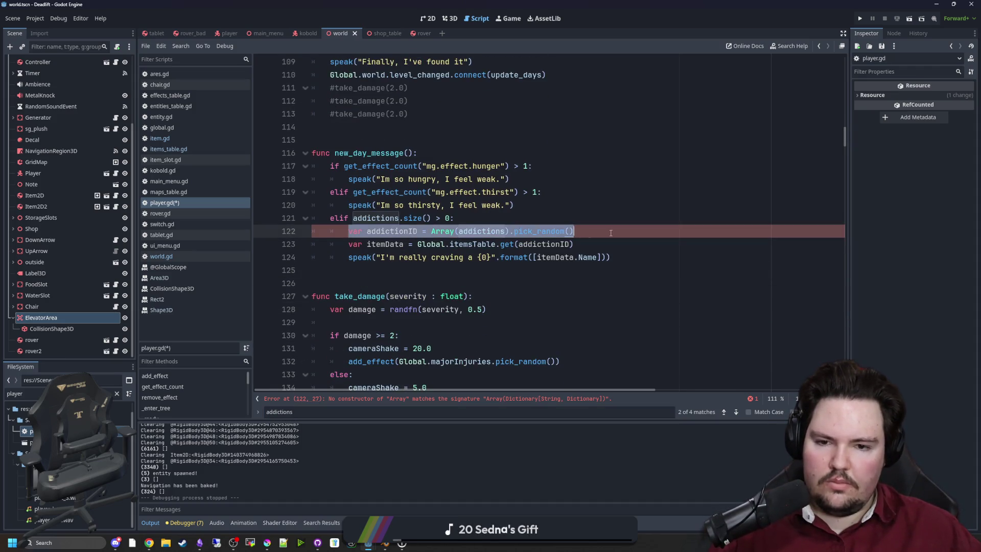
pyautogui.click(566, 211)
pyautogui.hotkey('ctrl', 'f')
pyautogui.press('Return')
pyautogui.press('Return')
pyautogui.press('Return')
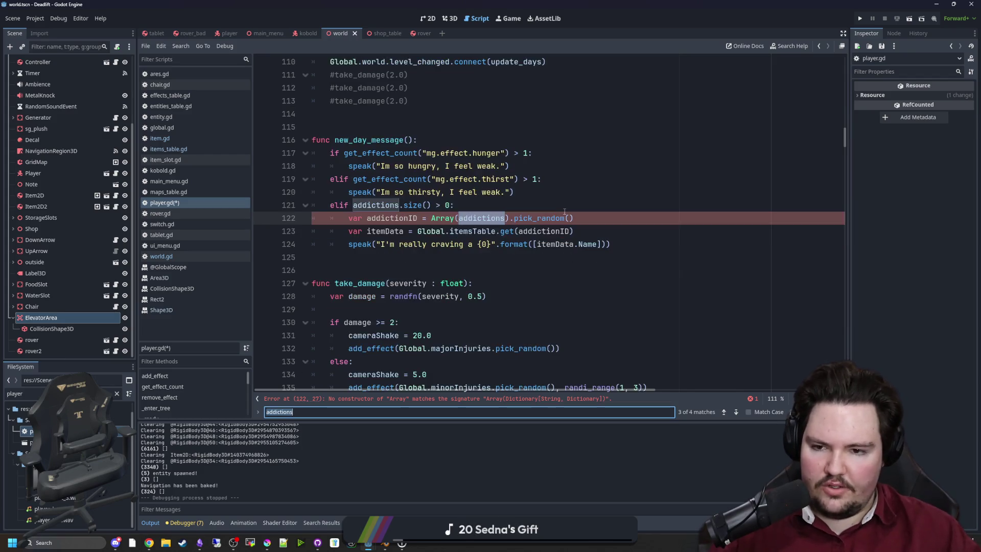
pyautogui.press('Return')
pyautogui.press('Return')
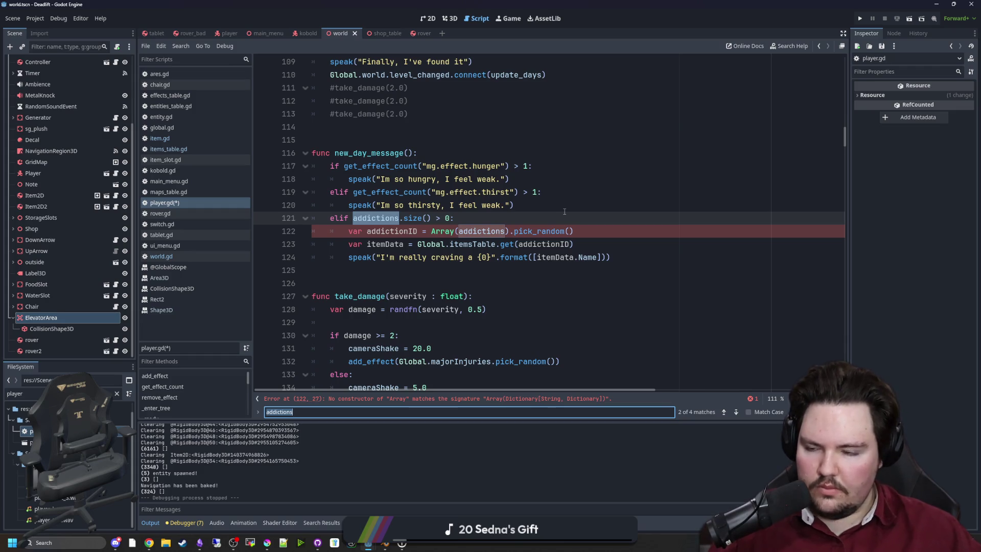
pyautogui.click(180, 255)
pyautogui.hotkey('ctrl', 'f')
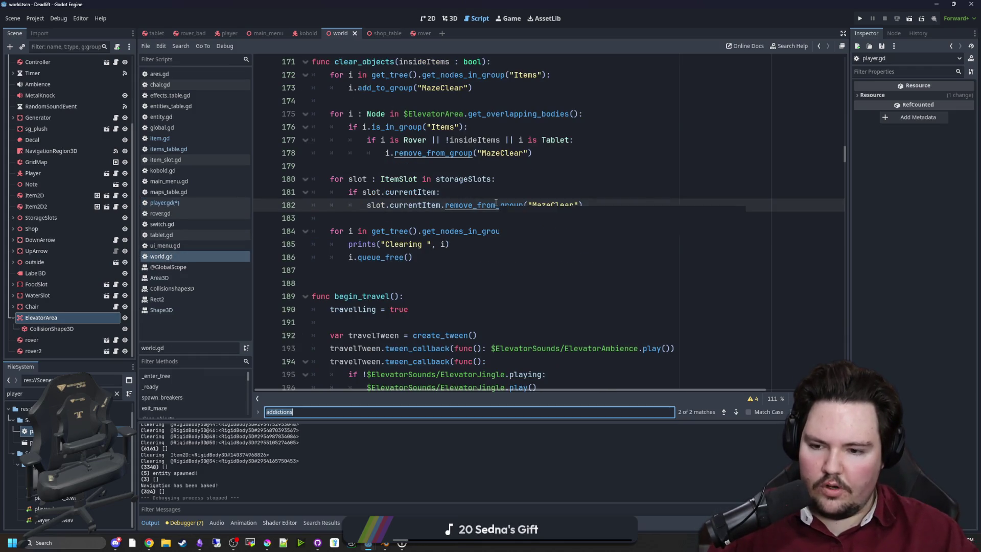
# - Change line 137 from addictions.push_back(itemID) to Global.player.addictions[itemID]
pyautogui.press('Return')
pyautogui.click(595, 236)
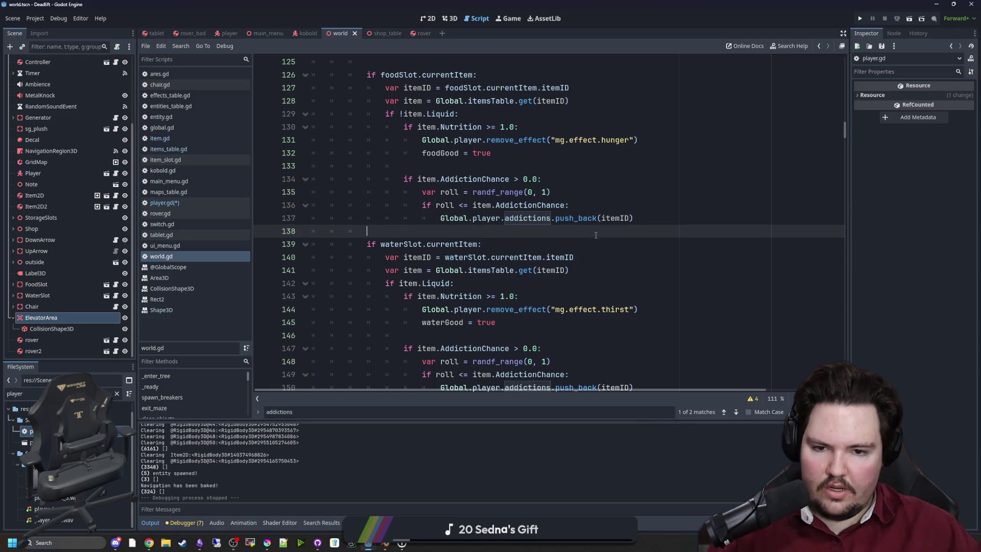
pyautogui.moveTo(600, 216); pyautogui.dragTo(552, 214)
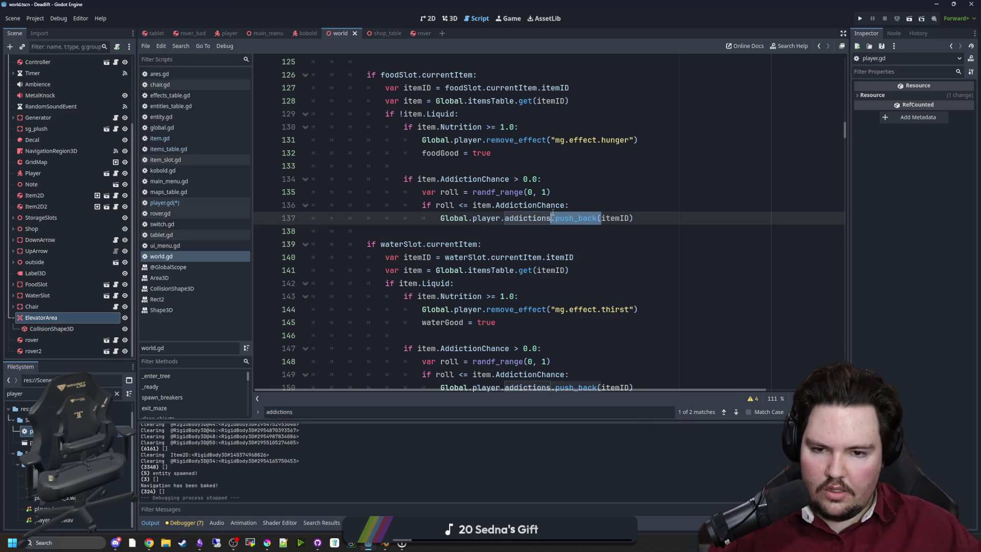
pyautogui.write('[')
pyautogui.press('Delete')
pyautogui.press('Delete')
pyautogui.press('BackSpace')
pyautogui.press('BackSpace')
pyautogui.press('BackSpace')
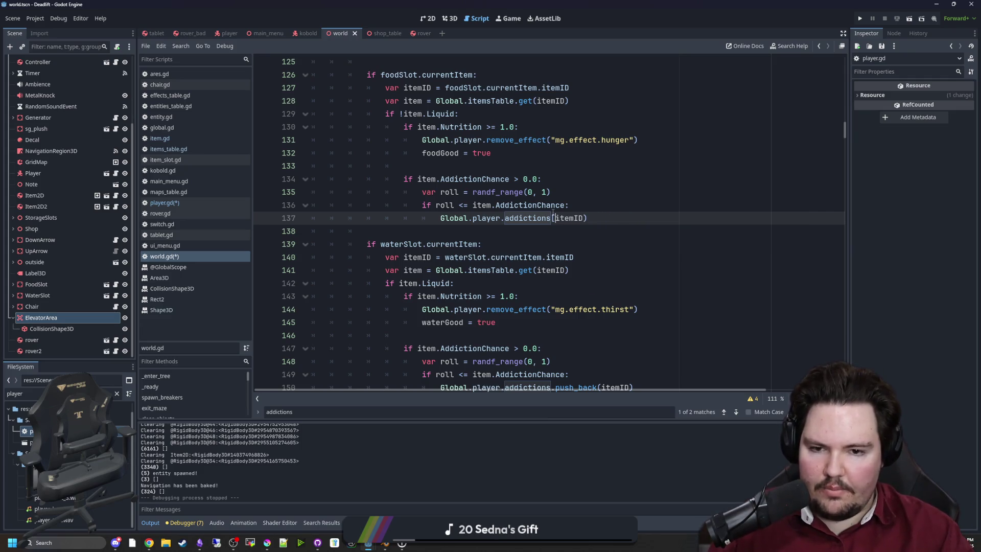
pyautogui.press('Delete')
pyautogui.write(']')
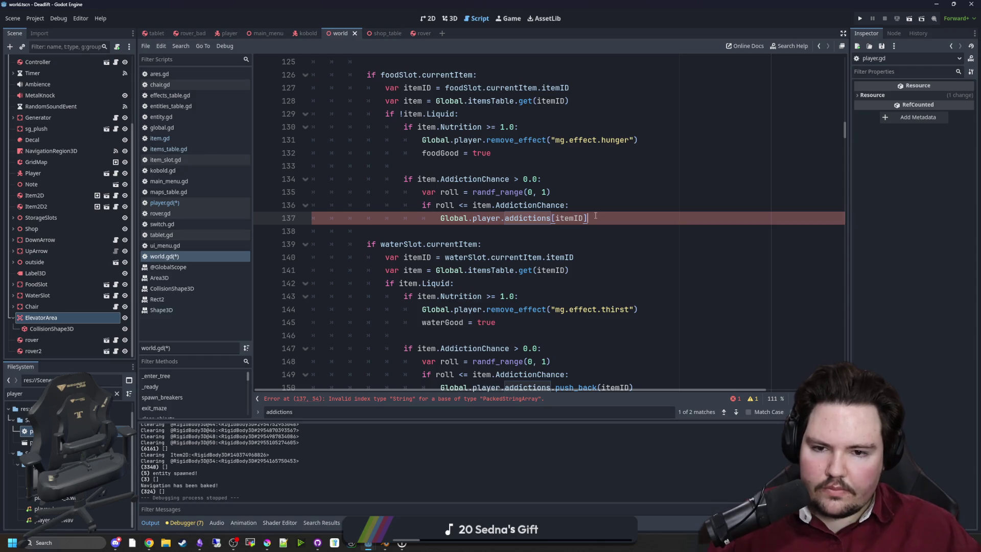
# - Insert a new blank line after line 133 in world.gd
pyautogui.scroll(2, 482, 196)
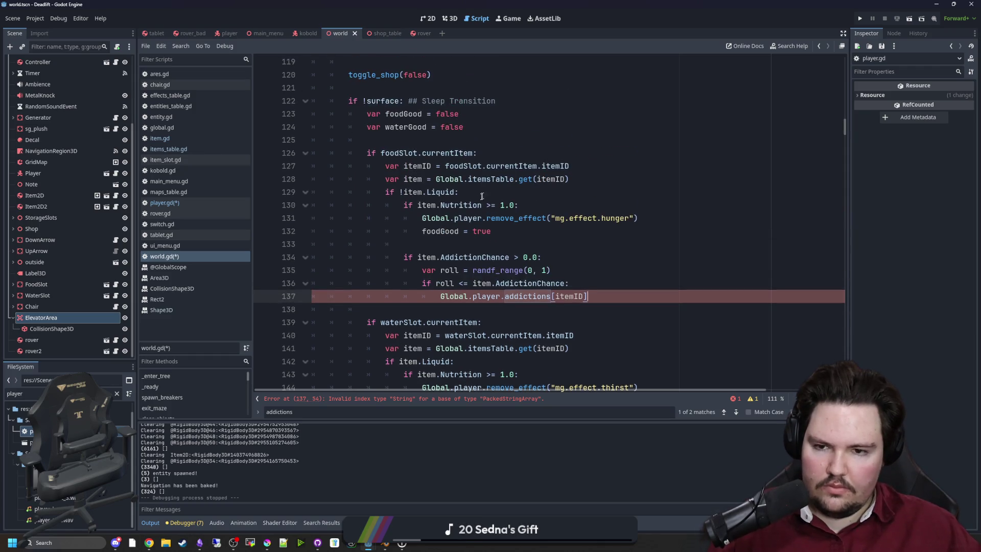
pyautogui.doubleClick(528, 297)
pyautogui.click(460, 243)
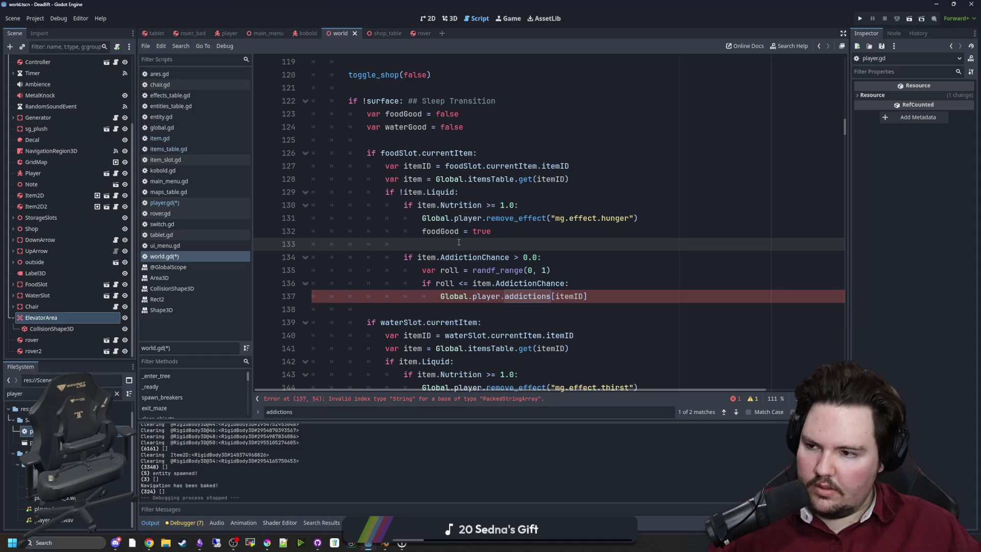
pyautogui.press('Return')
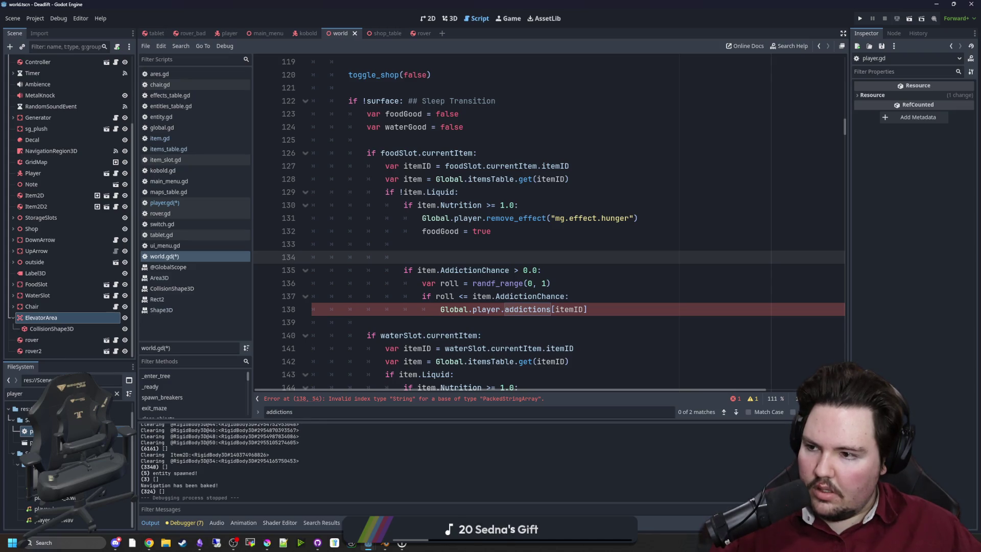
# - Substitute randf_range(0, 1) and item.AddictionChance into the food branch's addiction ternary line
pyautogui.write('roll >= 1 - addicitionChance ? ADDICTED : NOT_ADDICTED')
pyautogui.click(516, 241)
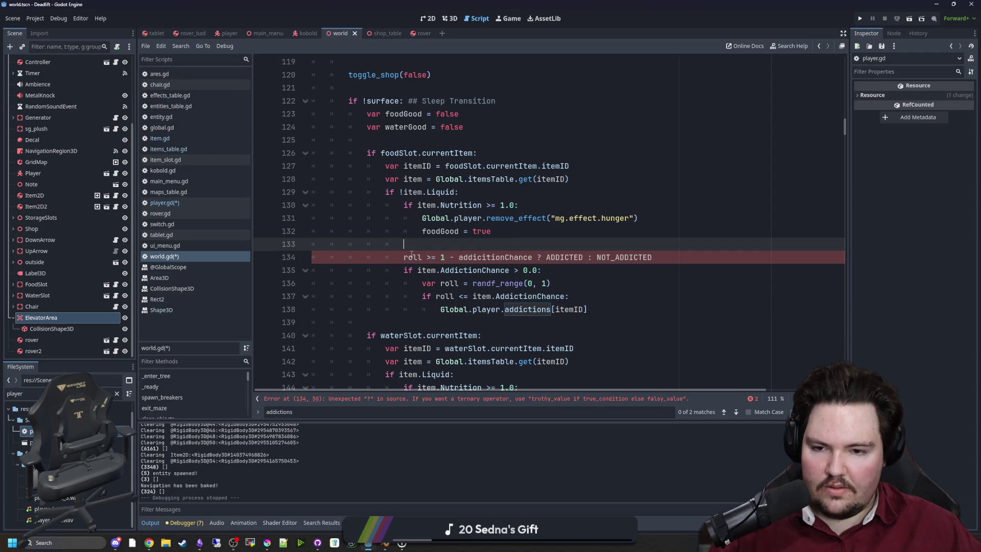
pyautogui.moveTo(552, 284); pyautogui.dragTo(469, 288)
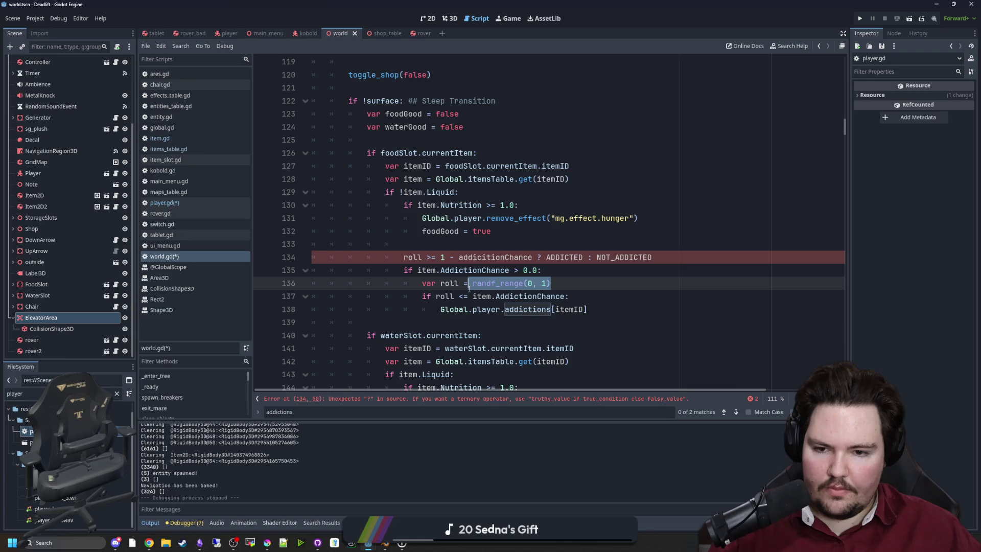
pyautogui.hotkey('ctrl', 'x')
pyautogui.doubleClick(413, 257)
pyautogui.hotkey('ctrl', 'v')
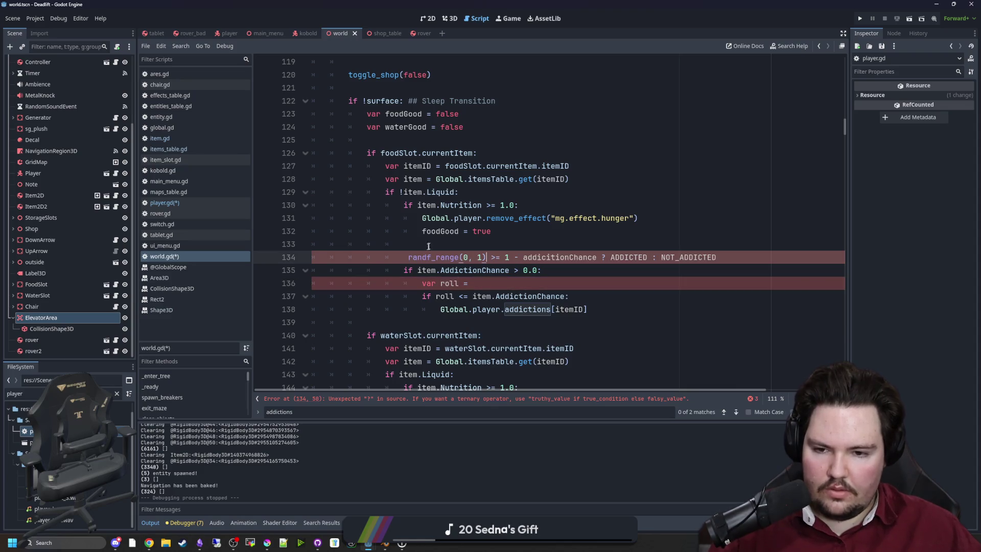
pyautogui.click(461, 240)
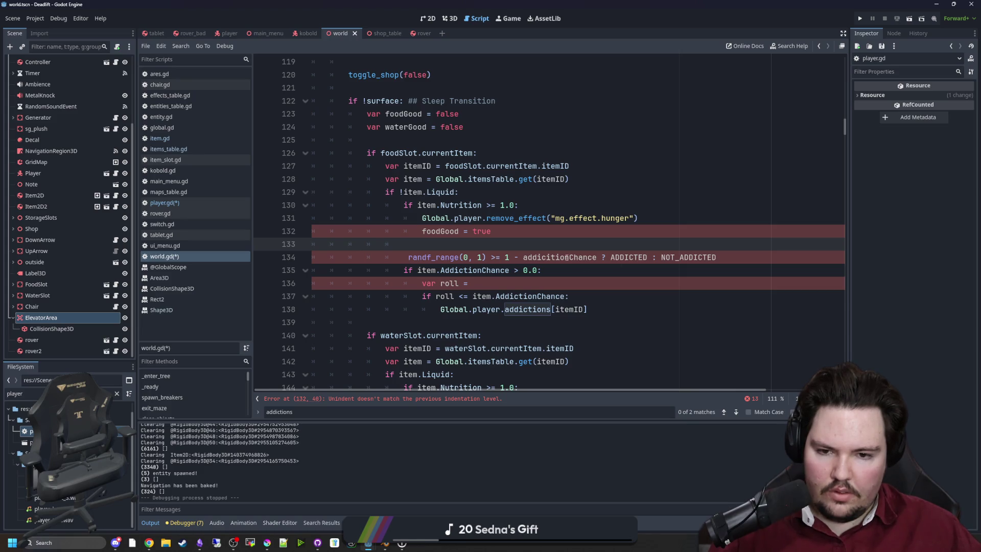
pyautogui.moveTo(565, 297); pyautogui.dragTo(473, 296)
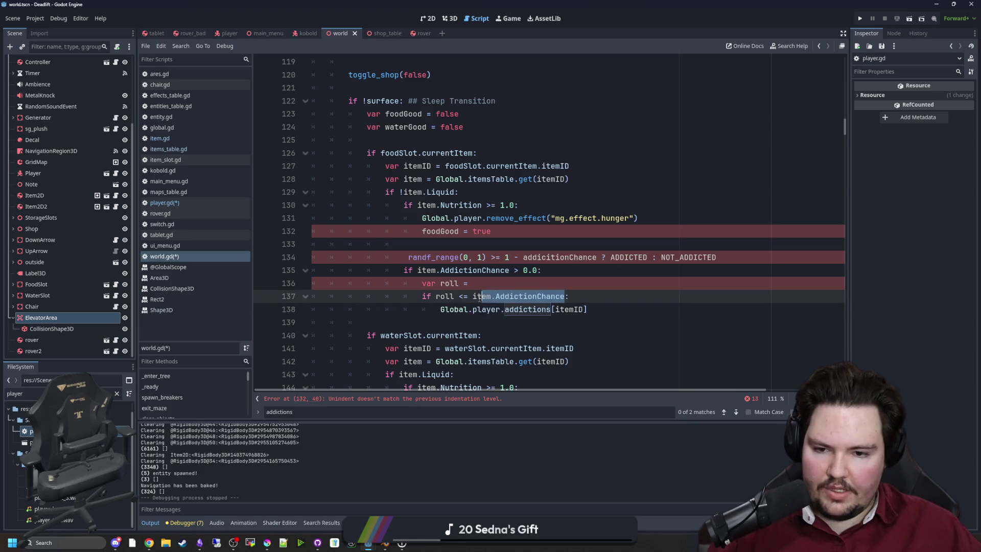
pyautogui.press('BackSpace')
pyautogui.doubleClick(549, 257)
pyautogui.hotkey('ctrl', 'v')
pyautogui.doubleClick(647, 257)
pyautogui.doubleClick(720, 257)
pyautogui.doubleClick(642, 257)
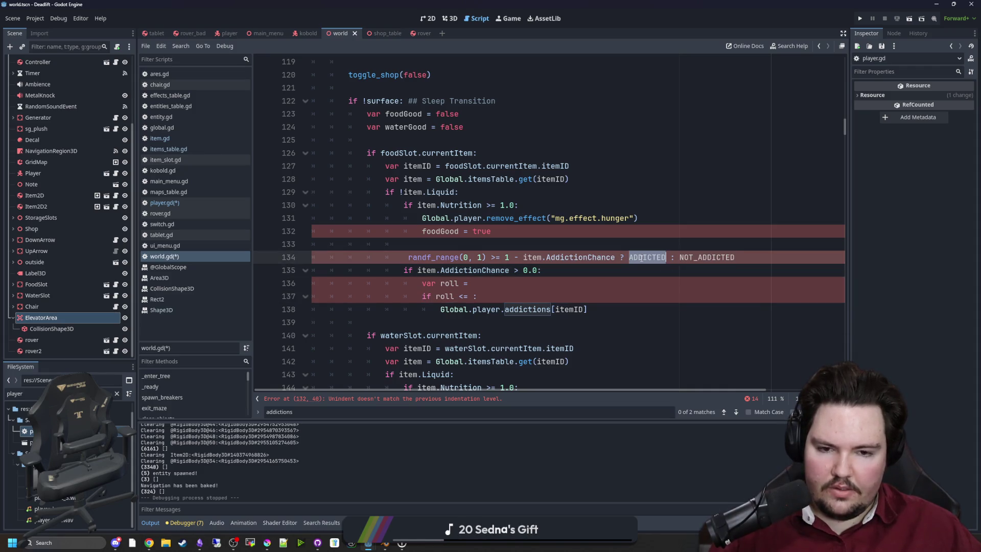
# - Declare 'var addicted = false' and make the ternary assign addicted = true or addicted = false
pyautogui.click(454, 247)
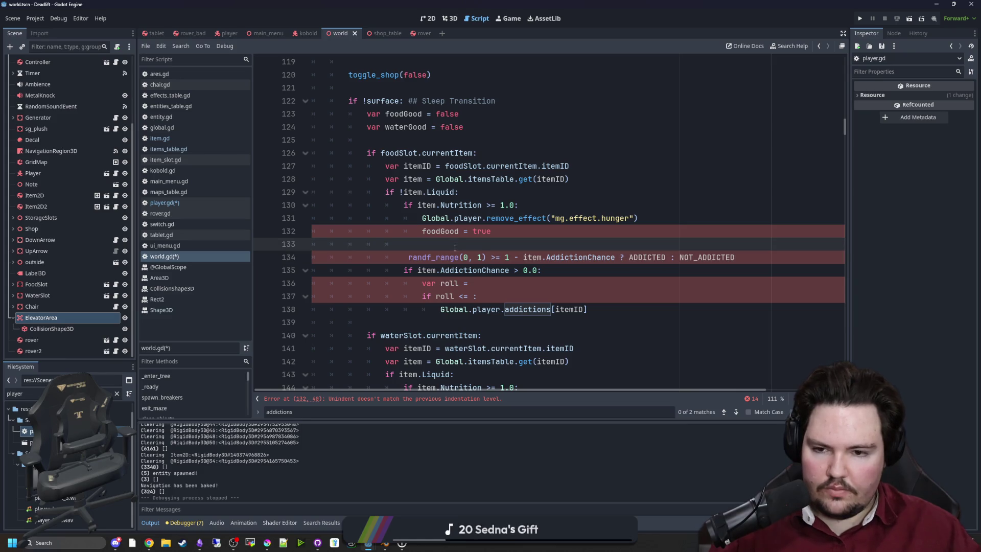
pyautogui.press('Return')
pyautogui.write('var addicted = false')
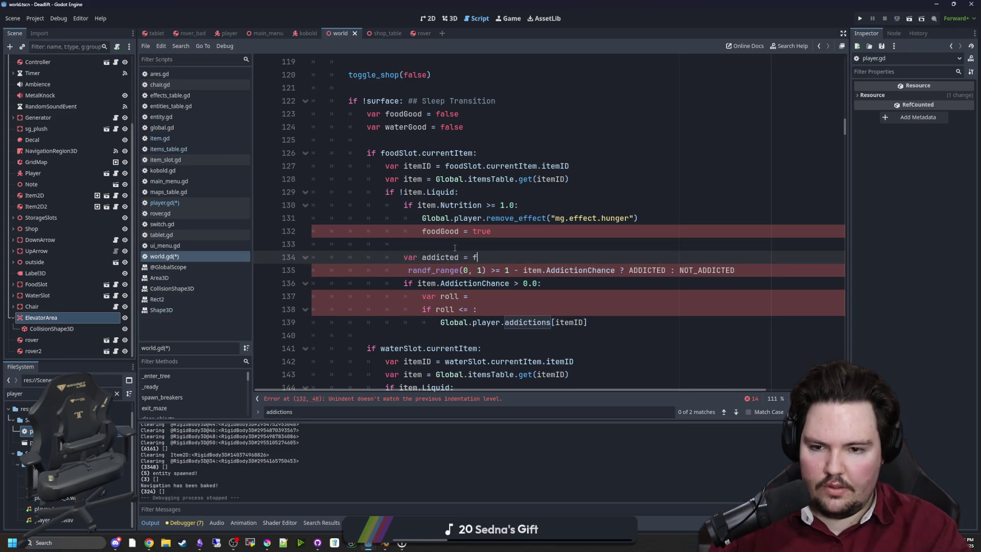
pyautogui.doubleClick(441, 257)
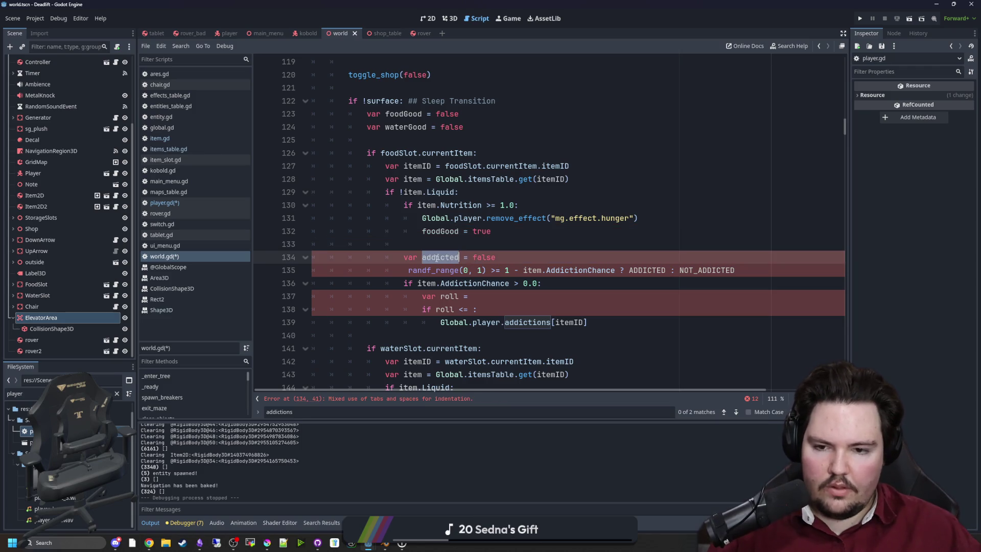
pyautogui.doubleClick(646, 270)
pyautogui.write('addicted = true')
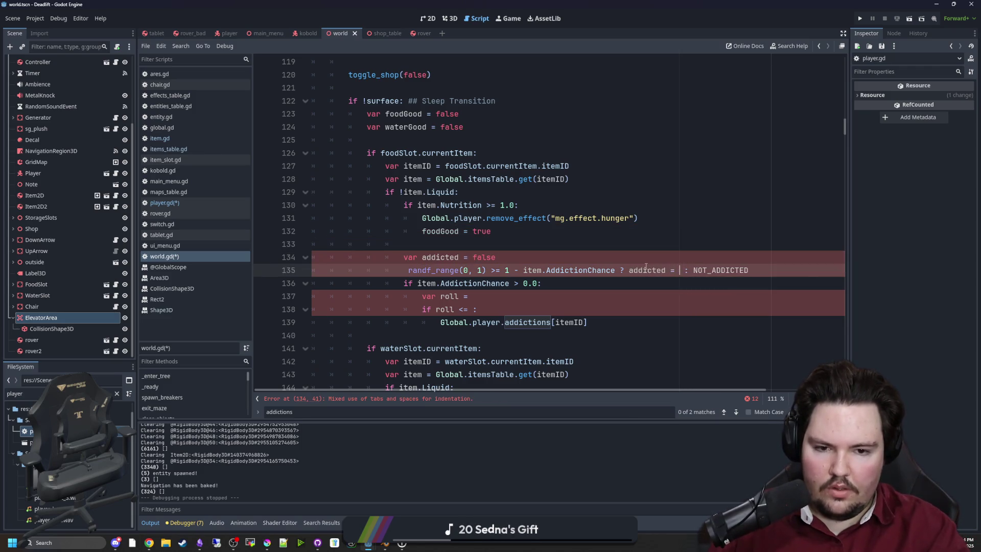
pyautogui.doubleClick(725, 270)
pyautogui.write('addiect')
pyautogui.write('ted = false')
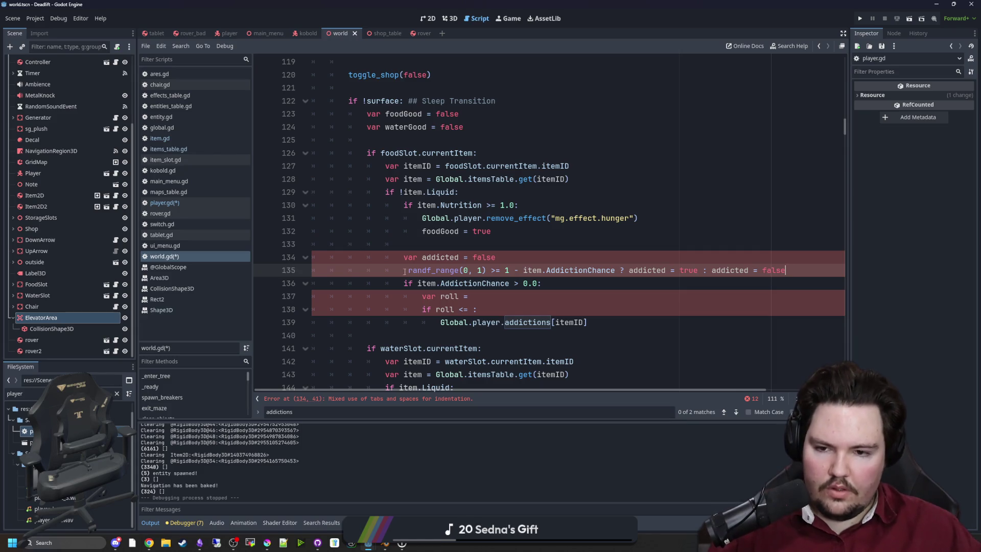
pyautogui.click(407, 270)
pyautogui.press('BackSpace')
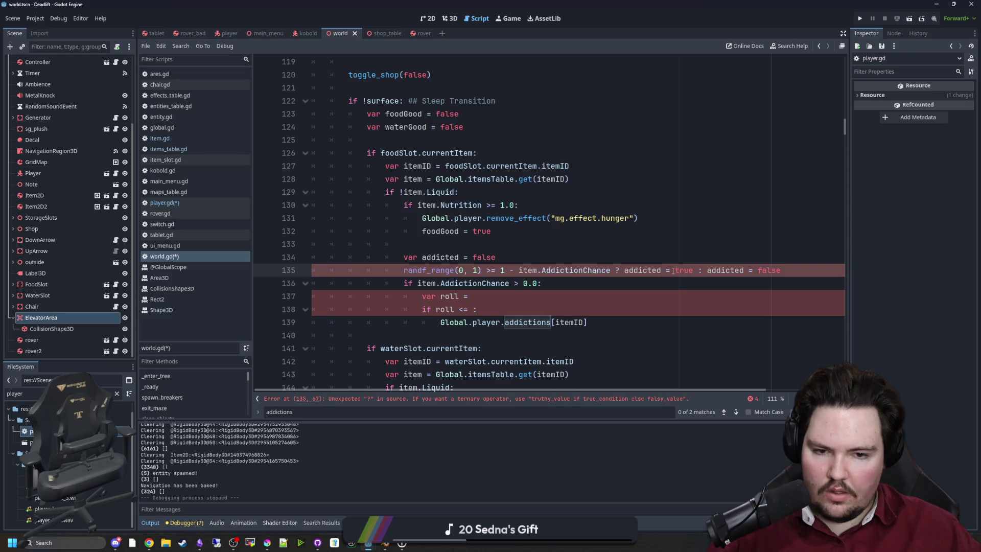
pyautogui.hotkey('ctrl', 'shift', 'Left')
pyautogui.hotkey('ctrl', 'shift', 'Left')
pyautogui.press('BackSpace')
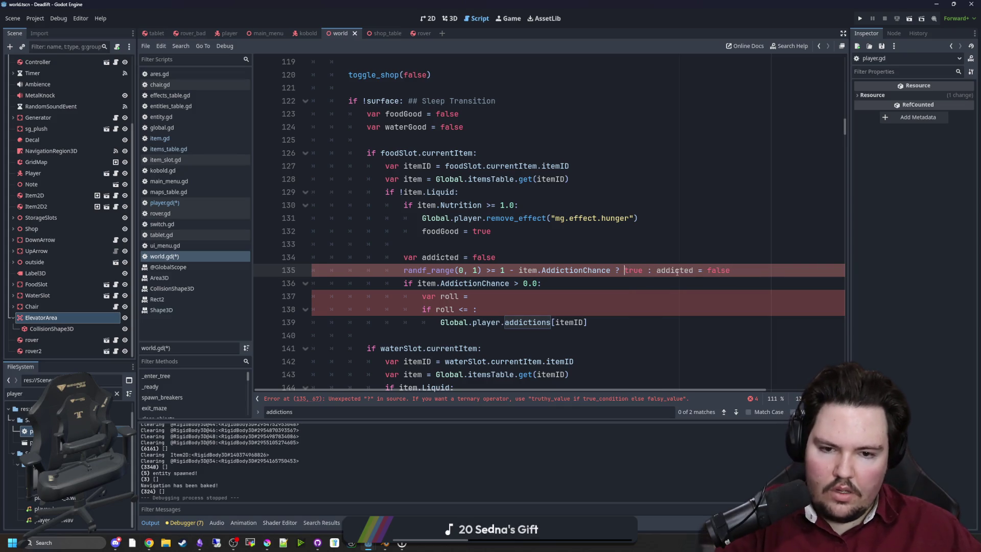
pyautogui.hotkey('ctrl', 'shift', 'Left')
pyautogui.hotkey('ctrl', 'shift', 'Left')
pyautogui.press('BackSpace')
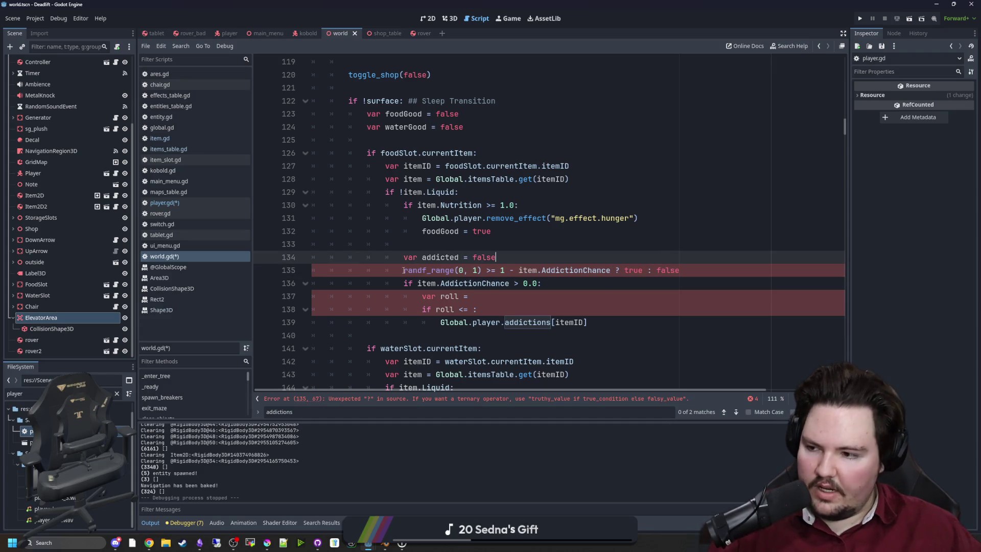
pyautogui.hotkey('ctrl', 'z')
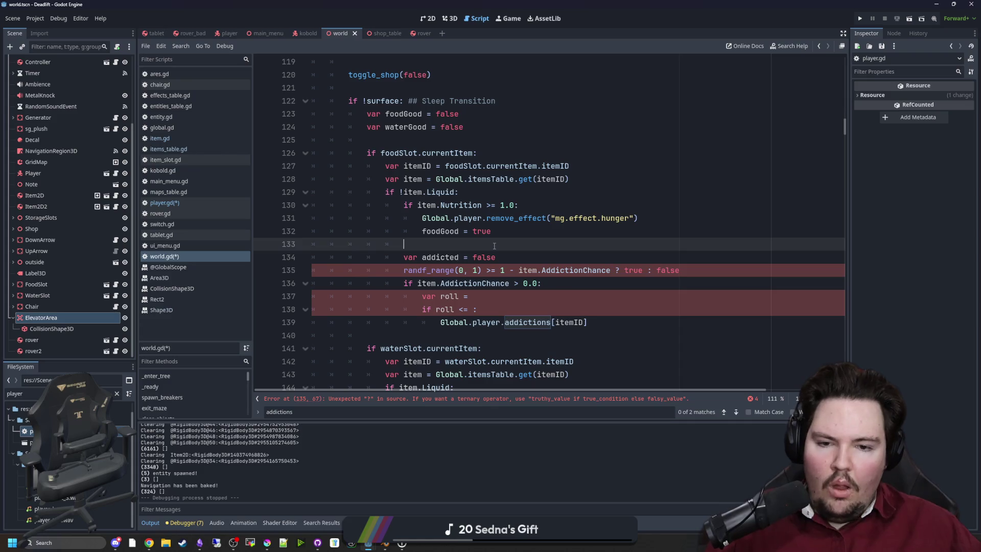
pyautogui.hotkey('ctrl', 'z')
# - Write a new line 'addicted = true if <roll condition> else addicted = false' above the old ternary
pyautogui.click(523, 243)
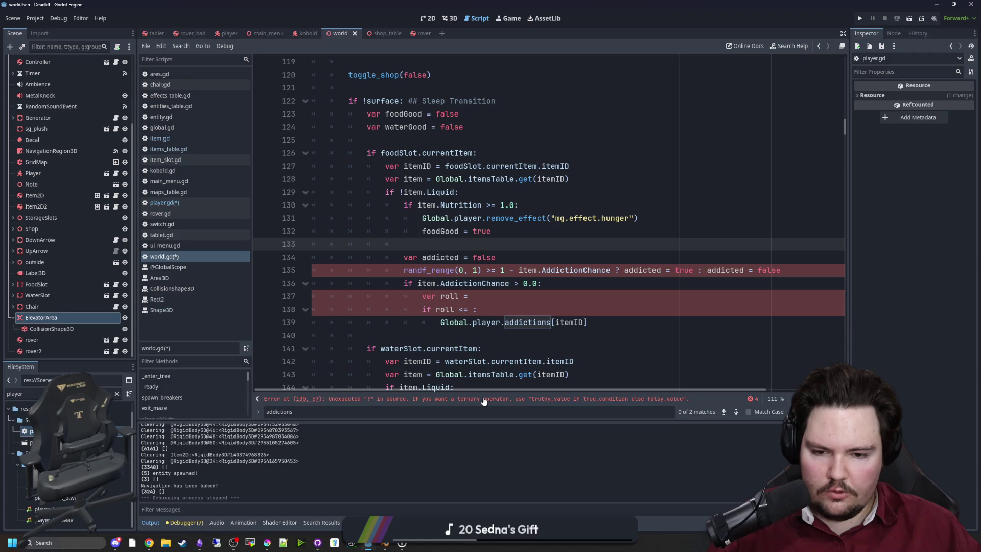
pyautogui.click(513, 256)
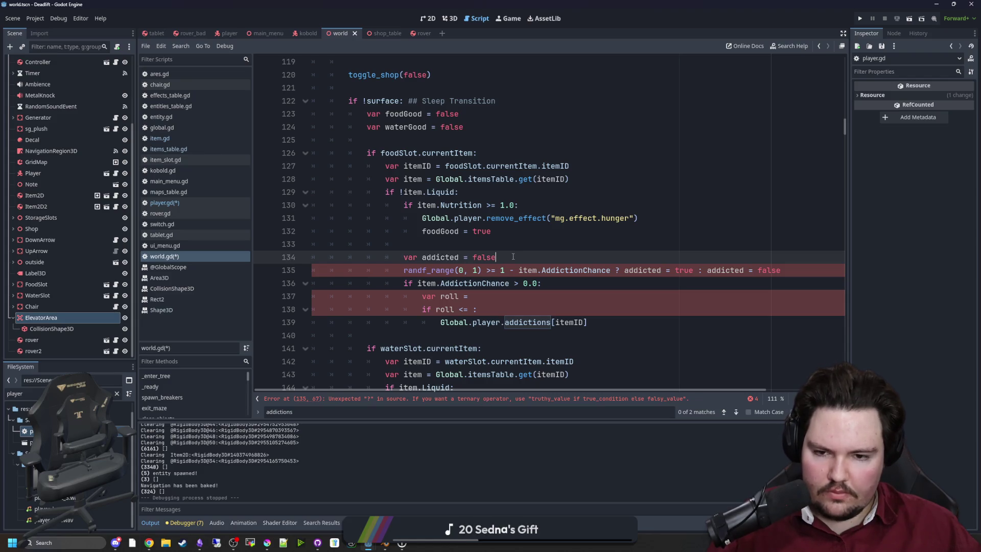
pyautogui.press('Return')
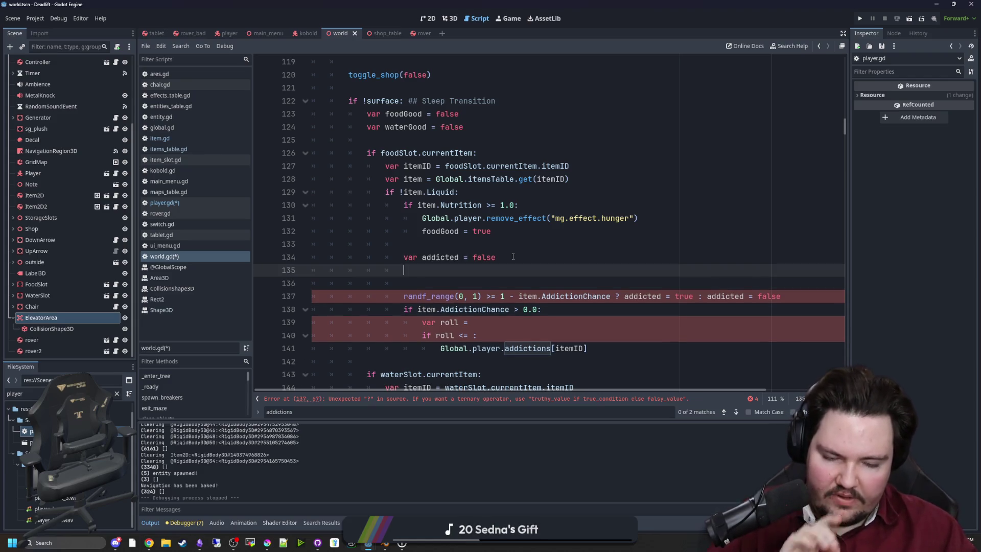
pyautogui.press('Menu')
pyautogui.press('Escape')
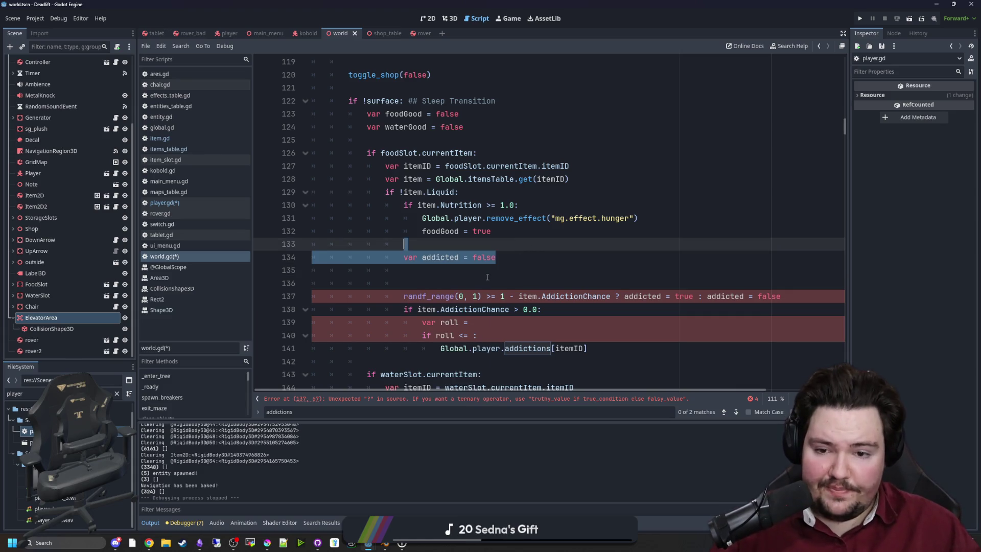
pyautogui.press('Return')
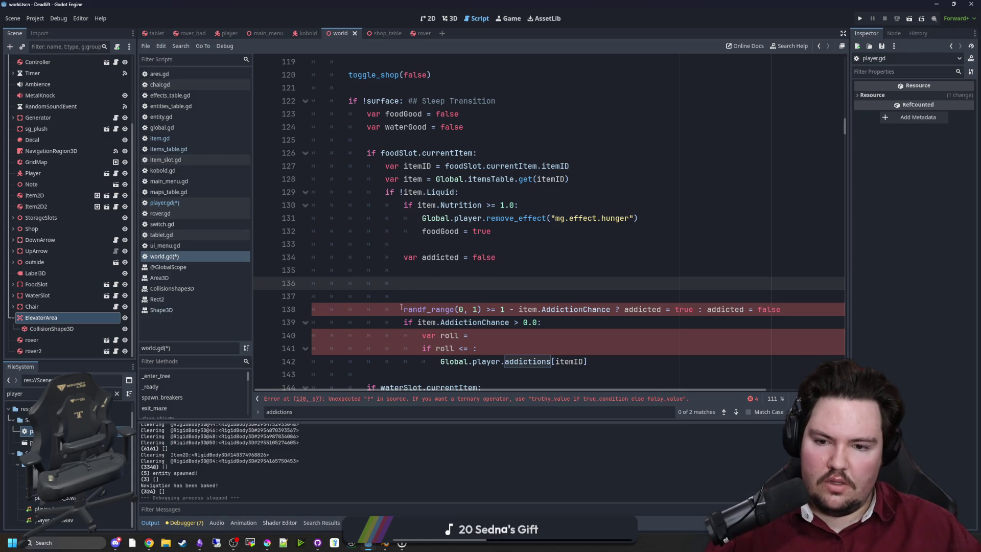
pyautogui.press('Down')
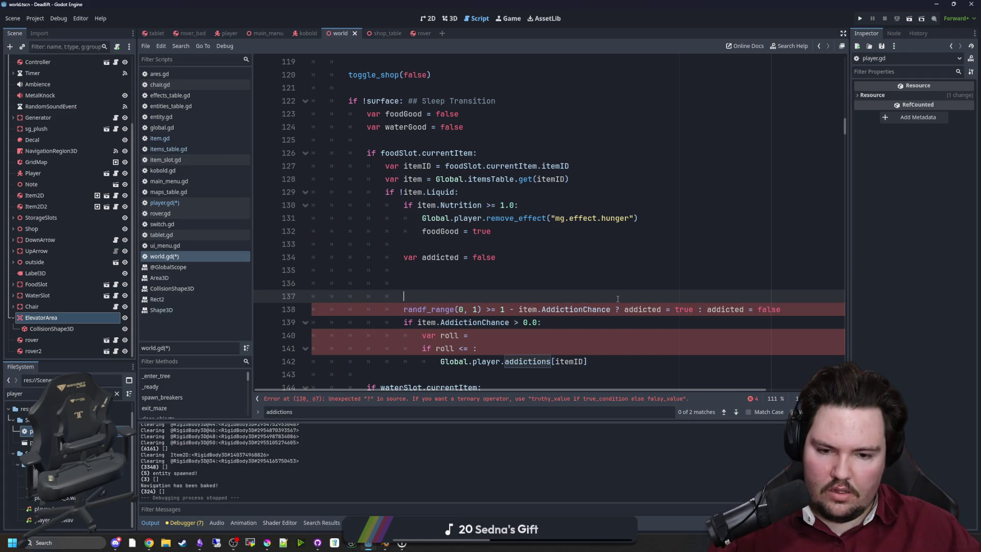
pyautogui.click(617, 335)
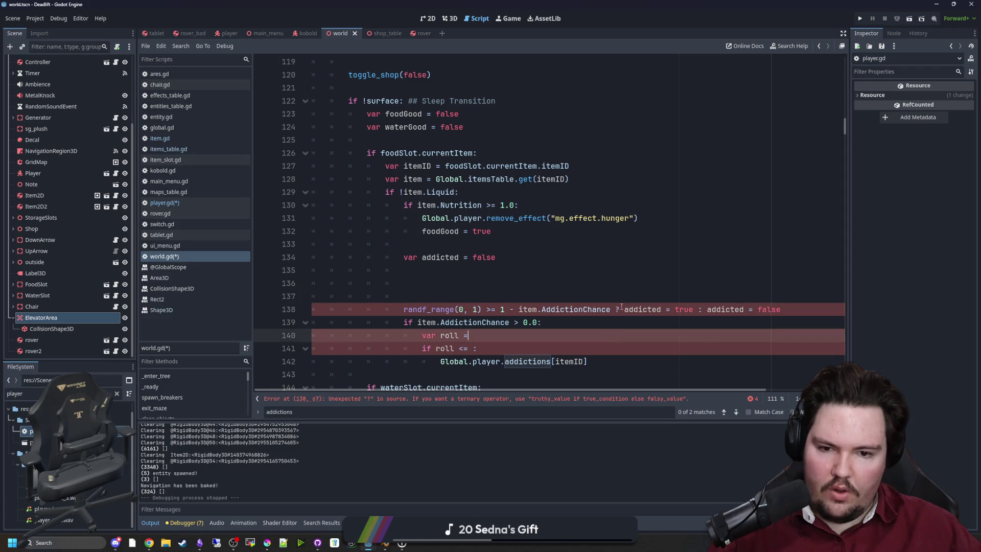
pyautogui.click(620, 309)
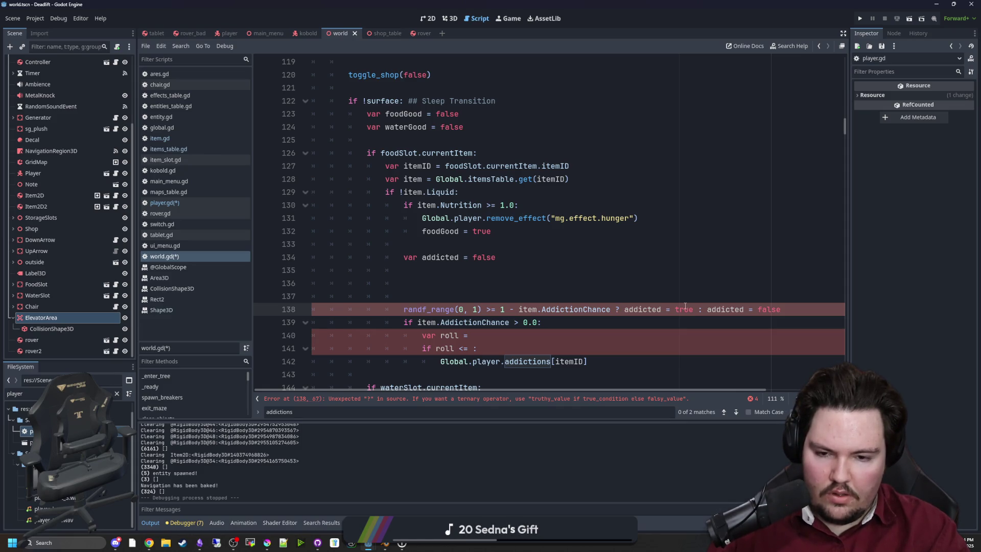
pyautogui.press('Up')
pyautogui.press('Up')
pyautogui.press('Return')
pyautogui.write('addicted = true if')
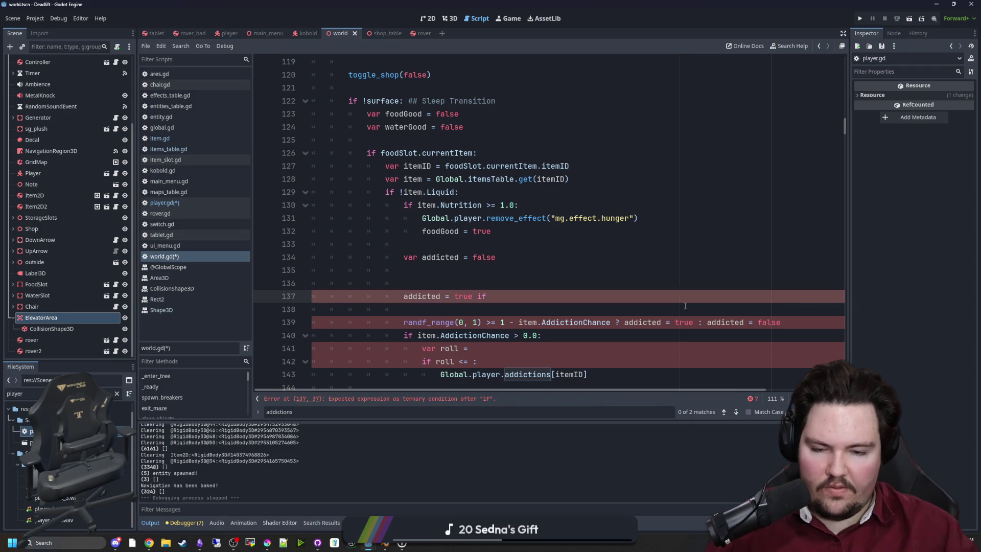
pyautogui.moveTo(611, 322); pyautogui.dragTo(404, 325)
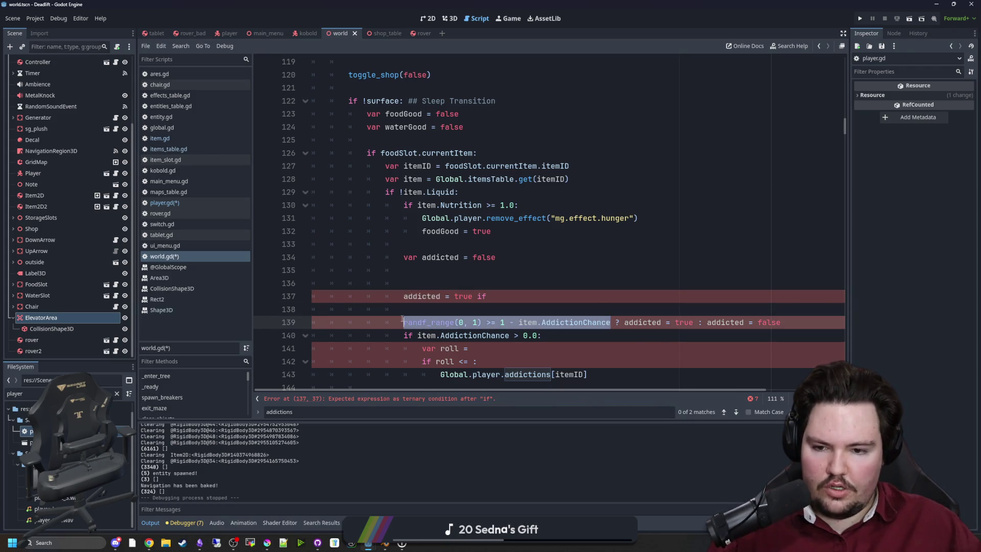
pyautogui.hotkey('ctrl', 'x')
pyautogui.click(491, 297)
pyautogui.hotkey('ctrl', 'v')
pyautogui.write('else addicted = ')
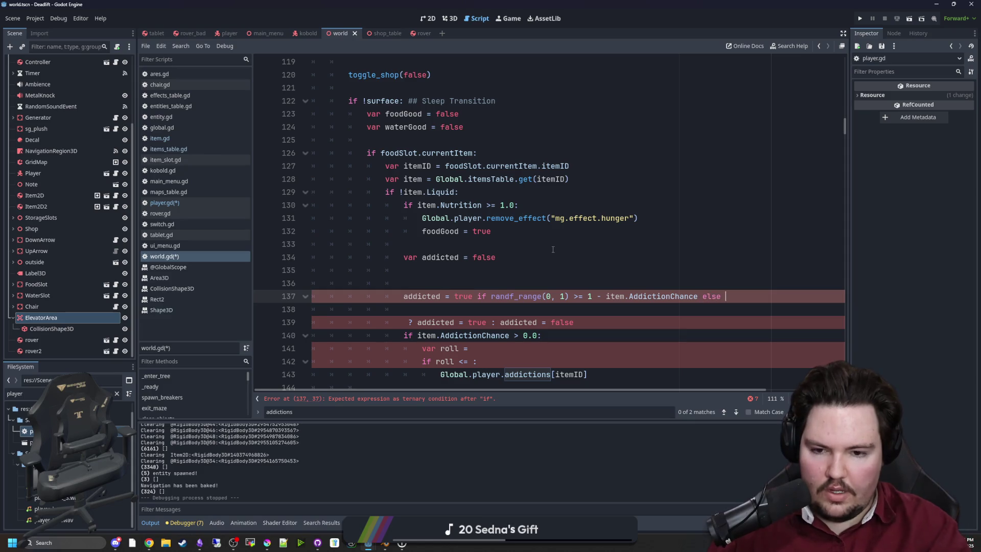
pyautogui.write('false')
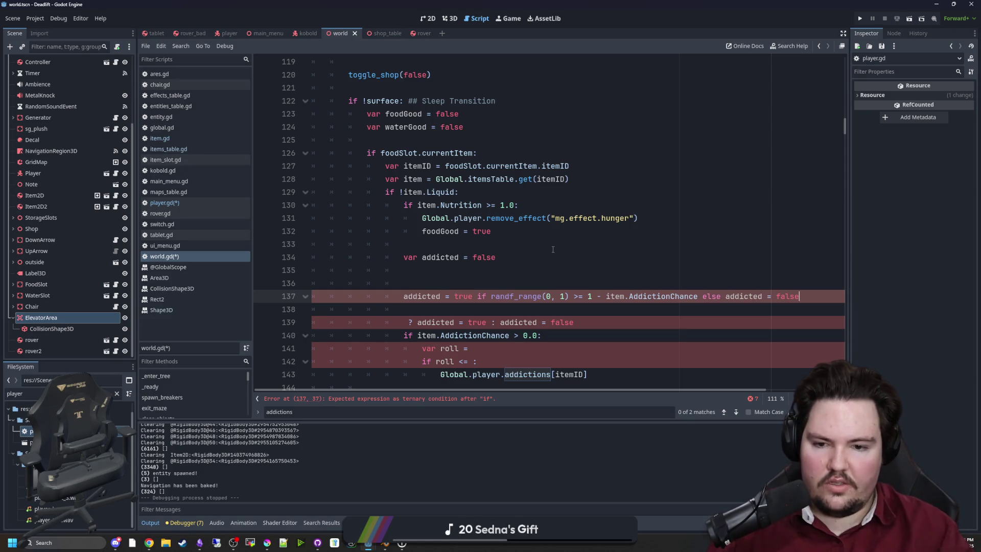
# - Delete the old ternary line and declaration, prefixing the new addicted line with var
pyautogui.click(553, 249)
pyautogui.moveTo(575, 322); pyautogui.dragTo(256, 316)
pyautogui.press('BackSpace')
pyautogui.press('BackSpace')
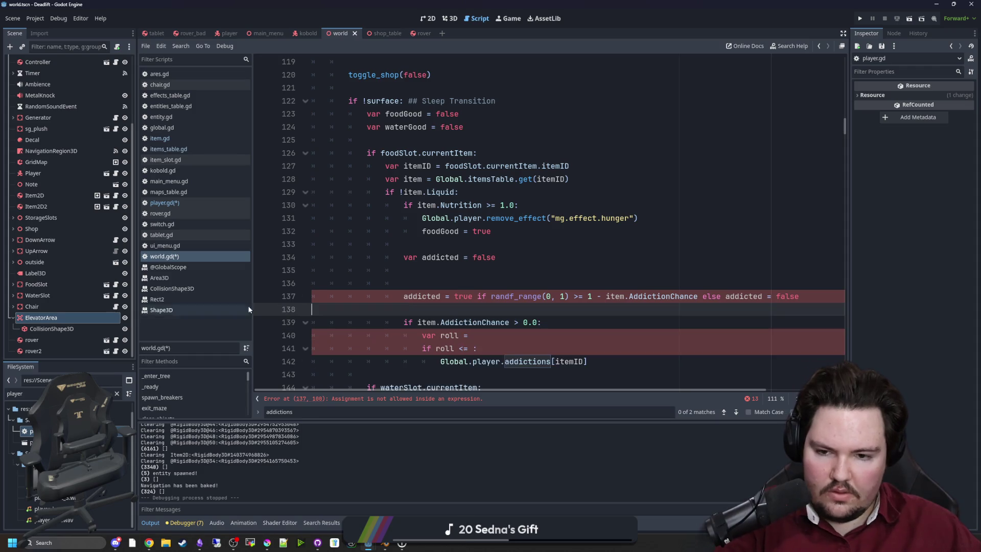
pyautogui.click(436, 285)
pyautogui.click(407, 290)
pyautogui.write('var')
pyautogui.click(442, 284)
pyautogui.hotkey('shift', 'Up')
pyautogui.hotkey('shift', 'Up')
pyautogui.hotkey('shift', 'Up')
pyautogui.press('BackSpace')
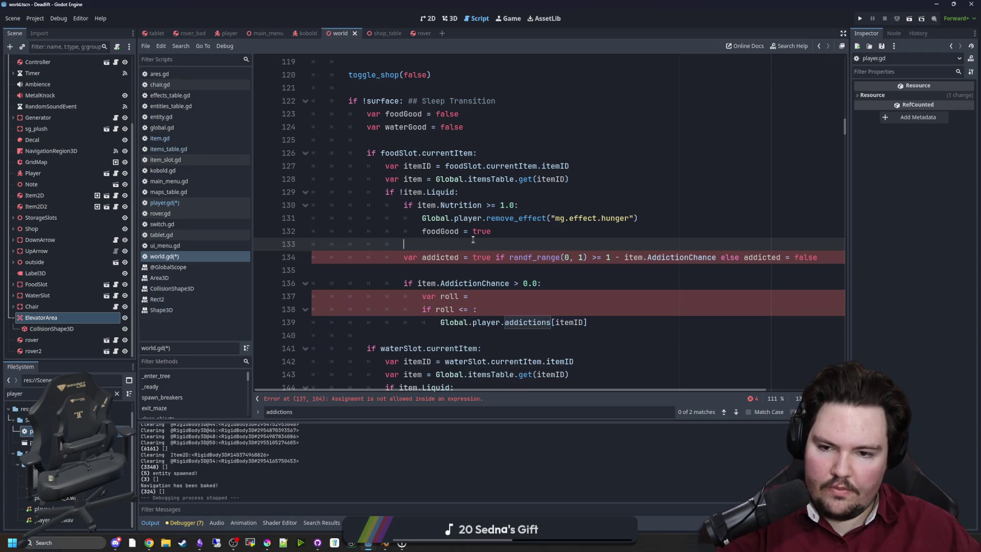
# - Drop the redundant 'addicted =' from the else part and type the variable as ': bool'
pyautogui.moveTo(453, 388); pyautogui.dragTo(495, 387)
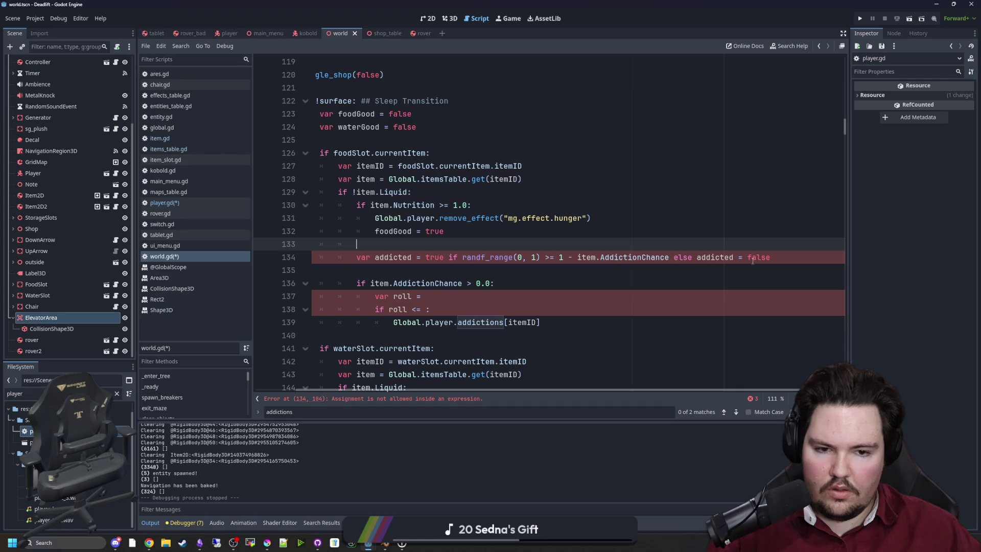
pyautogui.moveTo(747, 258); pyautogui.dragTo(696, 258)
pyautogui.press('BackSpace')
pyautogui.press('Up')
pyautogui.press('Up')
pyautogui.moveTo(623, 391); pyautogui.dragTo(586, 391)
pyautogui.scroll(-1, 490, 289)
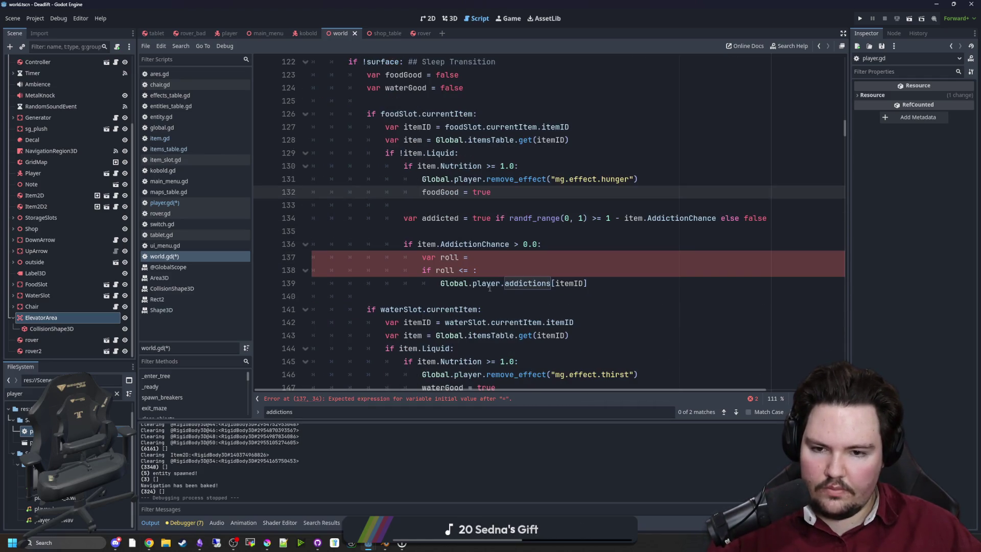
pyautogui.click(465, 218)
pyautogui.write(': bool')
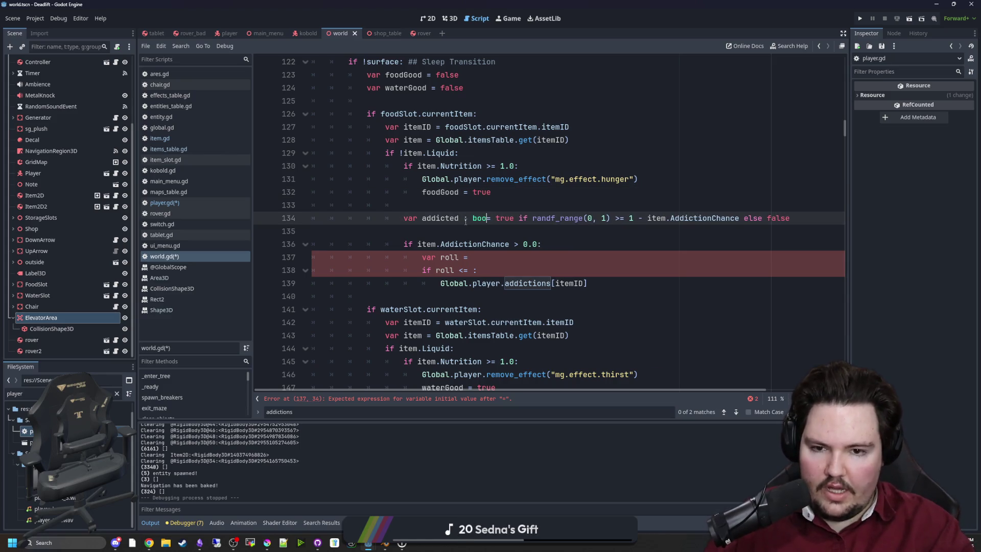
pyautogui.press('Escape')
# - Copy the addicted declaration over the waterSlot branch's roll block and dedent the push_back line
pyautogui.moveTo(800, 219); pyautogui.dragTo(405, 219)
pyautogui.scroll(-3, 531, 317)
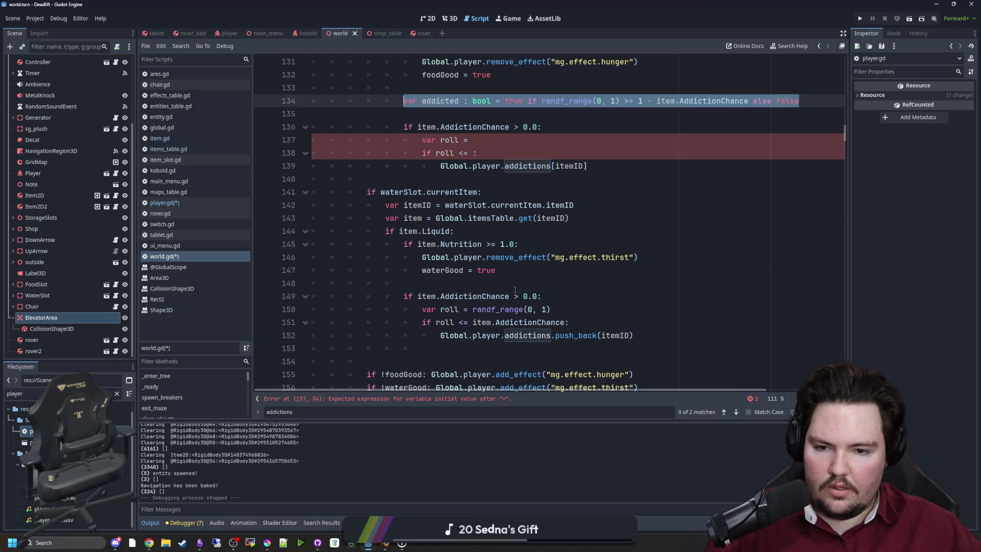
pyautogui.hotkey('ctrl', 'c')
pyautogui.moveTo(575, 322)
pyautogui.mouseDown()
pyautogui.moveTo(393, 296)
pyautogui.moveTo(405, 296)
pyautogui.mouseUp()
pyautogui.hotkey('ctrl', 'v')
pyautogui.press('Down')
pyautogui.hotkey('shift', 'Tab')
pyautogui.hotkey('shift', 'Tab')
pyautogui.press('Up')
pyautogui.scroll(2, 713, 276)
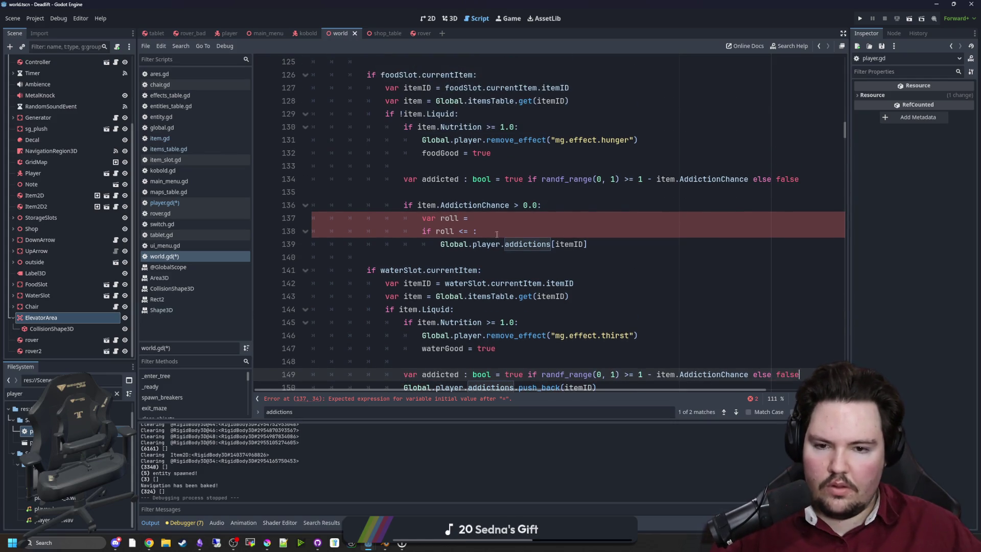
pyautogui.scroll(1, 511, 271)
pyautogui.moveTo(477, 271); pyautogui.dragTo(403, 245)
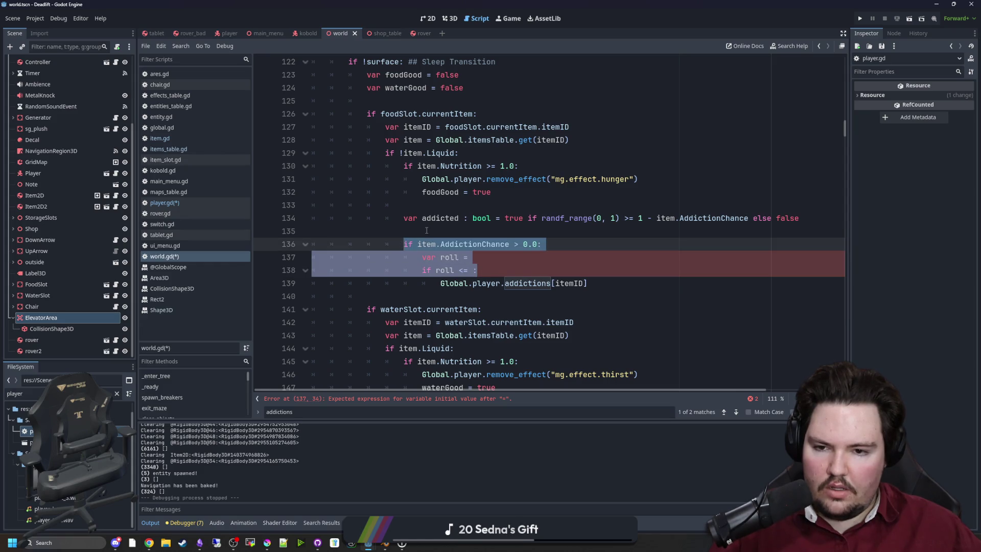
# - Write 'if Global.player.addictions.has(itemID)' above the addicted line, then cut the addicted declaration
pyautogui.click(428, 229)
pyautogui.hotkey('alt', 'Up')
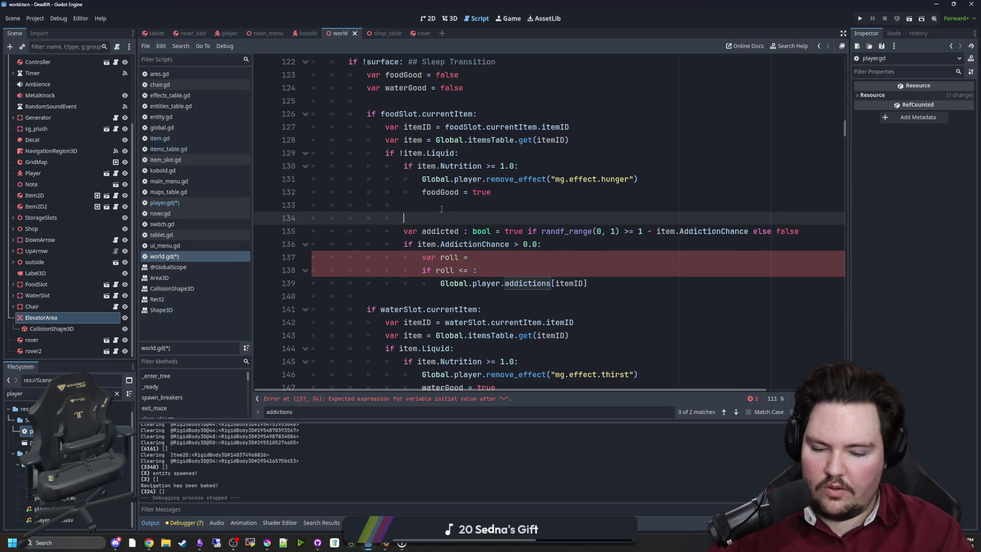
pyautogui.write('if')
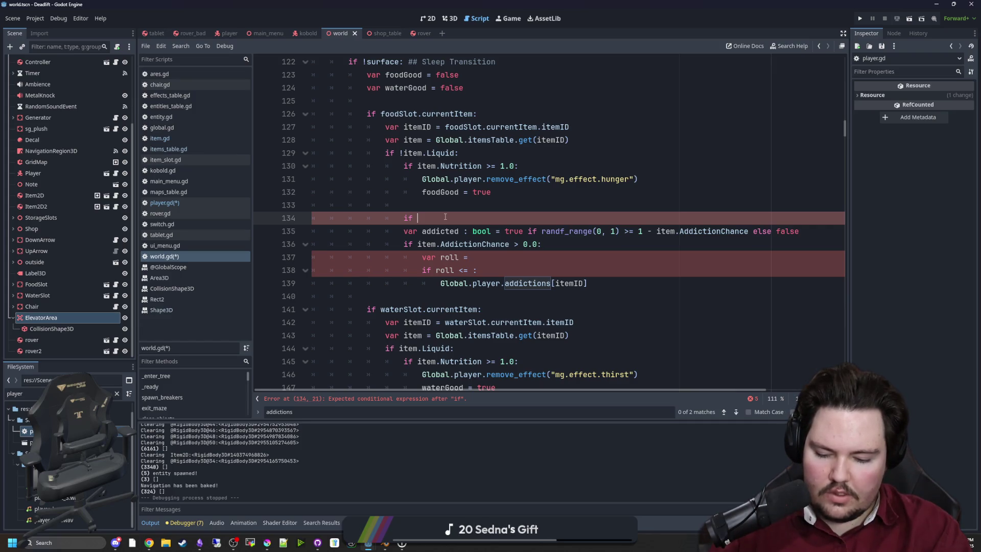
pyautogui.press('F3')
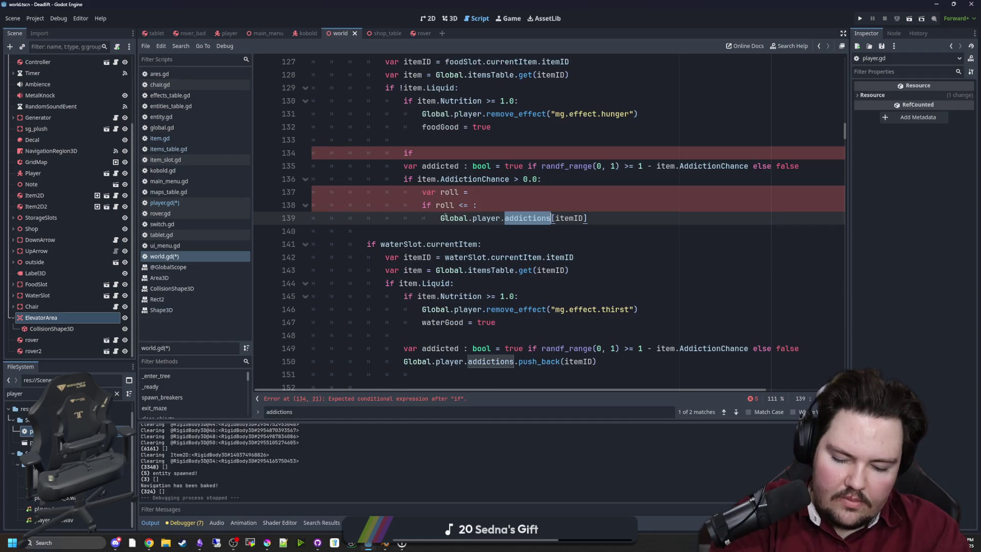
pyautogui.scroll(2, 445, 219)
pyautogui.click(479, 226)
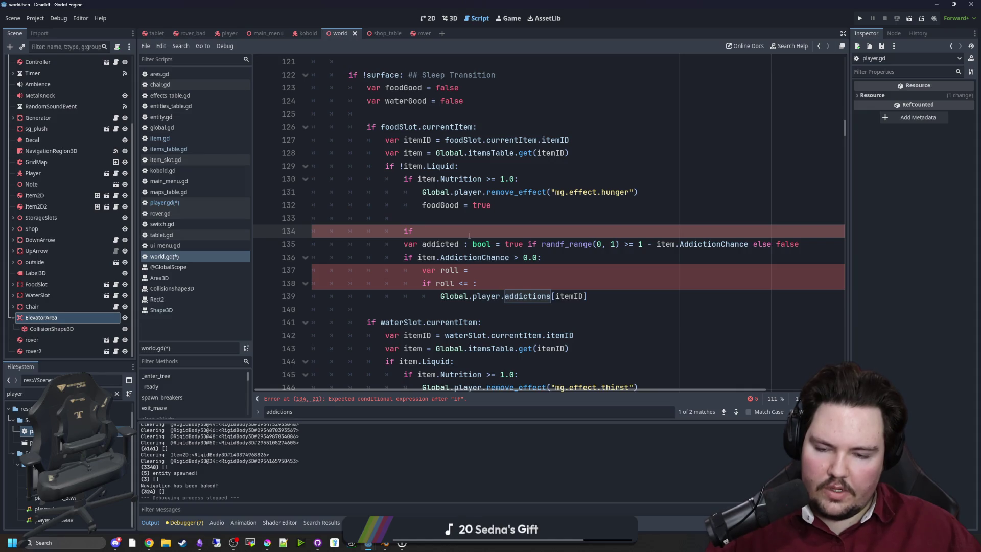
pyautogui.write('Global.player.addictions.has')
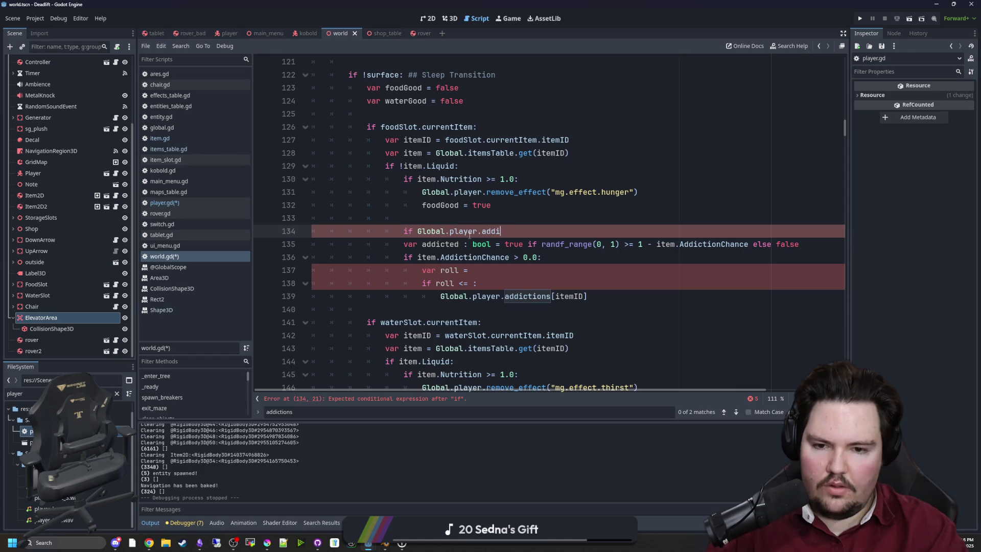
pyautogui.write('(')
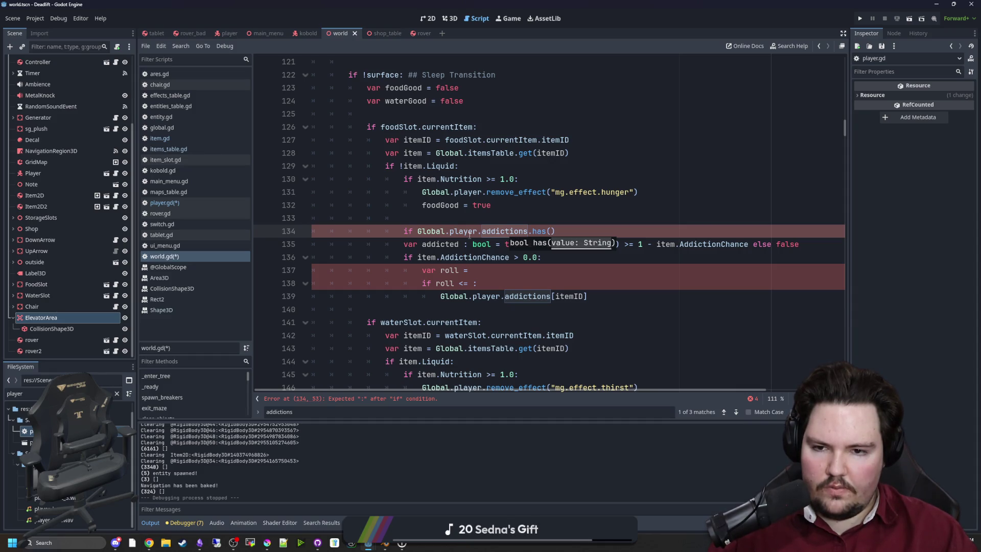
pyautogui.write('itemID')
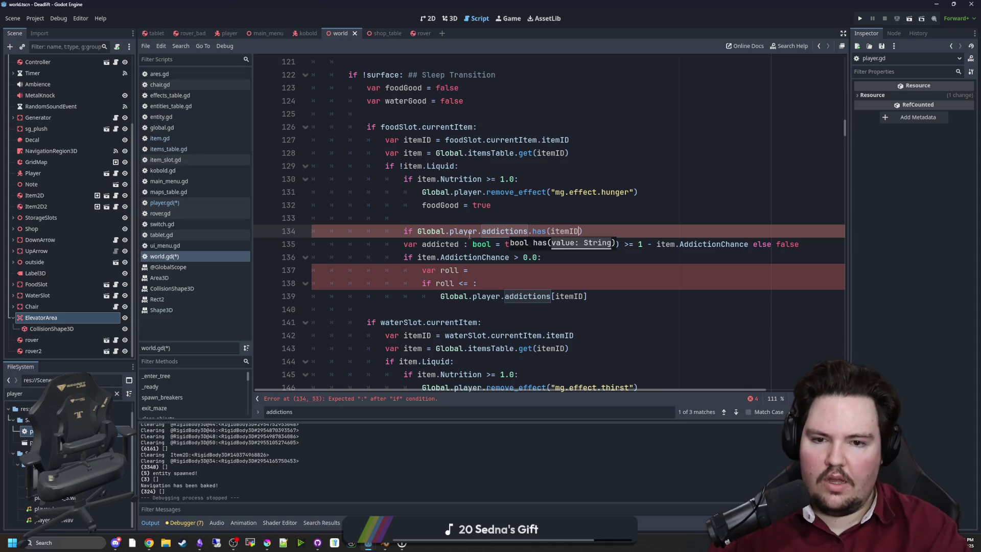
pyautogui.press('Escape')
pyautogui.moveTo(800, 242); pyautogui.dragTo(400, 246)
pyautogui.hotkey('ctrl', 'x')
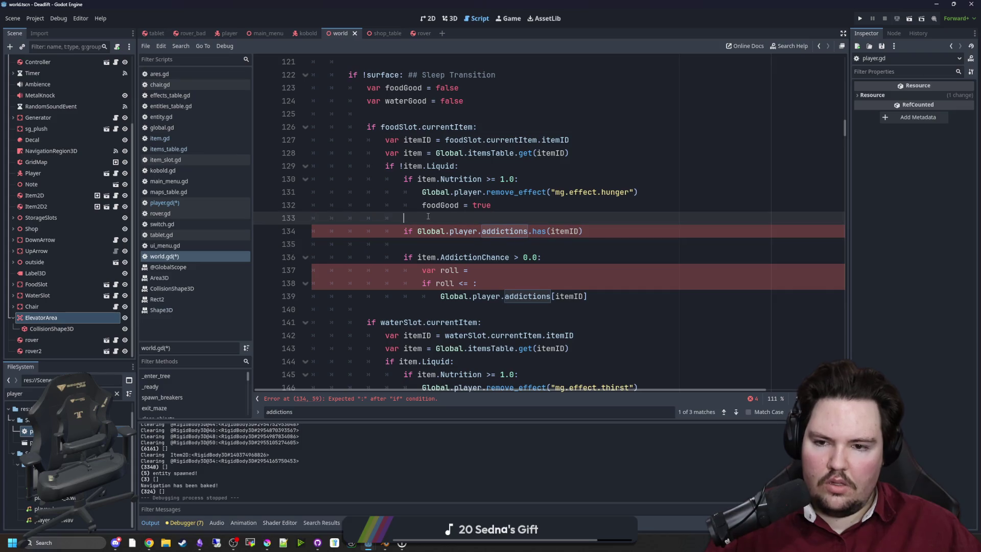
# - Paste the addicted declaration above, add 'if addicted:' and indent the following lines under it
pyautogui.press('Up')
pyautogui.hotkey('ctrl', 'v')
pyautogui.press('Return')
pyautogui.press('Return')
pyautogui.press('Up')
pyautogui.write('if addicted:')
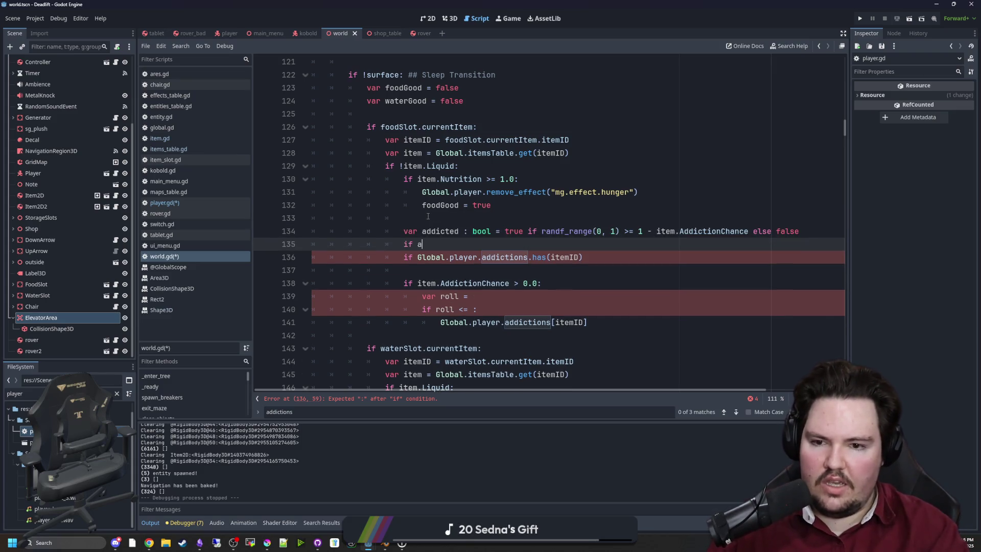
pyautogui.moveTo(589, 322)
pyautogui.mouseDown()
pyautogui.moveTo(290, 246)
pyautogui.moveTo(279, 258)
pyautogui.mouseUp()
pyautogui.press('Tab')
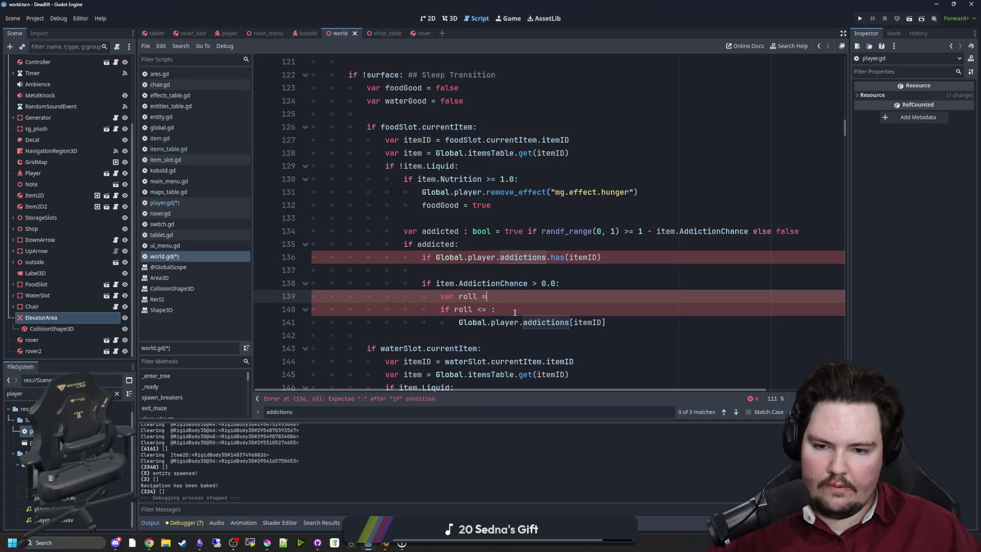
# - Remove the old AddictionChance roll block, close the has(itemID) check with a colon and add 'else:'
pyautogui.moveTo(498, 310); pyautogui.dragTo(321, 272)
pyautogui.press('BackSpace')
pyautogui.press('Delete')
pyautogui.hotkey('shift', 'Tab')
pyautogui.click(478, 245)
pyautogui.click(613, 252)
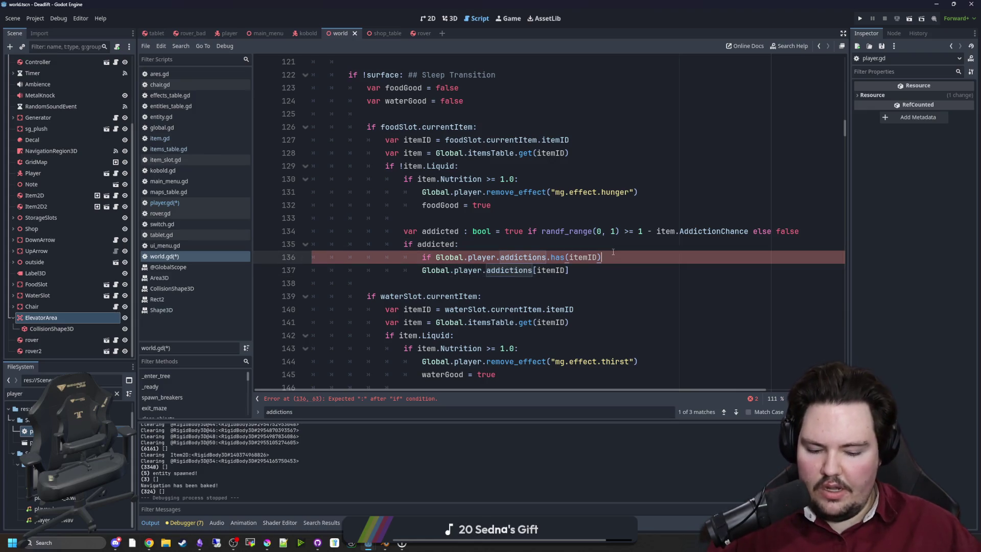
pyautogui.write(':')
pyautogui.press('Return')
pyautogui.press('Return')
pyautogui.write('else:')
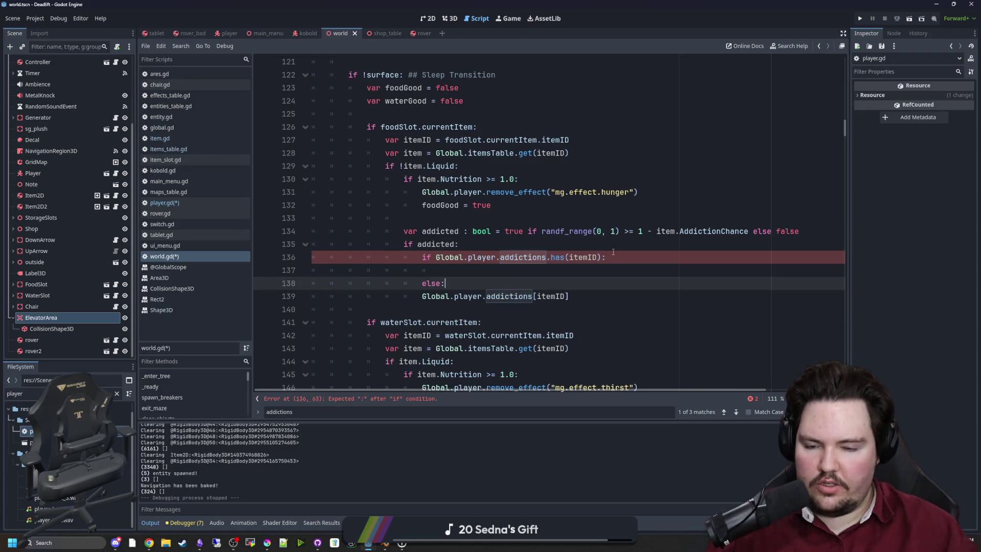
# - Indent the addictions line under else and make it assign = {"Days": 0}
pyautogui.click(421, 296)
pyautogui.press('Tab')
pyautogui.click(462, 265)
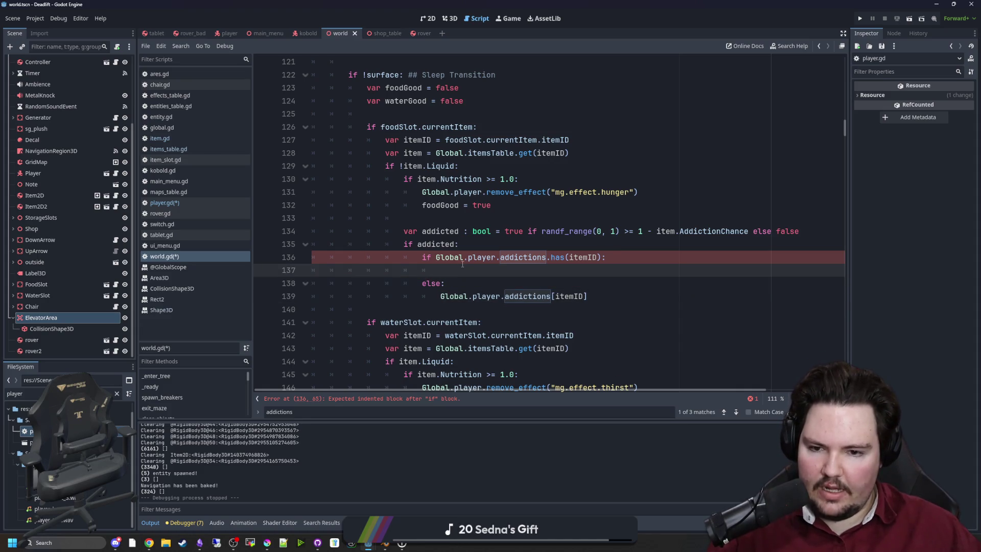
pyautogui.click(595, 295)
pyautogui.write('= {')
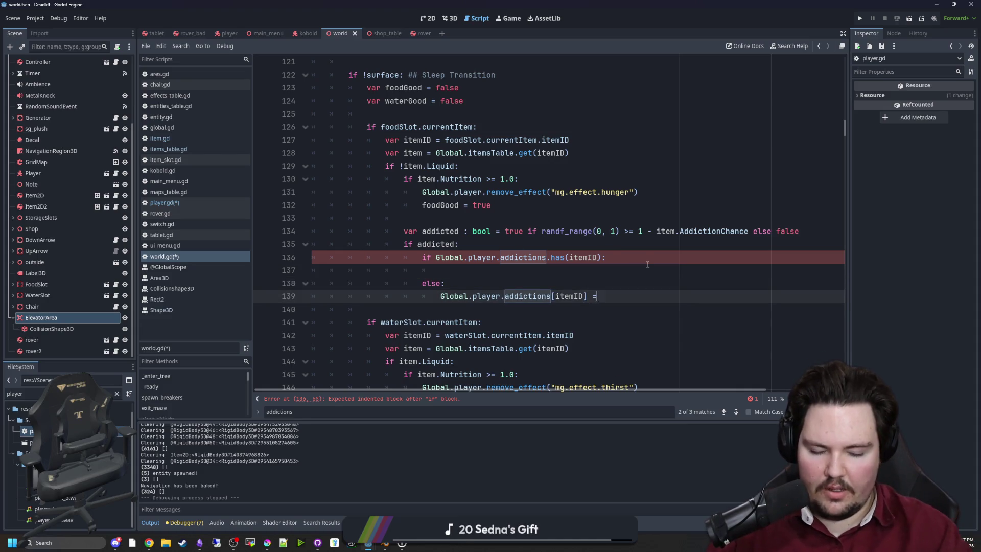
pyautogui.write('"')
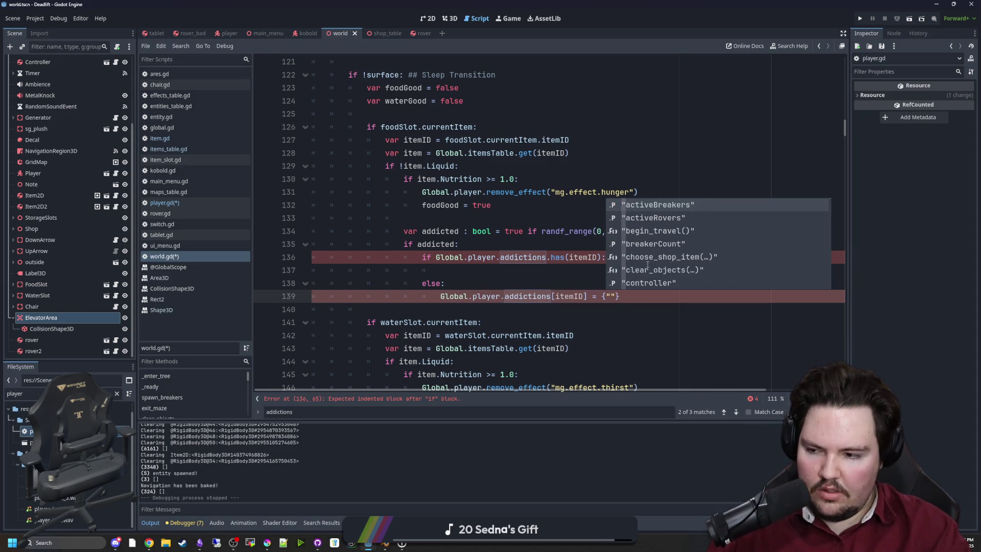
pyautogui.write('Days')
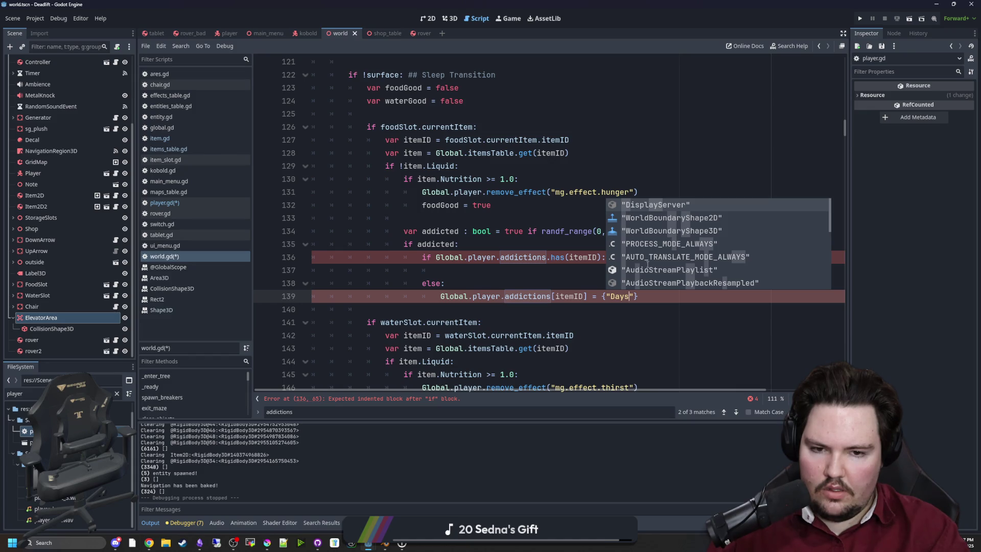
pyautogui.press('BackSpace')
pyautogui.press('BackSpace')
pyautogui.press('BackSpace')
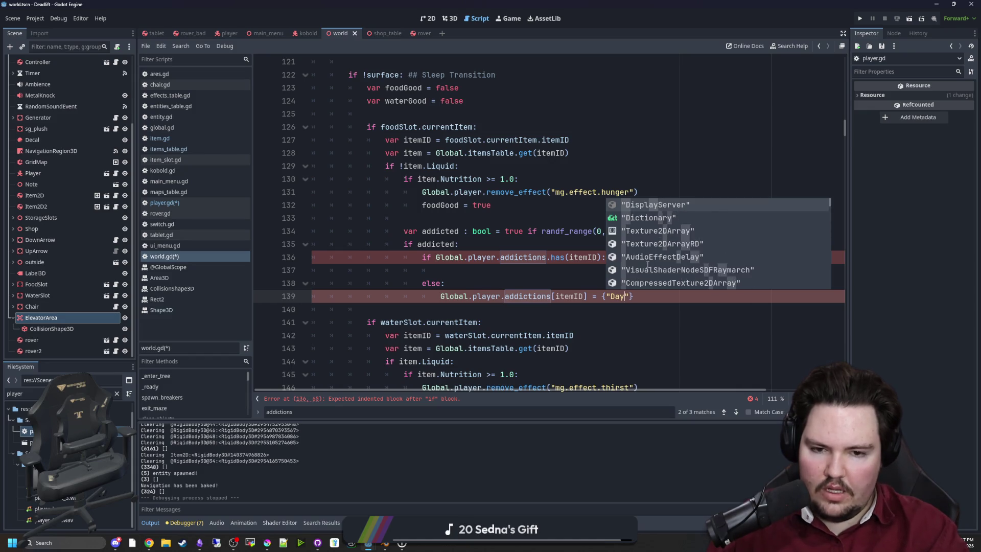
pyautogui.write('Days"')
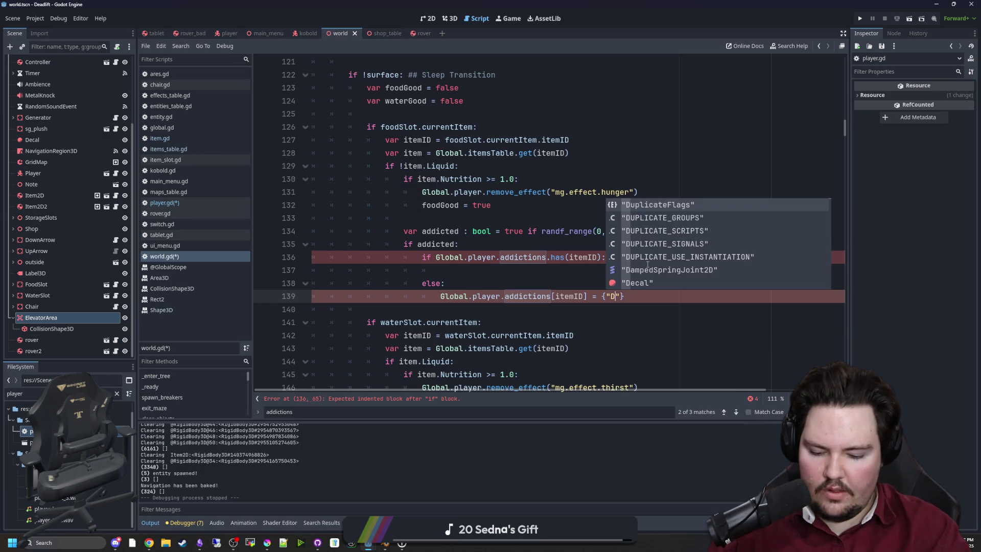
pyautogui.write(': 0')
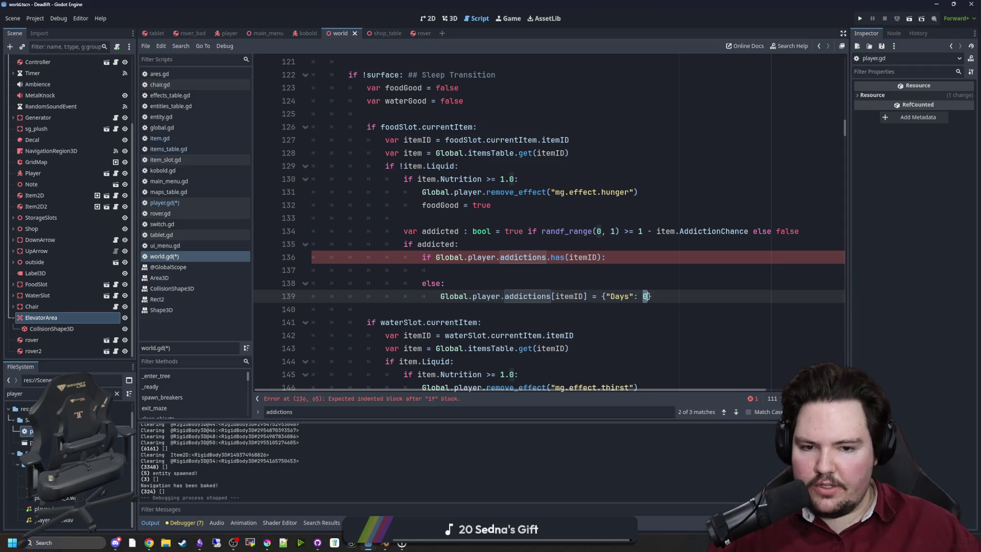
# - Copy the {"Days": 0} assignment into the empty already-addicted branch on line 137
pyautogui.click(627, 283)
pyautogui.press('Up')
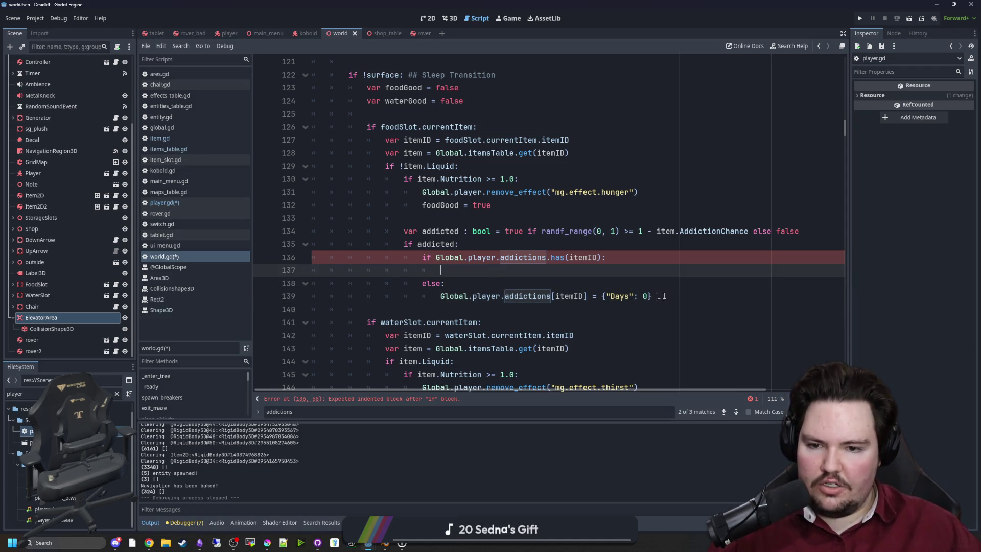
pyautogui.moveTo(630, 296); pyautogui.dragTo(652, 297)
pyautogui.click(647, 297)
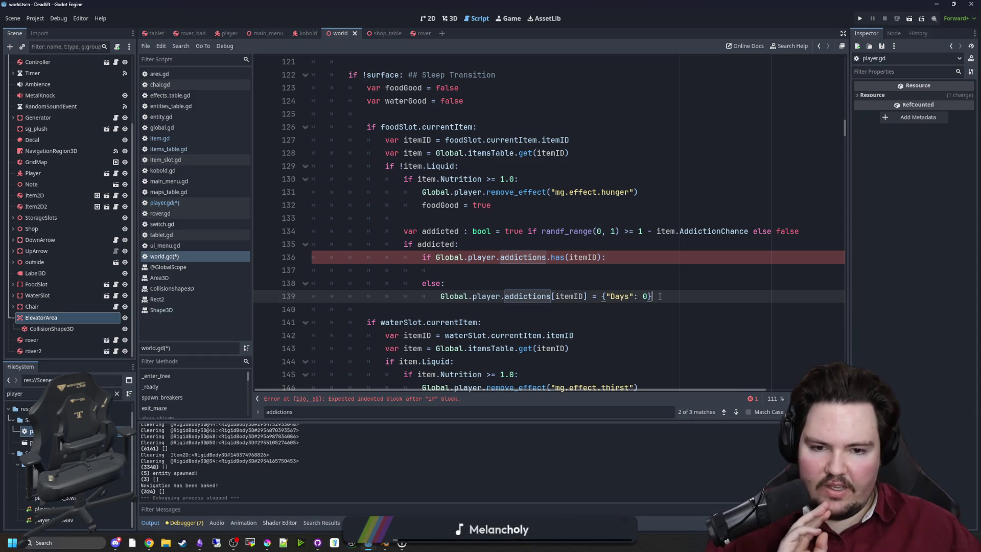
pyautogui.moveTo(652, 297); pyautogui.dragTo(441, 297)
pyautogui.hotkey('ctrl', 'c')
pyautogui.click(601, 270)
pyautogui.hotkey('ctrl', 'v')
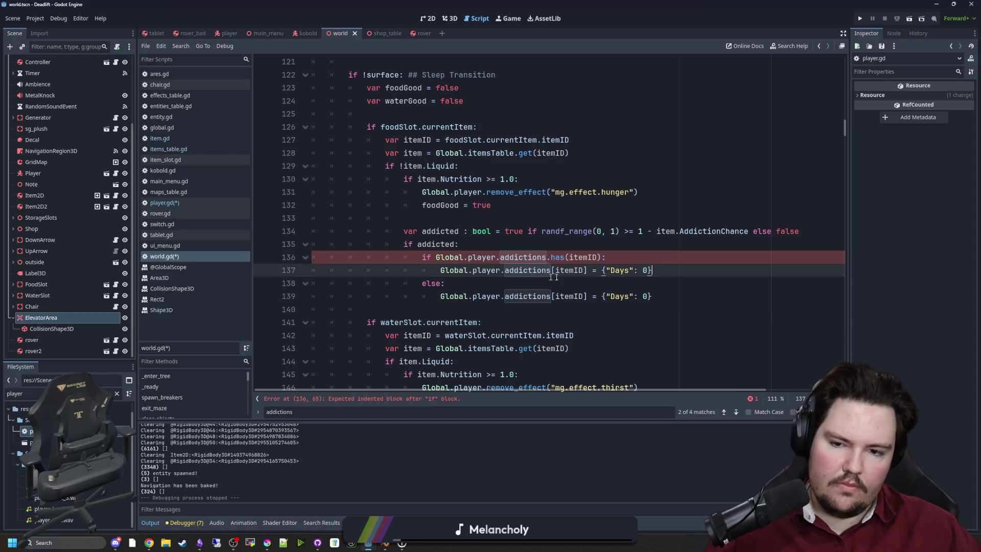
# - Change line 137 to 'addictions[itemID].Days = 0'
pyautogui.moveTo(606, 271); pyautogui.dragTo(589, 271)
pyautogui.write('.Days')
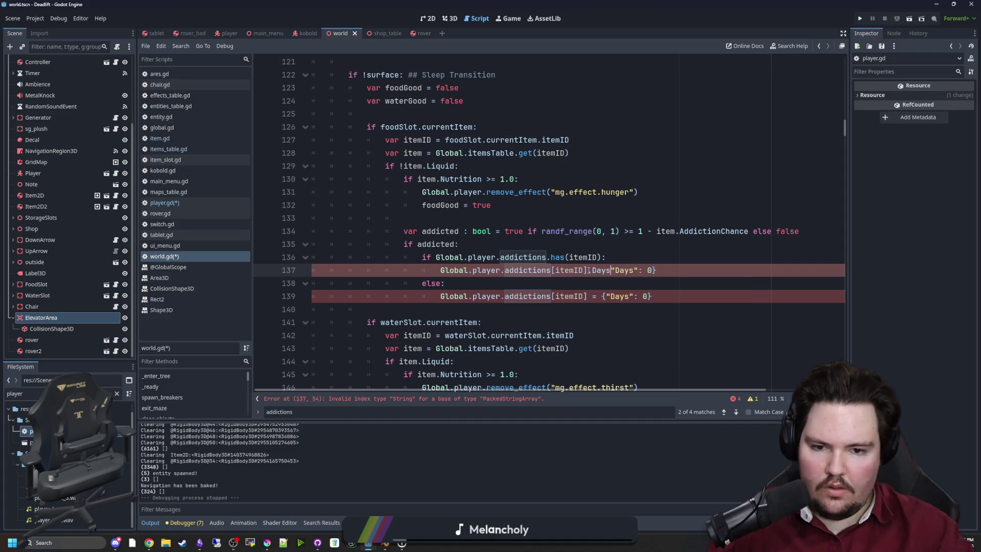
pyautogui.moveTo(647, 270); pyautogui.dragTo(611, 271)
pyautogui.write('=')
pyautogui.press('End')
pyautogui.press('BackSpace')
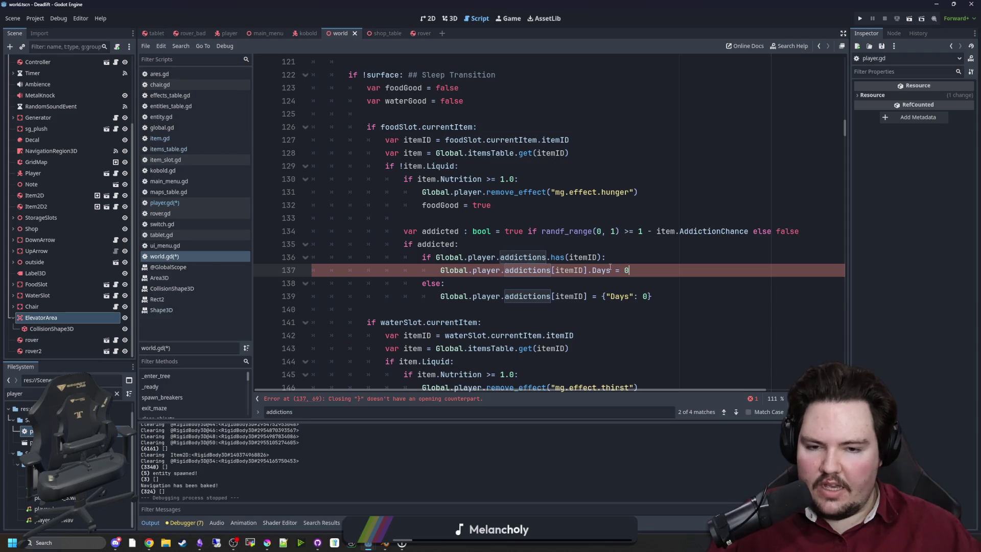
pyautogui.click(611, 270)
pyautogui.click(548, 238)
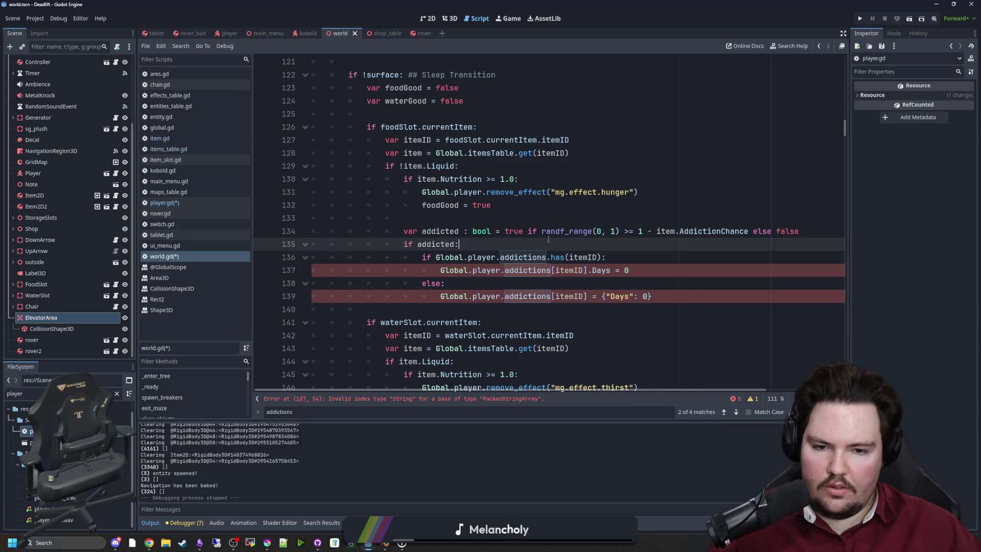
pyautogui.click(655, 283)
pyautogui.click(659, 265)
pyautogui.click(662, 268)
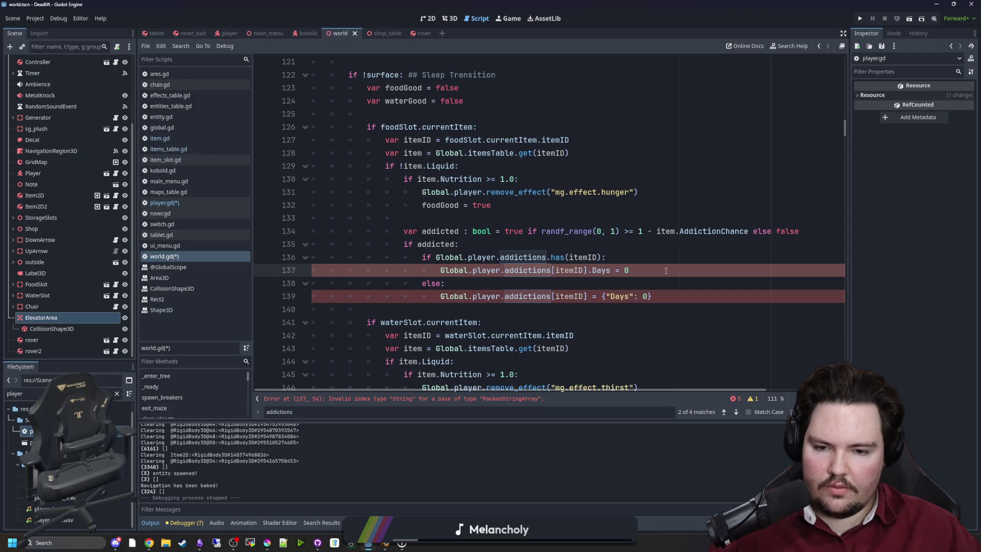
# - Jump to the addictions declaration in player.gd and save the scripts
pyautogui.keyDown('ctrl'); pyautogui.click(523, 270); pyautogui.keyUp('ctrl')
pyautogui.click(506, 172)
pyautogui.hotkey('ctrl', 's')
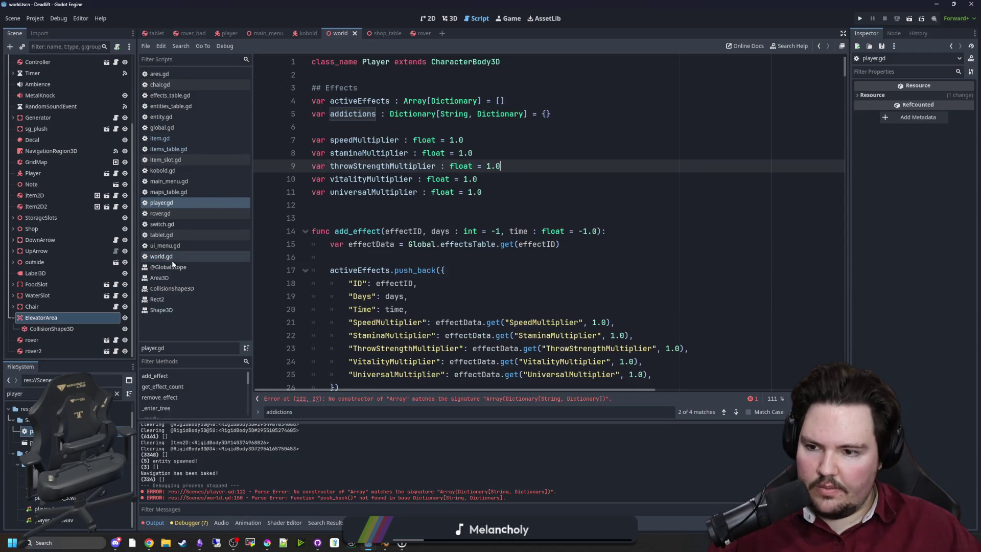
# - Copy world.gd's addiction check (lines 134–139) over the water section's push_back line
pyautogui.click(169, 256)
pyautogui.click(492, 277)
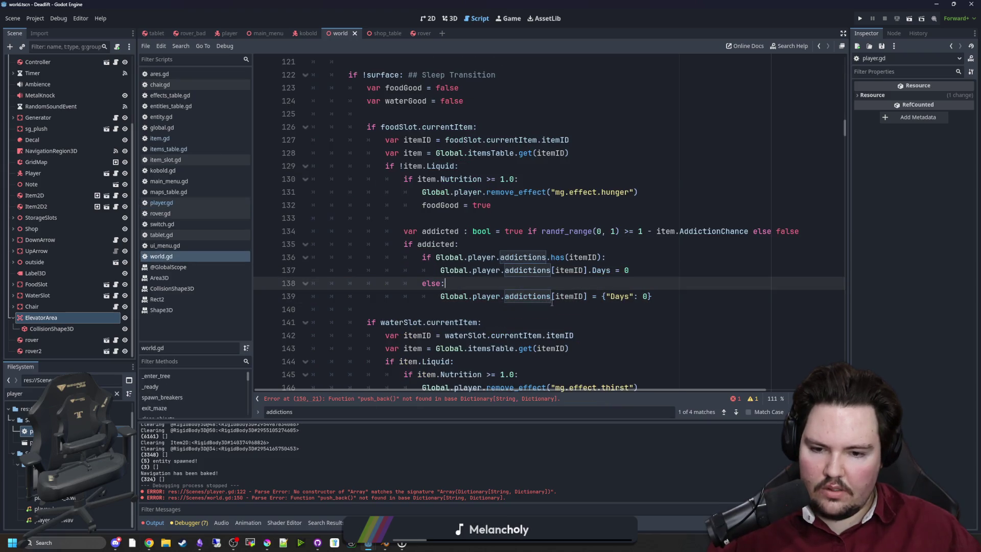
pyautogui.scroll(-3, 509, 307)
pyautogui.moveTo(653, 161)
pyautogui.mouseDown()
pyautogui.moveTo(313, 109)
pyautogui.moveTo(313, 96)
pyautogui.mouseUp()
pyautogui.hotkey('ctrl', 'c')
pyautogui.scroll(-1, 545, 340)
pyautogui.moveTo(598, 284); pyautogui.dragTo(312, 271)
pyautogui.hotkey('ctrl', 'v')
pyautogui.click(614, 282)
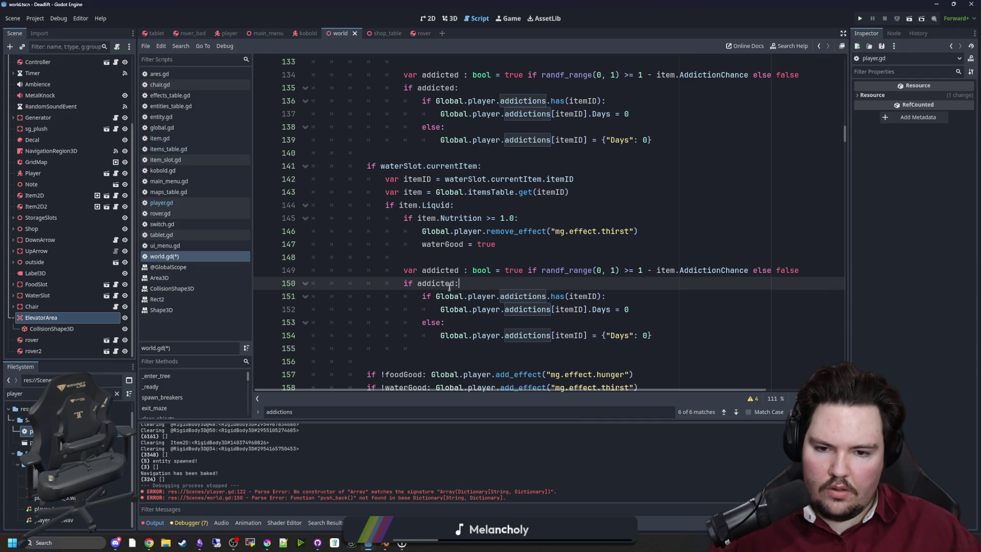
# - Review the addicted roll, has-check and new-addiction assignment lines in the copied code
pyautogui.scroll(3, 493, 306)
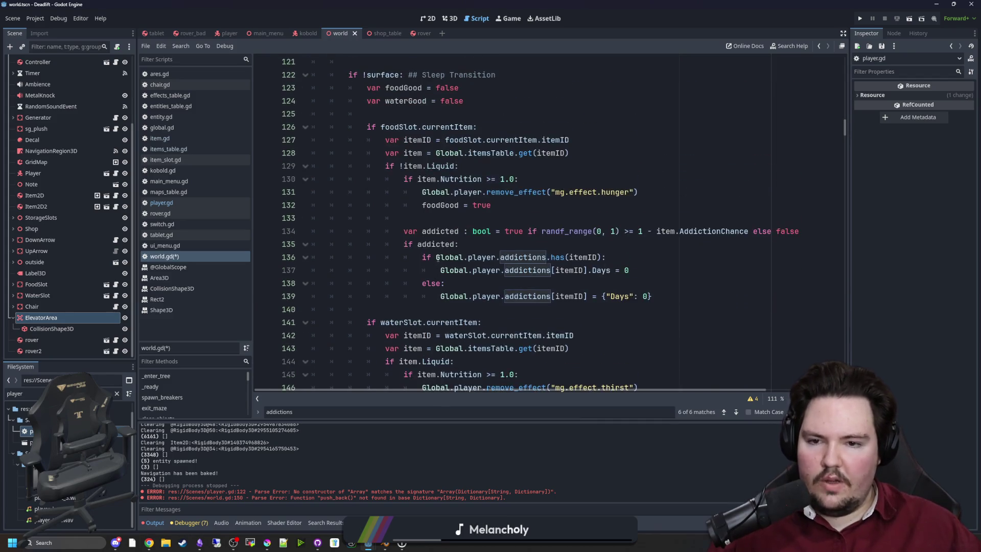
pyautogui.click(475, 166)
pyautogui.click(434, 178)
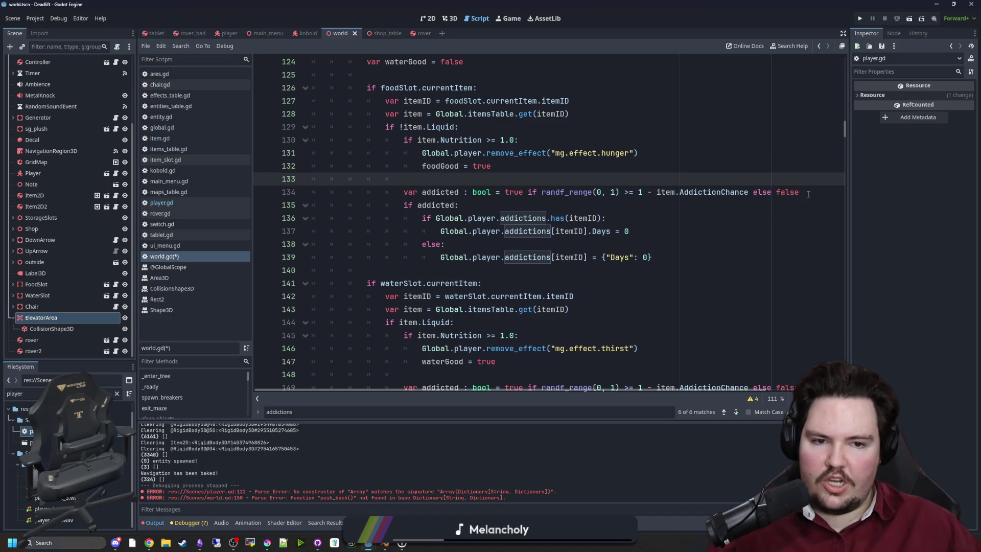
pyautogui.click(414, 192)
pyautogui.hotkey('shift', 'End')
pyautogui.press('Down')
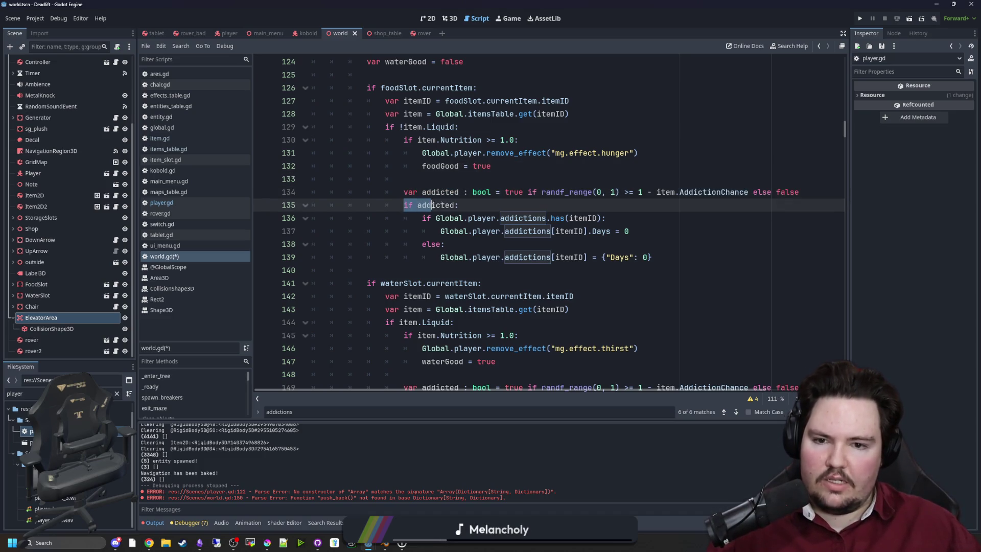
pyautogui.click(445, 219)
pyautogui.hotkey('shift', 'Down')
pyautogui.hotkey('shift', 'End')
pyautogui.moveTo(422, 257)
pyautogui.mouseDown()
pyautogui.moveTo(653, 258)
pyautogui.moveTo(357, 270)
pyautogui.moveTo(444, 259)
pyautogui.mouseUp()
pyautogui.click(464, 241)
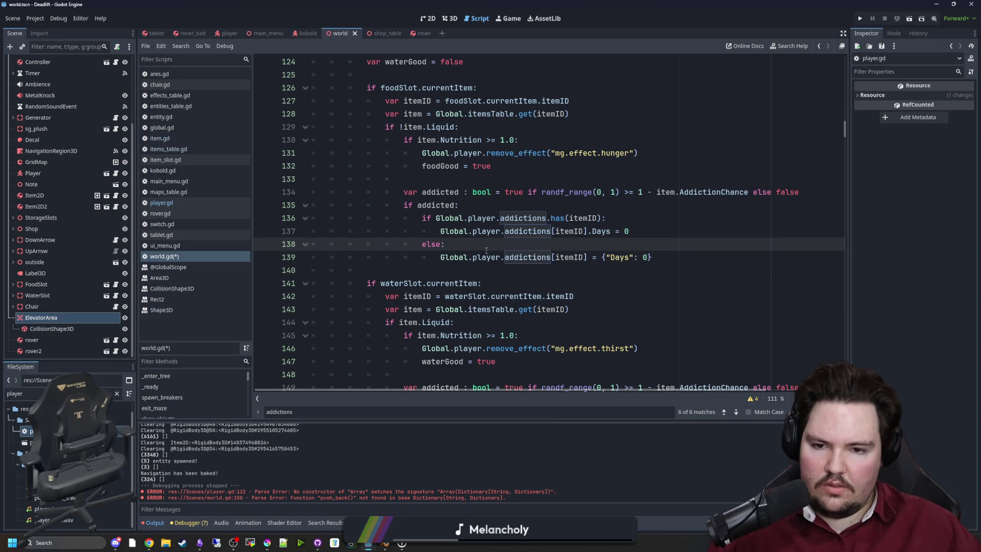
pyautogui.scroll(1, 505, 229)
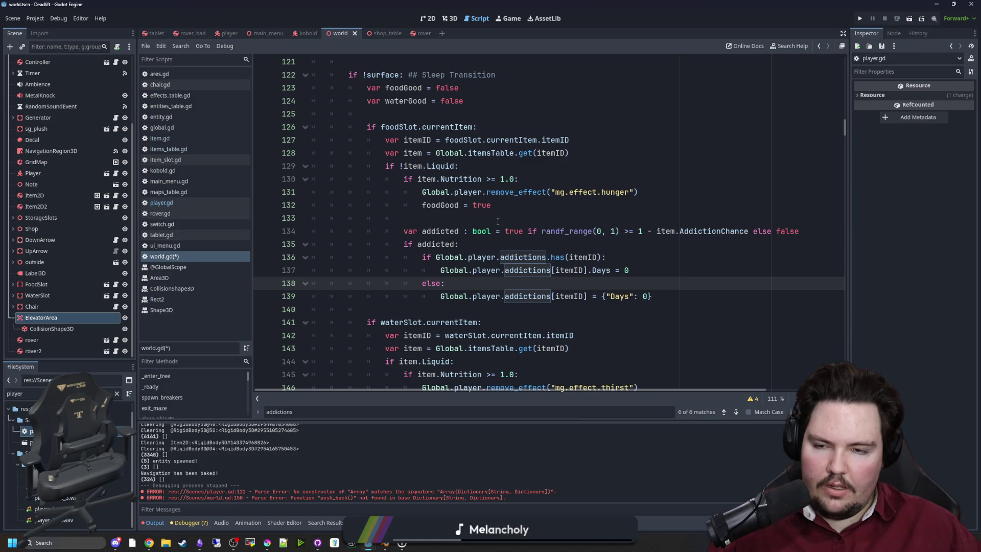
pyautogui.scroll(6, 495, 212)
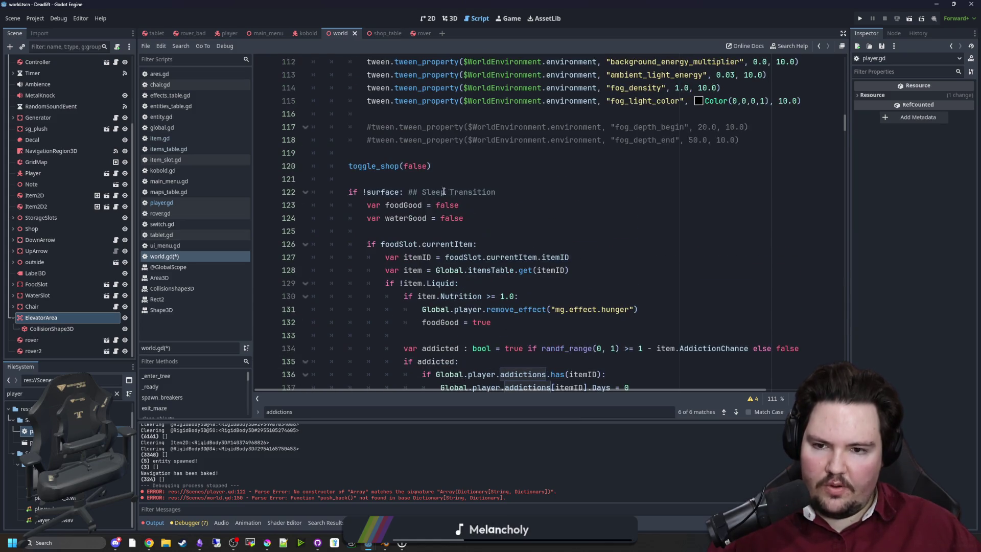
# - Add a sleep-transition loop over Global.player.addictions that does Global.player.addictions[i].Days += 1
pyautogui.scroll(-5, 495, 212)
pyautogui.scroll(-5, 404, 151)
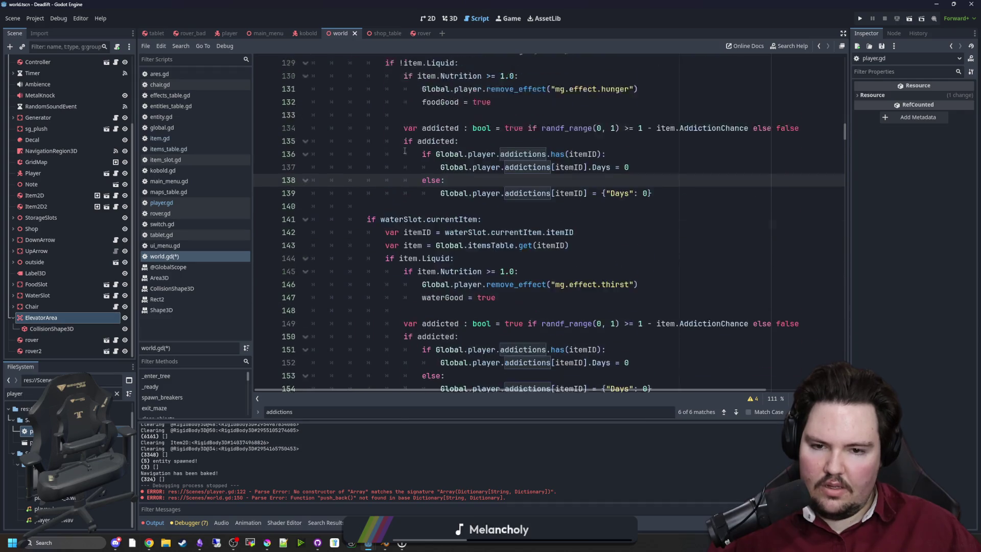
pyautogui.scroll(2, 404, 151)
pyautogui.scroll(3, 404, 151)
pyautogui.click(404, 151)
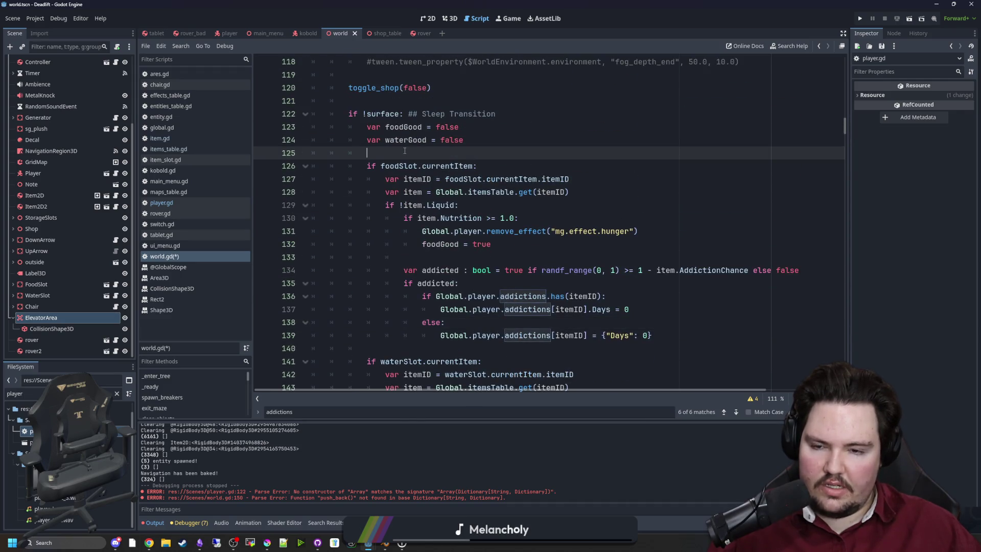
pyautogui.press('Return')
pyautogui.press('Return')
pyautogui.press('Up')
pyautogui.write('for i in rangE(')
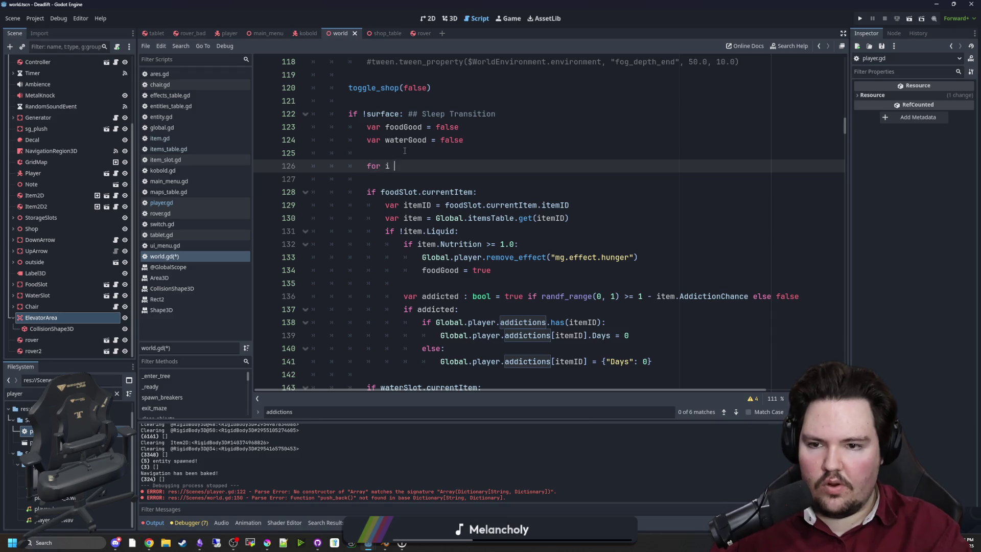
pyautogui.press('BackSpace')
pyautogui.press('BackSpace')
pyautogui.write('e(ad')
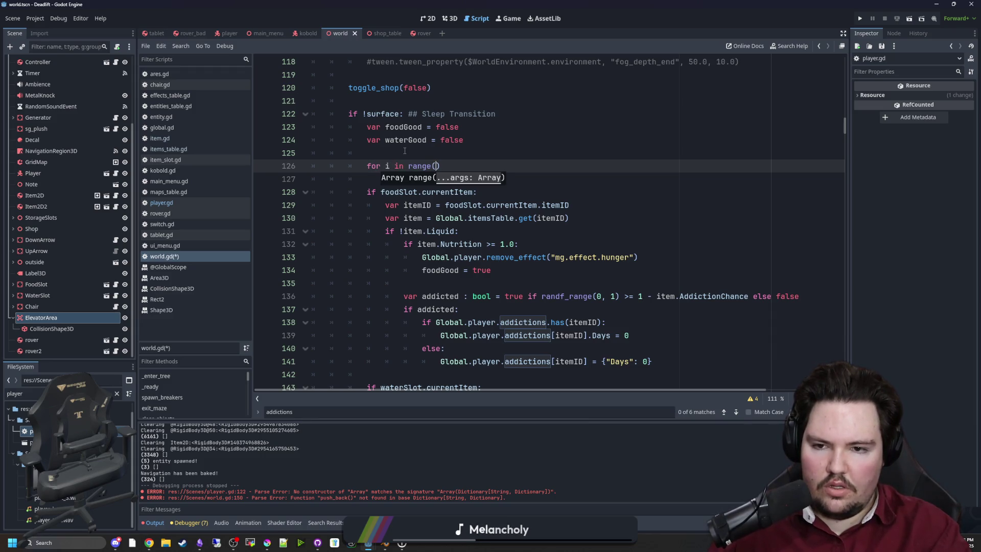
pyautogui.press('BackSpace')
pyautogui.press('BackSpace')
pyautogui.write('Global.player.')
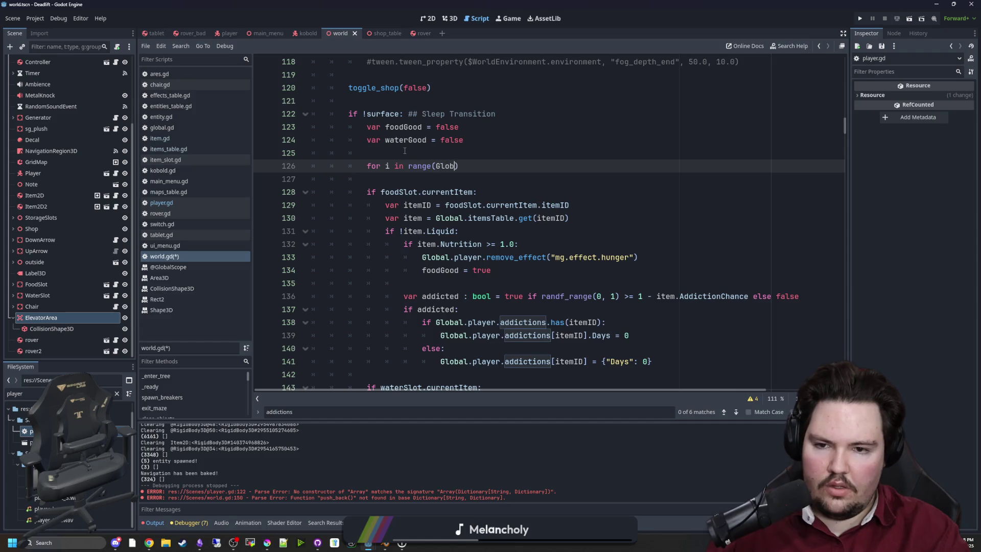
pyautogui.write('addictions)')
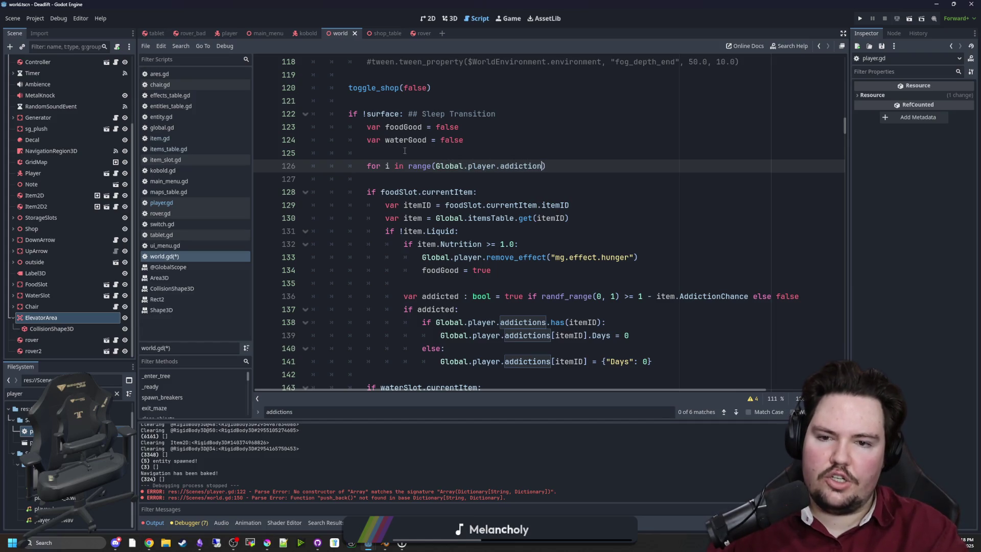
pyautogui.write(':')
pyautogui.press('Return')
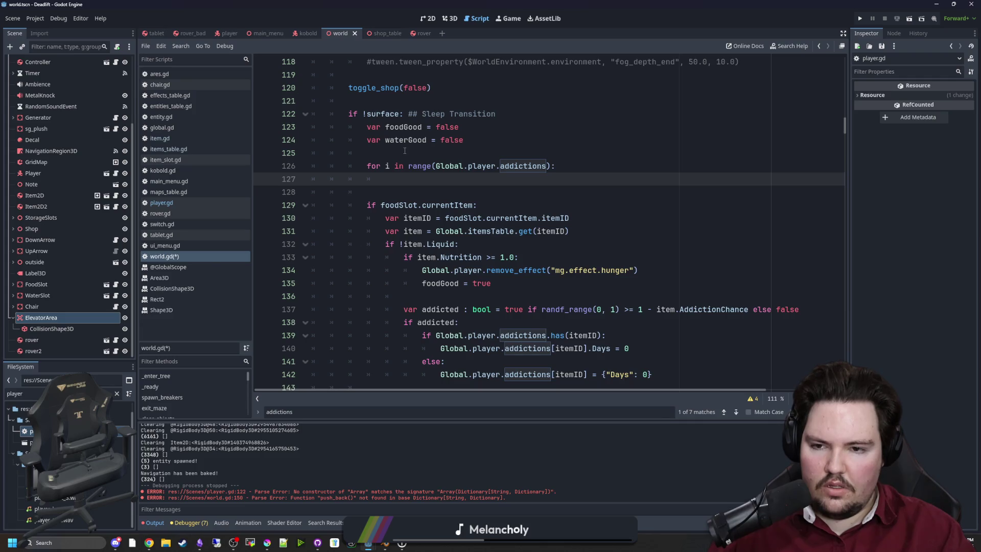
pyautogui.write('Global.player.addic')
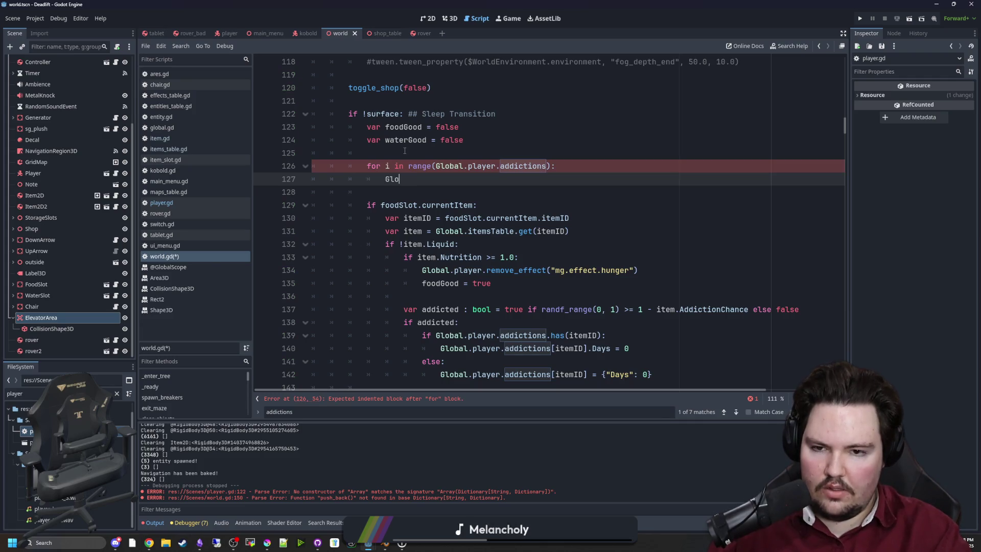
pyautogui.write('tions')
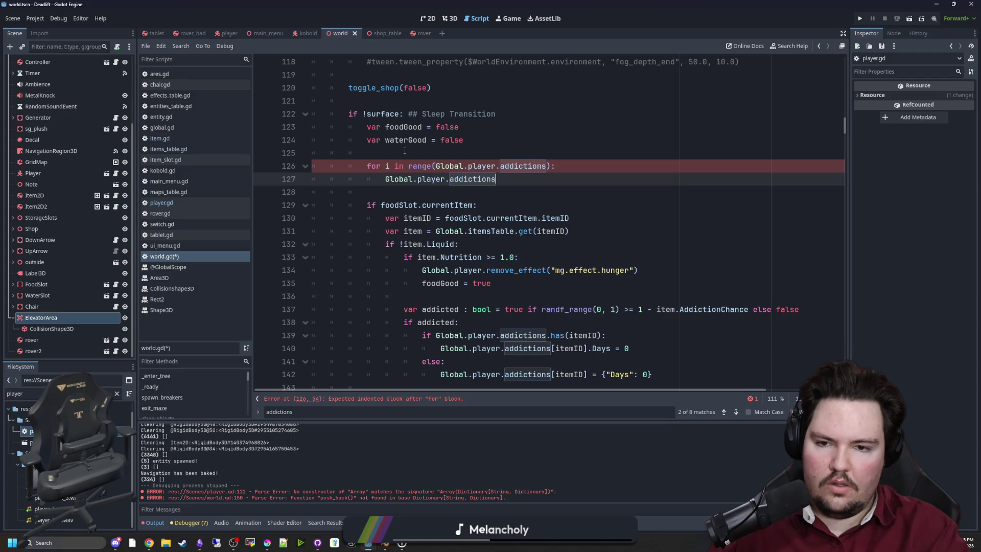
pyautogui.write('[')
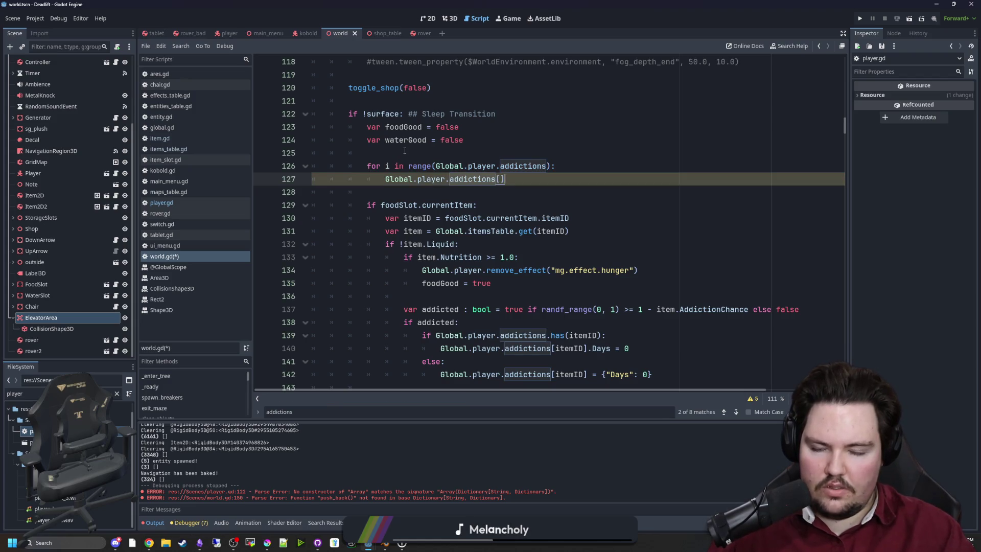
pyautogui.write('i].Days += 1')
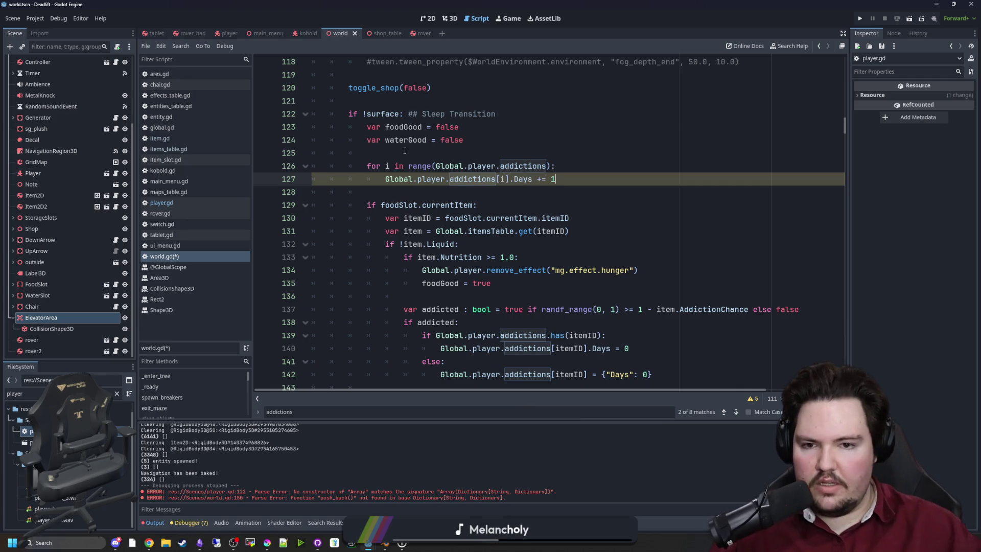
# - Remove the range( wrapper so the loop iterates directly over Global.player.addictions
pyautogui.click(400, 151)
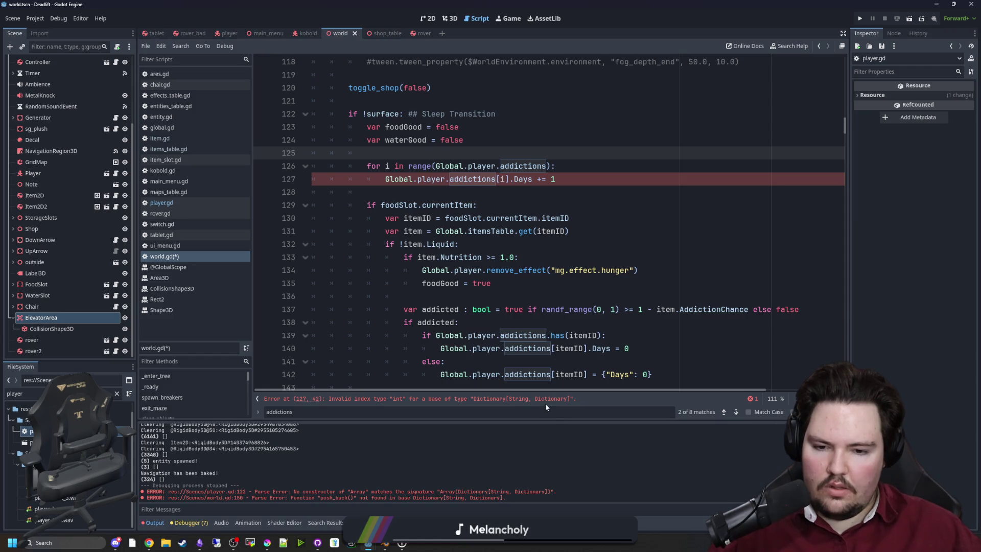
pyautogui.scroll(1, 546, 406)
pyautogui.click(511, 227)
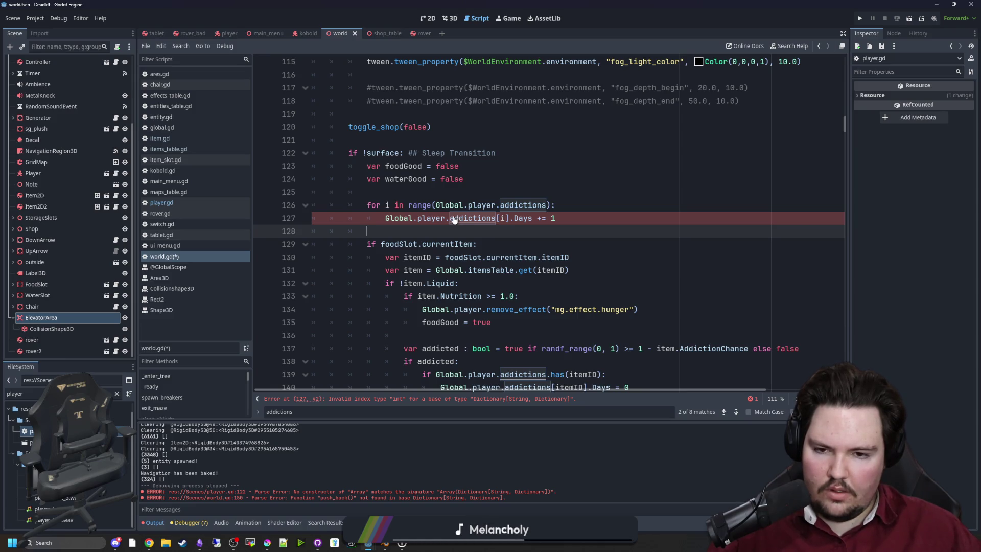
pyautogui.click(432, 205)
pyautogui.press('Down')
pyautogui.moveTo(435, 205); pyautogui.dragTo(401, 205)
pyautogui.press('BackSpace')
pyautogui.click(528, 205)
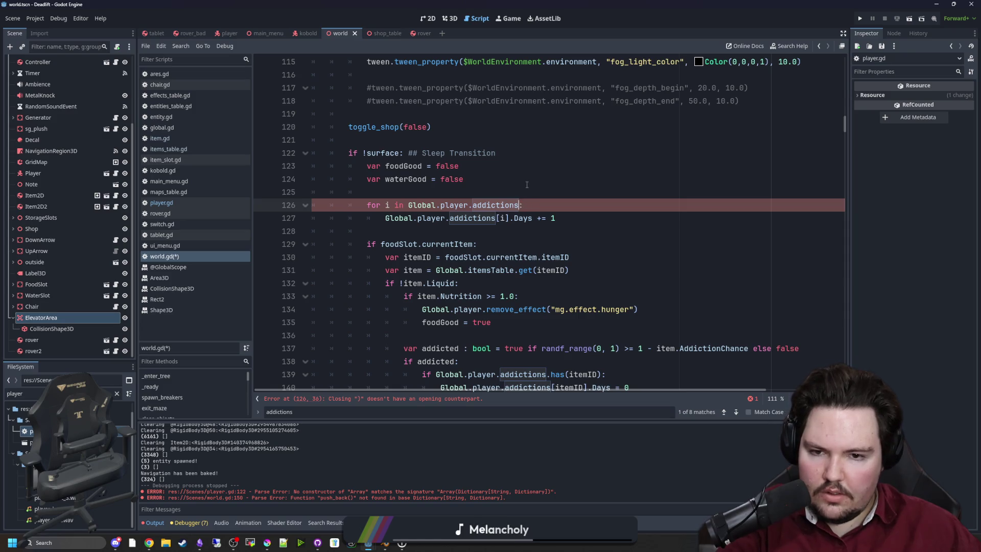
pyautogui.click(527, 185)
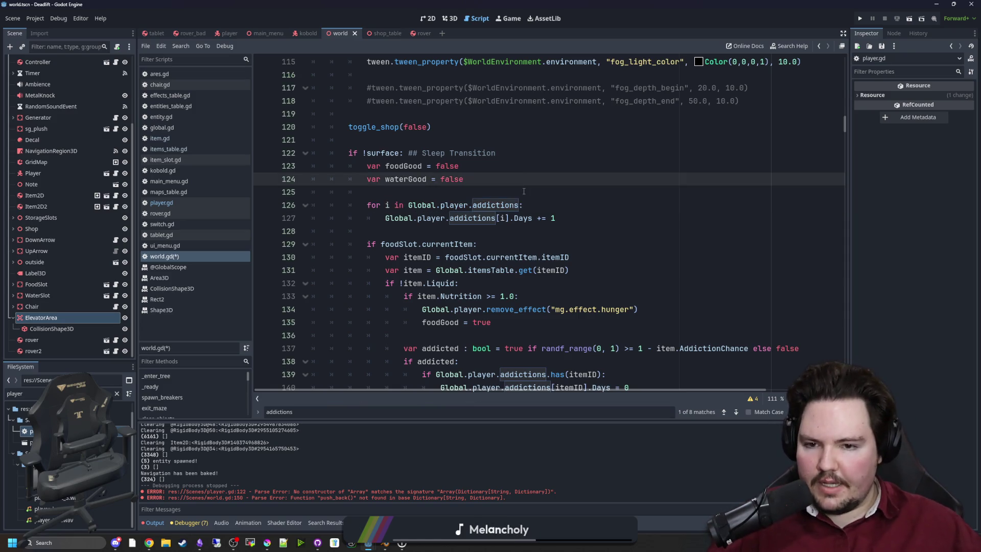
# - Select and review the food-slot and water-slot code below the new loop
pyautogui.scroll(-2, 460, 174)
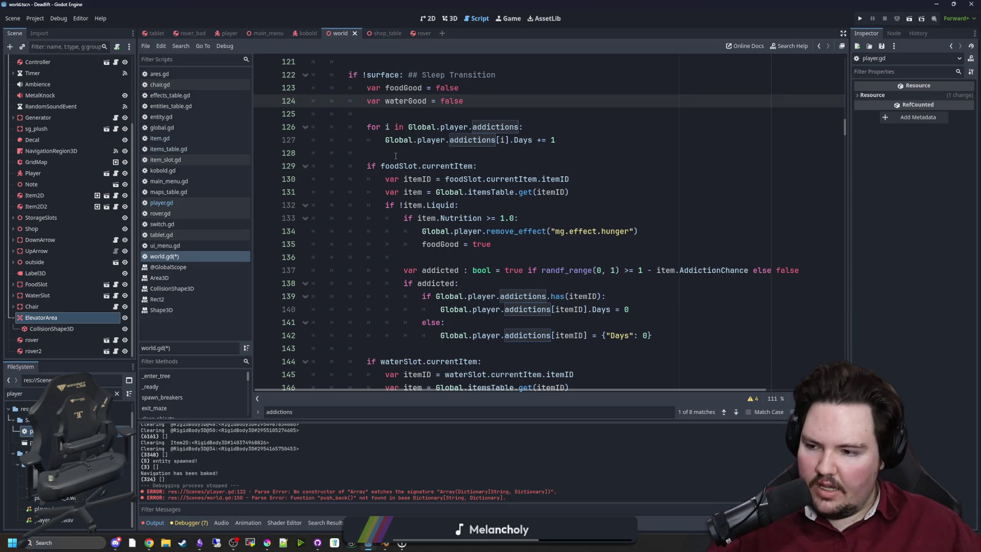
pyautogui.scroll(-2, 396, 155)
pyautogui.moveTo(367, 87); pyautogui.dragTo(460, 127)
pyautogui.keyDown('shift'); pyautogui.click(454, 322); pyautogui.keyUp('shift')
pyautogui.scroll(-2, 460, 204)
pyautogui.scroll(2, 460, 204)
pyautogui.click(480, 283)
pyautogui.scroll(1, 412, 124)
pyautogui.click(412, 114)
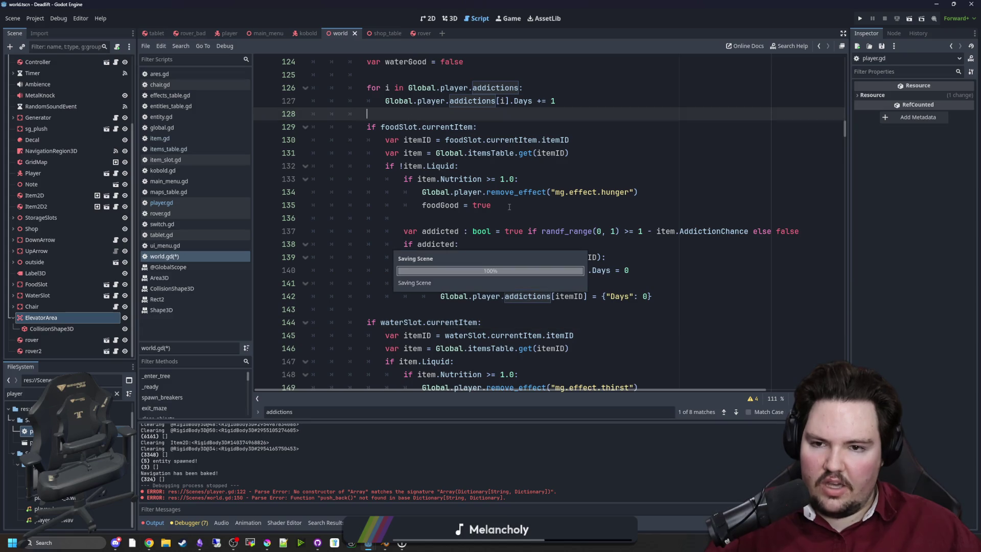
# - Save world.gd after checking the Days-reset and new addiction entry lines
pyautogui.hotkey('ctrl', 's')
pyautogui.moveTo(578, 270); pyautogui.dragTo(638, 276)
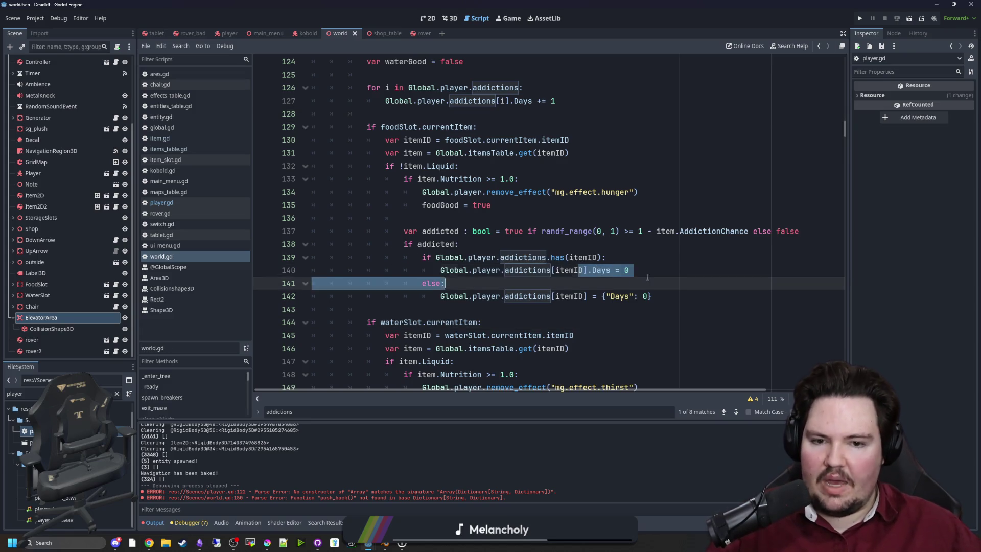
pyautogui.click(637, 276)
pyautogui.moveTo(438, 296); pyautogui.dragTo(656, 296)
pyautogui.click(656, 297)
pyautogui.click(619, 281)
pyautogui.hotkey('ctrl', 's')
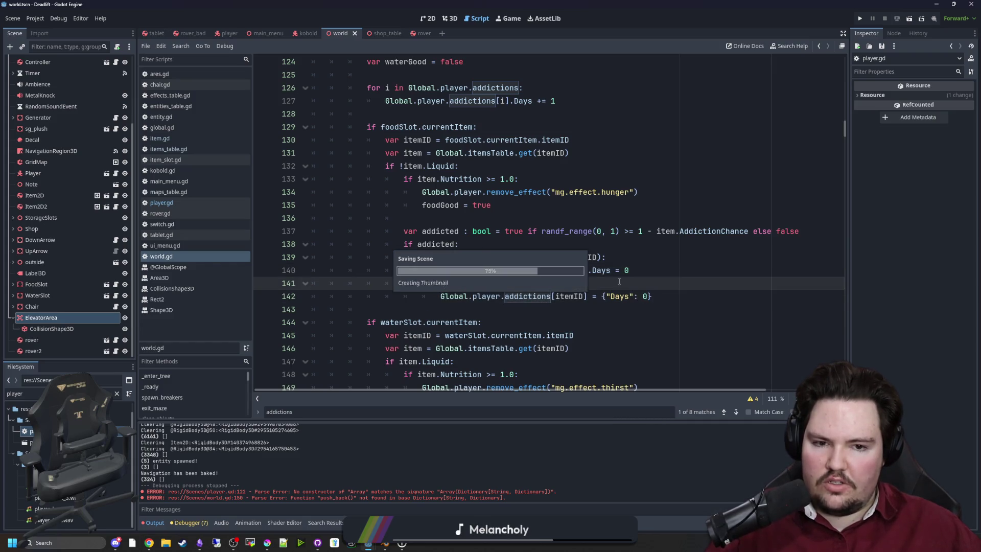
# - Delete the extra blank lines after the water-slot addiction block and below the effect checks
pyautogui.scroll(-5, 619, 281)
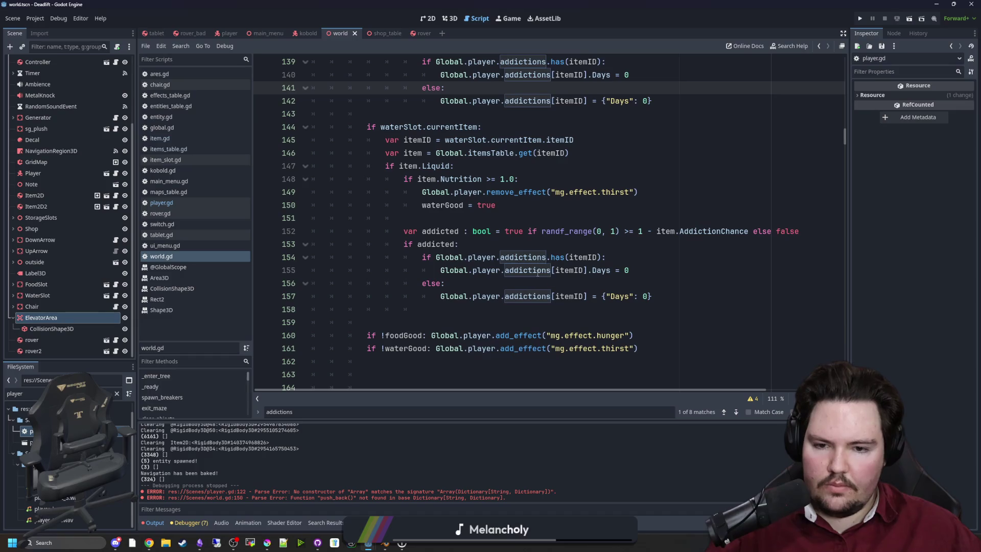
pyautogui.click(498, 284)
pyautogui.click(418, 218)
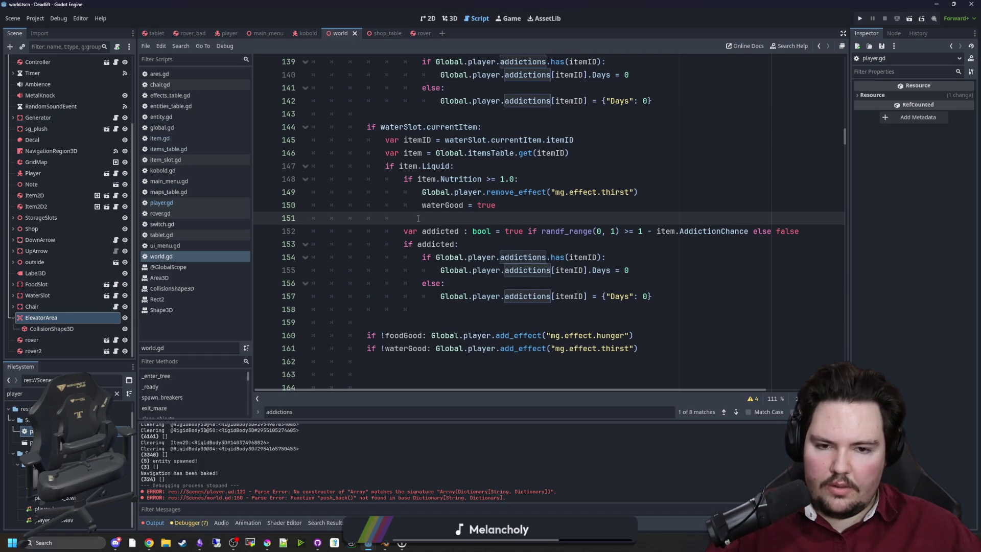
pyautogui.moveTo(400, 229); pyautogui.dragTo(657, 296)
pyautogui.click(660, 296)
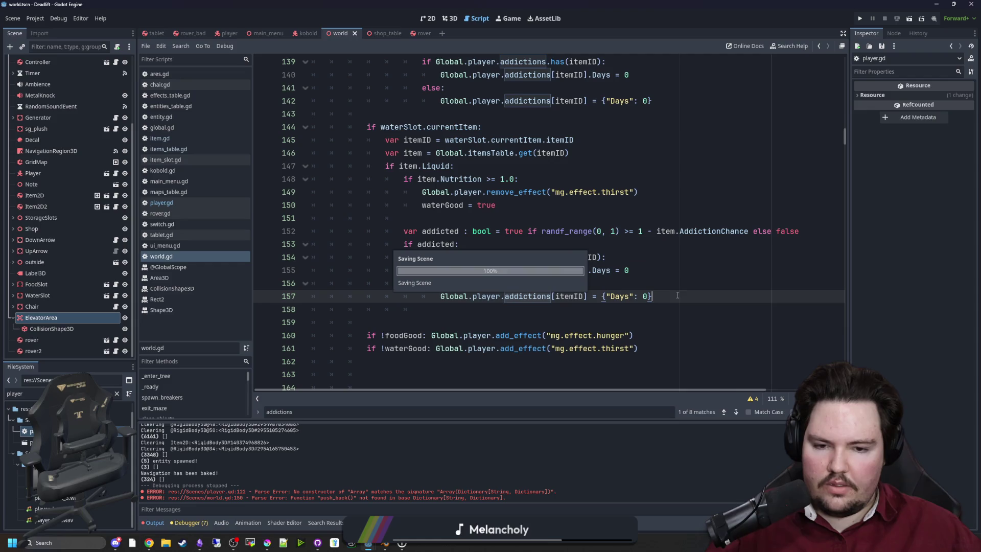
pyautogui.scroll(-1, 663, 273)
pyautogui.hotkey('shift', 'Down')
pyautogui.press('BackSpace')
pyautogui.click(411, 312)
pyautogui.press('BackSpace')
pyautogui.press('BackSpace')
# - Save world.gd again, check the day-increment line, and open player.gd
pyautogui.scroll(4, 431, 263)
pyautogui.scroll(5, 431, 263)
pyautogui.click(425, 243)
pyautogui.hotkey('ctrl', 's')
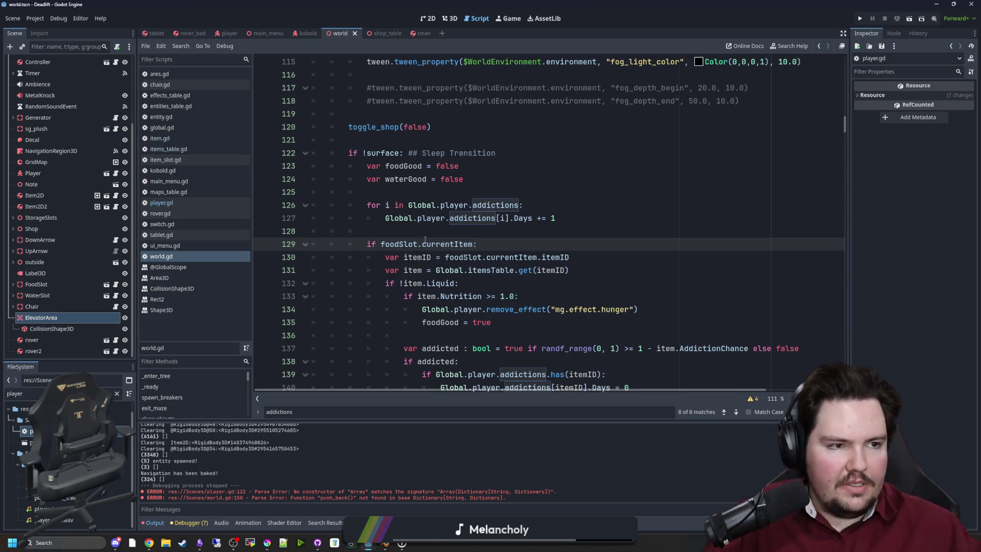
pyautogui.click(423, 230)
pyautogui.hotkey('ctrl', 's')
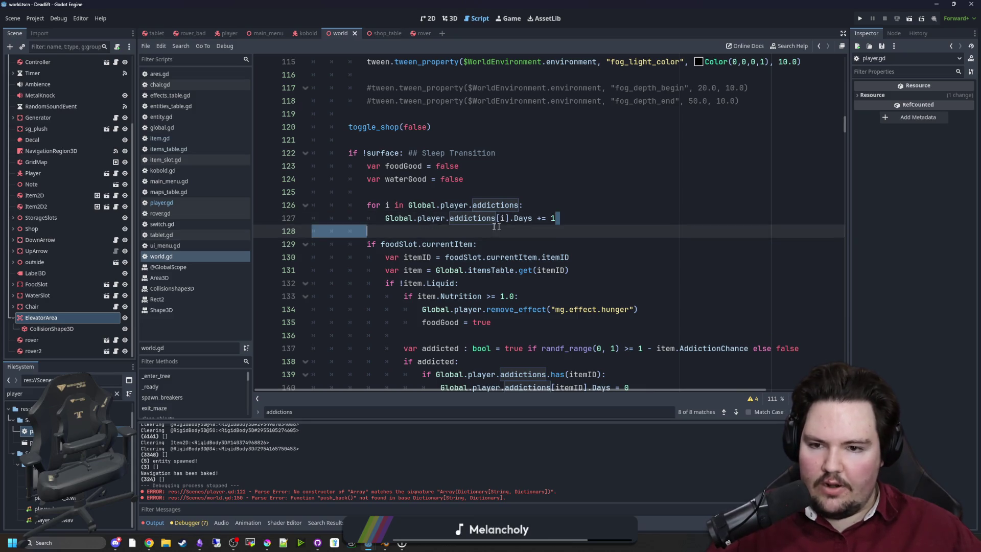
pyautogui.moveTo(556, 218); pyautogui.dragTo(387, 220)
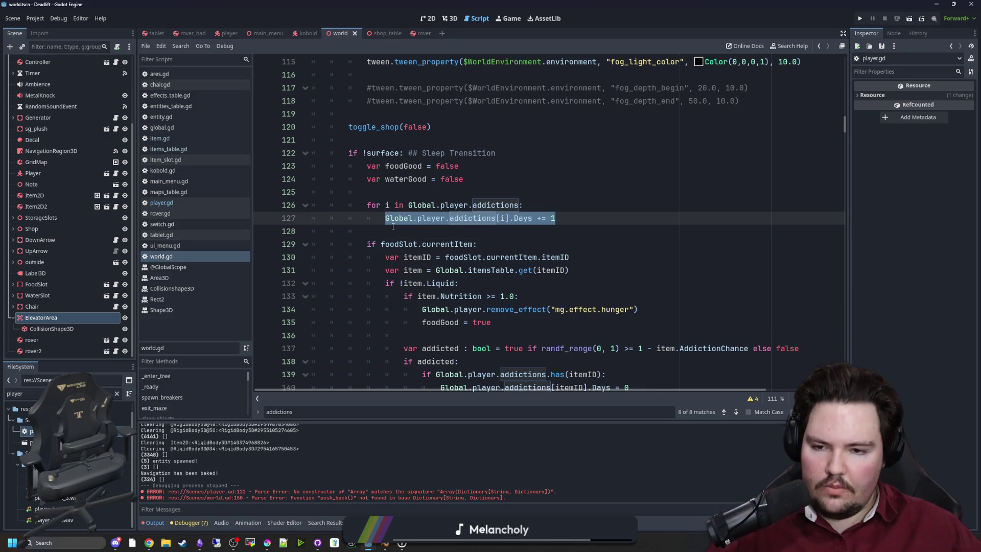
pyautogui.click(545, 230)
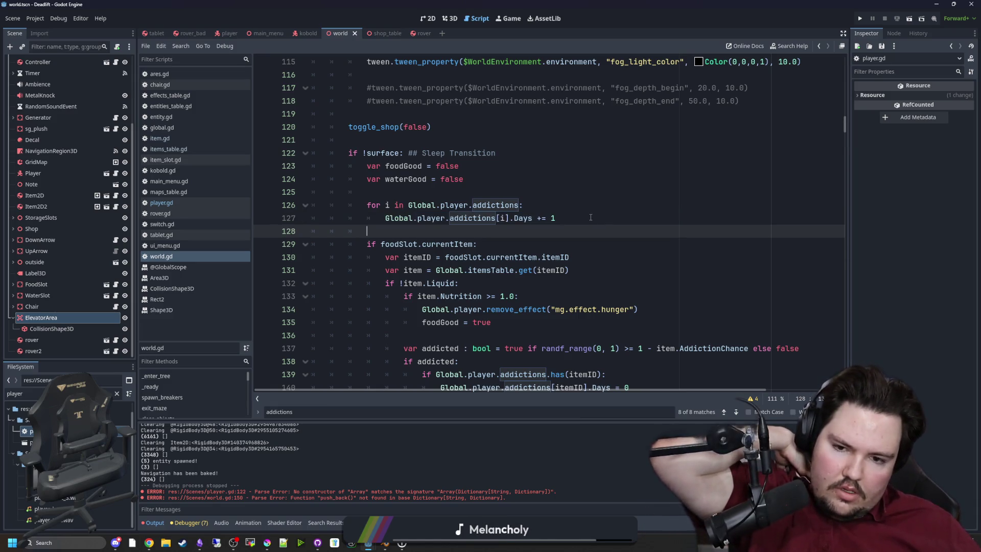
pyautogui.click(559, 218)
pyautogui.scroll(-2, 590, 217)
pyautogui.scroll(-11, 590, 217)
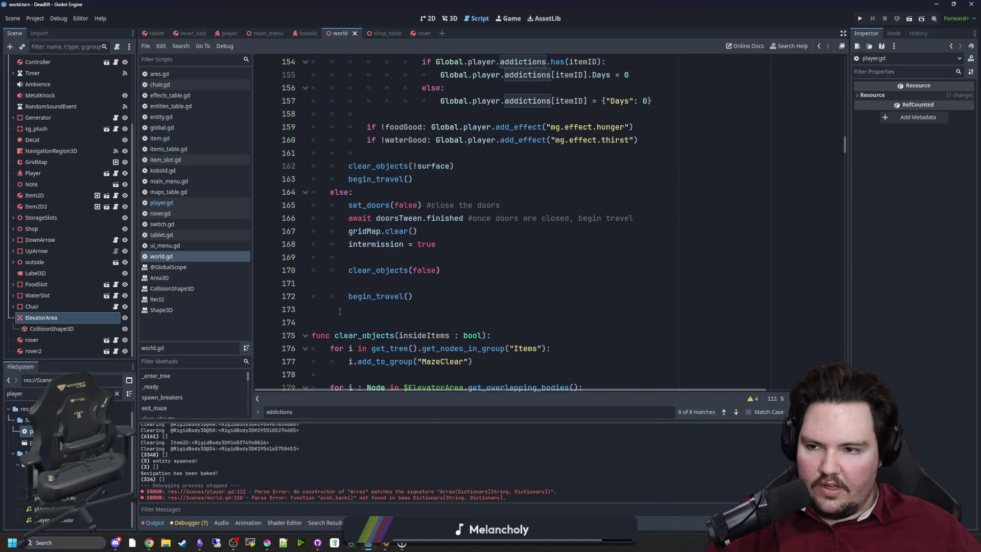
pyautogui.click(176, 206)
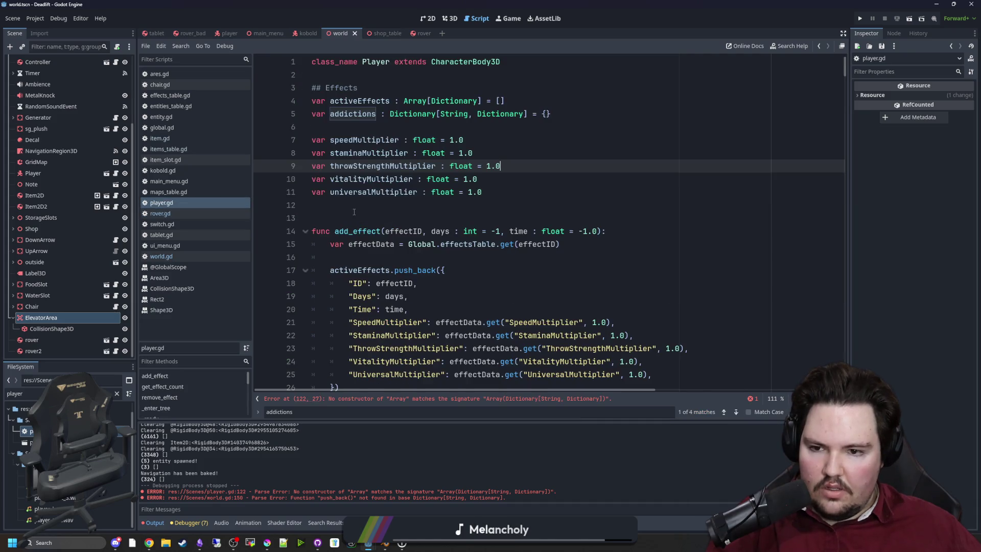
# - Add a func refresh_addiction(itemID): definition below remove_effect in player.gd
pyautogui.scroll(-8, 354, 211)
pyautogui.click(342, 267)
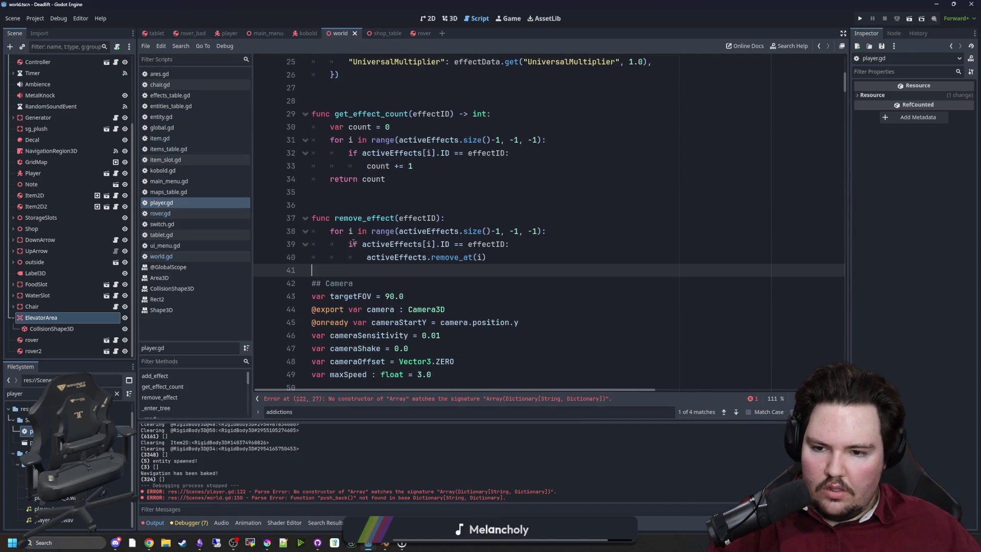
pyautogui.press('Return')
pyautogui.press('Return')
pyautogui.press('Return')
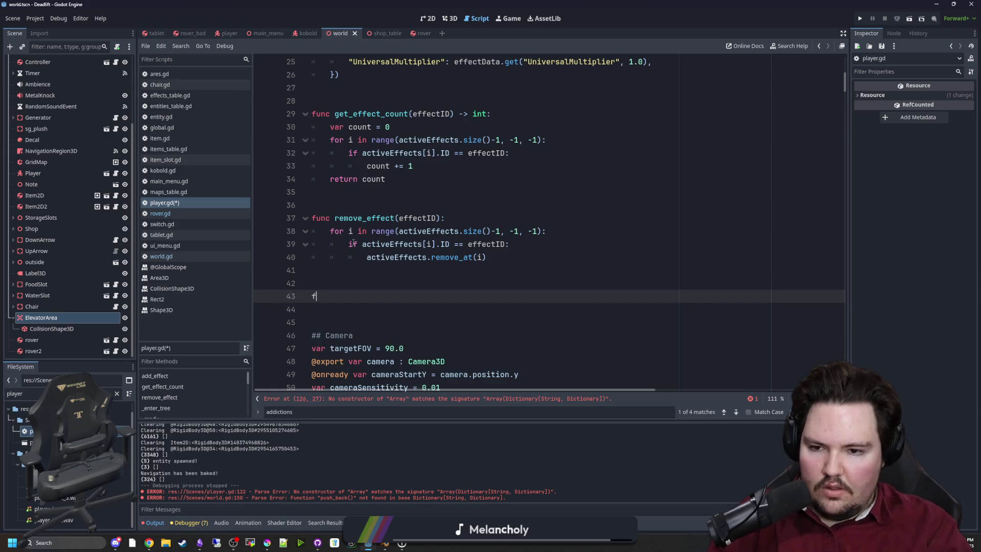
pyautogui.write('func set_addiction()')
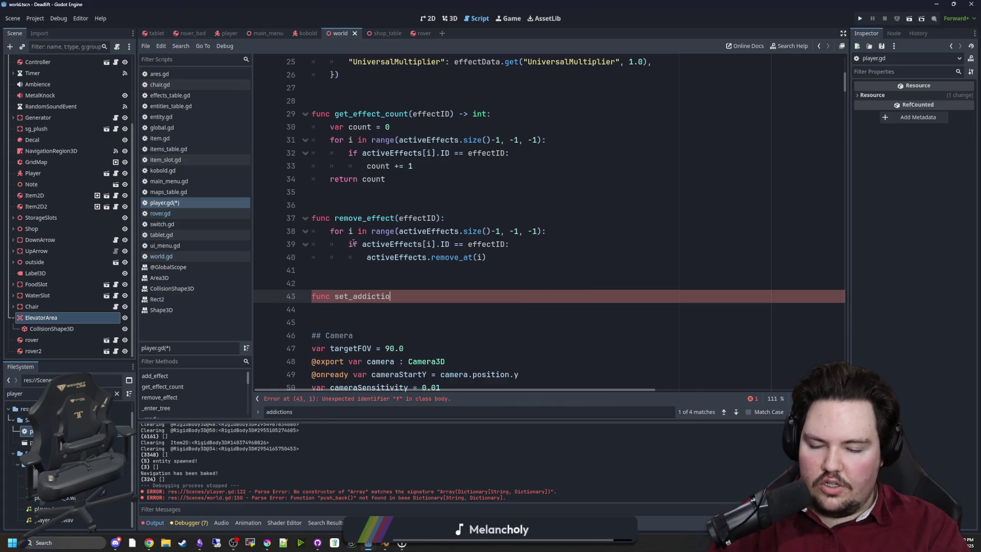
pyautogui.press('Return')
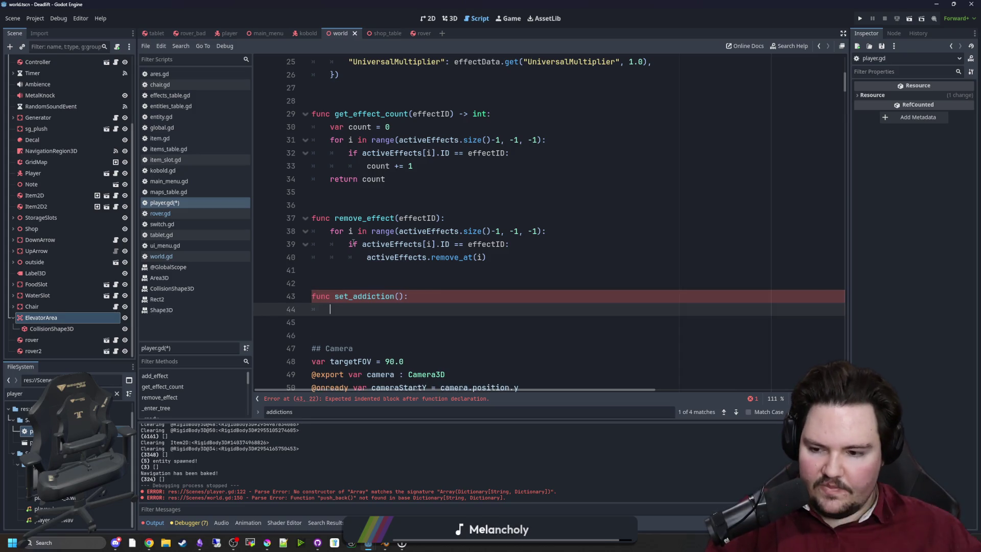
pyautogui.click(399, 297)
pyautogui.write('itemID')
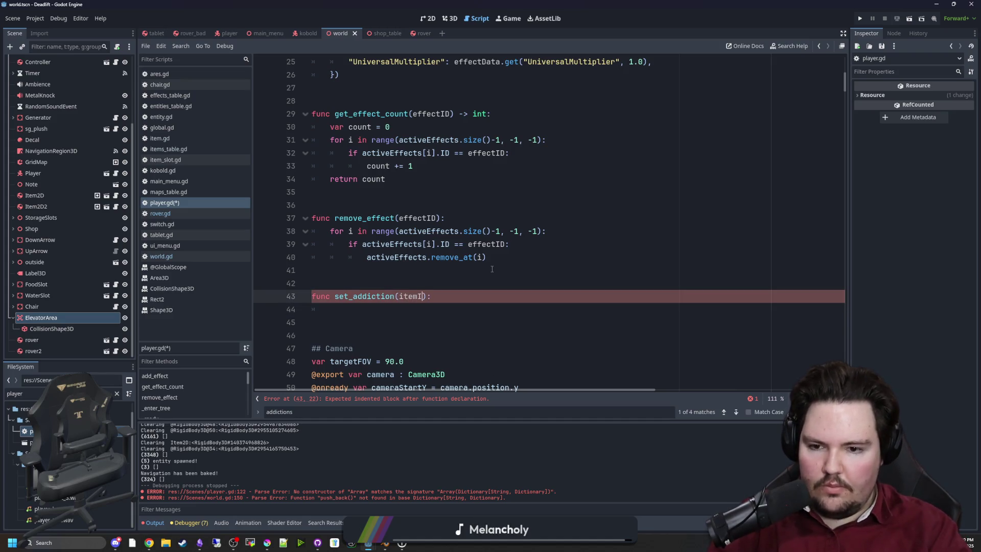
pyautogui.press('Down')
pyautogui.hscroll(2, 443, 366)
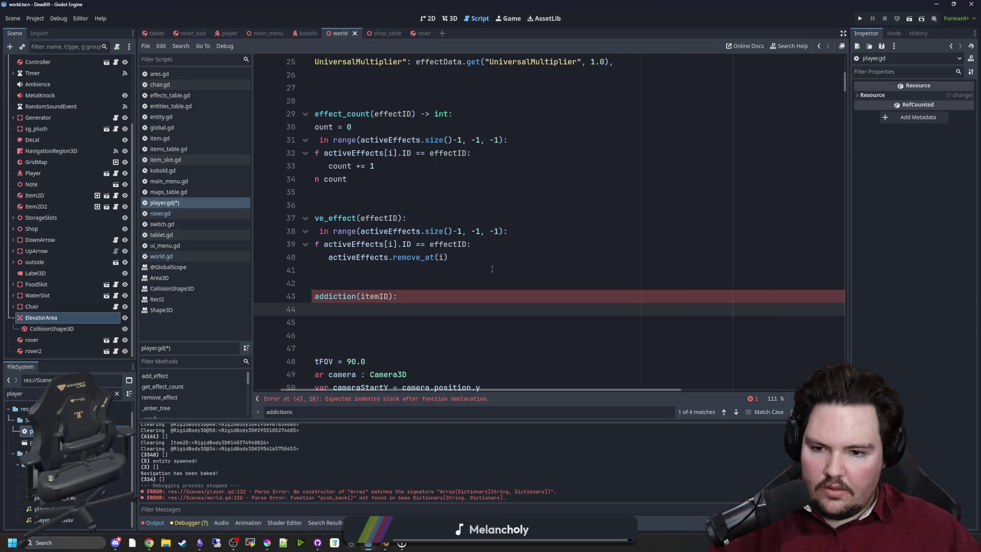
pyautogui.hscroll(-2, 455, 386)
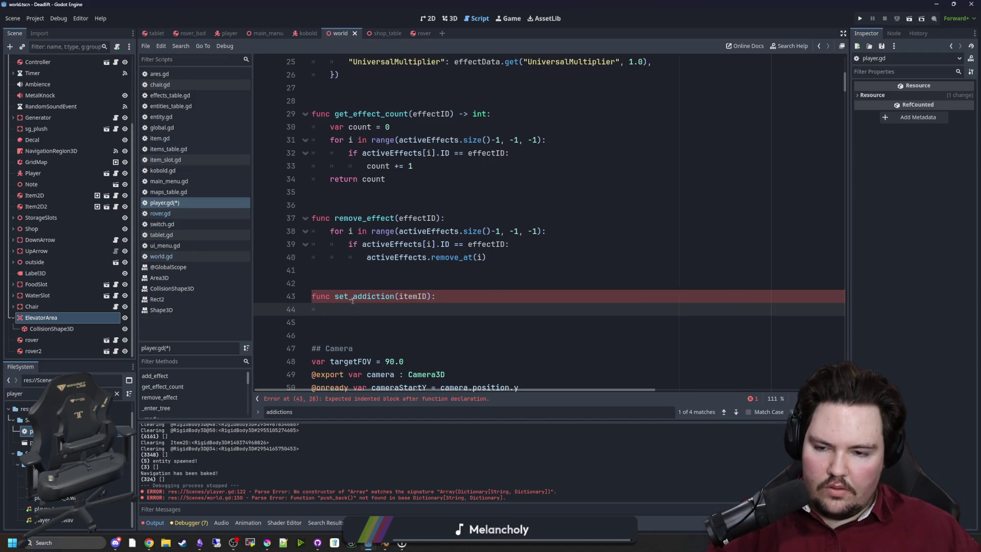
pyautogui.moveTo(350, 296); pyautogui.dragTo(335, 296)
pyautogui.write('refresh')
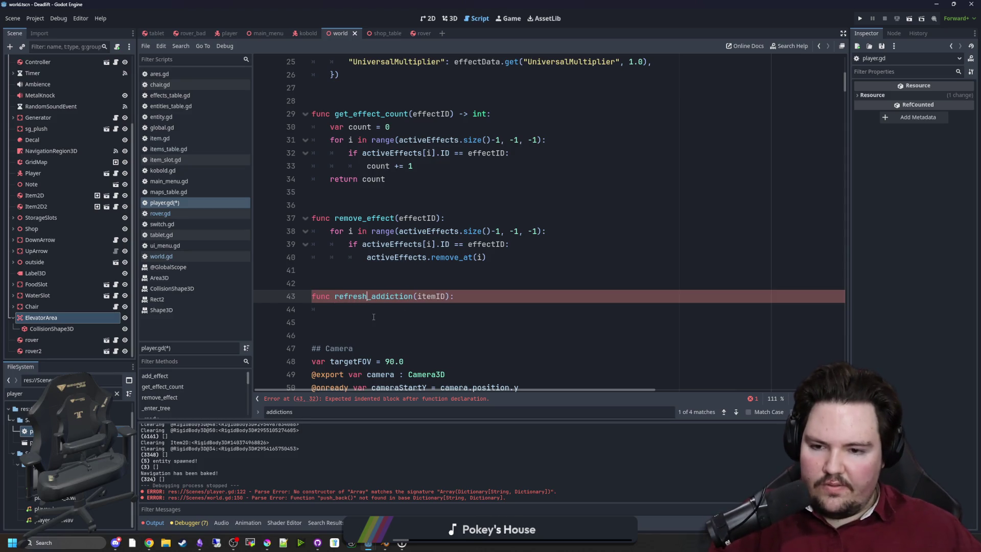
pyautogui.click(383, 306)
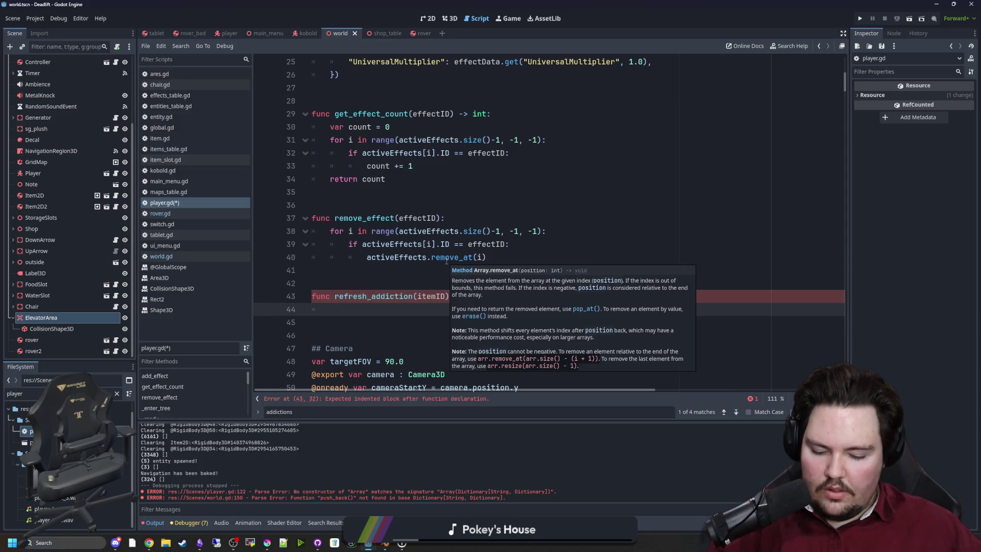
pyautogui.write('if')
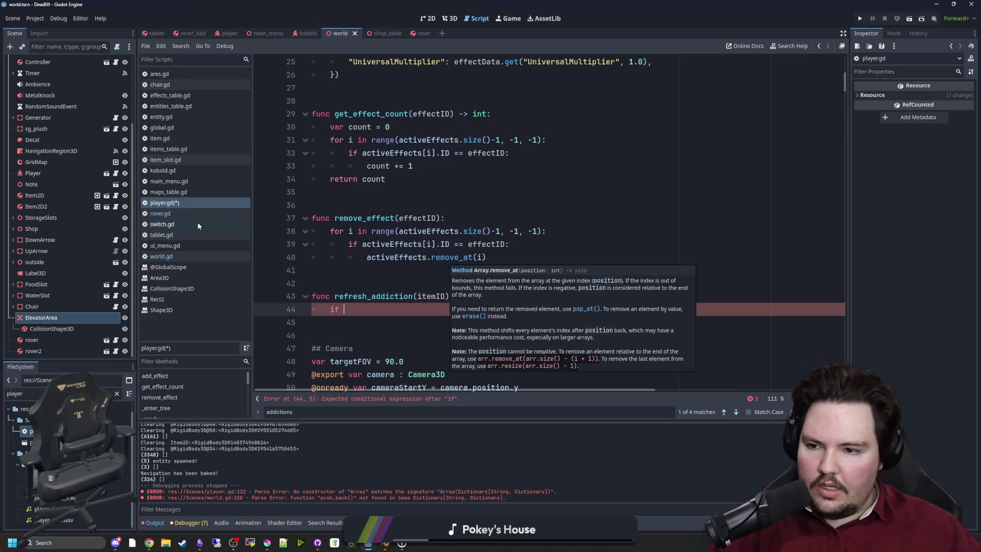
# - Paste world.gd's addiction reset if/else block into refresh_addiction and unindent it
pyautogui.click(211, 256)
pyautogui.scroll(3, 510, 312)
pyautogui.moveTo(703, 254)
pyautogui.mouseDown()
pyautogui.moveTo(315, 203)
pyautogui.moveTo(292, 217)
pyautogui.mouseUp()
pyautogui.hotkey('ctrl', 'c')
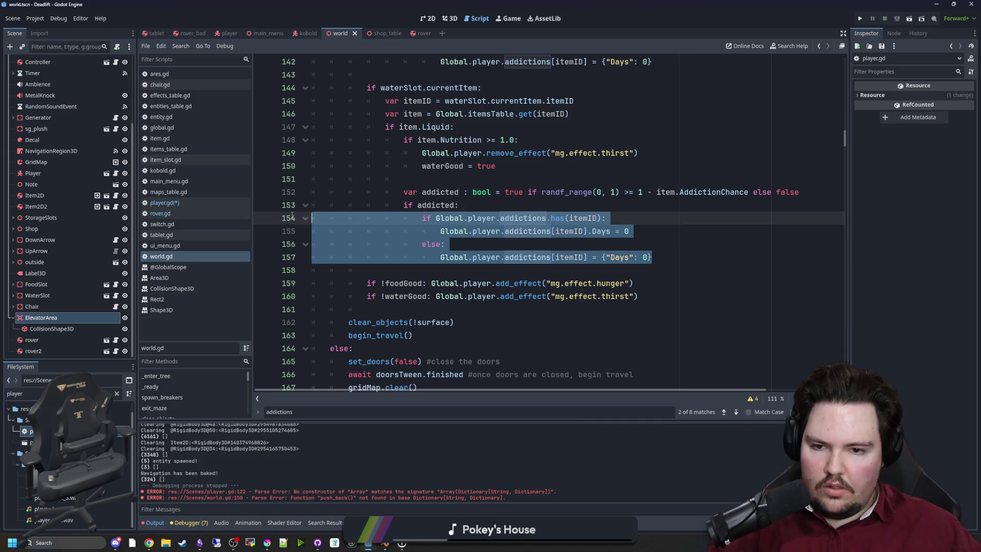
pyautogui.click(197, 203)
pyautogui.hotkey('shift', 'Home')
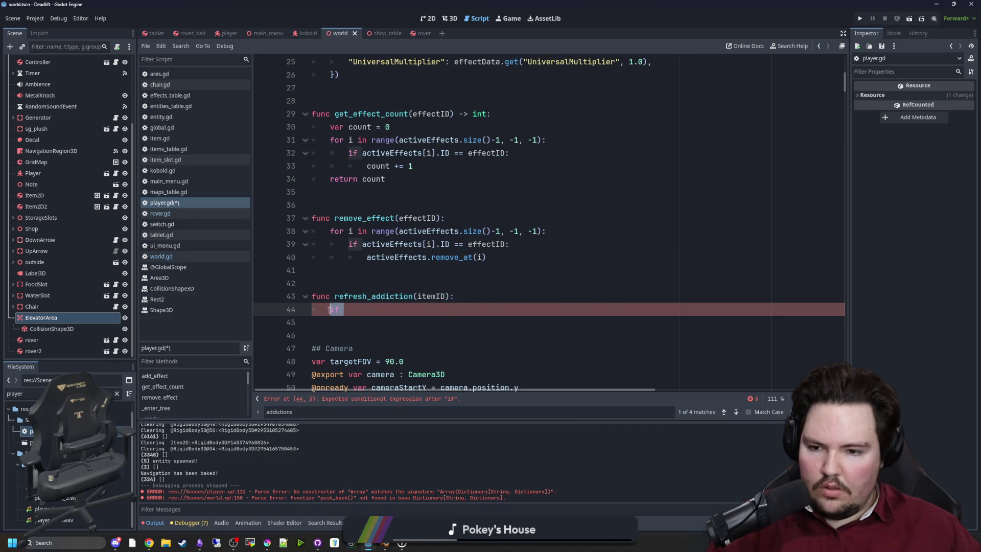
pyautogui.hotkey('ctrl', 'v')
pyautogui.hotkey('shift', 'Tab')
pyautogui.hotkey('shift', 'Tab')
pyautogui.hotkey('shift', 'Tab')
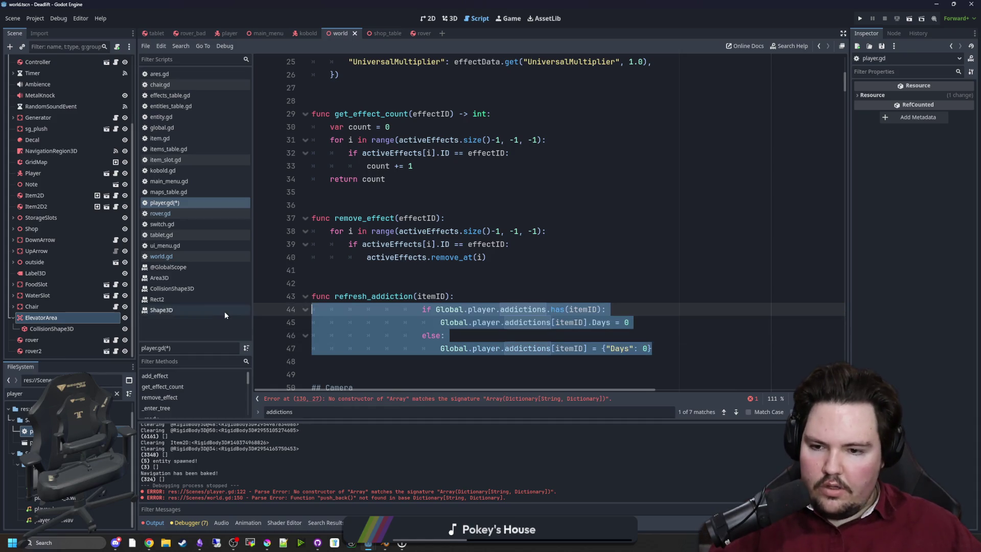
# - Check the pasted new-entry line, save player.gd, and return to world.gd
pyautogui.click(453, 283)
pyautogui.scroll(-1, 578, 321)
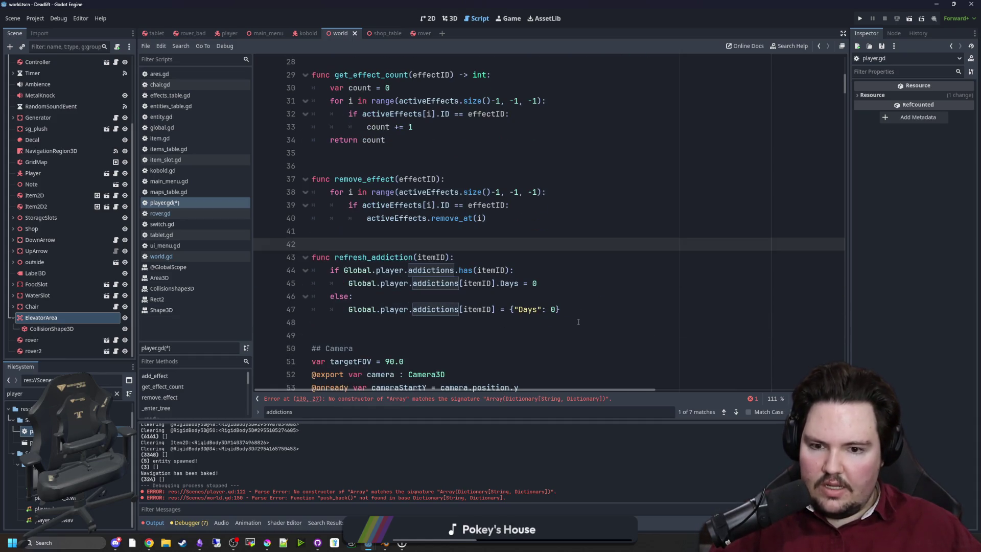
pyautogui.moveTo(564, 310); pyautogui.dragTo(346, 309)
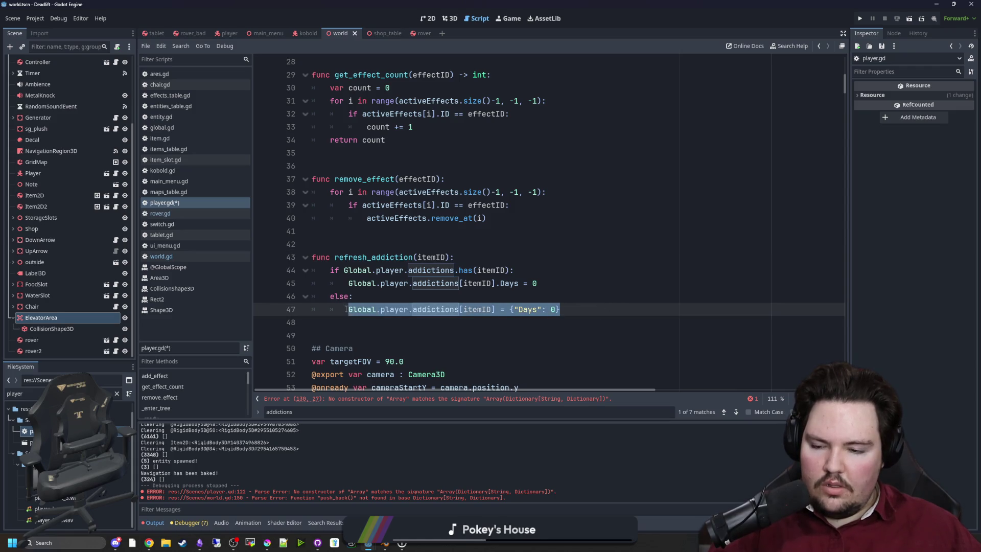
pyautogui.click(357, 303)
pyautogui.click(332, 244)
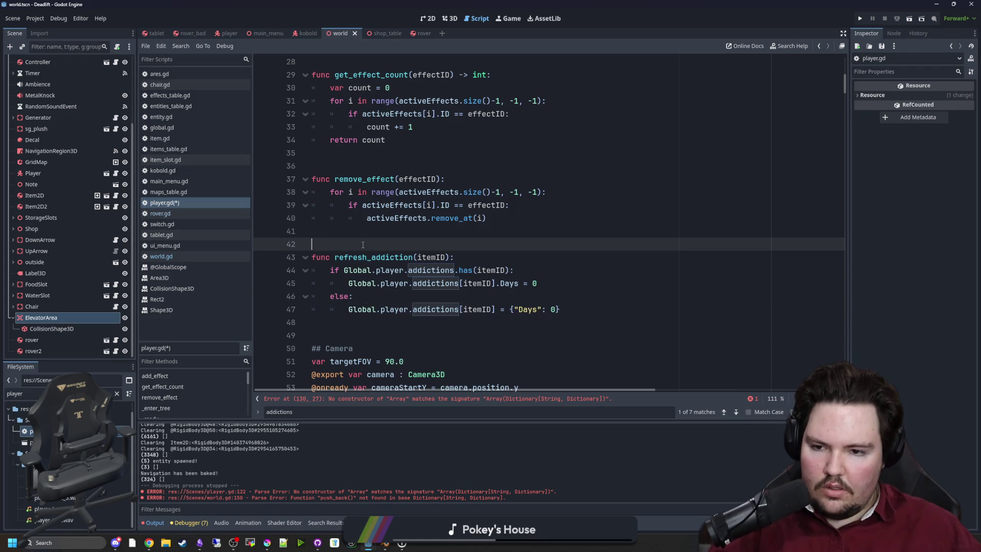
pyautogui.hotkey('ctrl', 's')
pyautogui.click(173, 259)
pyautogui.click(595, 269)
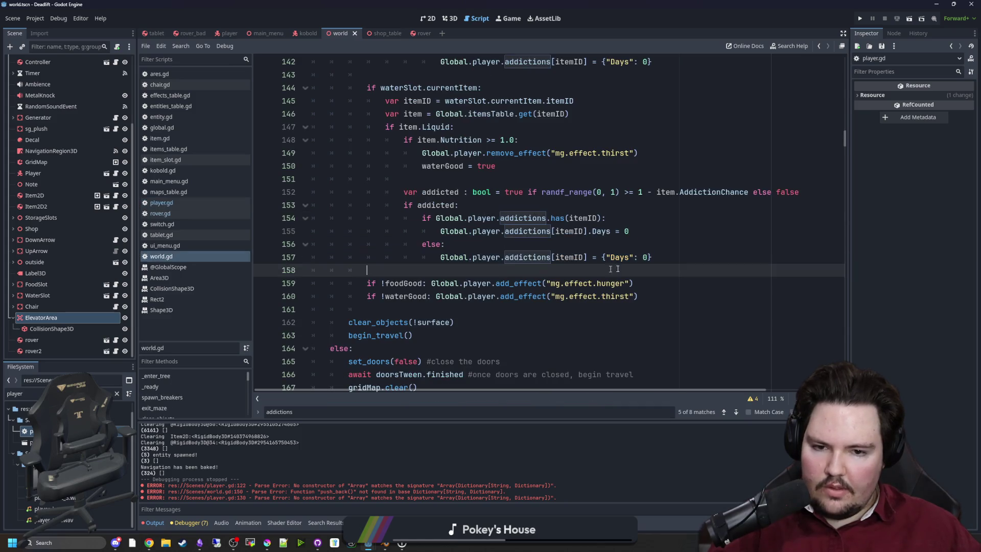
# - Insert Global.player.refresh_addiction(itemID) in the water branch and delete its old has/else block
pyautogui.click(532, 209)
pyautogui.press('Return')
pyautogui.write('Global.')
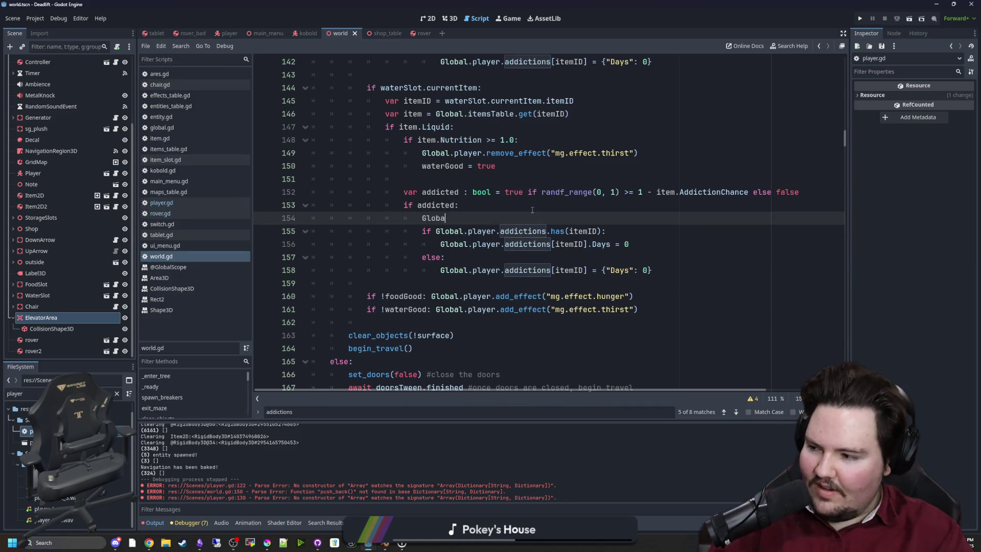
pyautogui.write('player.')
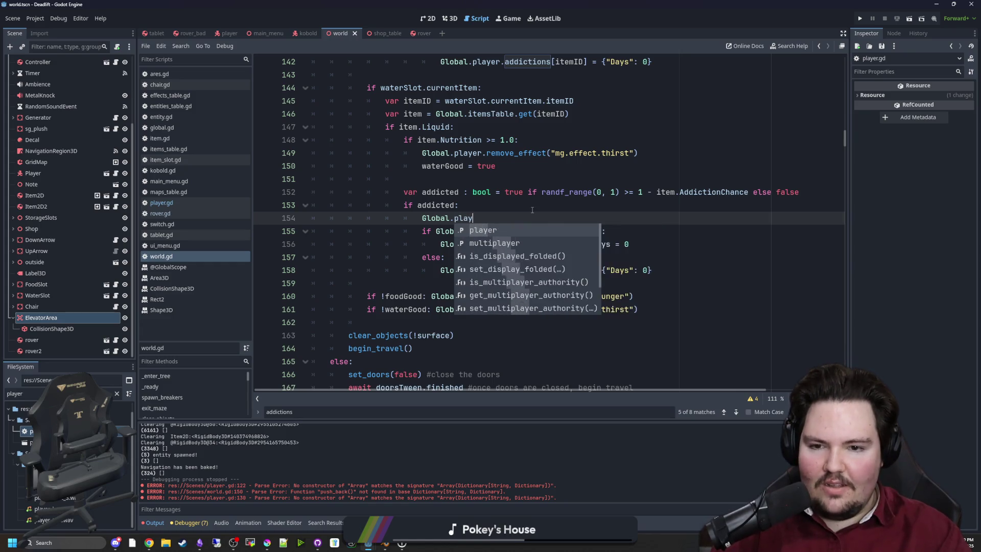
pyautogui.write('ref')
pyautogui.press('Return')
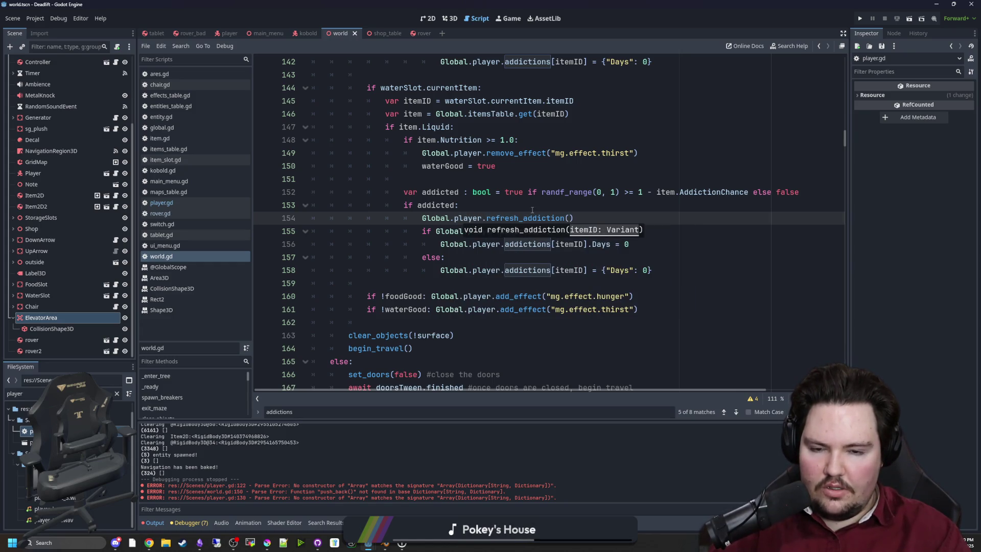
pyautogui.write('itemID')
pyautogui.click(532, 208)
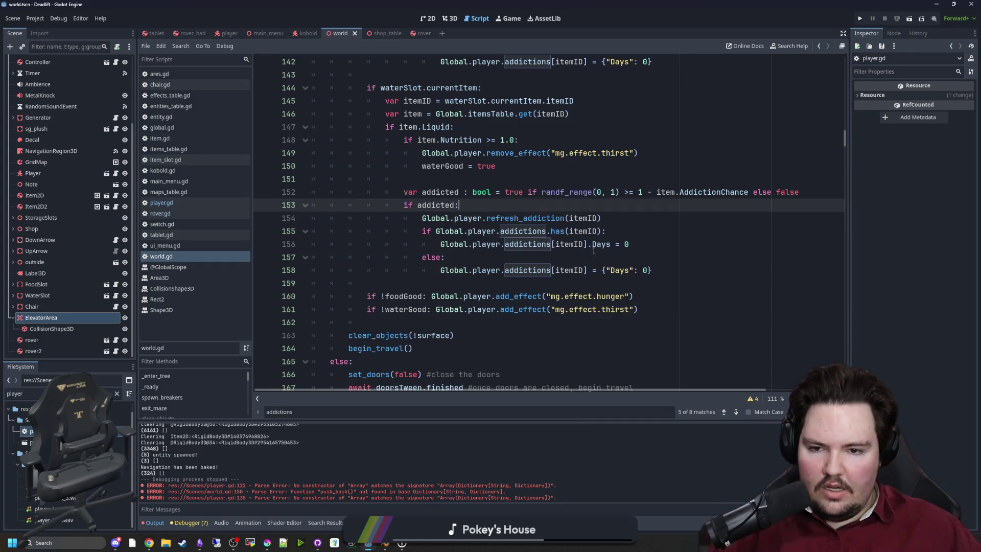
pyautogui.moveTo(669, 274); pyautogui.dragTo(307, 231)
pyautogui.press('BackSpace')
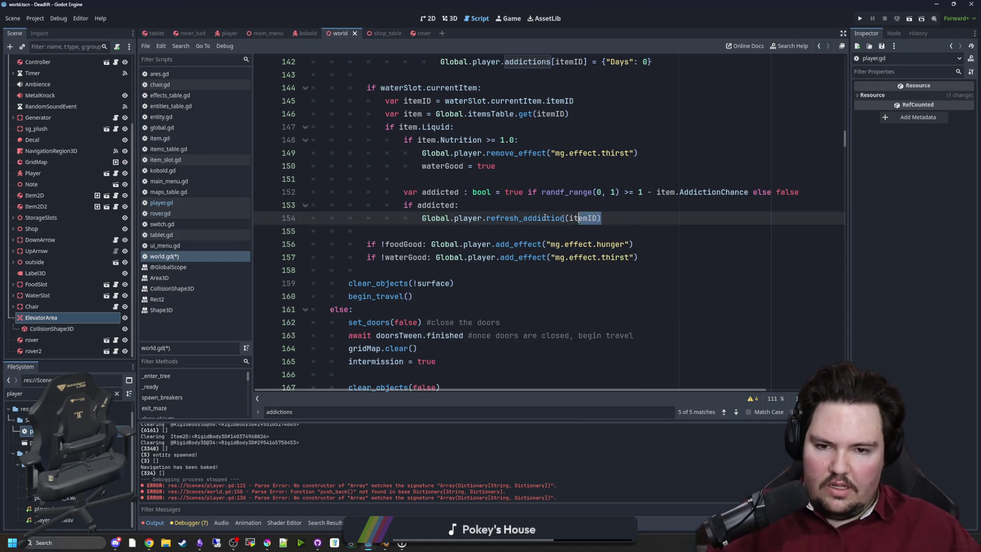
# - Replace the food branch's addiction block with the refresh_addiction(itemID) call, indented under if addicted
pyautogui.moveTo(602, 218); pyautogui.dragTo(420, 218)
pyautogui.hotkey('ctrl', 'c')
pyautogui.scroll(4, 420, 218)
pyautogui.moveTo(652, 218); pyautogui.dragTo(252, 176)
pyautogui.hotkey('ctrl', 'v')
pyautogui.press('Tab')
pyautogui.press('Tab')
pyautogui.press('Tab')
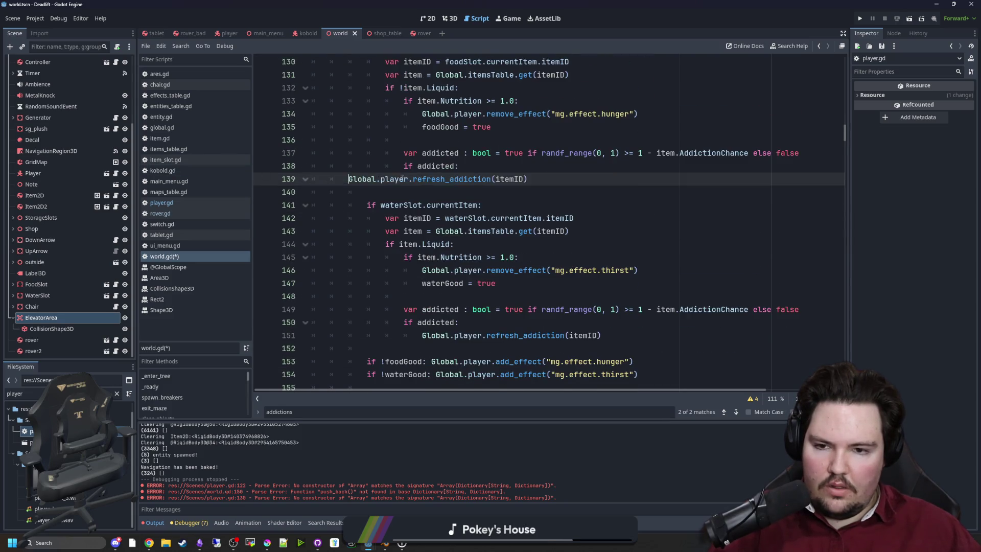
pyautogui.click(489, 171)
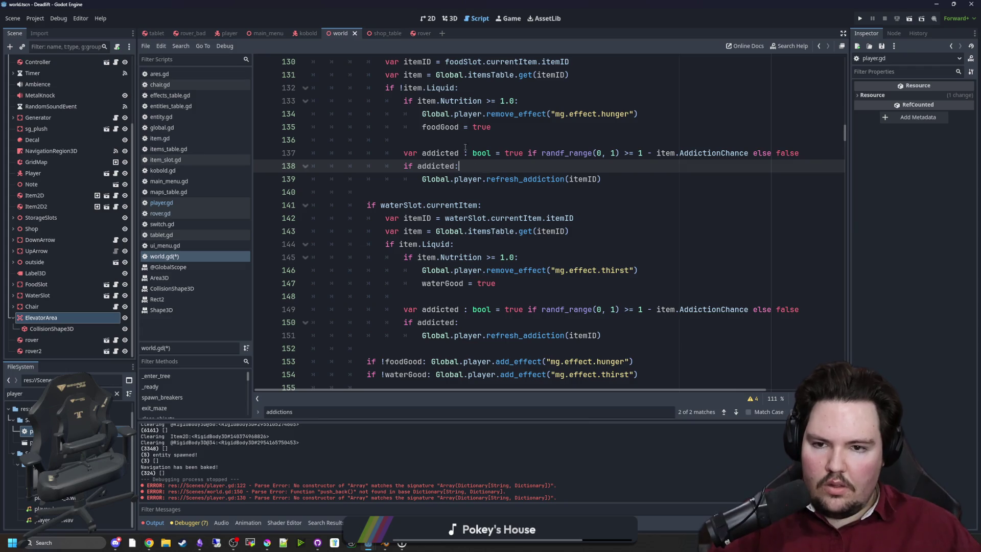
pyautogui.press('Up')
pyautogui.press('Up')
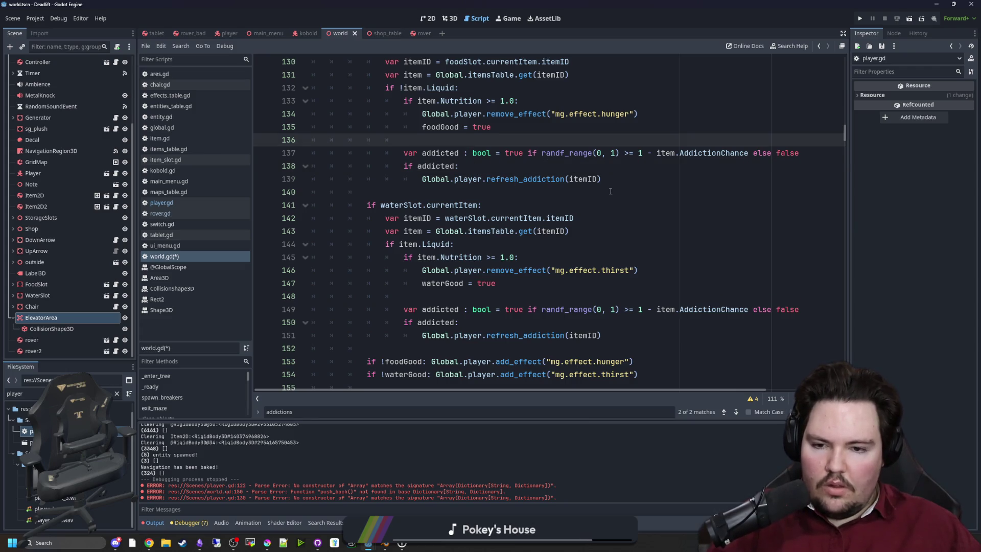
# - Jump to the refresh_addiction definition in player.gd and save
pyautogui.scroll(-1, 610, 191)
pyautogui.click(542, 284)
pyautogui.keyDown('ctrl'); pyautogui.click(542, 296); pyautogui.keyUp('ctrl')
pyautogui.click(532, 284)
pyautogui.click(383, 193)
pyautogui.hotkey('ctrl', 's')
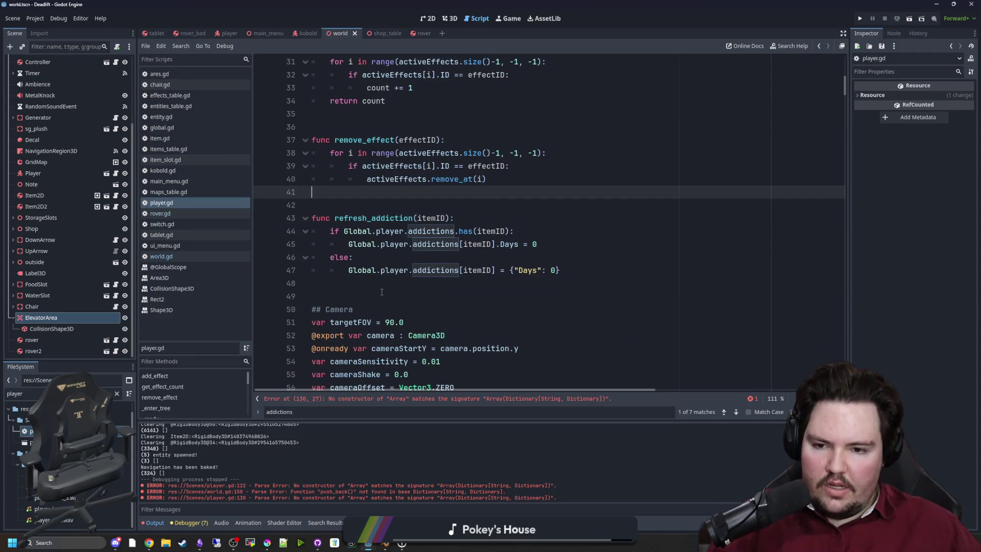
# - Follow the status-bar error to player.gd line 130, where Array(addictions).pick_random() fails
pyautogui.click(382, 292)
pyautogui.click(388, 286)
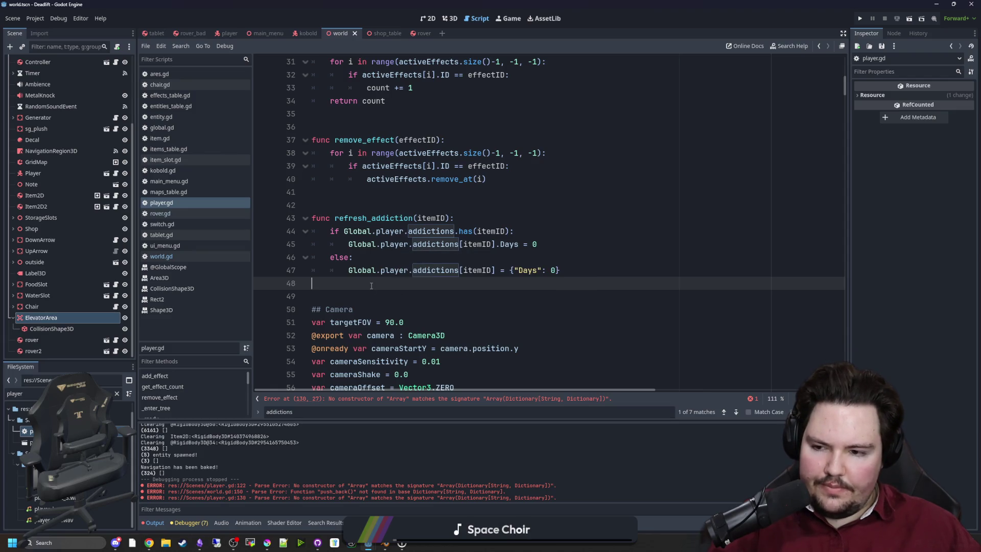
pyautogui.scroll(4, 434, 306)
pyautogui.scroll(-5, 435, 307)
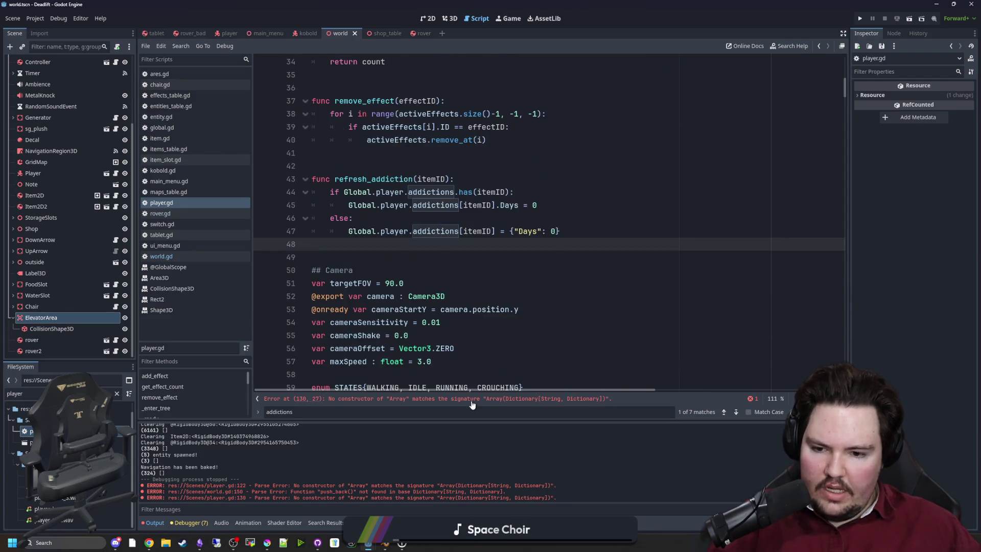
pyautogui.click(472, 404)
pyautogui.scroll(2, 415, 257)
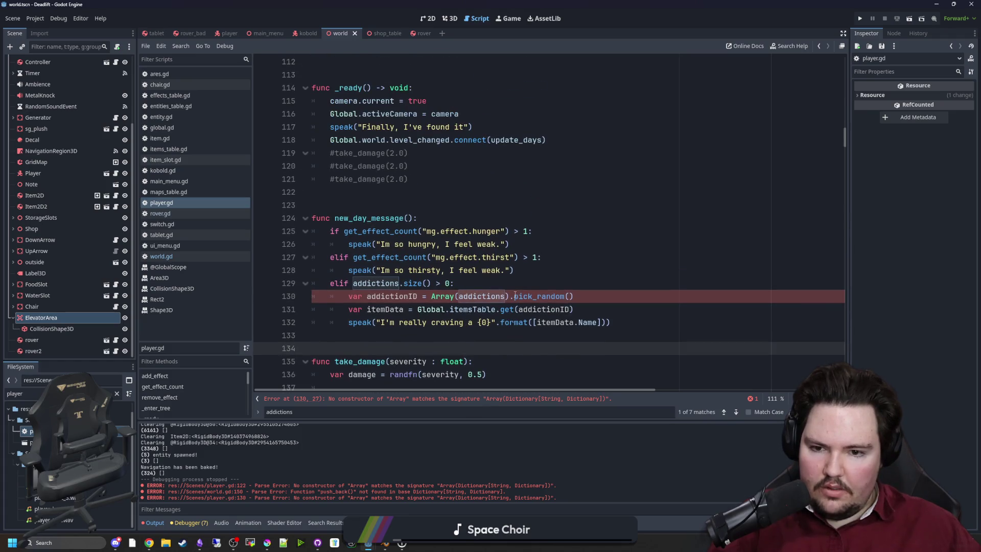
# - Add 'var list = []' and a 'for i in range(addictions)' loop under the elif addictions branch
pyautogui.click(472, 285)
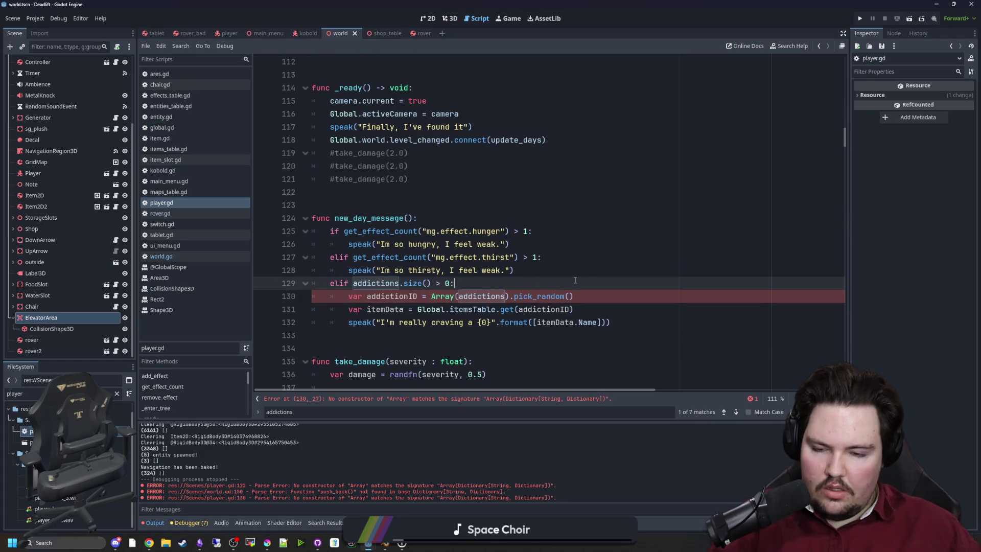
pyautogui.press('Return')
pyautogui.press('Return')
pyautogui.press('Up')
pyautogui.write('for i in ')
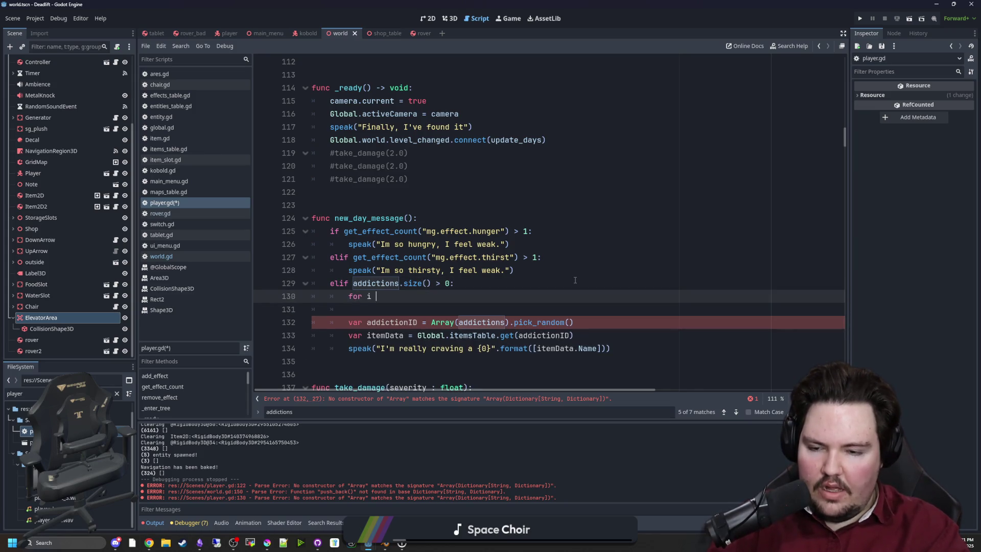
pyautogui.write('range(addictions')
pyautogui.press('Home')
pyautogui.press('Return')
pyautogui.press('Up')
pyautogui.write('var list = []')
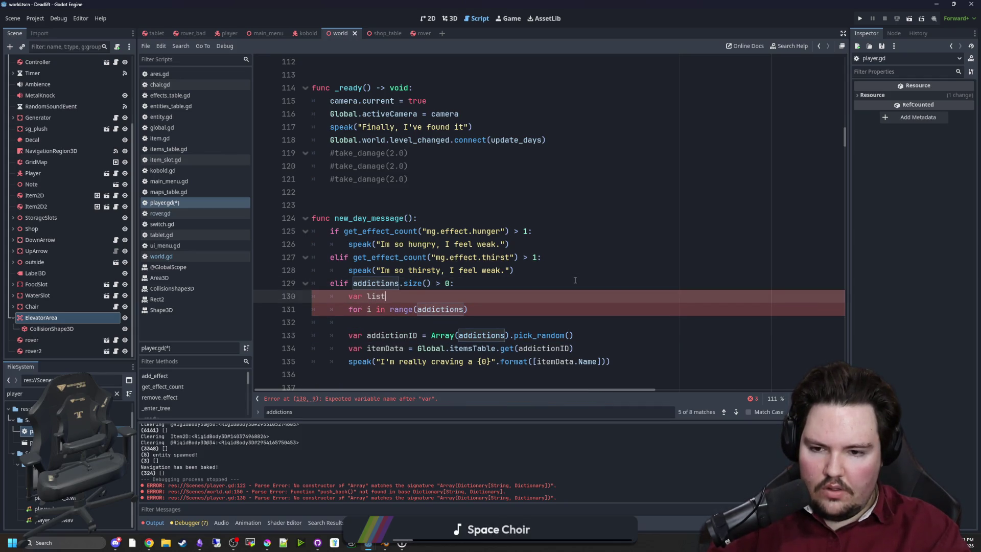
# - Finish the loop header with a colon and push each index onto list with push_back
pyautogui.click(485, 307)
pyautogui.write(':')
pyautogui.press('Return')
pyautogui.write('list.puis')
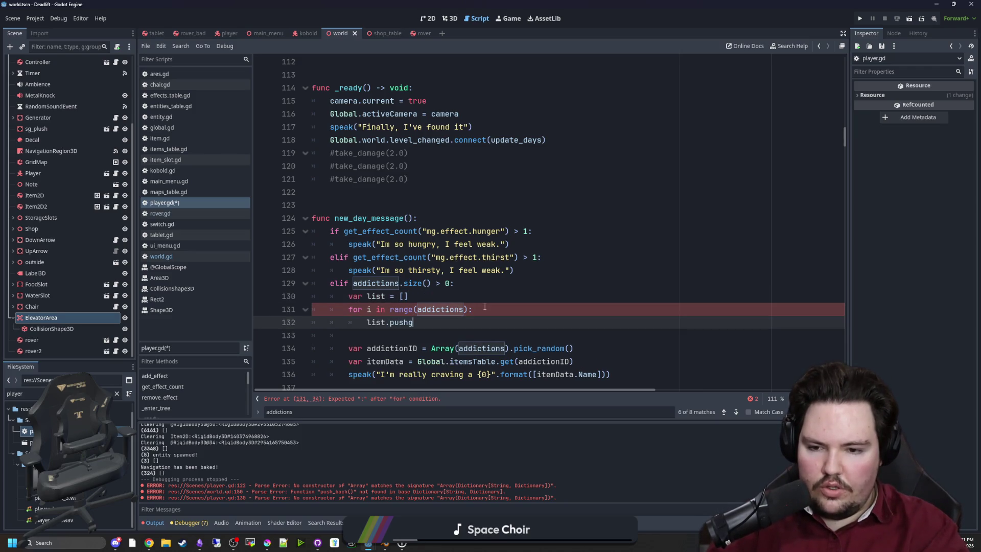
pyautogui.write('(')
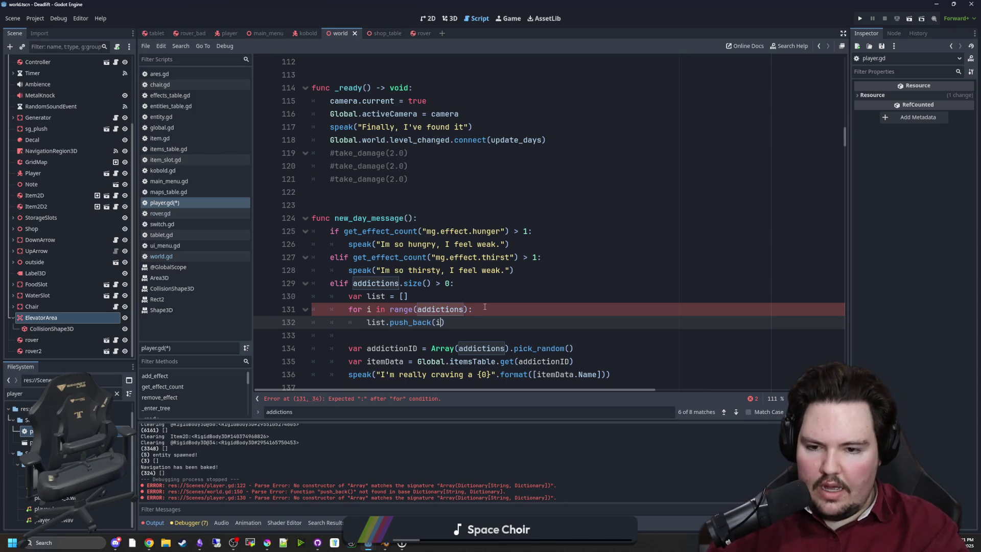
pyautogui.press('Escape')
pyautogui.press('Up')
pyautogui.press('Up')
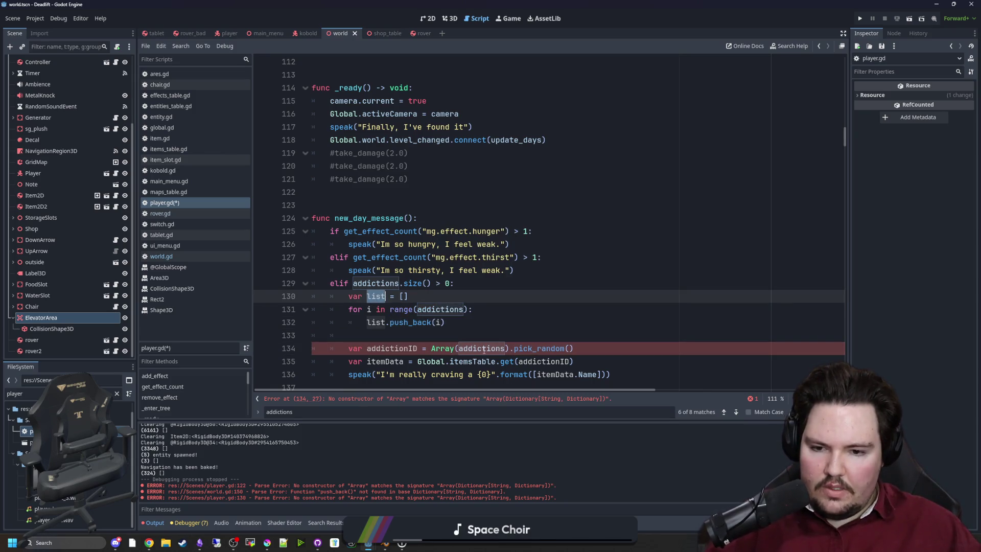
# - Replace Array(addictions) with list on line 134 and add a new line inside the loop
pyautogui.moveTo(507, 349); pyautogui.dragTo(431, 349)
pyautogui.write('list')
pyautogui.press('Up')
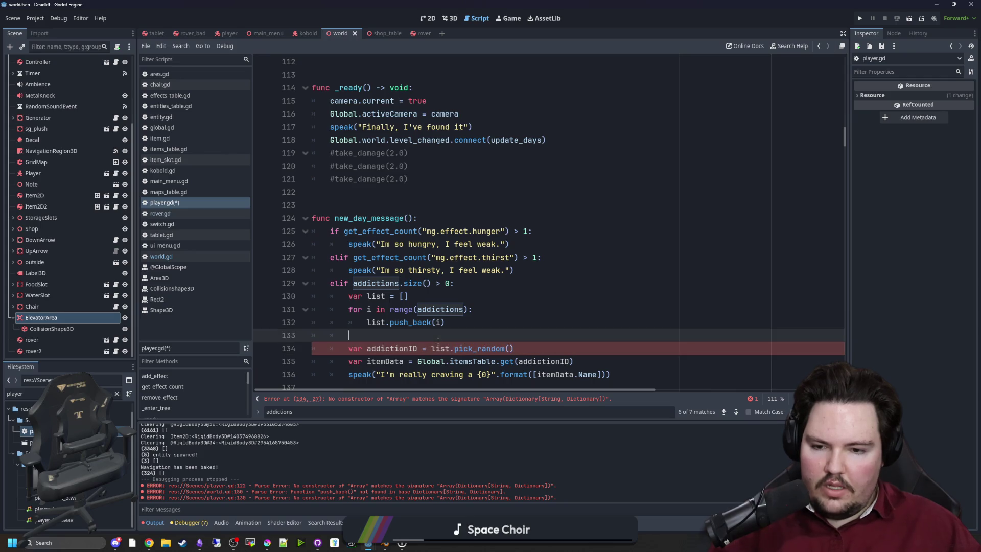
pyautogui.scroll(-1, 437, 251)
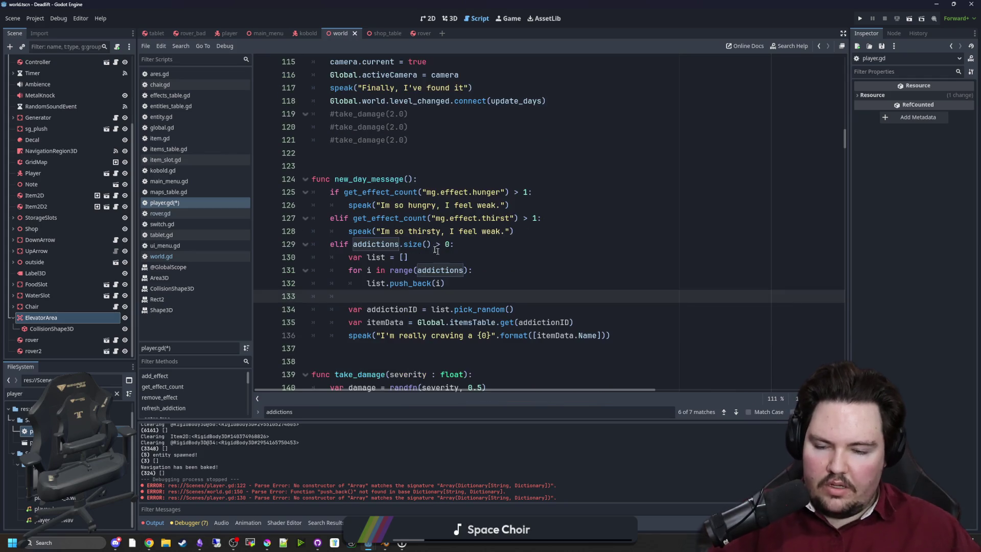
pyautogui.click(471, 271)
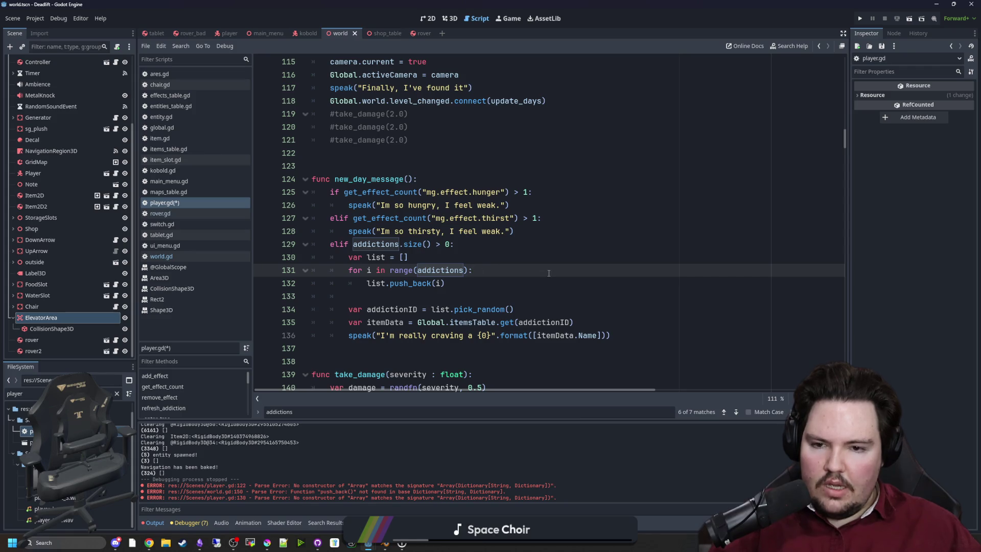
pyautogui.press('Return')
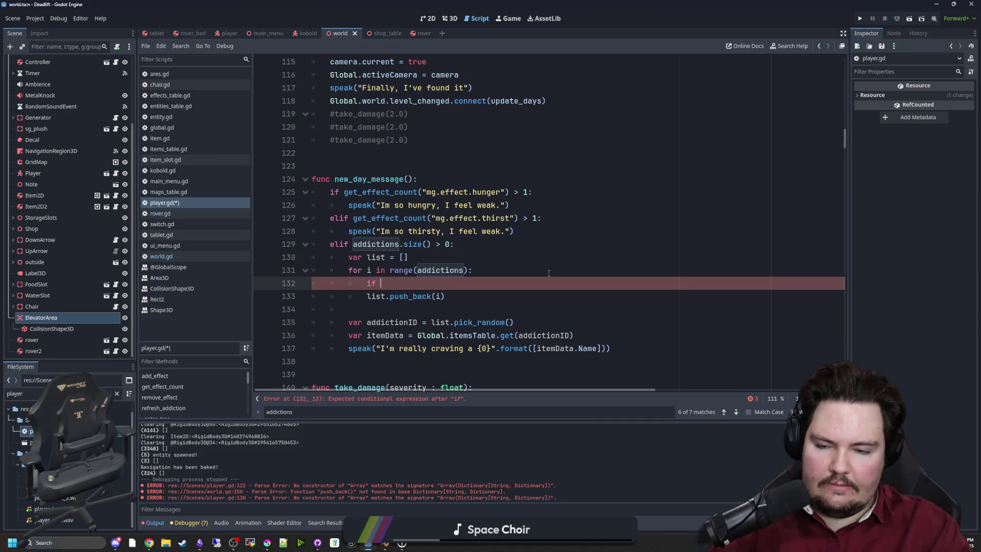
# - Add the condition 'addictions[i].Days > 0' and indent push_back under it
pyautogui.write('addictions[')
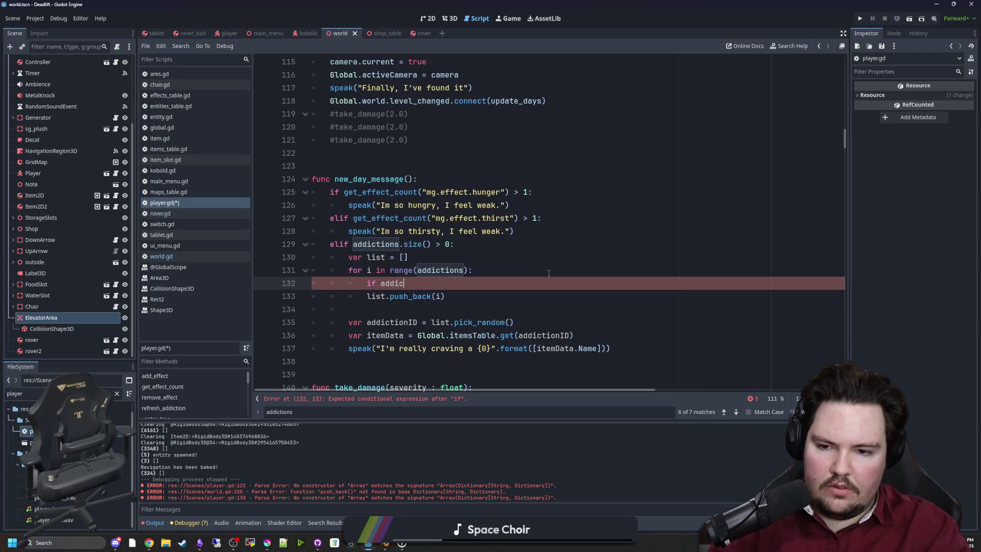
pyautogui.write('i].Days > ')
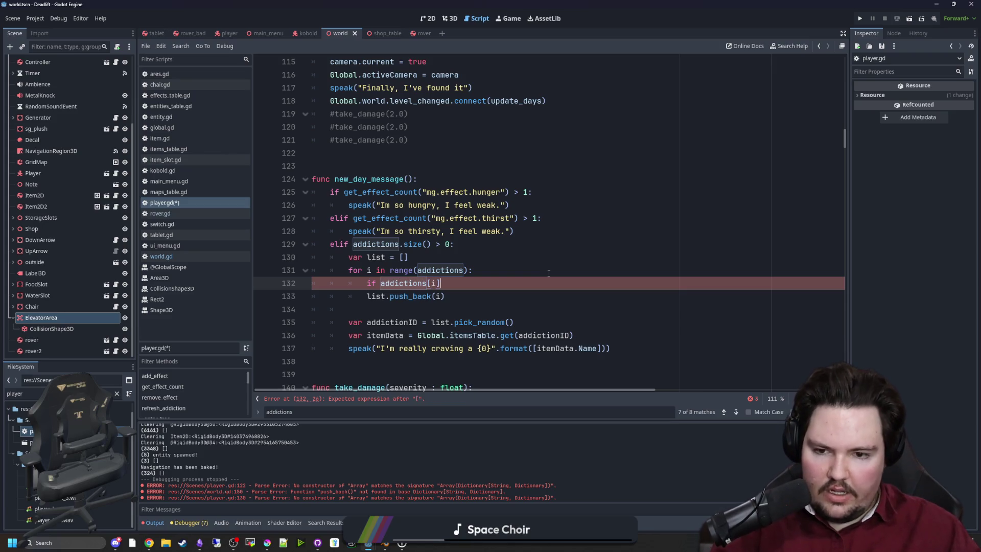
pyautogui.write('0:')
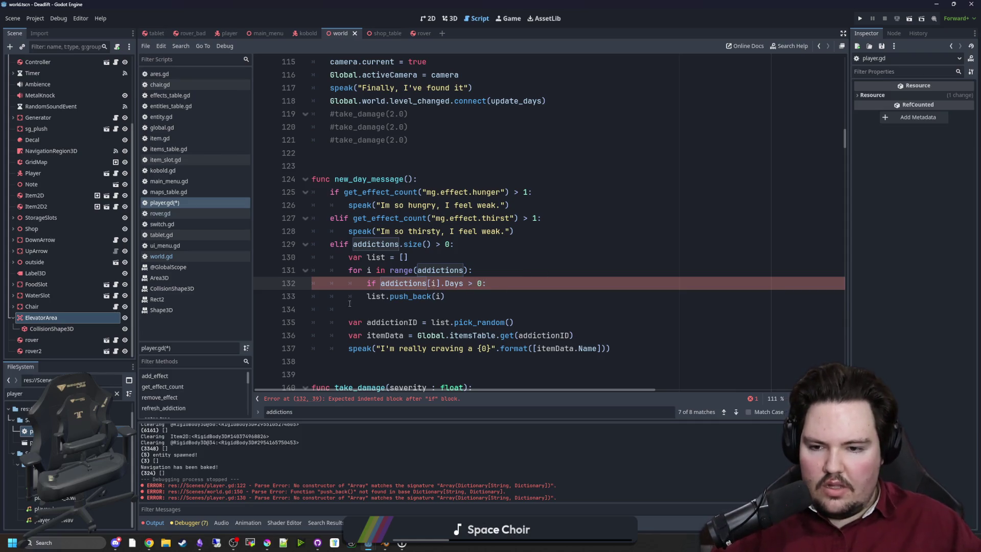
pyautogui.press('Down')
pyautogui.press('Home')
pyautogui.press('Tab')
pyautogui.press('Down')
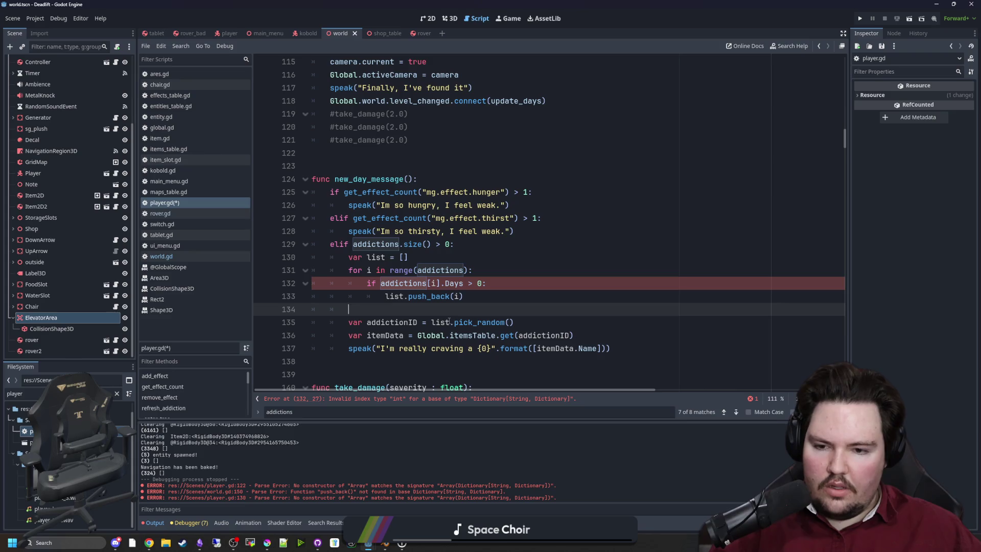
# - Change the loop to iterate over addictions instead of range(addictions) and save player.gd
pyautogui.moveTo(403, 284)
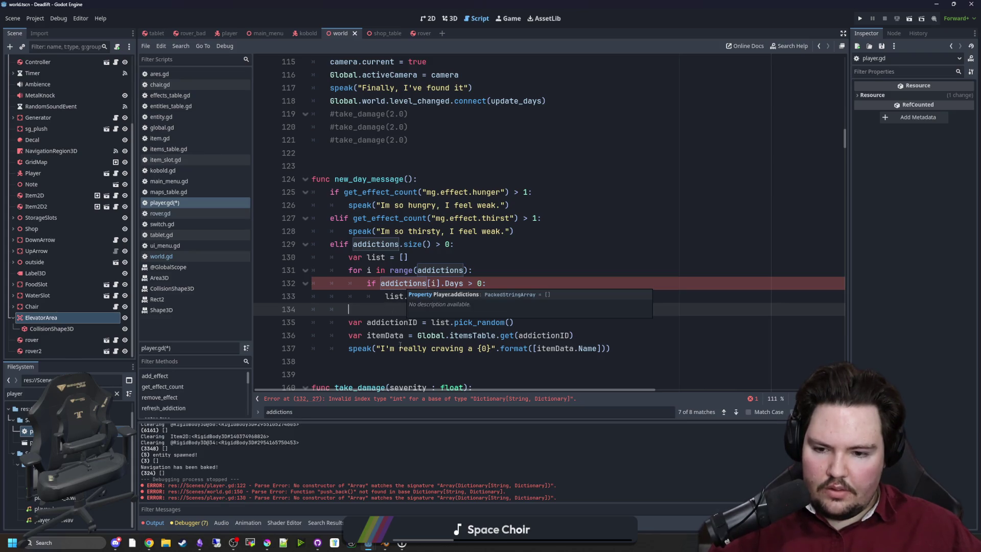
pyautogui.scroll(-2, 440, 346)
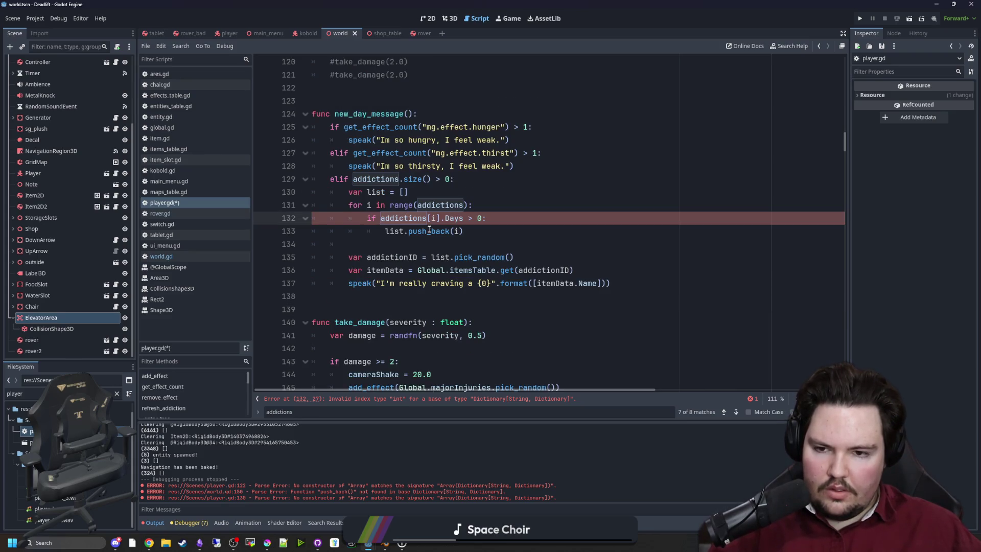
pyautogui.moveTo(424, 220)
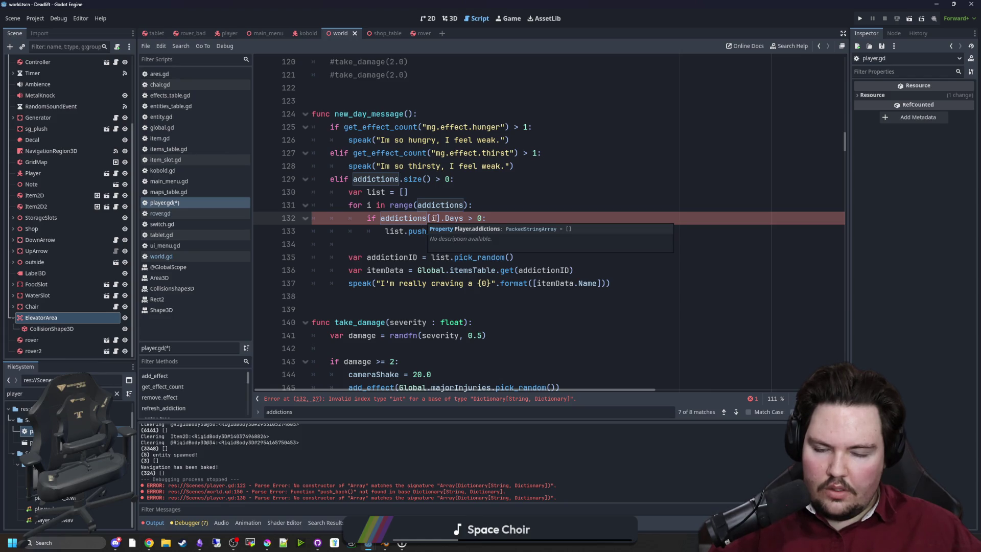
pyautogui.moveTo(418, 205); pyautogui.dragTo(390, 205)
pyautogui.press('BackSpace')
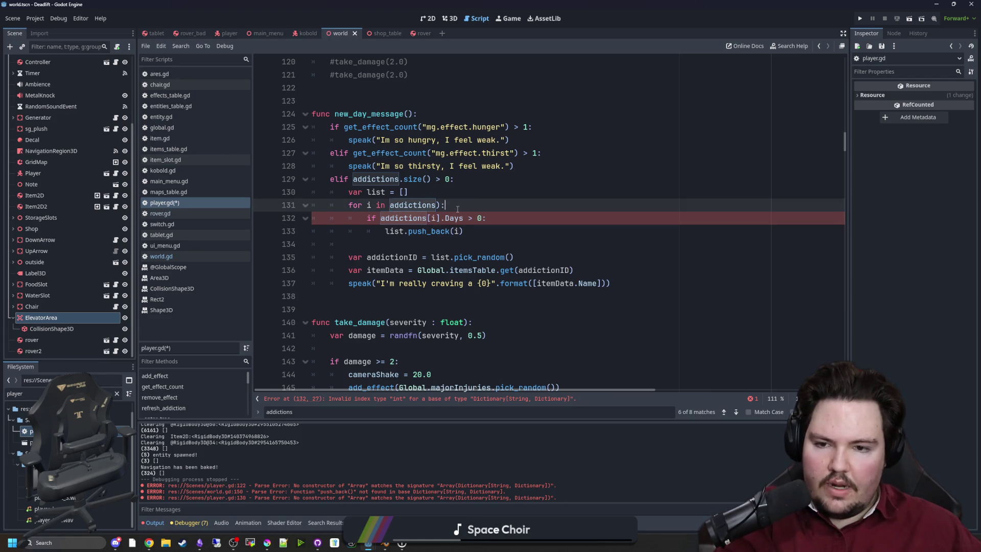
pyautogui.press('End')
pyautogui.press('Left')
pyautogui.press('BackSpace')
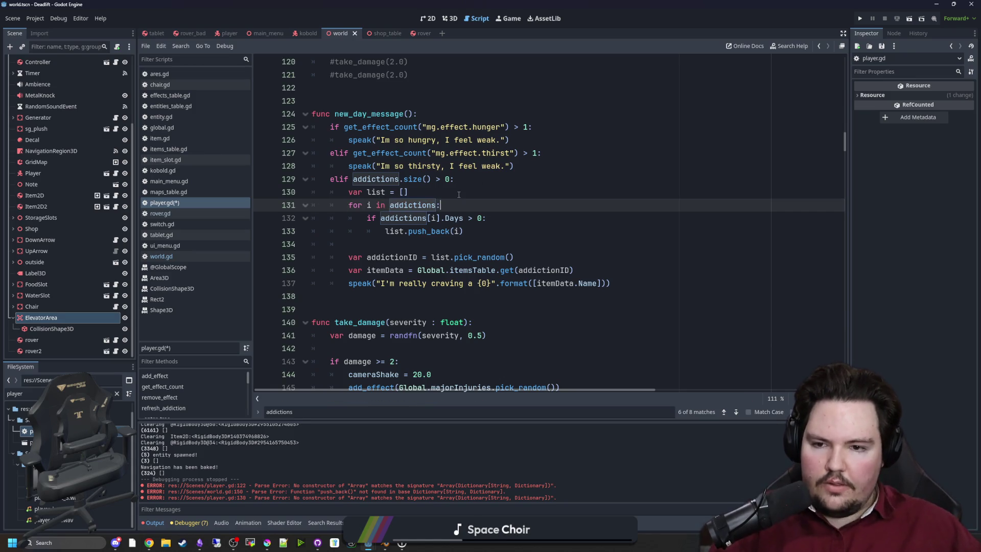
pyautogui.press('Up')
pyautogui.hotkey('ctrl', 's')
pyautogui.click(375, 243)
pyautogui.hotkey('ctrl', 's')
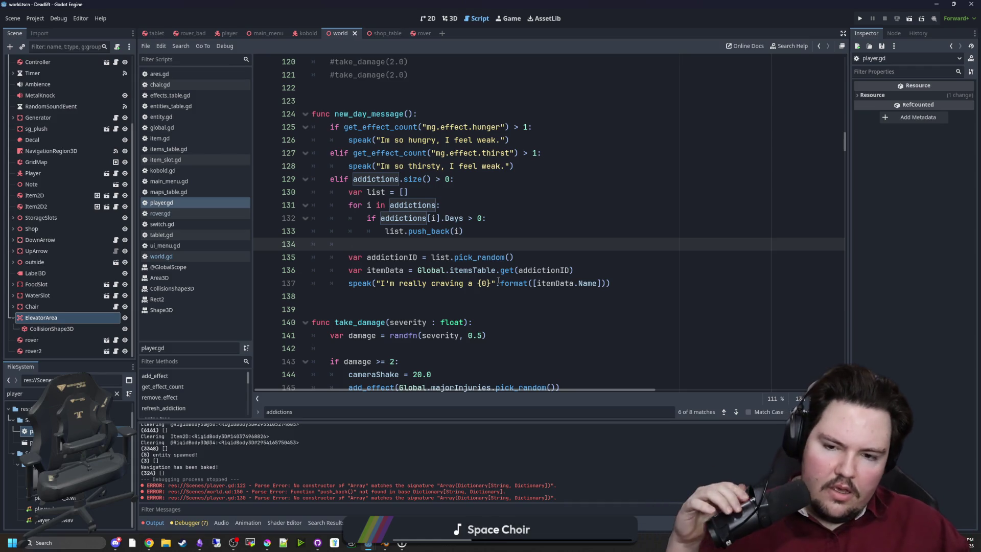
# - Save player.gd and the scene with Ctrl+S from the new_day_message code
pyautogui.click(432, 311)
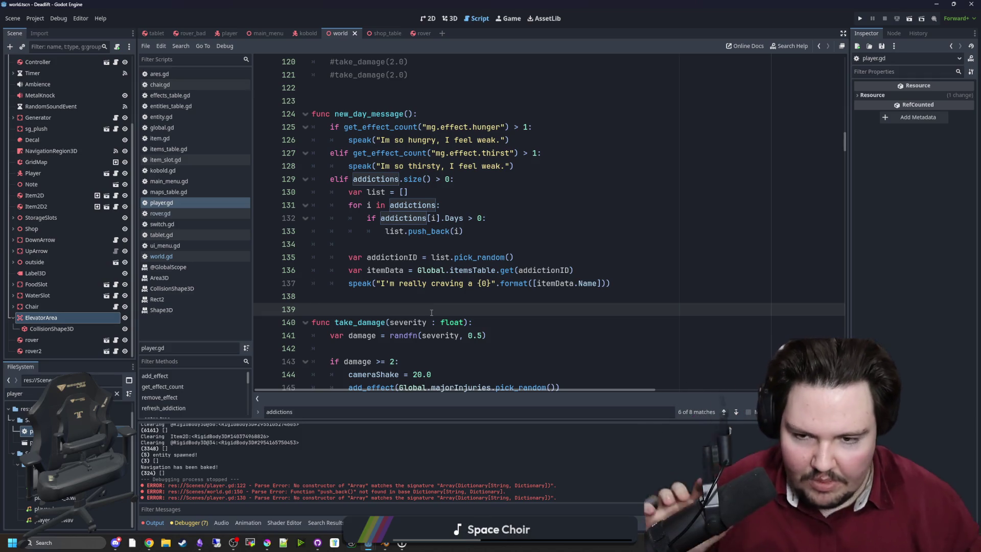
pyautogui.hotkey('ctrl', 's')
pyautogui.click(428, 295)
pyautogui.hotkey('ctrl', 's')
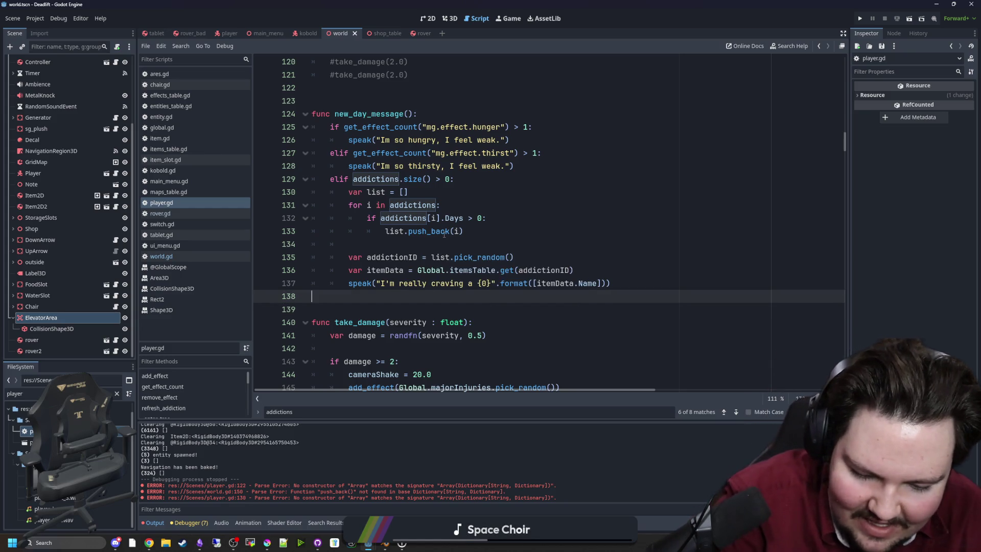
pyautogui.click(416, 246)
pyautogui.hotkey('ctrl', 's')
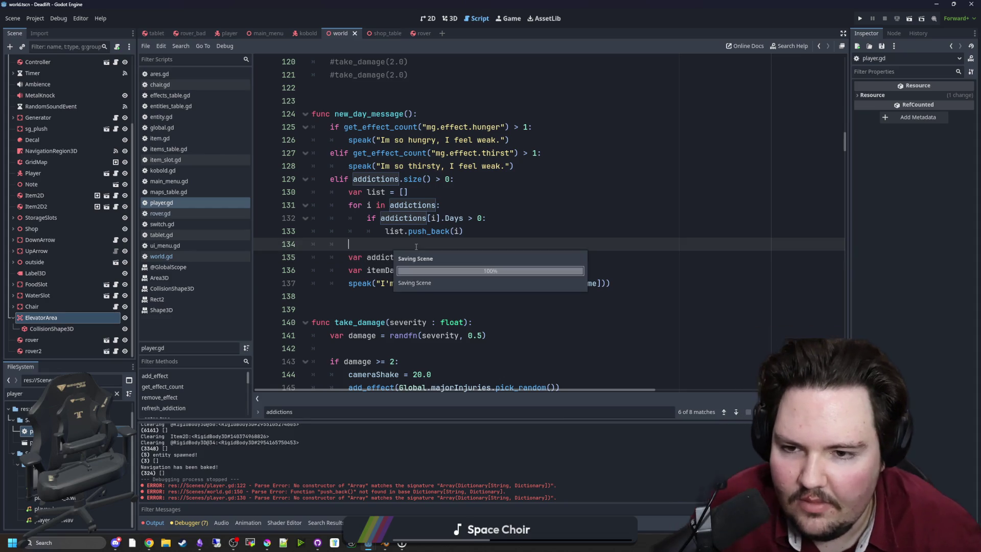
# - Review the addiction Days check and craving lines around lines 130–138, then bring up world.gd
pyautogui.click(416, 193)
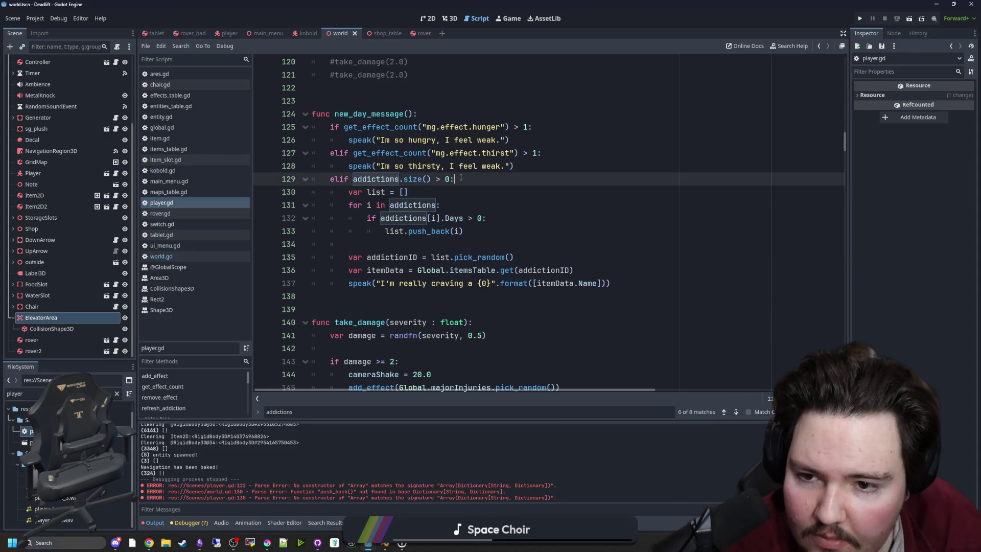
pyautogui.click(409, 252)
pyautogui.click(407, 247)
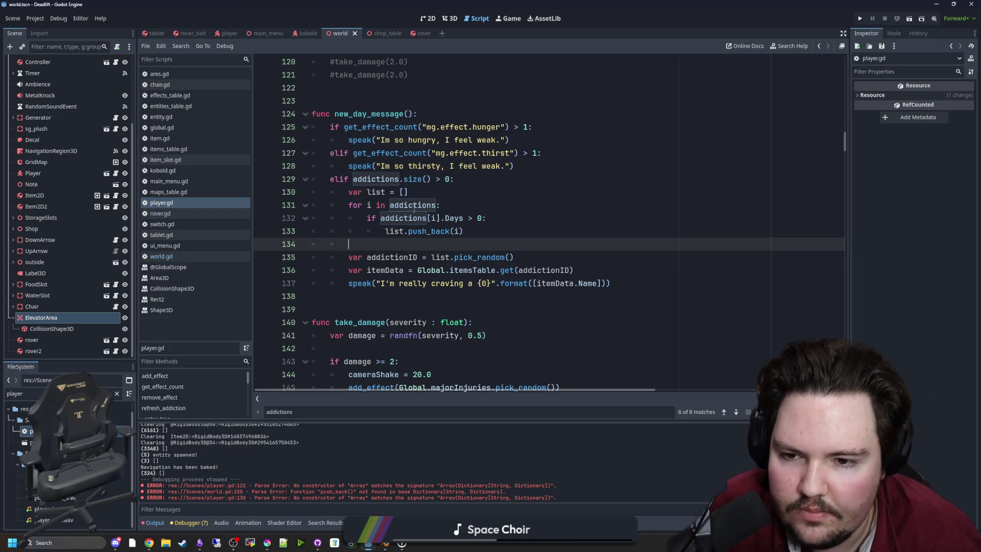
pyautogui.moveTo(376, 219); pyautogui.dragTo(475, 234)
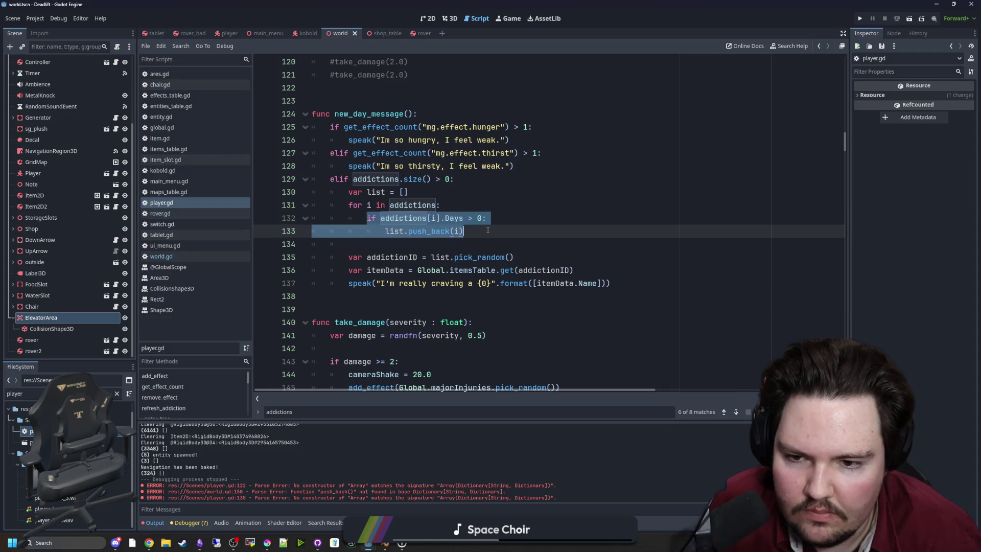
pyautogui.click(480, 238)
pyautogui.click(480, 244)
pyautogui.click(459, 283)
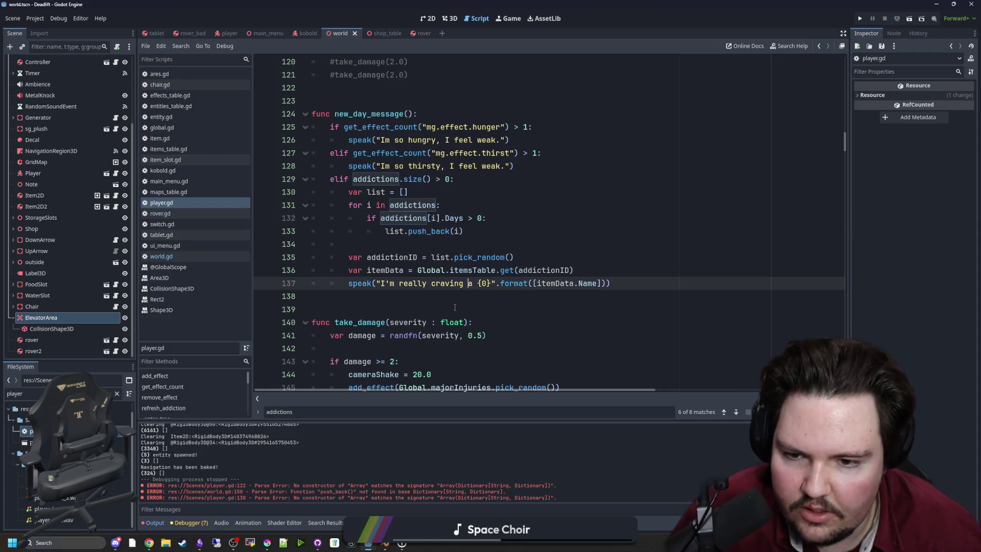
pyautogui.click(440, 309)
pyautogui.click(419, 257)
pyautogui.click(414, 244)
pyautogui.doubleClick(404, 218)
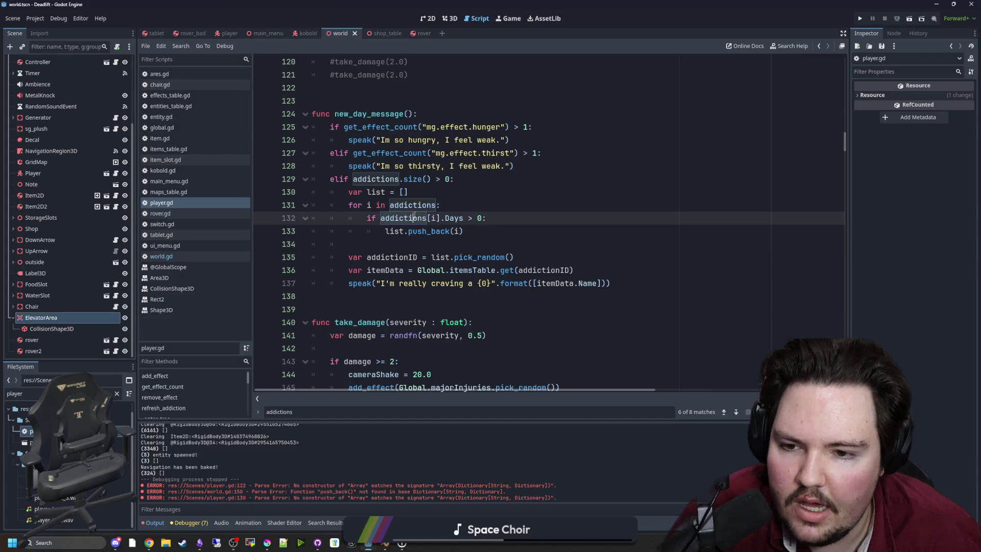
pyautogui.click(174, 256)
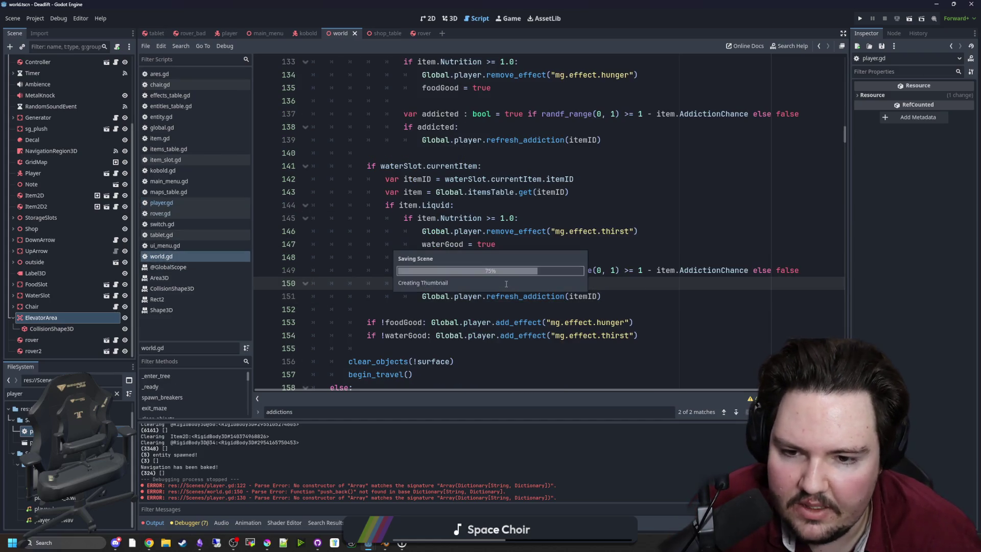
pyautogui.scroll(-1, 506, 283)
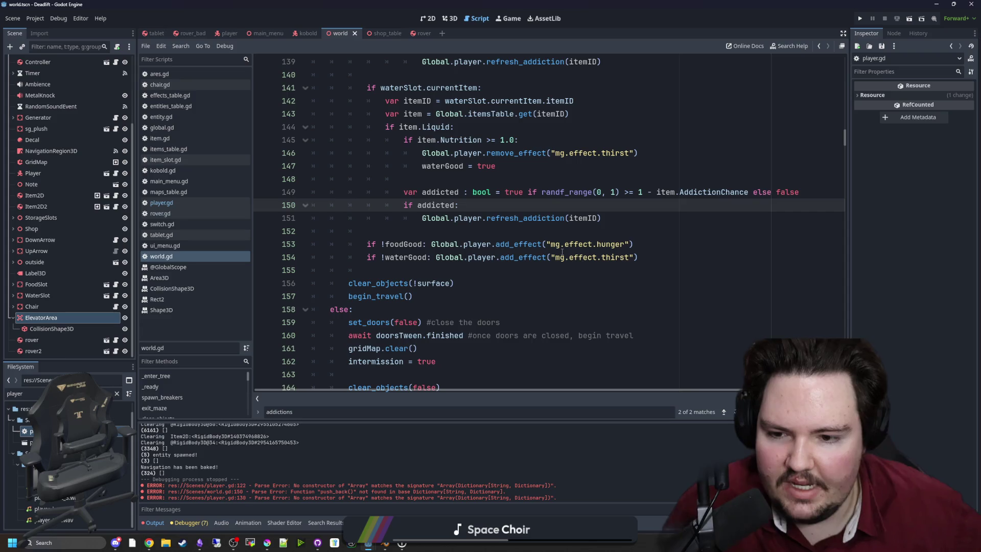
pyautogui.scroll(-2, 562, 251)
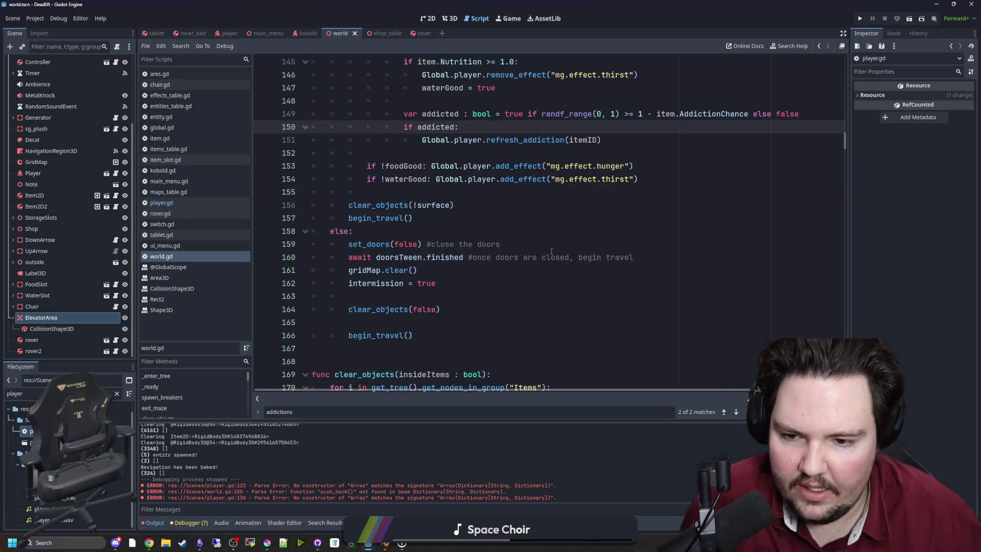
pyautogui.click(393, 293)
pyautogui.scroll(9, 394, 286)
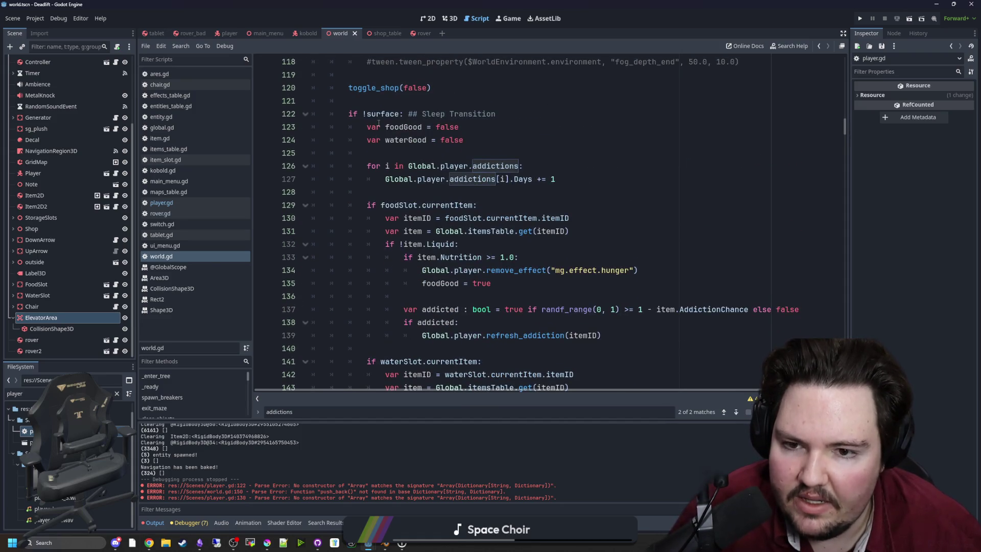
pyautogui.scroll(-6, 379, 123)
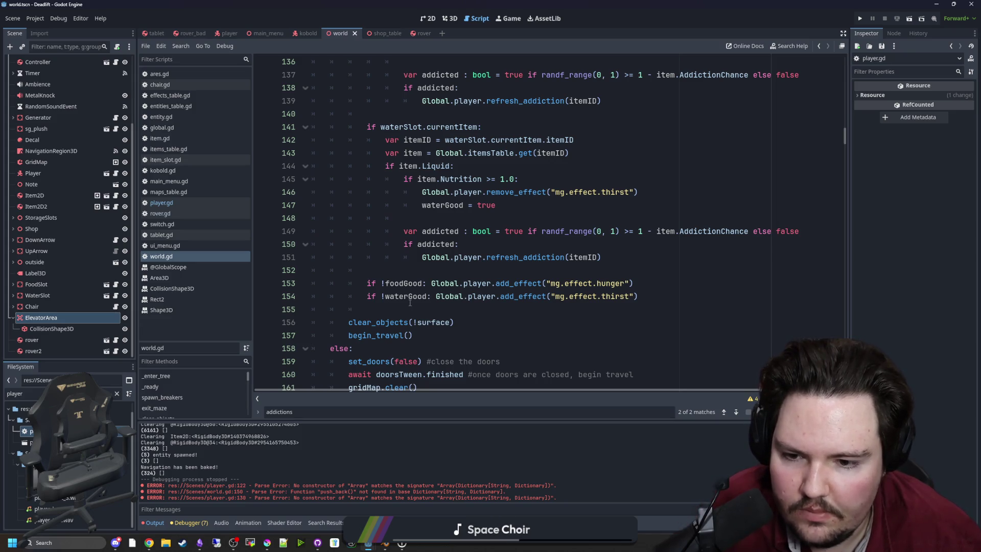
pyautogui.click(376, 310)
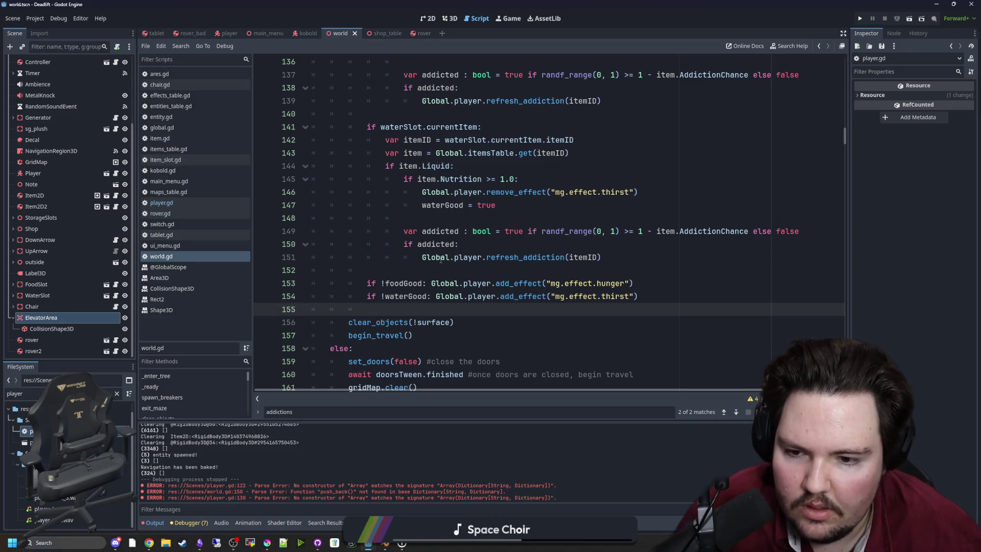
pyautogui.press('Return')
pyautogui.press('Return')
# - Emit the signal with 'day_passed.emit()' after the thirst effect line
pyautogui.press('Up')
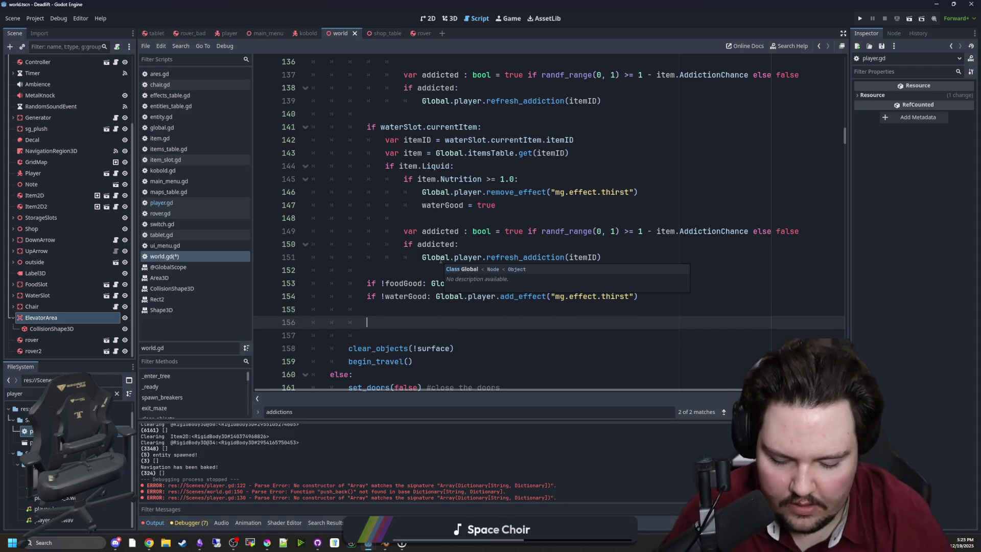
pyautogui.write('day_p')
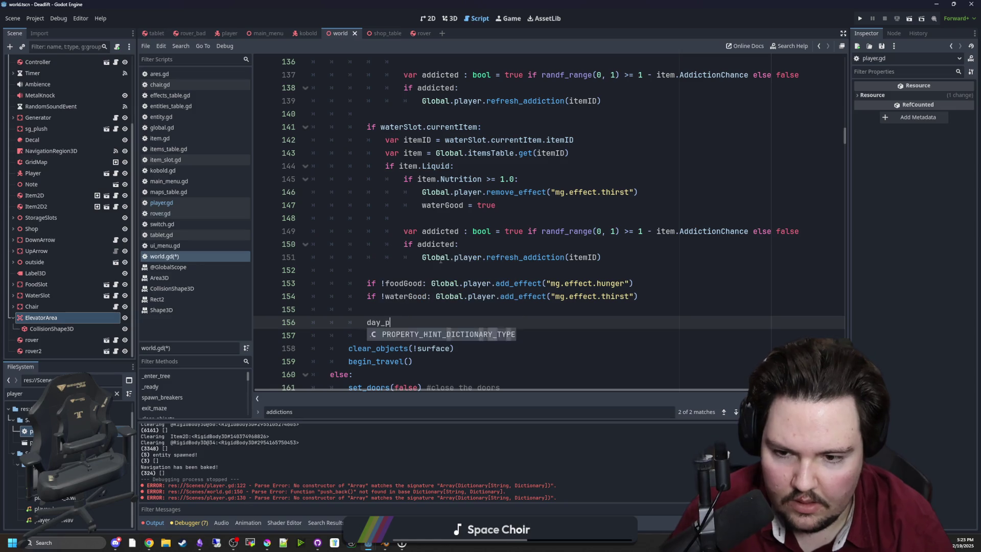
pyautogui.press('Return')
pyautogui.write('.emit()')
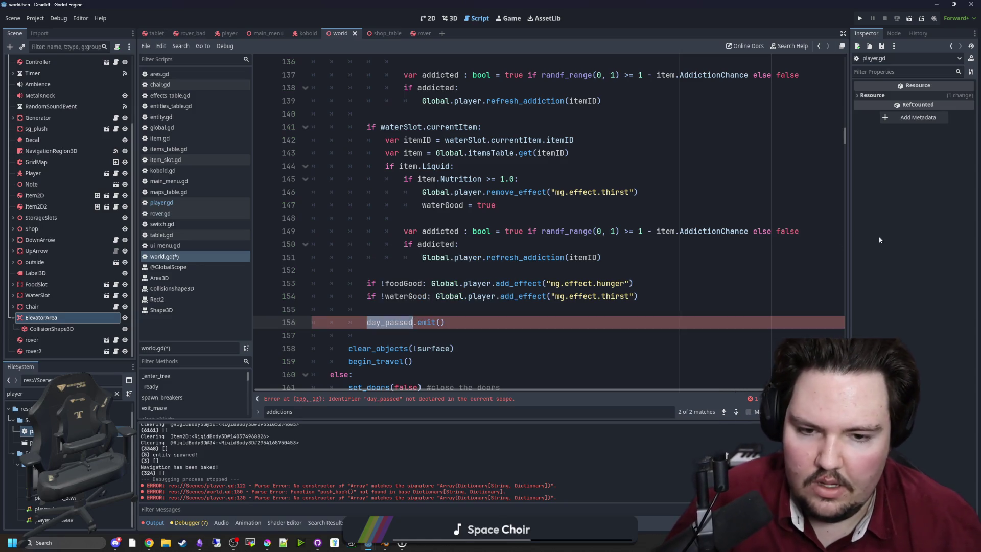
# - Declare 'signal day_passed' below signal level_changed on line 10
pyautogui.moveTo(844, 136); pyautogui.dragTo(842, 58)
pyautogui.scroll(-10, 385, 247)
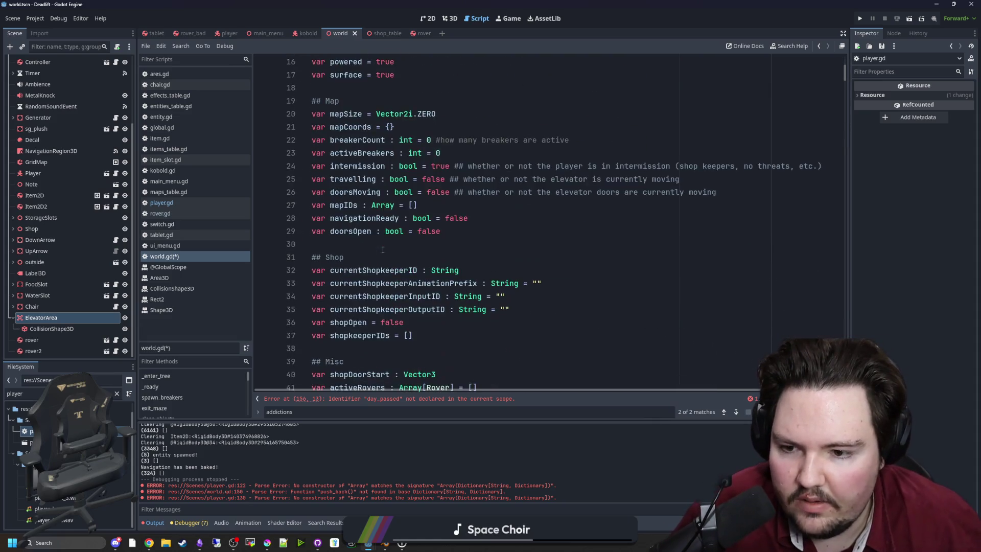
pyautogui.scroll(10, 411, 272)
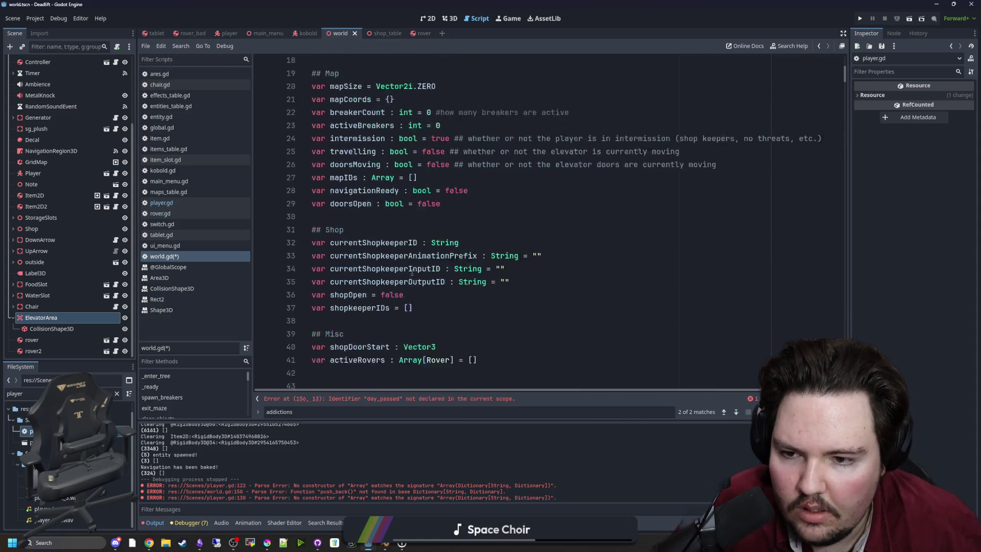
pyautogui.click(417, 178)
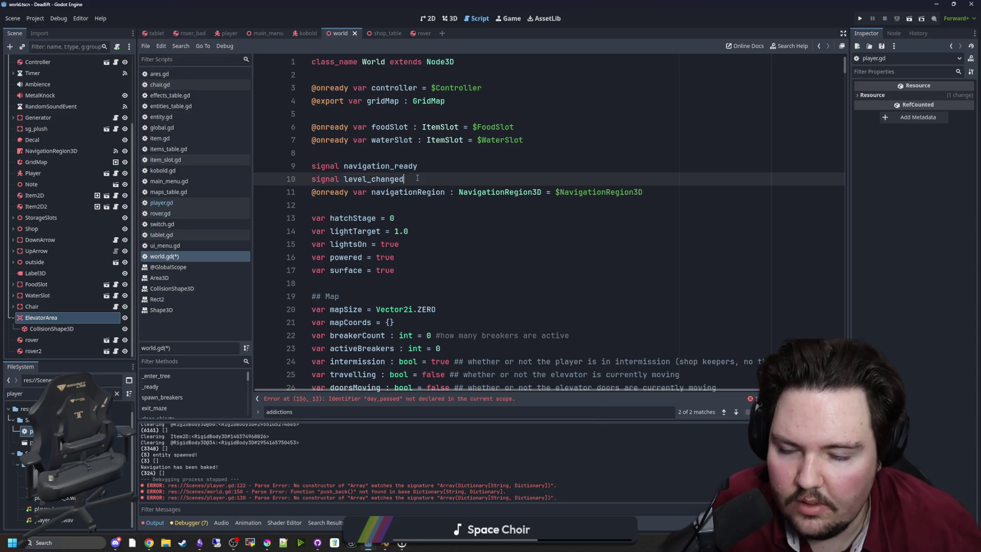
pyautogui.press('Return')
pyautogui.write('signal day_passed')
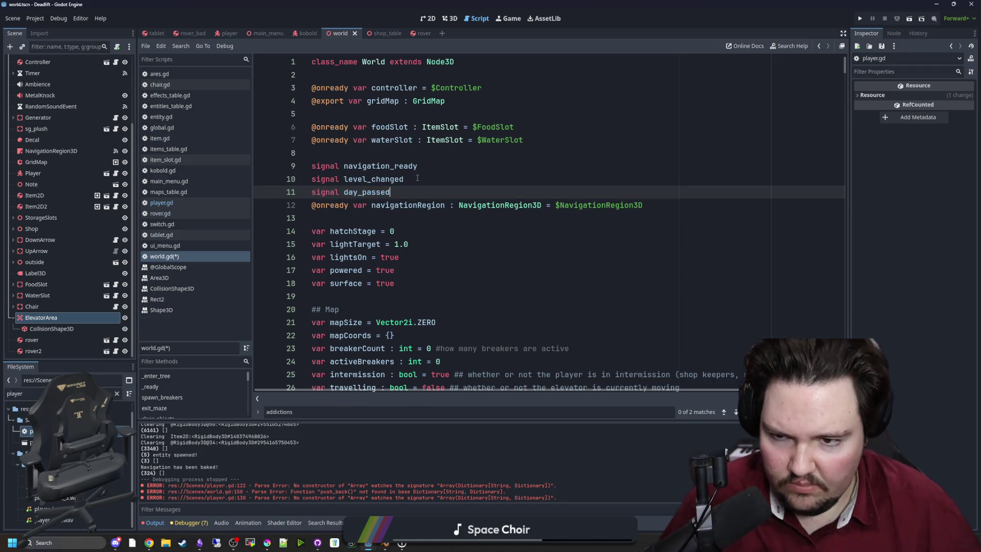
pyautogui.click(414, 177)
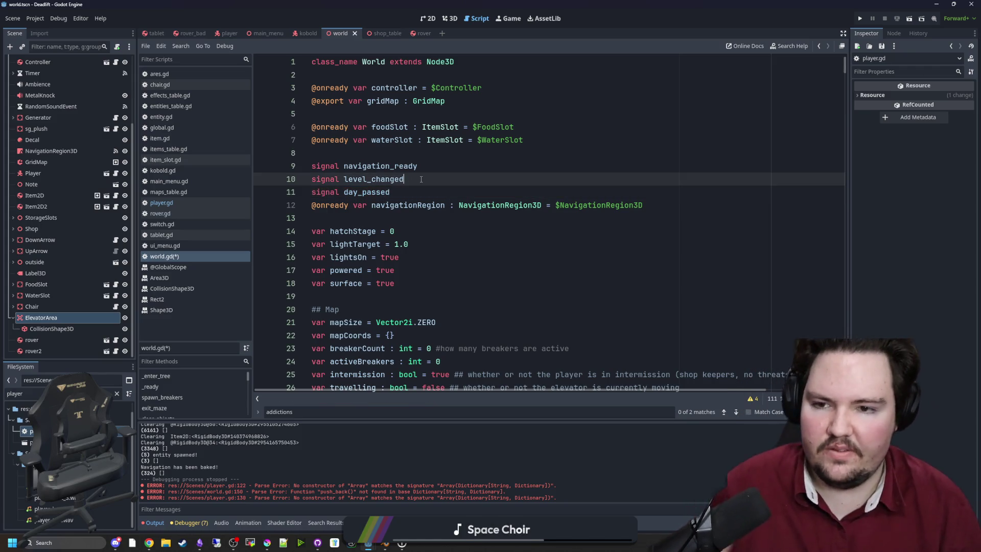
# - Search world.gd for level_changed and step through its 2 matches beside the new signal
pyautogui.hotkey('ctrl', 'f')
pyautogui.write('level_changed')
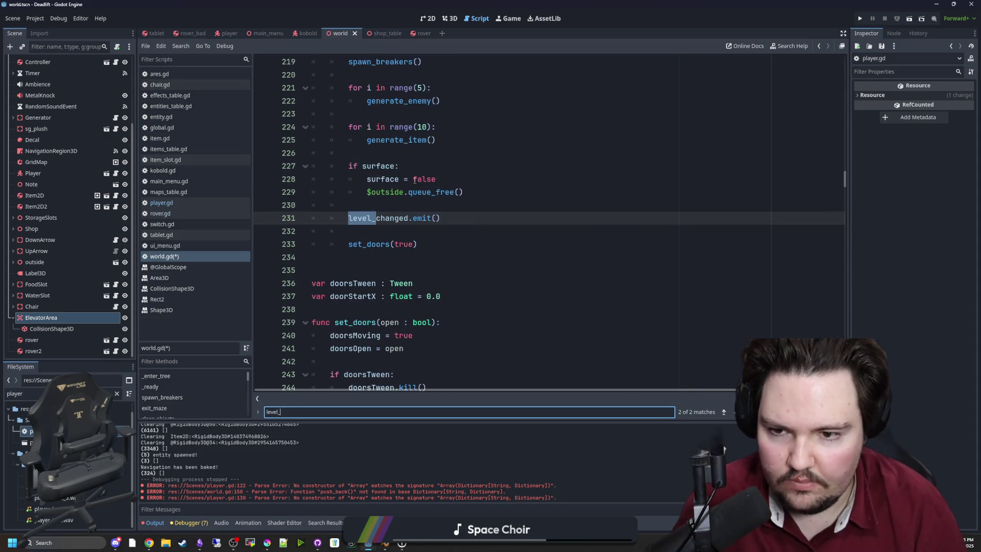
pyautogui.scroll(3, 472, 211)
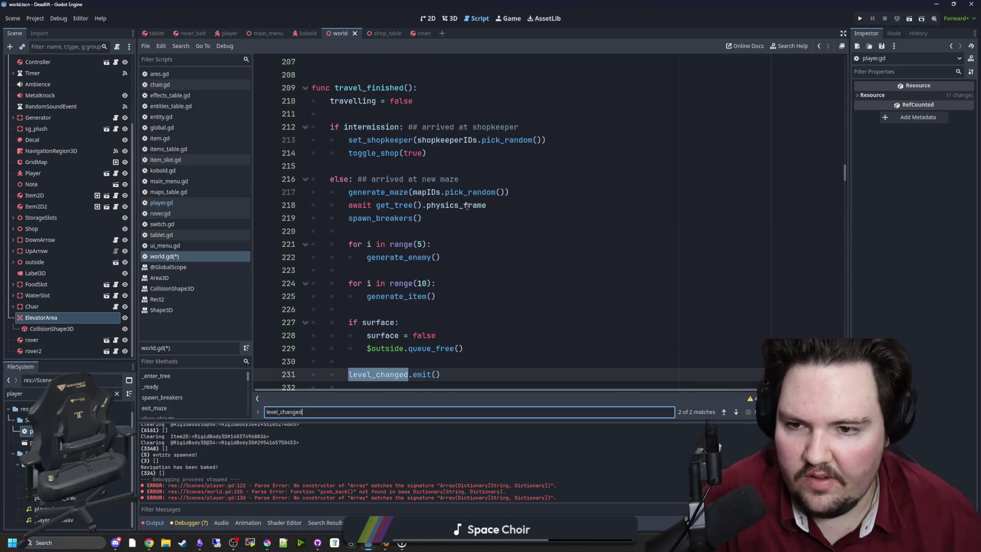
pyautogui.scroll(4, 472, 212)
pyautogui.scroll(-5, 472, 211)
pyautogui.press('Return')
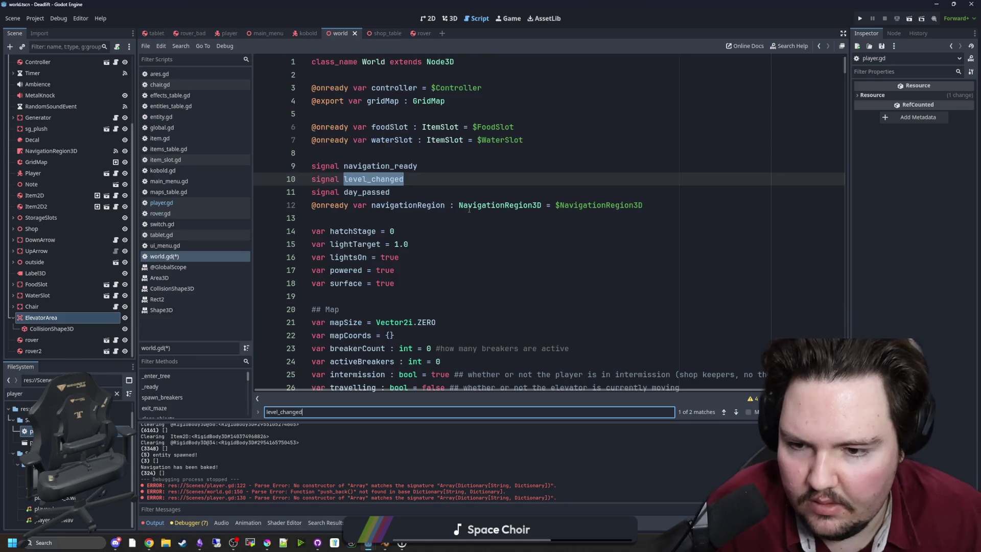
pyautogui.press('Return')
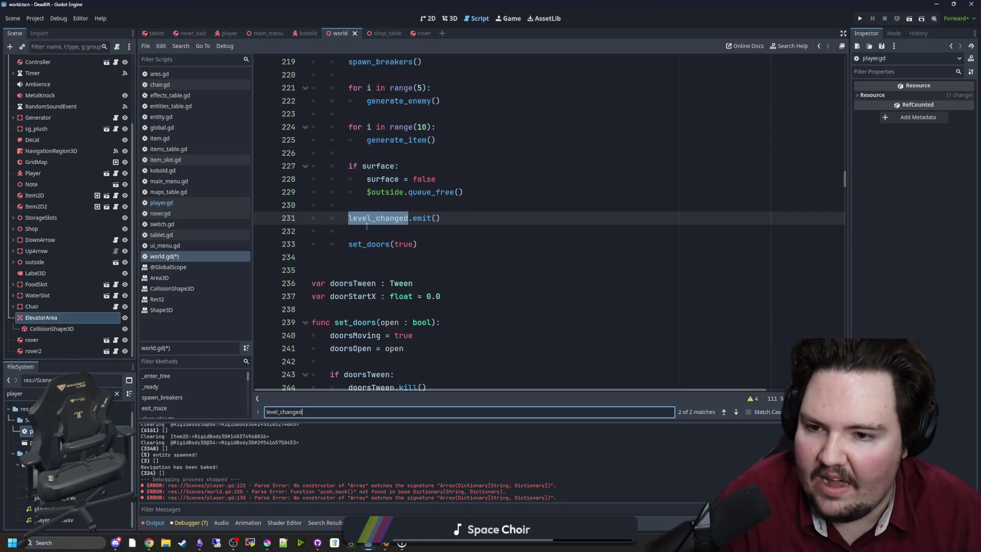
pyautogui.click(366, 227)
pyautogui.hotkey('alt', 'Down')
pyautogui.hotkey('ctrl', 'f')
pyautogui.press('Return')
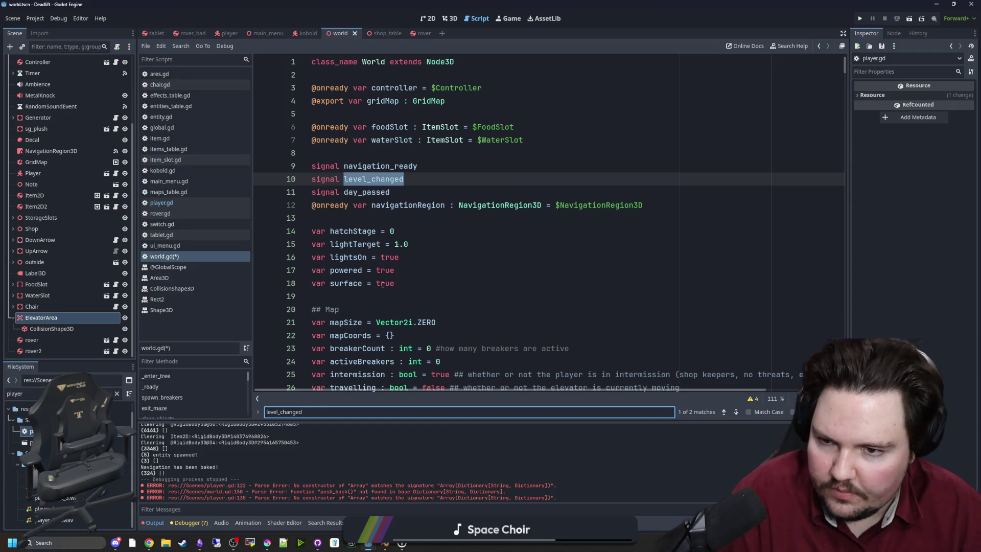
pyautogui.doubleClick(391, 192)
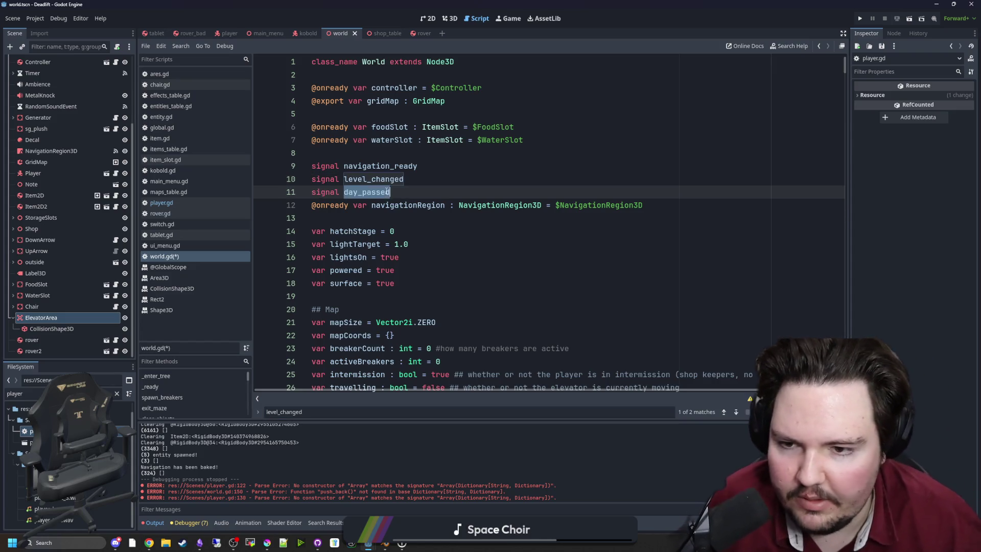
pyautogui.click(384, 216)
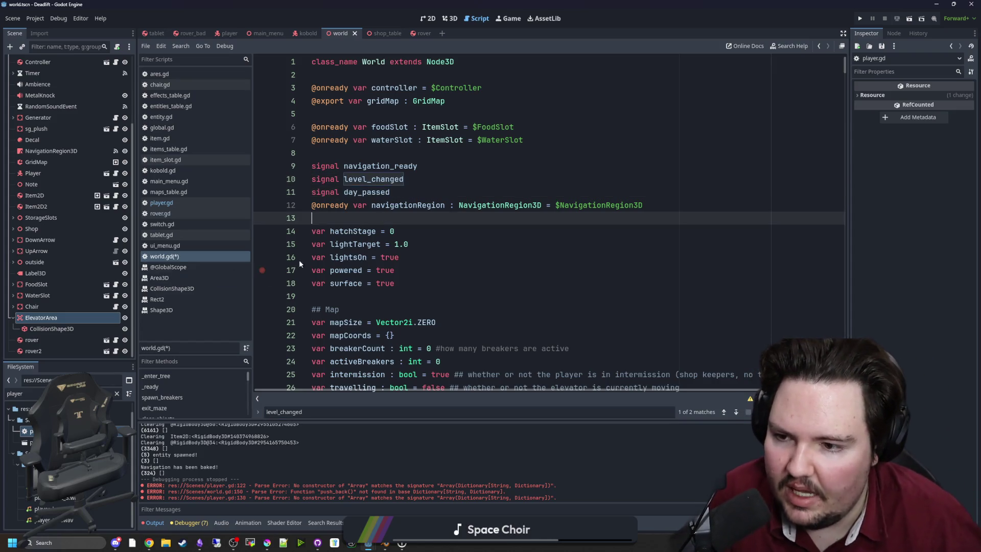
pyautogui.doubleClick(369, 193)
pyautogui.scroll(-8, 369, 205)
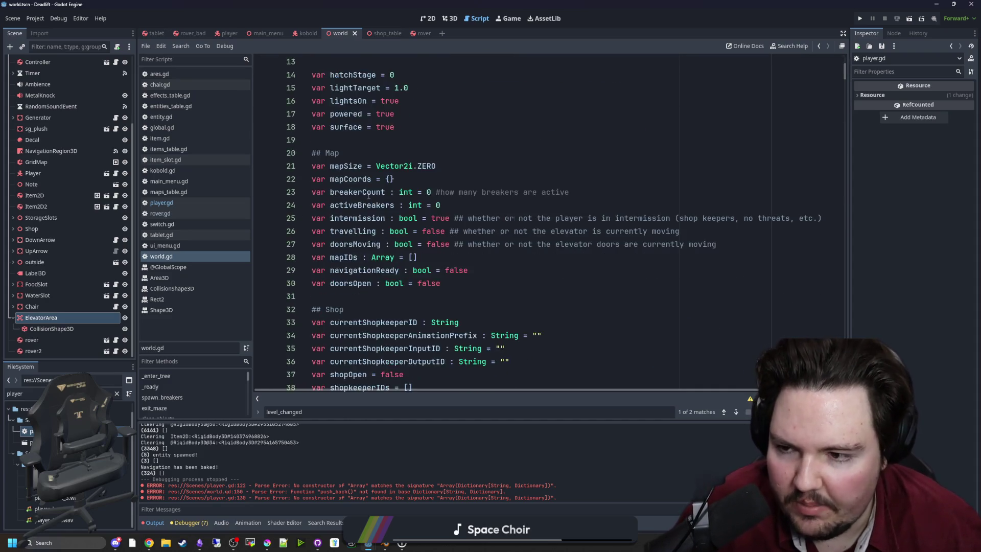
# - In player.gd's _ready, add a Global.world.day_passed connection below the level_changed connect line
pyautogui.click(182, 203)
pyautogui.scroll(6, 485, 250)
pyautogui.click(433, 305)
pyautogui.scroll(3, 470, 230)
pyautogui.scroll(-3, 496, 198)
pyautogui.scroll(-3, 501, 194)
pyautogui.click(562, 155)
pyautogui.press('Return')
pyautogui.write('Global.world.d')
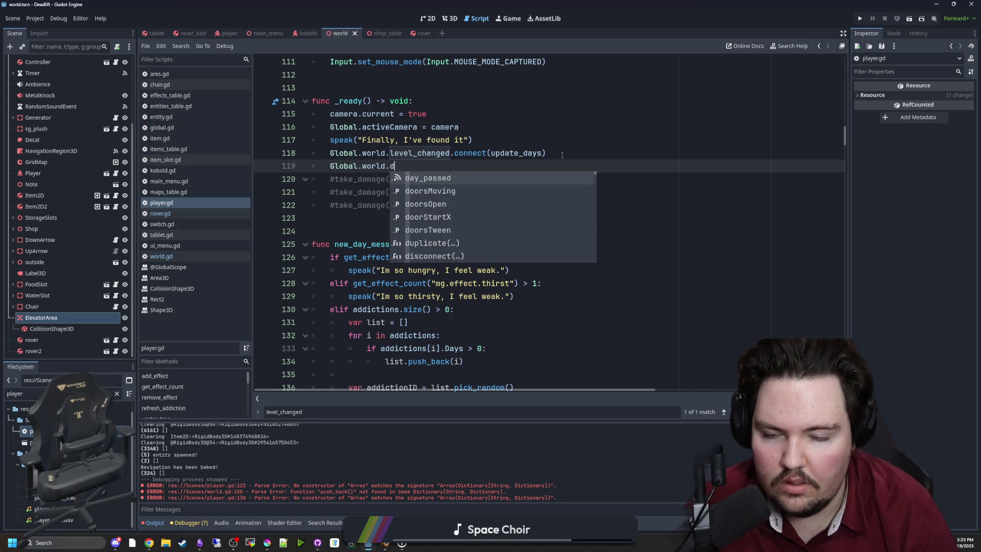
pyautogui.write('a')
pyautogui.press('Return')
pyautogui.click(495, 154)
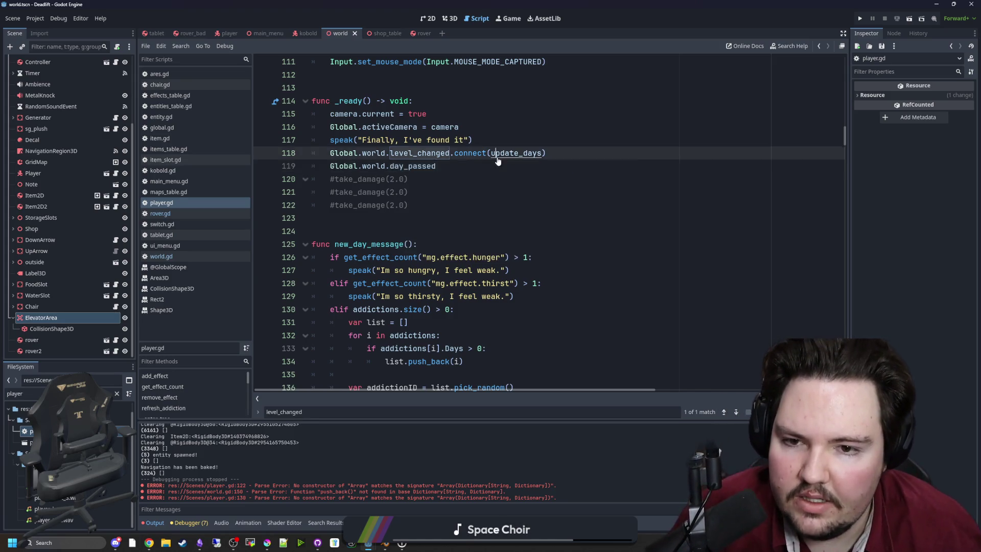
pyautogui.keyDown('ctrl'); pyautogui.click(497, 156); pyautogui.keyUp('ctrl')
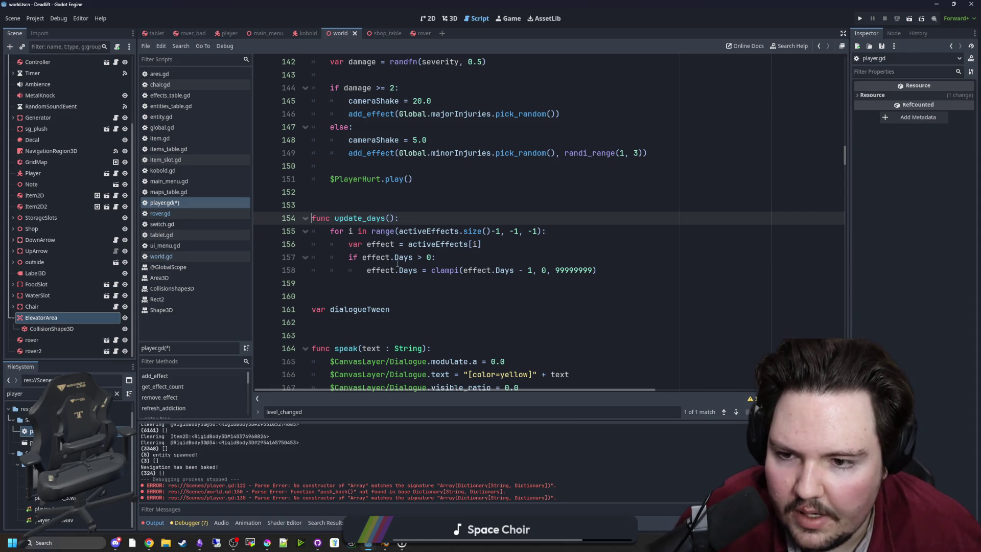
pyautogui.hotkey('alt', 'Left')
# - Make line 118 read Global.world.day_passed.connect(update_days) and delete the stray leftover line
pyautogui.doubleClick(419, 218)
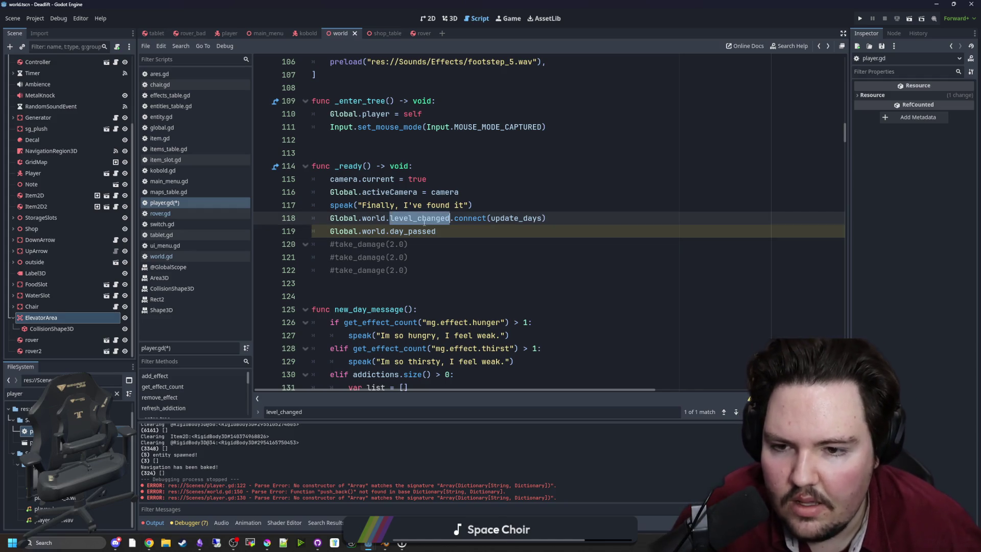
pyautogui.write('day_')
pyautogui.press('Return')
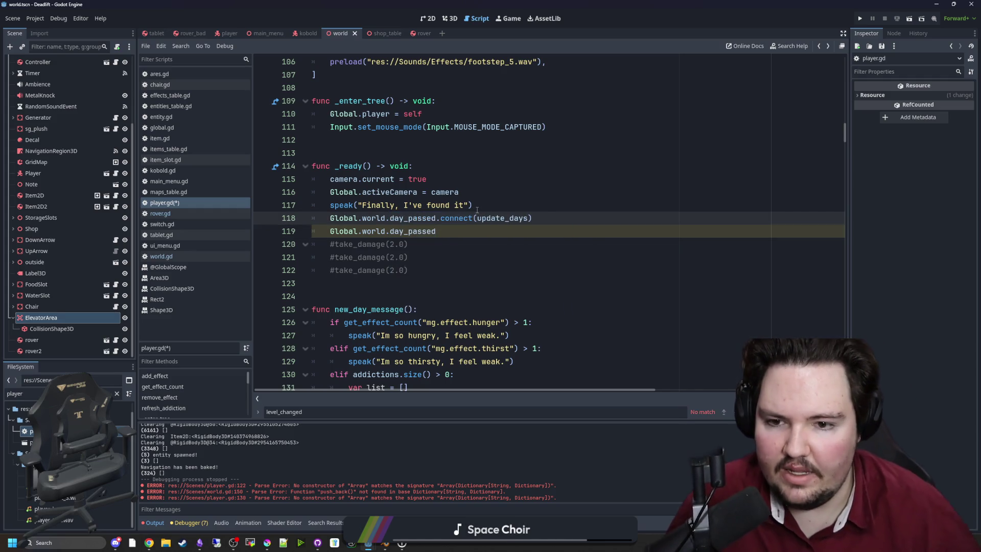
pyautogui.moveTo(436, 231); pyautogui.dragTo(408, 231)
pyautogui.hotkey('ctrl', 'shift', 'k')
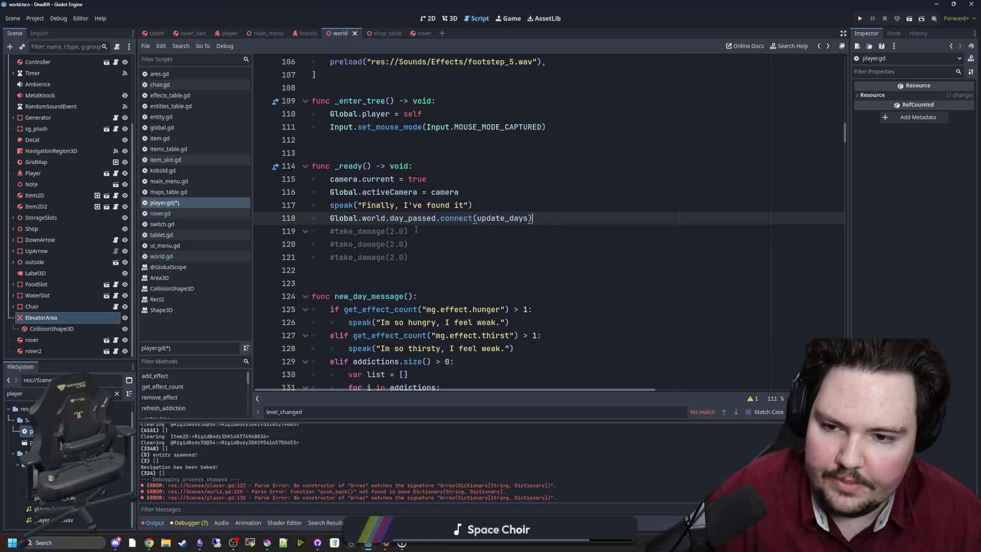
pyautogui.keyDown('ctrl'); pyautogui.click(493, 218); pyautogui.keyUp('ctrl')
# - Inspect update_days' clampi lines that lower each positive Days by 1
pyautogui.scroll(-1, 491, 214)
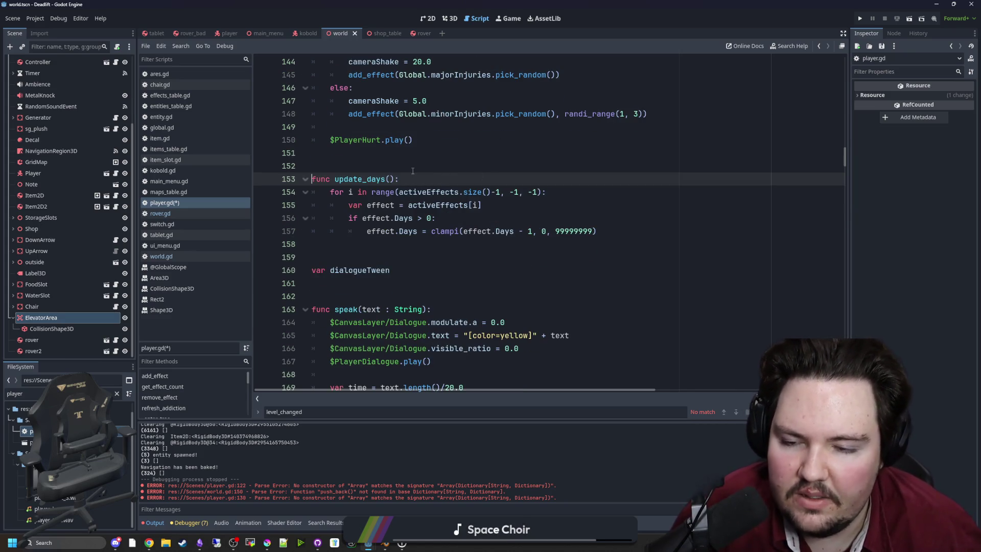
pyautogui.moveTo(362, 219); pyautogui.dragTo(645, 233)
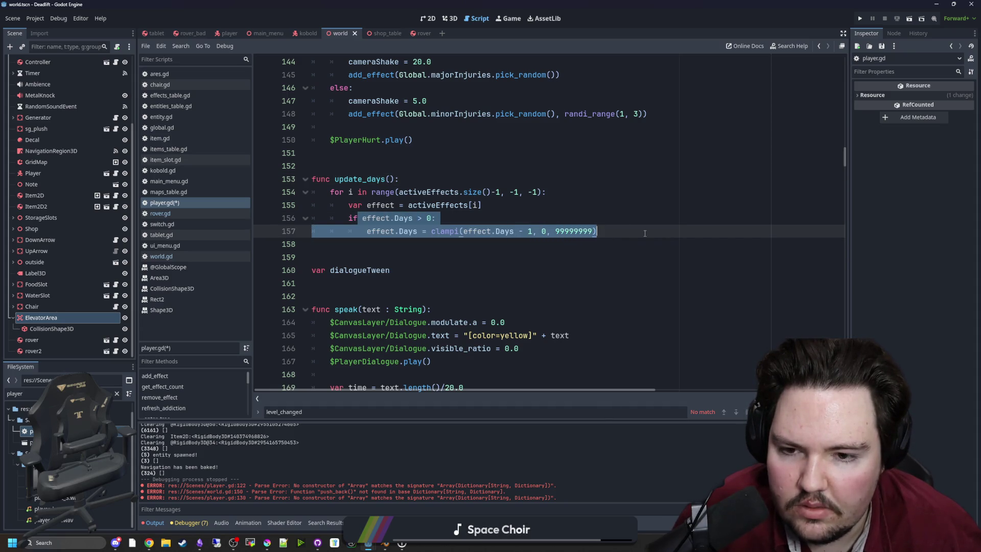
pyautogui.click(532, 233)
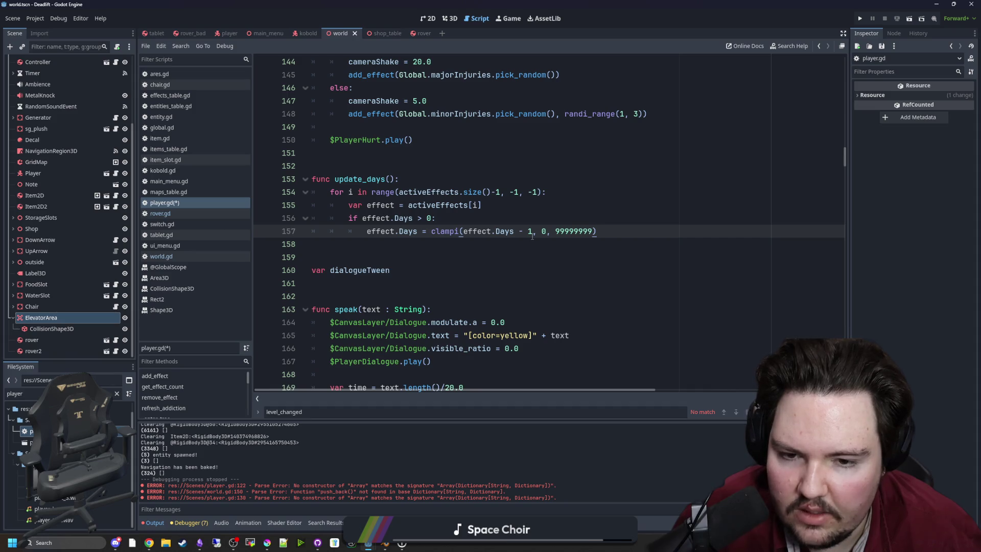
pyautogui.click(416, 242)
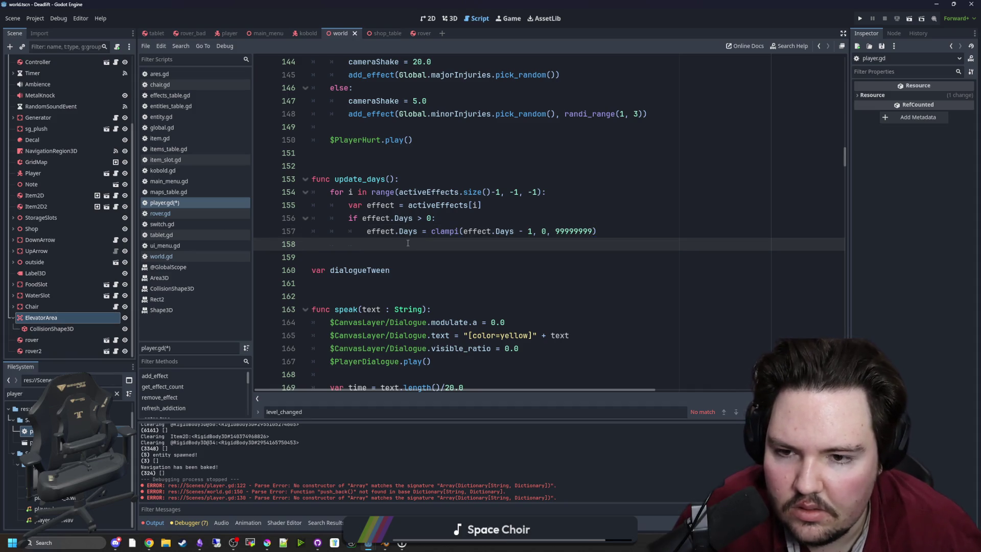
# - Look through the functions around update_days and go to the activeEffects declaration
pyautogui.scroll(8, 408, 243)
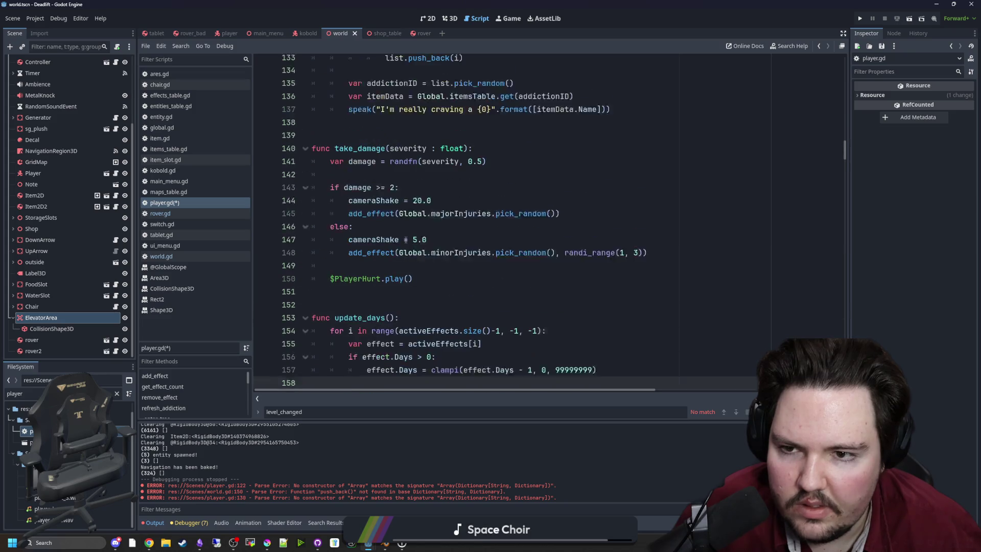
pyautogui.scroll(7, 412, 218)
pyautogui.scroll(-14, 412, 218)
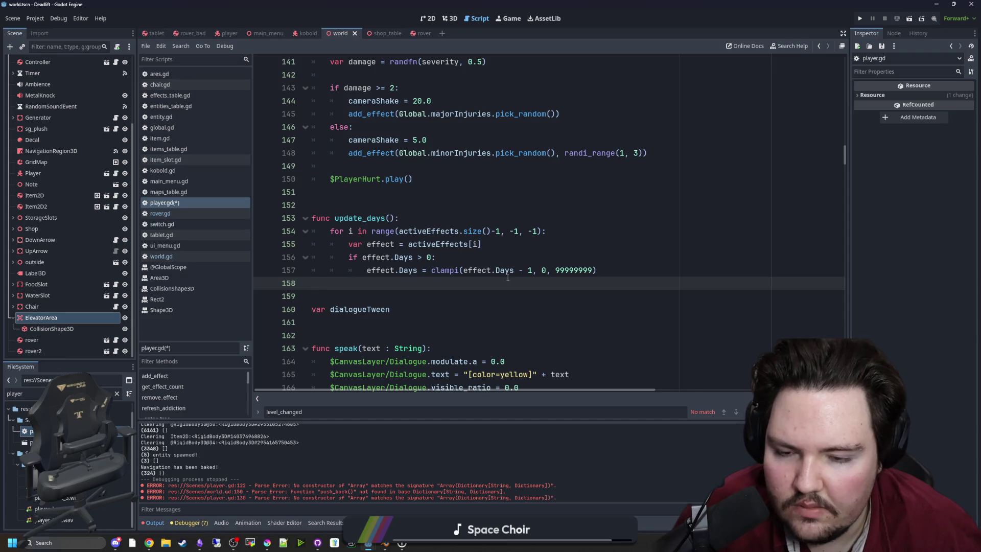
pyautogui.scroll(-4, 508, 252)
pyautogui.scroll(-3, 536, 234)
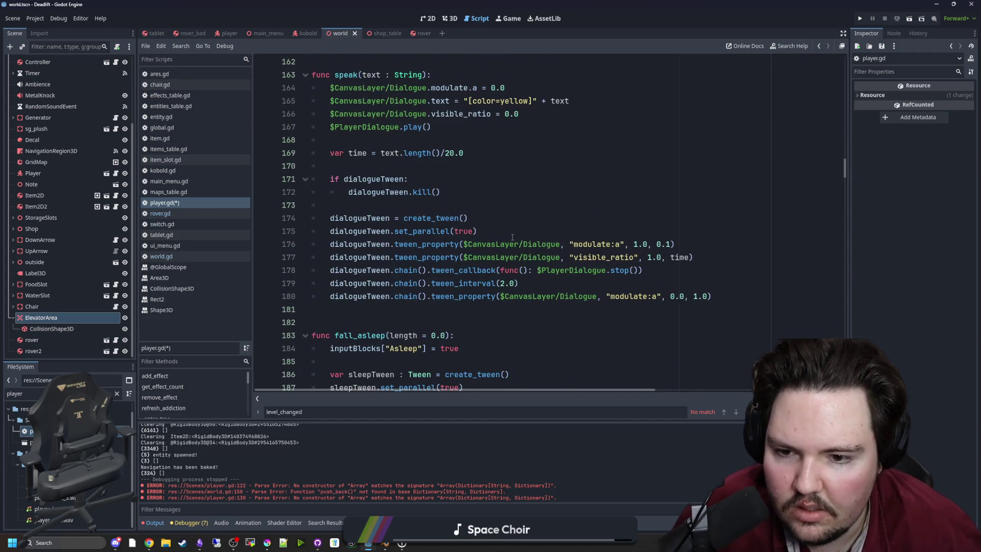
pyautogui.scroll(-5, 513, 236)
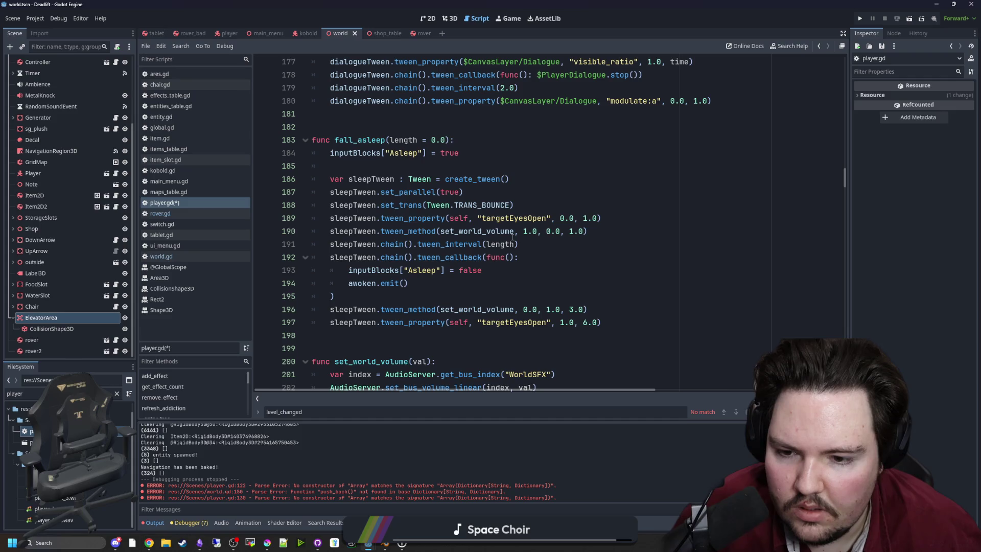
pyautogui.scroll(-2, 513, 236)
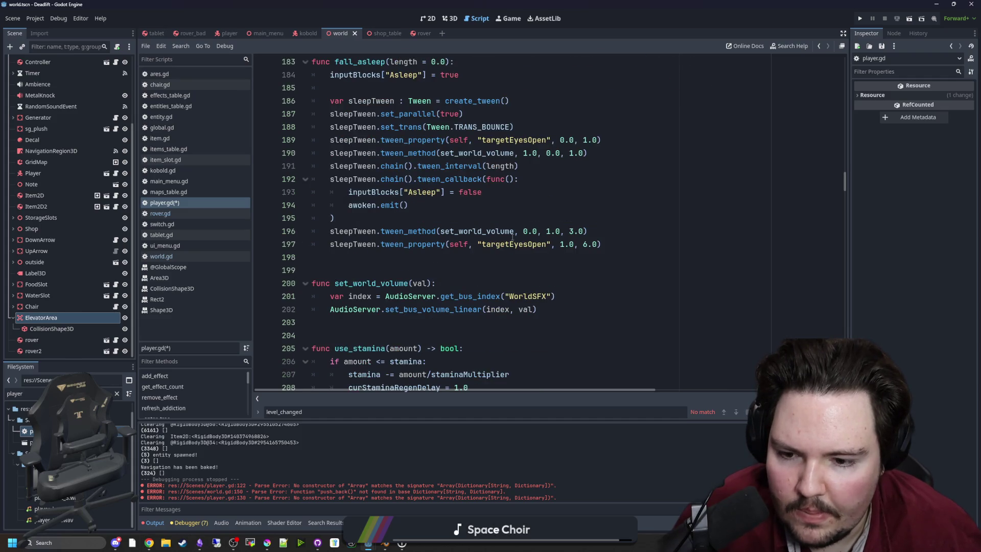
pyautogui.scroll(7, 512, 237)
pyautogui.scroll(7, 513, 237)
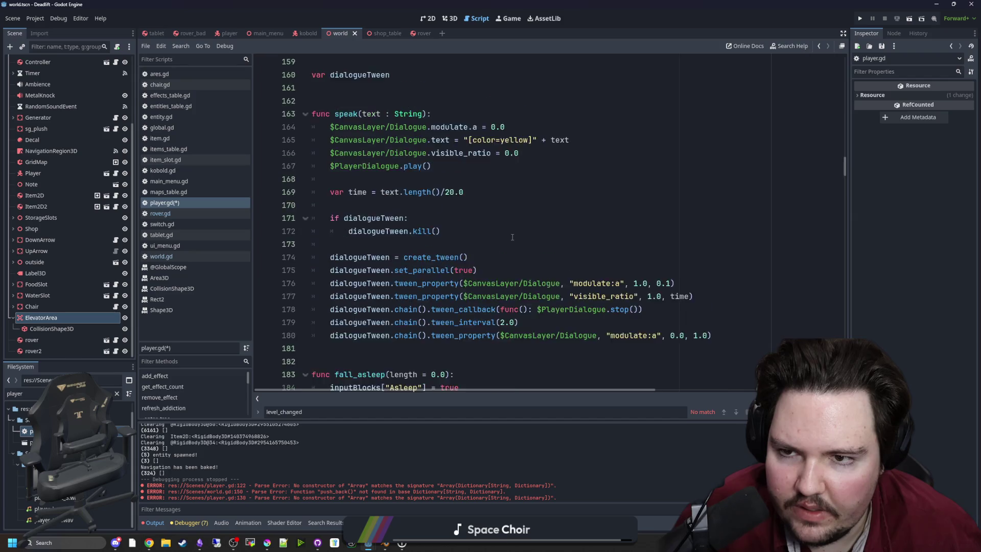
pyautogui.click(420, 211)
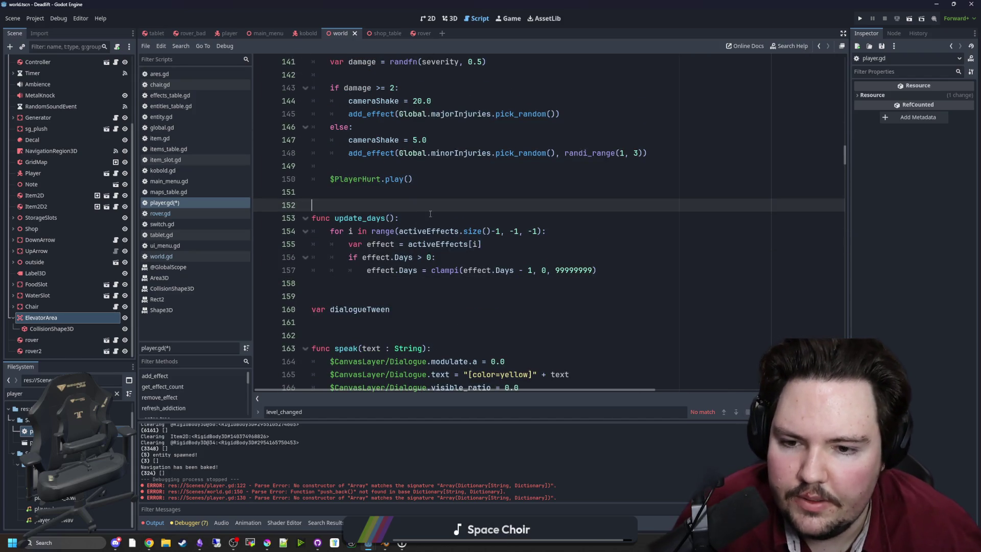
pyautogui.keyDown('ctrl'); pyautogui.click(417, 245); pyautogui.keyUp('ctrl')
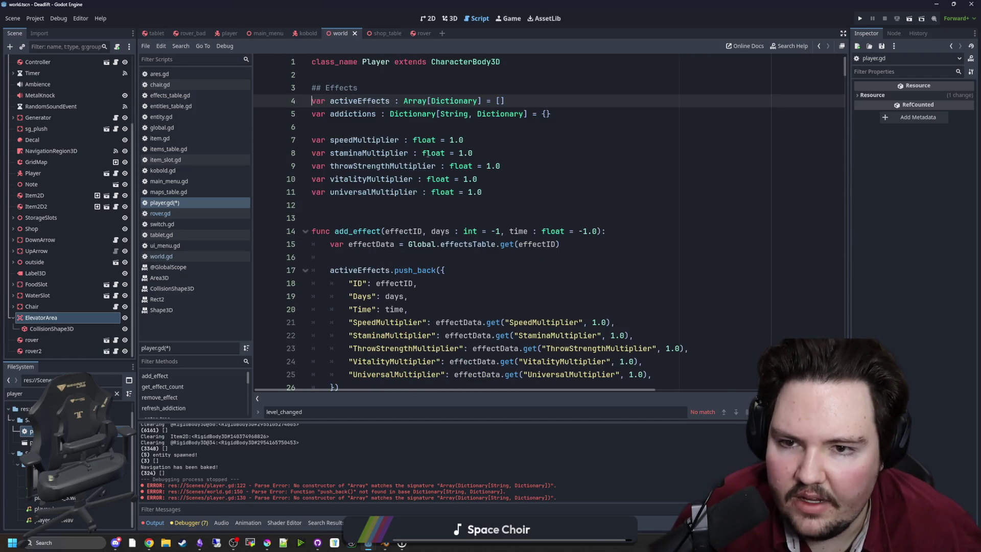
# - Review the activeEffects and addictions declarations and the add_effect through refresh_addiction helpers
pyautogui.moveTo(423, 100)
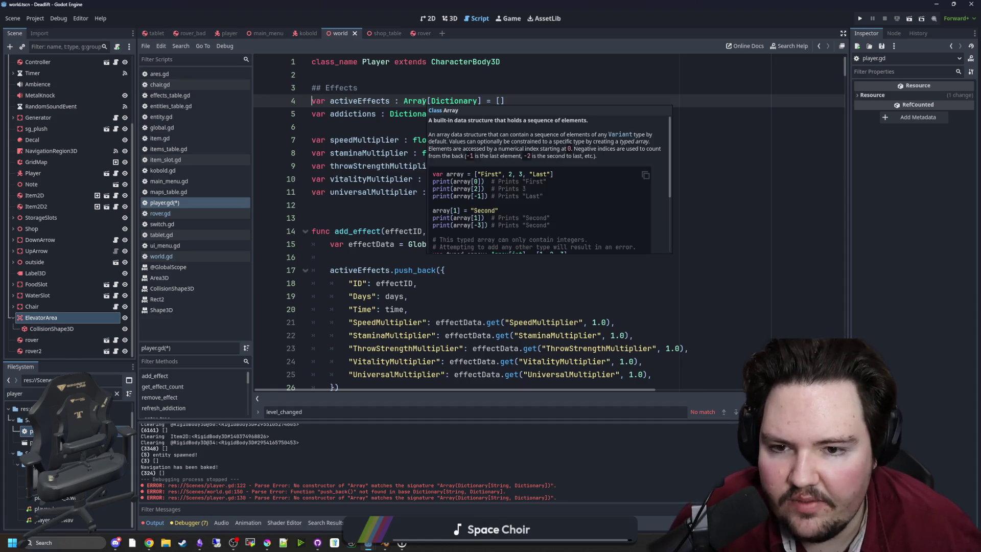
pyautogui.click(457, 82)
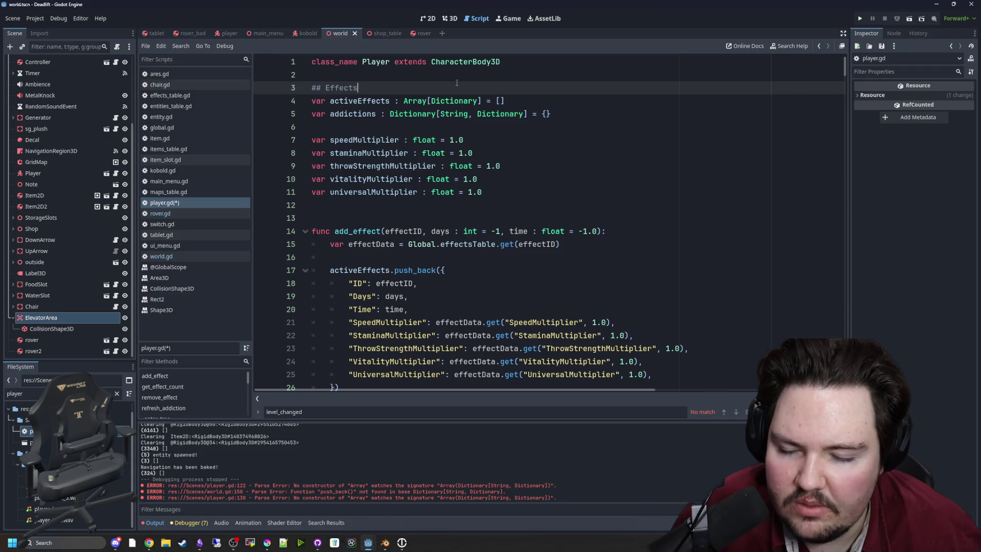
pyautogui.press('Down')
pyautogui.press('Down')
pyautogui.press('Down')
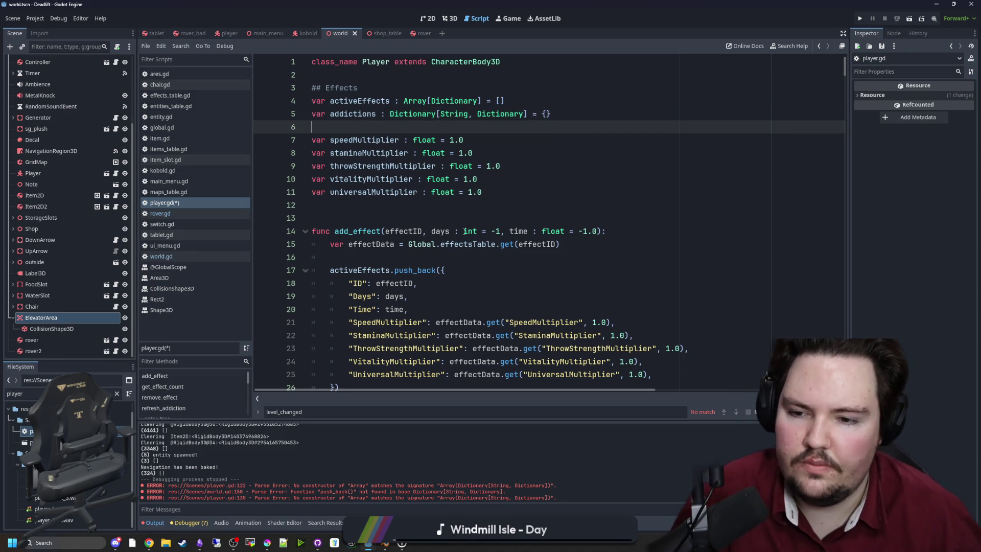
pyautogui.scroll(-2, 407, 219)
pyautogui.click(408, 219)
pyautogui.press('Up')
pyautogui.press('Up')
pyautogui.press('Up')
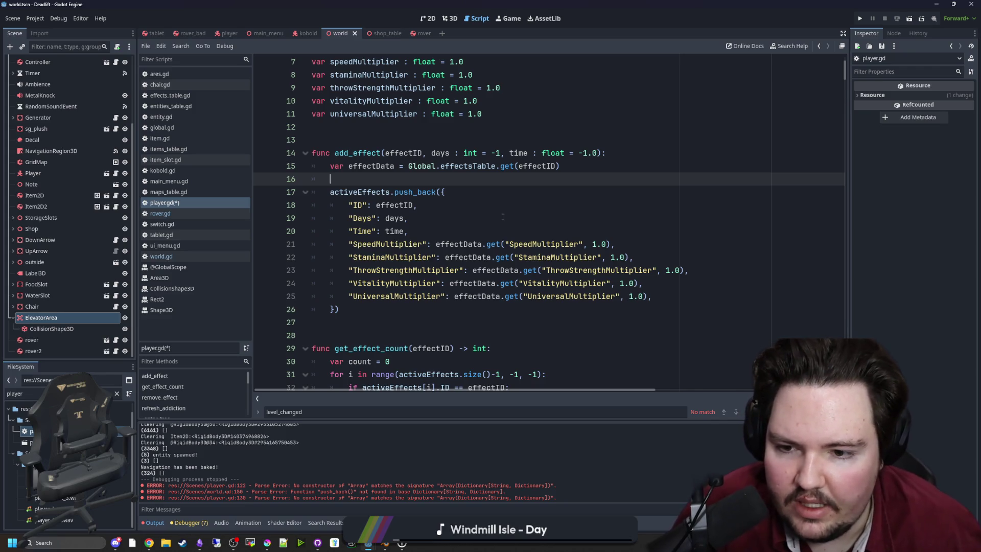
pyautogui.scroll(-5, 503, 217)
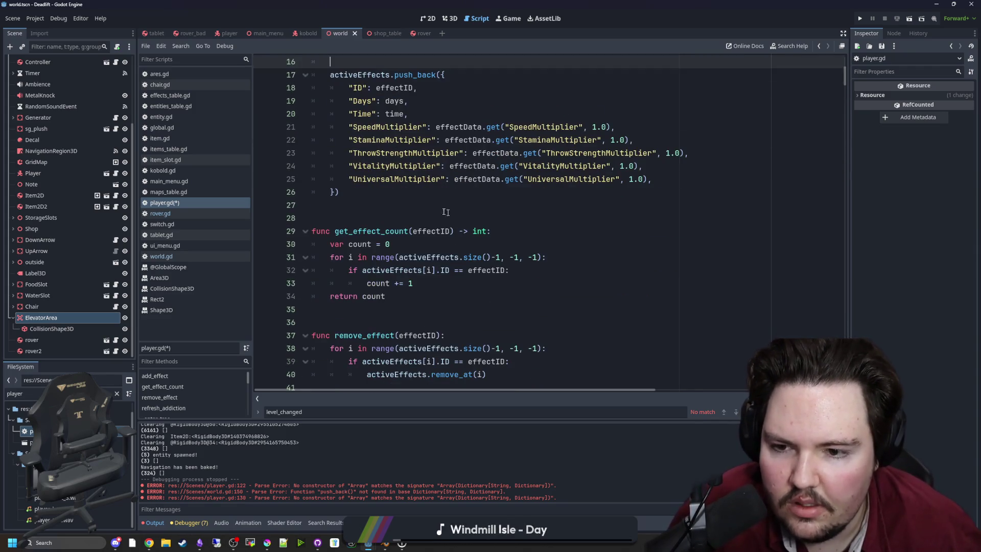
pyautogui.scroll(-2, 411, 220)
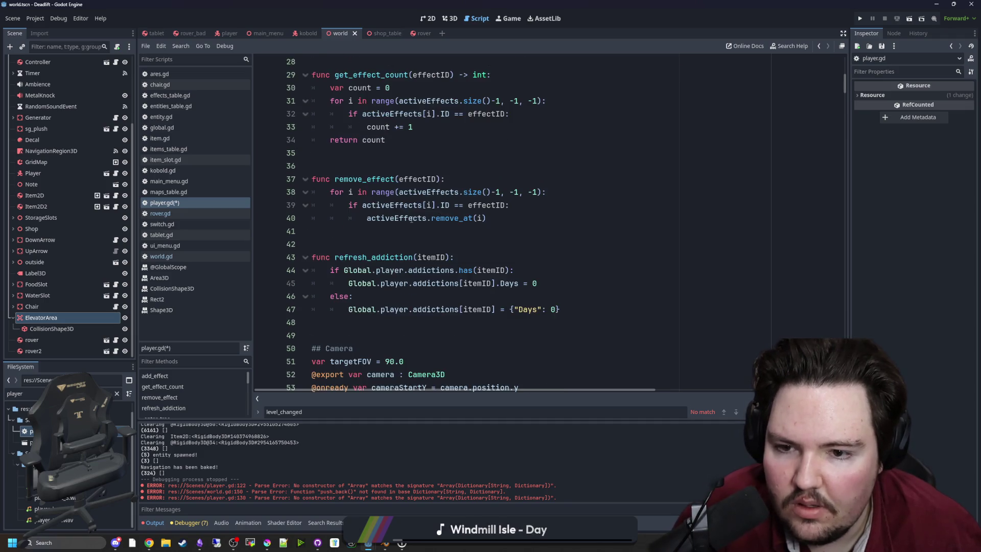
pyautogui.scroll(-2, 417, 171)
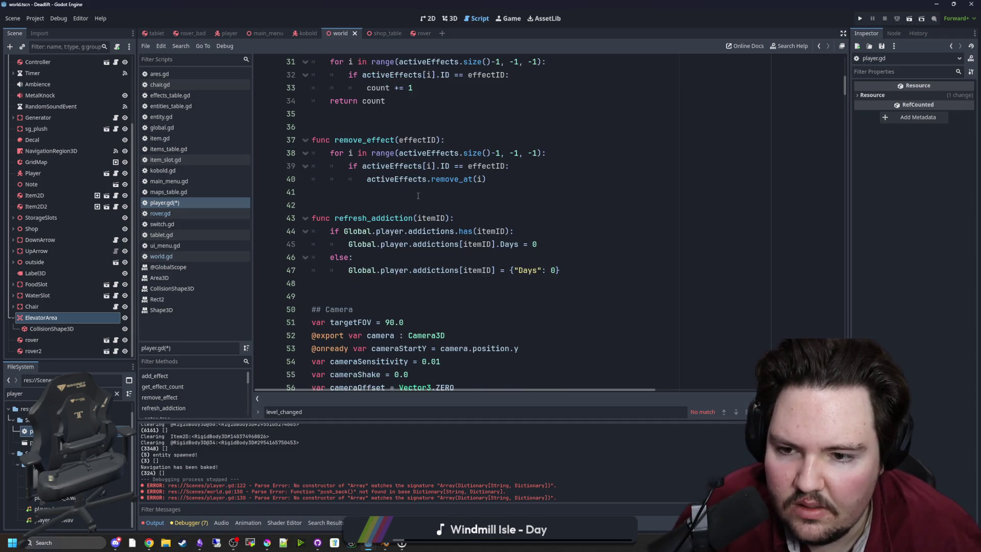
pyautogui.hotkey('ctrl', 'f')
# - Search player.gd for 'remove_at' to find the effect removal loop
pyautogui.write('removpe')
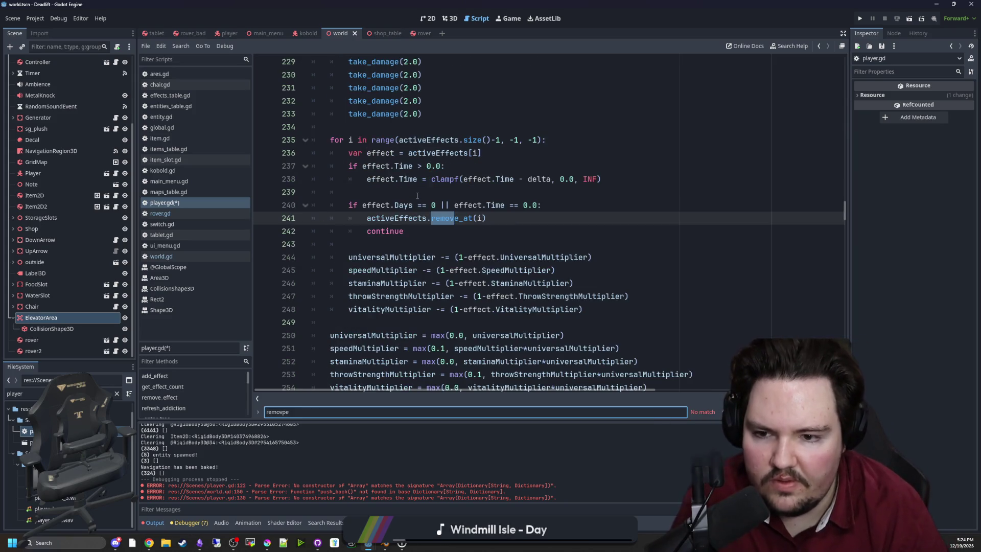
pyautogui.press('BackSpace')
pyautogui.press('BackSpace')
pyautogui.write('e_at')
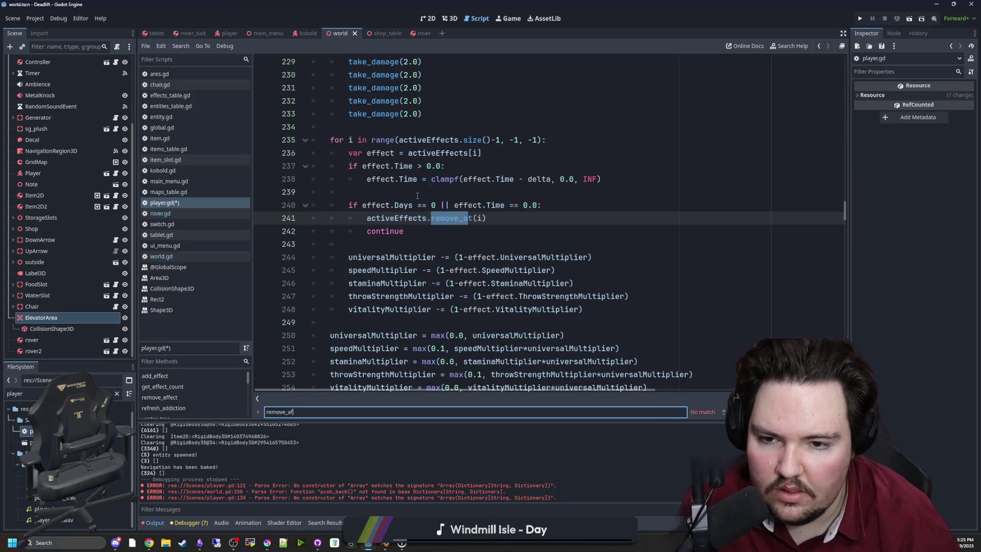
pyautogui.scroll(4, 417, 196)
pyautogui.scroll(-1, 406, 217)
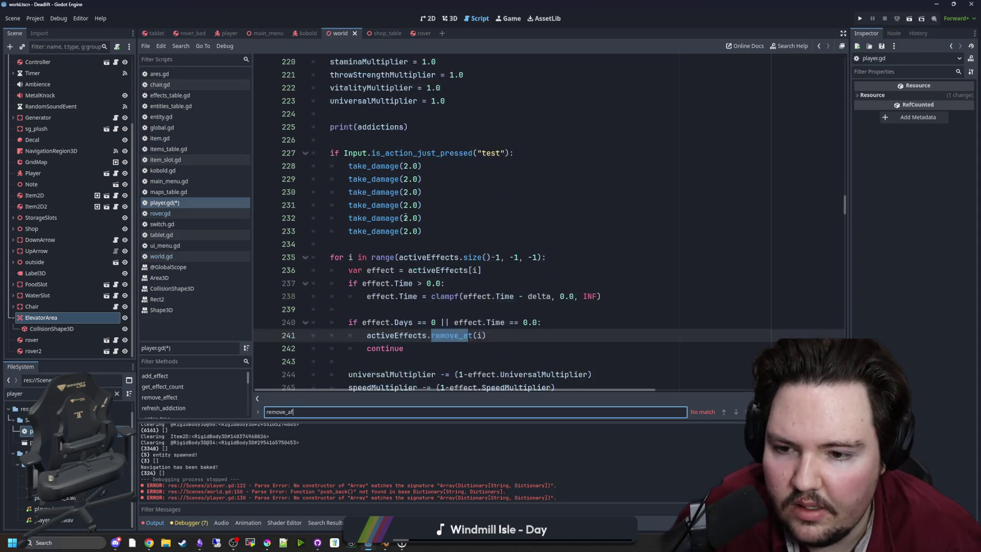
pyautogui.scroll(-2, 401, 217)
pyautogui.click(415, 205)
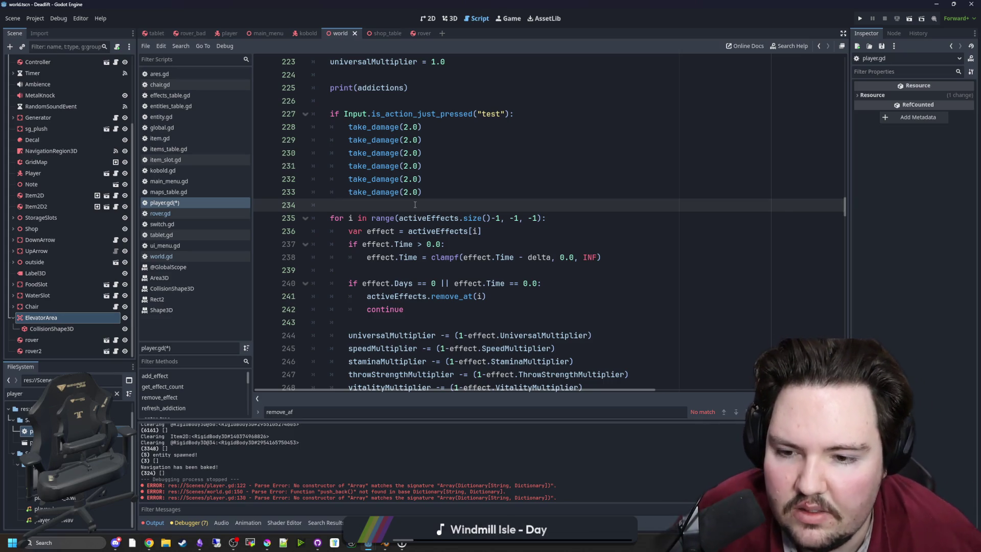
# - Inspect the clampf Time countdown on line 238 and the Days/Time expiry condition on line 240
pyautogui.click(405, 268)
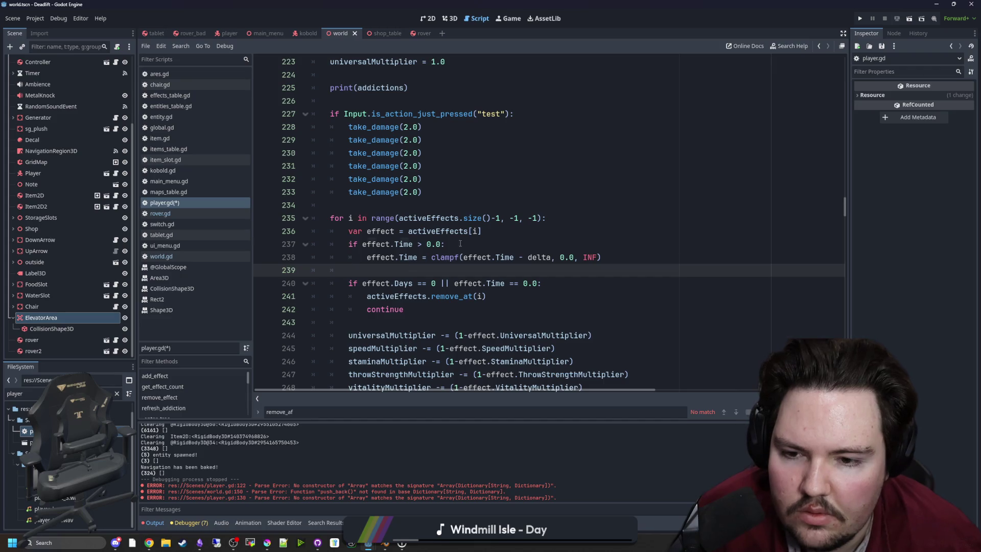
pyautogui.click(449, 245)
pyautogui.moveTo(377, 257); pyautogui.dragTo(616, 255)
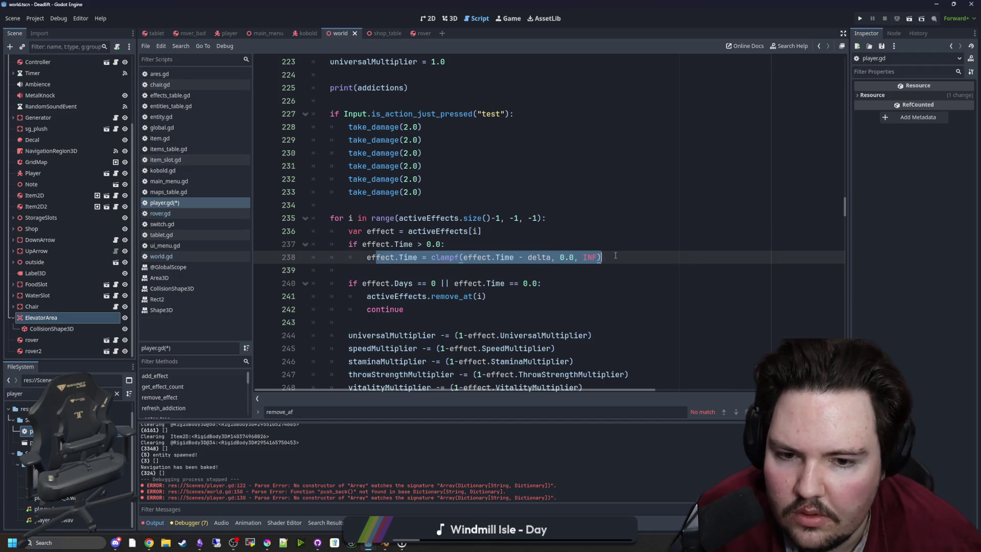
pyautogui.click(615, 255)
pyautogui.click(472, 269)
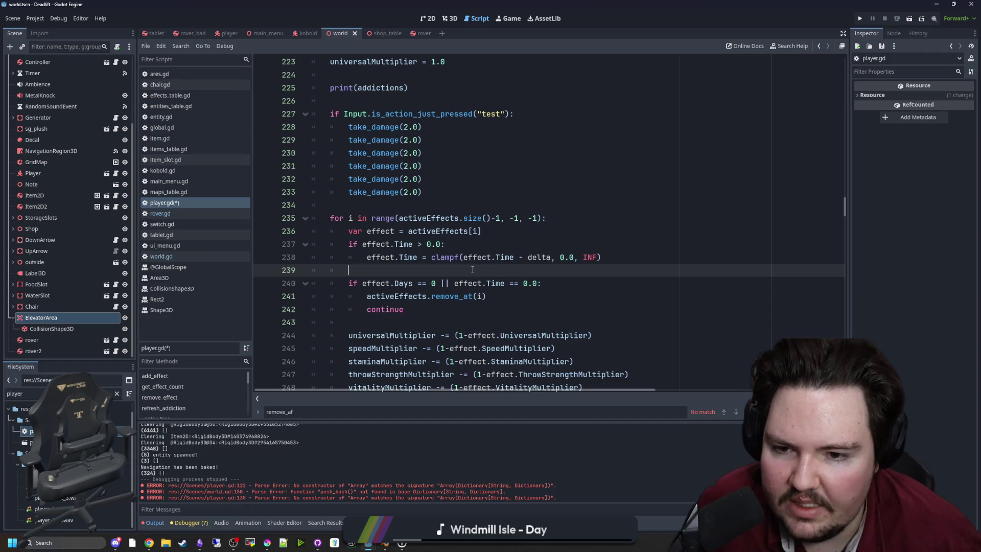
pyautogui.moveTo(364, 280); pyautogui.dragTo(537, 283)
pyautogui.click(502, 270)
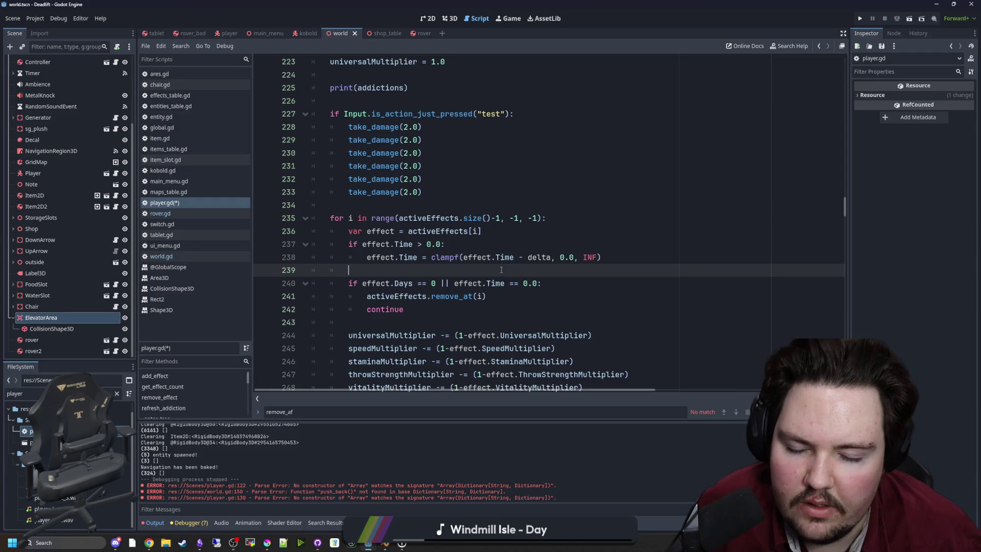
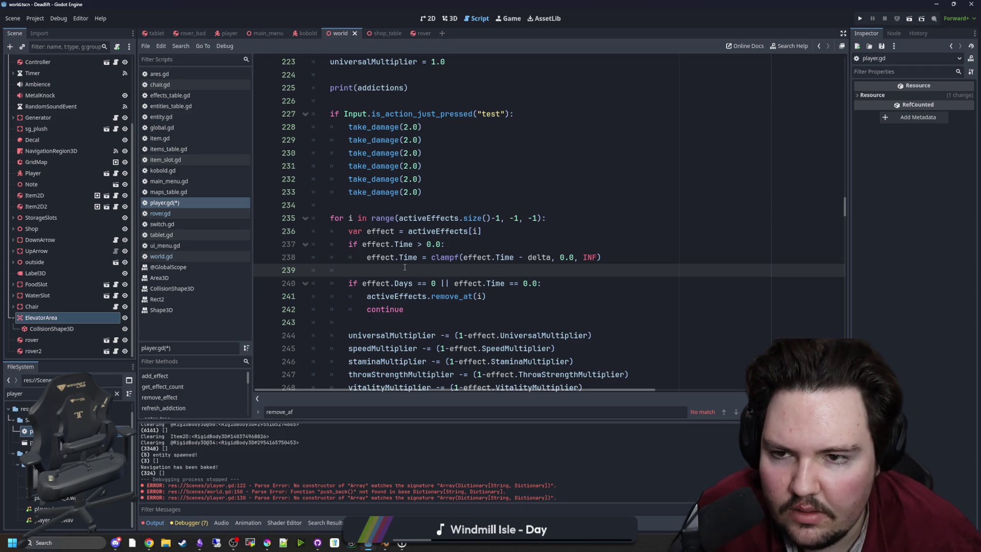
# - Find add_effect in player.gd and jump to its function definition
pyautogui.scroll(5, 405, 267)
pyautogui.scroll(-5, 419, 274)
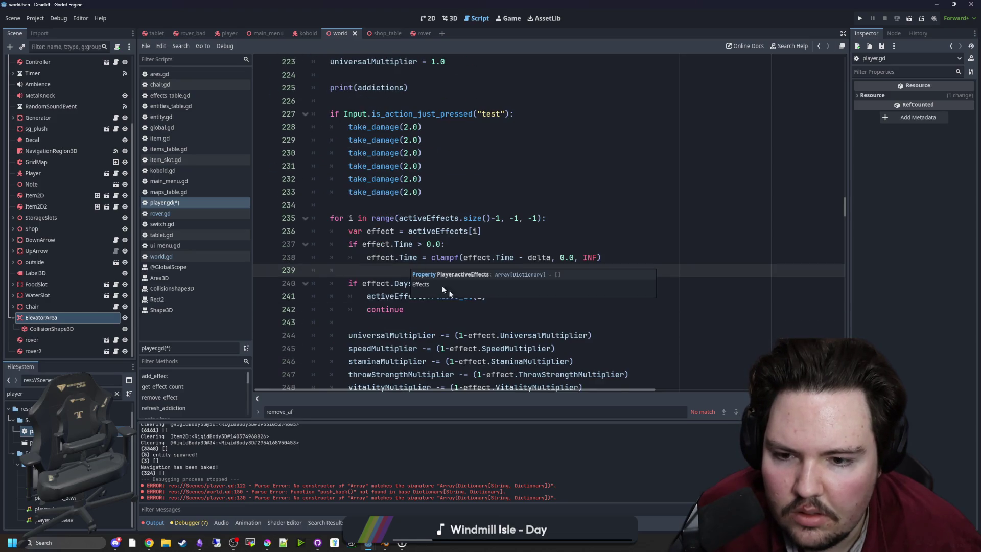
pyautogui.click(426, 306)
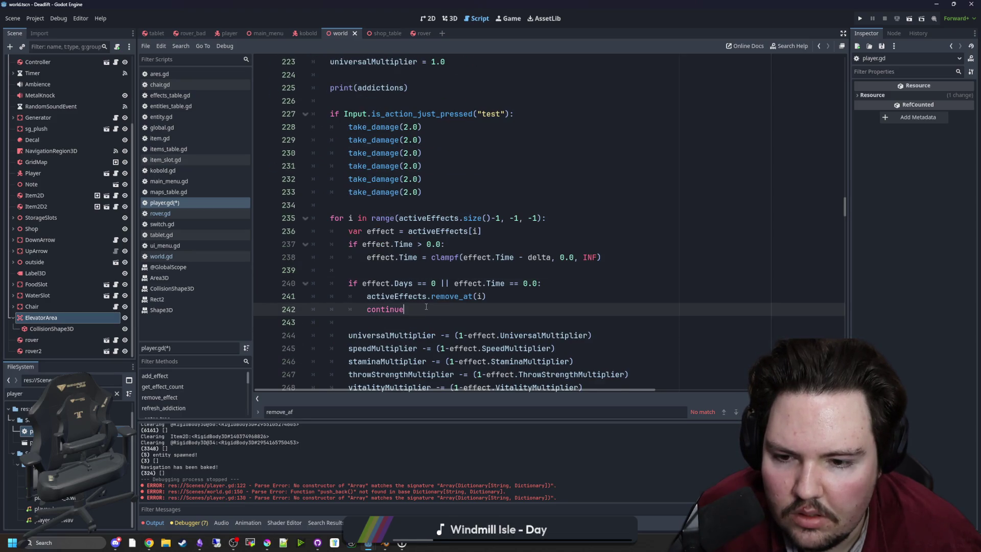
pyautogui.click(431, 276)
pyautogui.scroll(8, 432, 271)
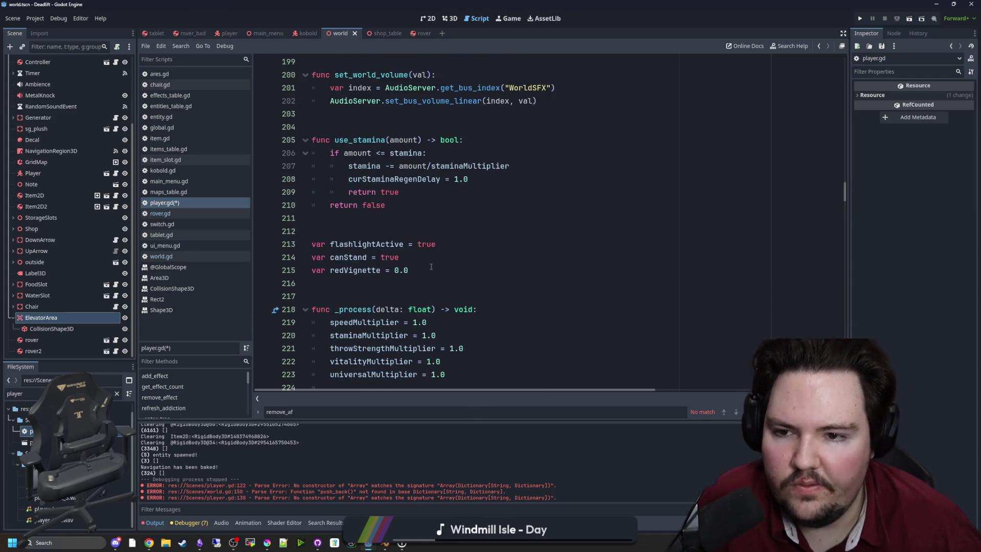
pyautogui.scroll(3, 431, 267)
pyautogui.click(431, 246)
pyautogui.scroll(3, 431, 248)
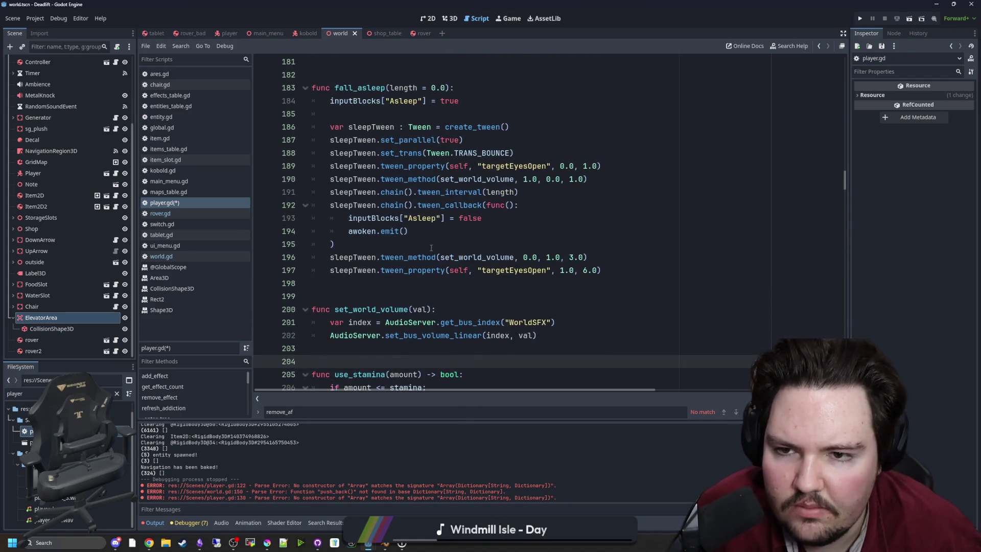
pyautogui.scroll(-7, 431, 247)
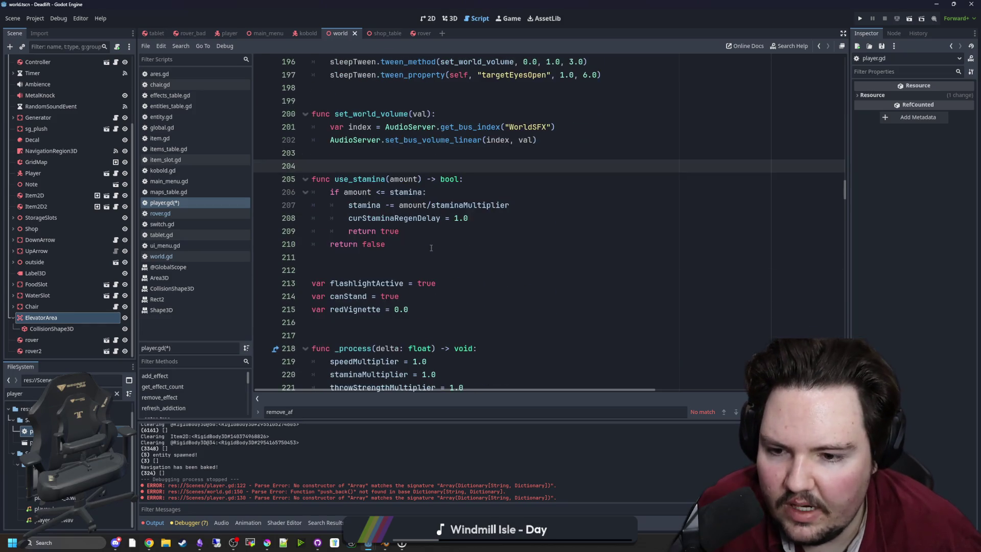
pyautogui.scroll(12, 432, 248)
pyautogui.scroll(11, 431, 248)
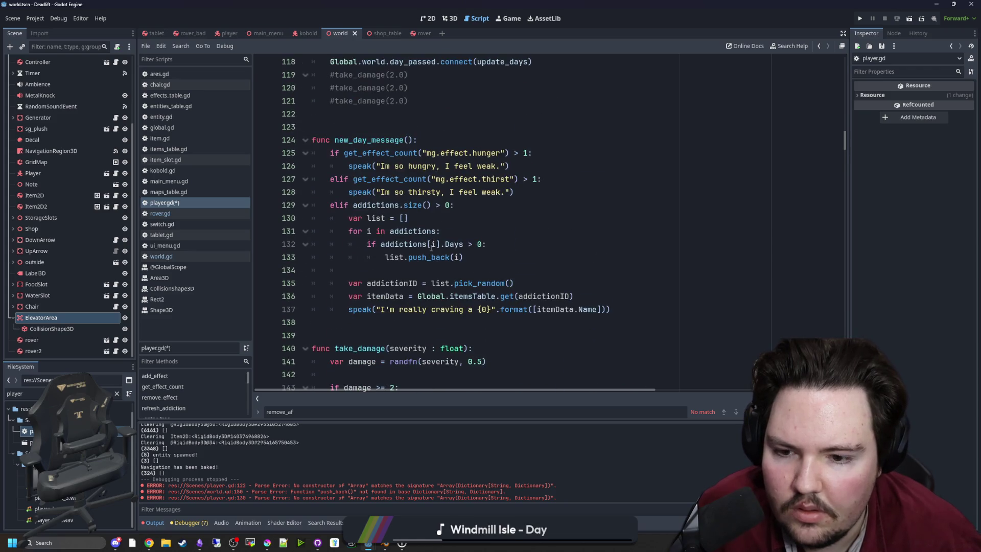
pyautogui.scroll(10, 431, 248)
pyautogui.scroll(-5, 462, 244)
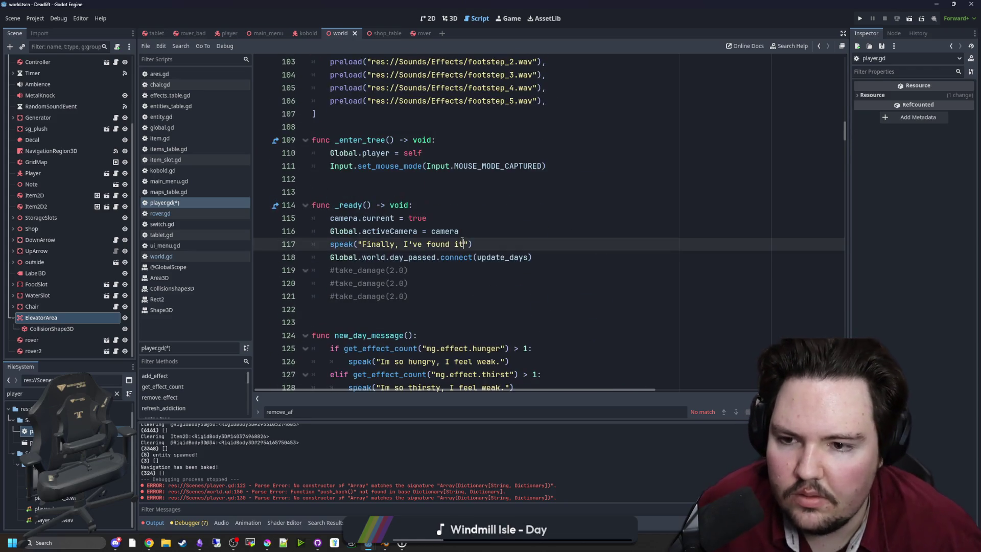
pyautogui.hotkey('ctrl', 'f')
pyautogui.write('add_effect')
pyautogui.press('Return')
pyautogui.keyDown('ctrl'); pyautogui.click(373, 218); pyautogui.keyUp('ctrl')
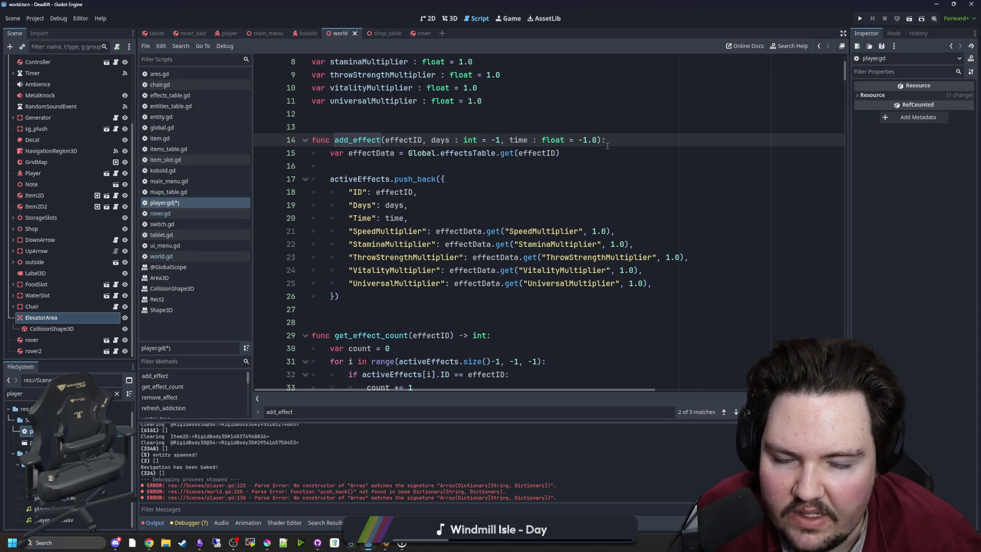
# - Return to the take_damage function and save player.gd
pyautogui.hotkey('alt', 'Left')
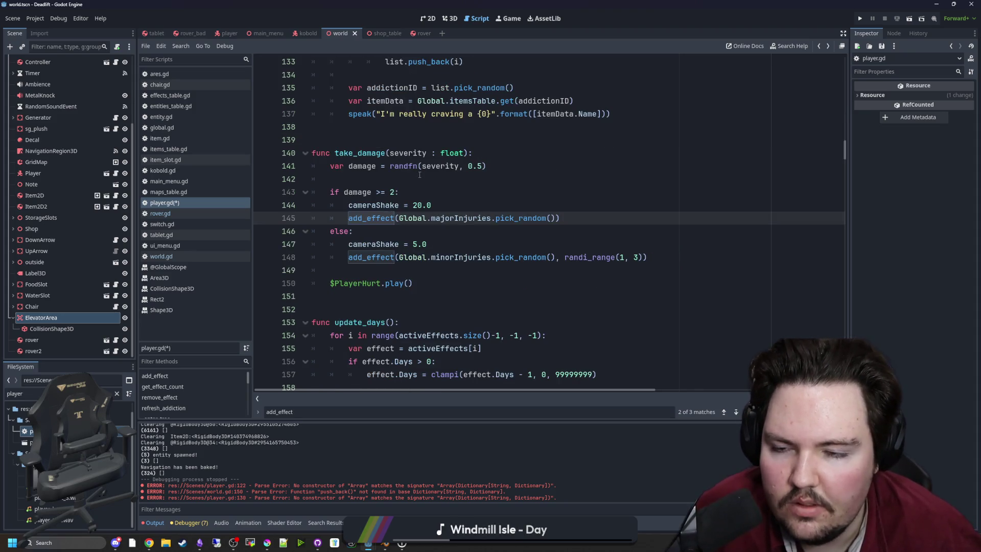
pyautogui.click(398, 230)
pyautogui.hotkey('ctrl', 's')
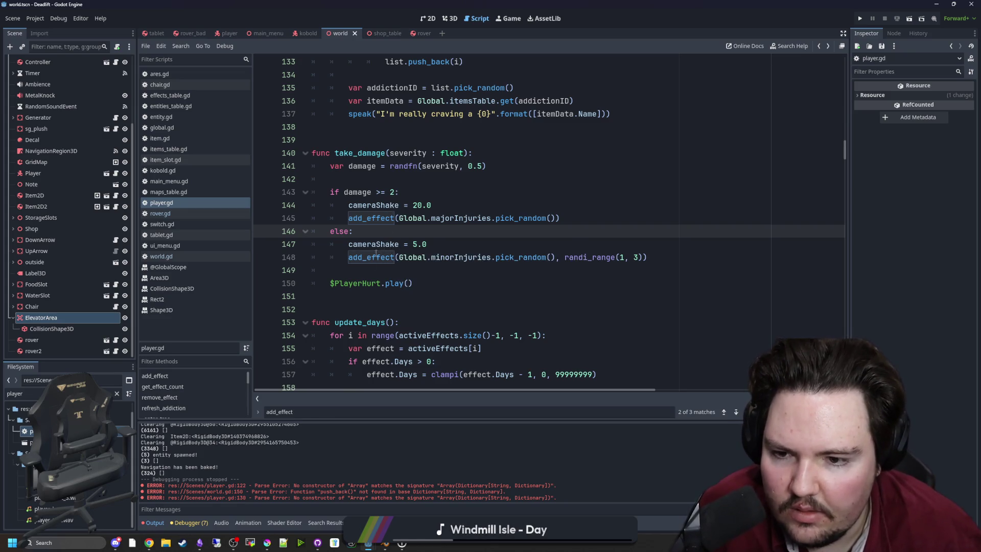
# - Search the script for 'refres' and then 'dats' to reach the update_days definition
pyautogui.scroll(-6, 425, 197)
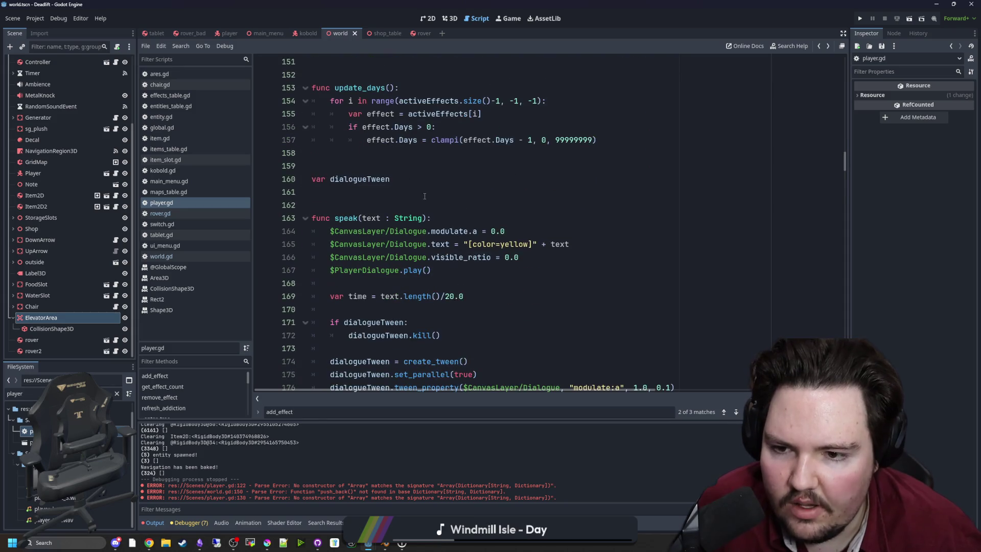
pyautogui.hotkey('ctrl', 'f')
pyautogui.write('refres')
pyautogui.click(469, 257)
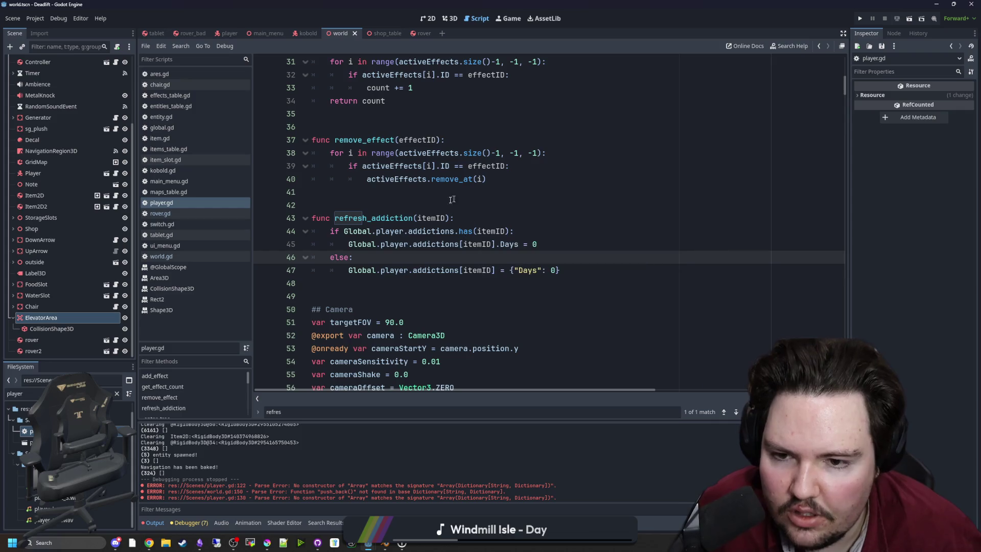
pyautogui.click(432, 205)
pyautogui.hotkey('ctrl', 'f')
pyautogui.write('dats')
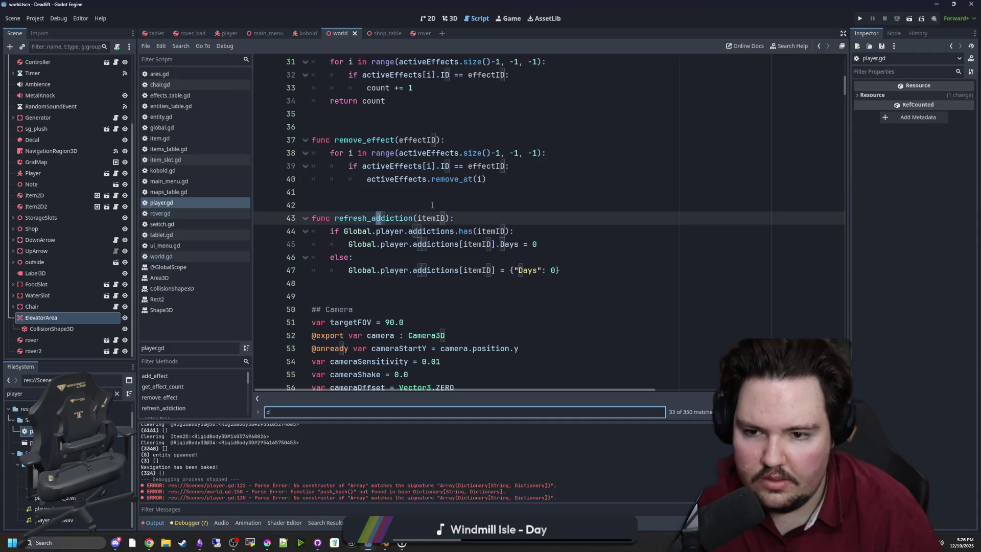
pyautogui.click(464, 236)
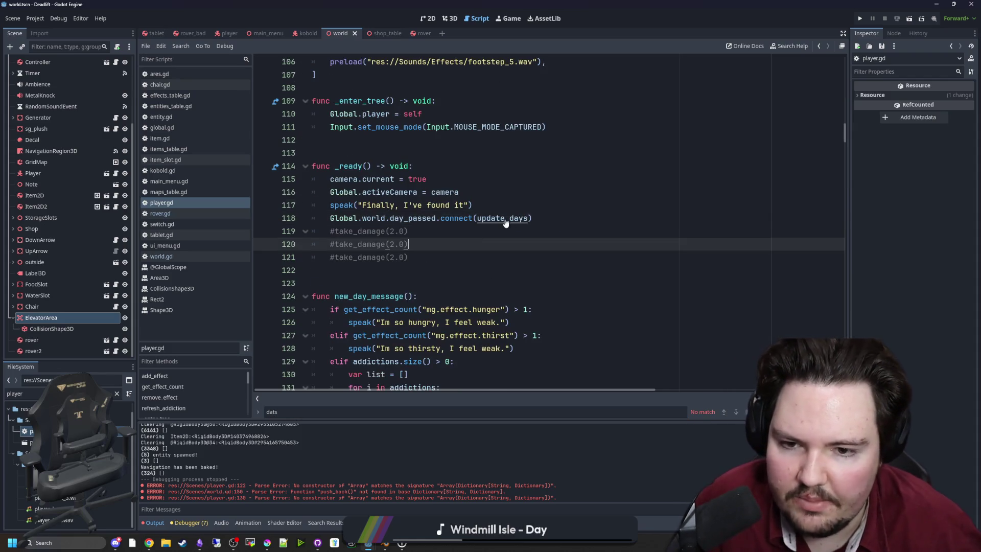
pyautogui.keyDown('ctrl'); pyautogui.click(498, 218); pyautogui.keyUp('ctrl')
# - Add indented blank lines at the end of update_days after line 157
pyautogui.scroll(-1, 407, 240)
pyautogui.click(382, 245)
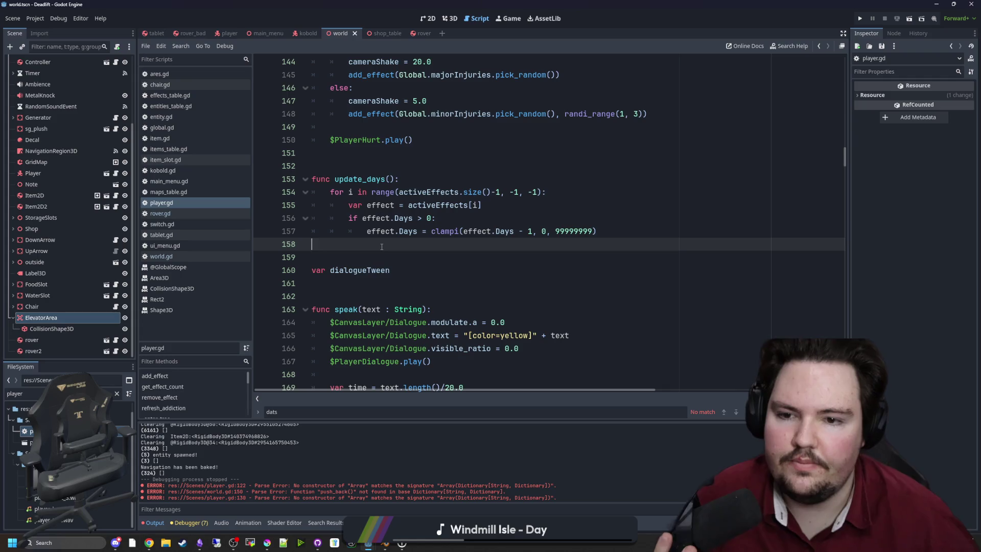
pyautogui.press('Tab')
pyautogui.press('Return')
pyautogui.press('Return')
pyautogui.press('Up')
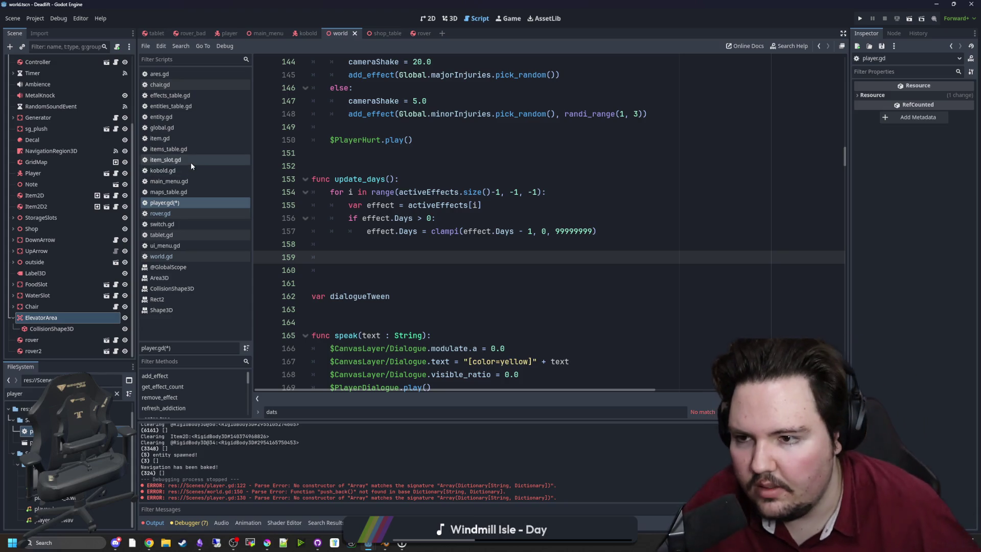
# - In effects_table.gd, duplicate the mg.effect.hunger entry below the thirst entry
pyautogui.click(169, 96)
pyautogui.moveTo(334, 257)
pyautogui.mouseDown()
pyautogui.moveTo(307, 230)
pyautogui.moveTo(261, 218)
pyautogui.mouseUp()
pyautogui.hotkey('ctrl', 'c')
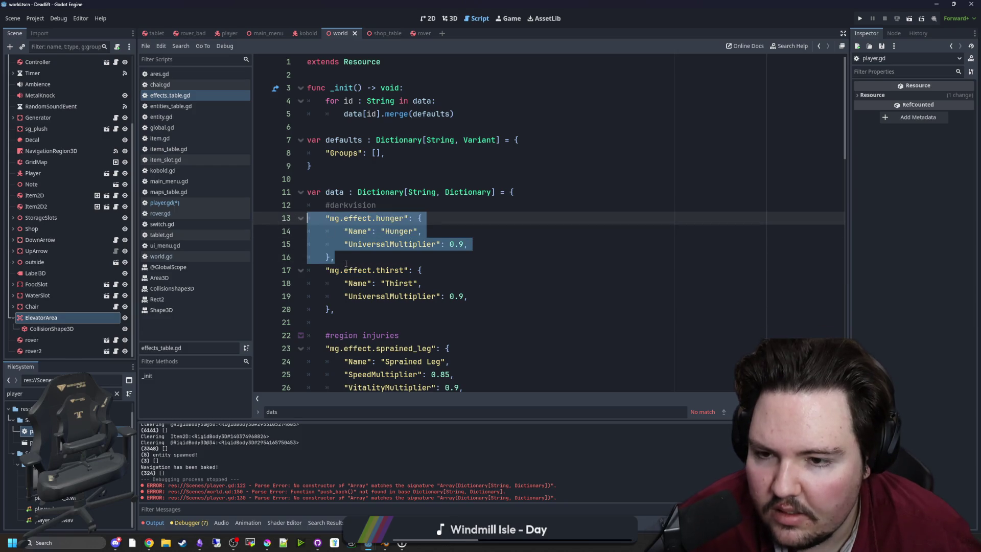
pyautogui.click(350, 297)
pyautogui.click(360, 321)
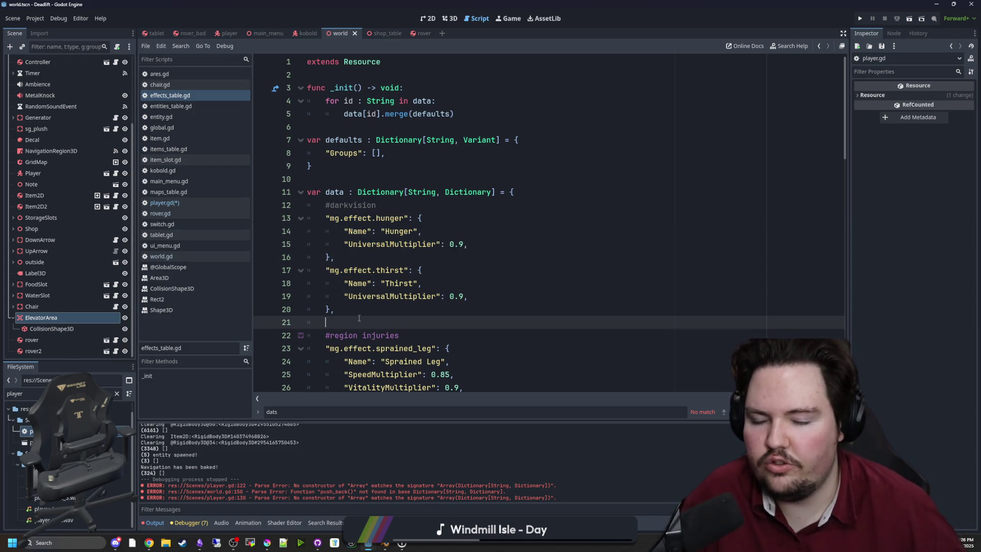
pyautogui.hotkey('ctrl', 'v')
pyautogui.press('Return')
pyautogui.click(344, 322)
pyautogui.press('BackSpace')
# - Rename the new entry's key to mg.effect.withdrawl and its Name to Withdrawl
pyautogui.moveTo(405, 322); pyautogui.dragTo(376, 322)
pyautogui.write('withdrawl')
pyautogui.scroll(-1, 400, 295)
pyautogui.click(400, 296)
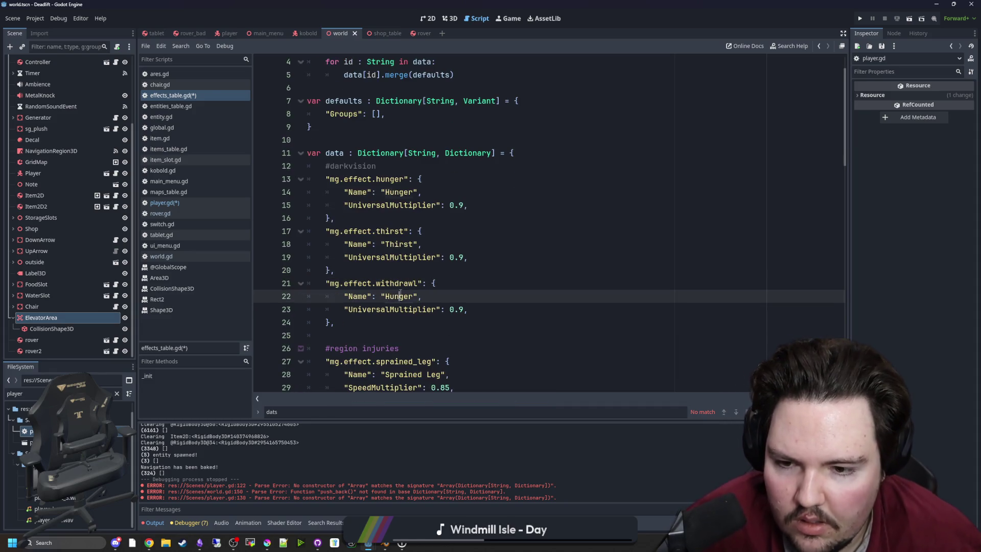
pyautogui.doubleClick(400, 297)
pyautogui.write('Withdrawl')
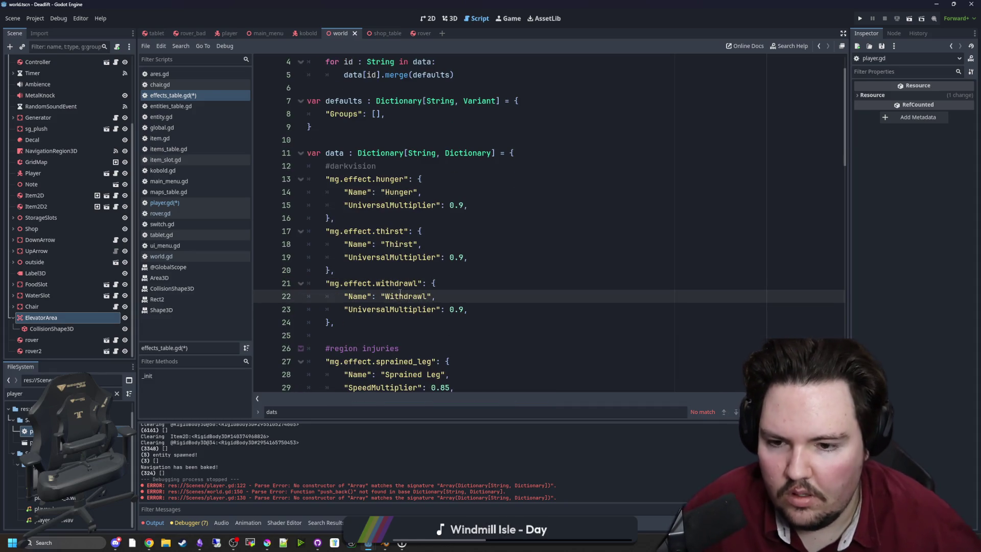
# - Save the edited scripts and return to player.gd
pyautogui.click(464, 309)
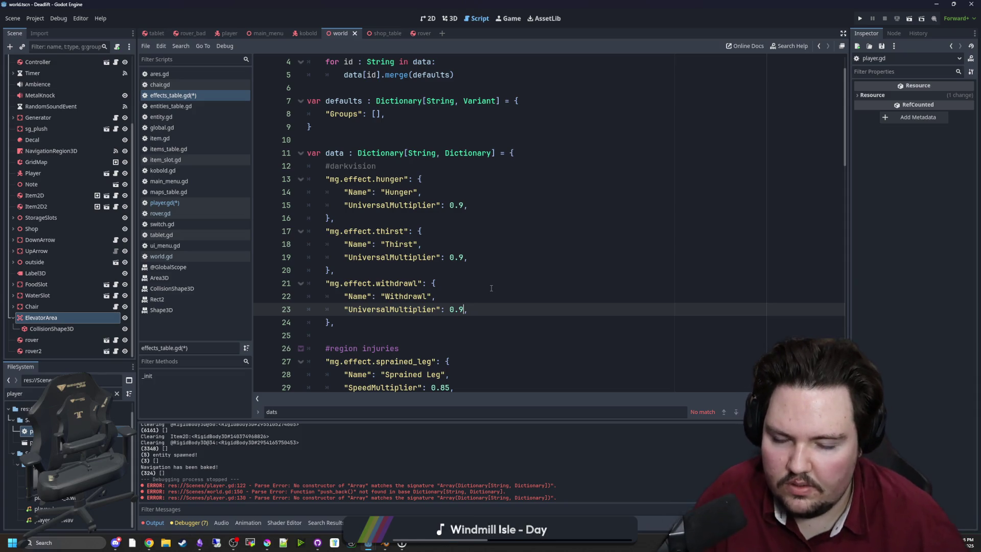
pyautogui.press('Up')
pyautogui.press('Up')
pyautogui.press('Up')
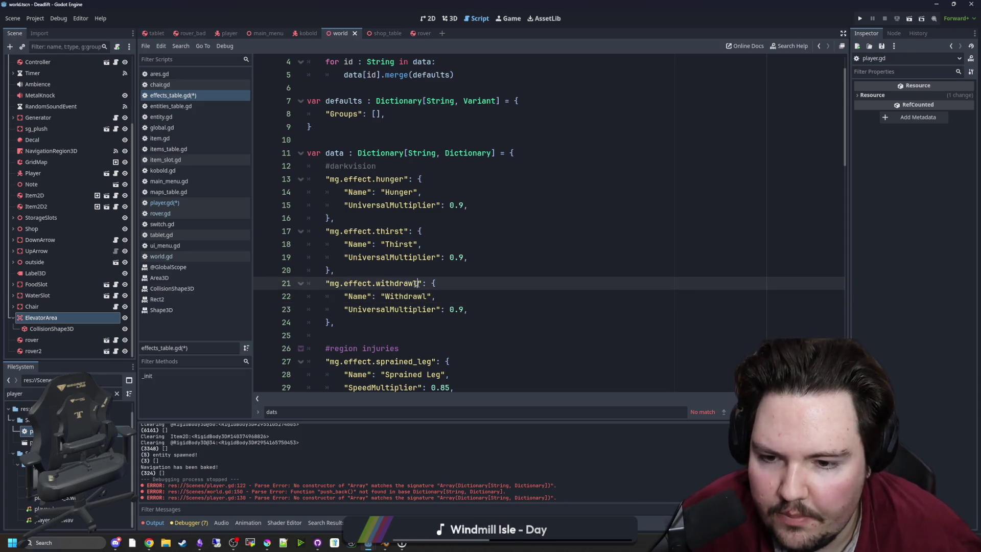
pyautogui.moveTo(418, 283); pyautogui.dragTo(330, 283)
pyautogui.press('Up')
pyautogui.hotkey('ctrl', 's')
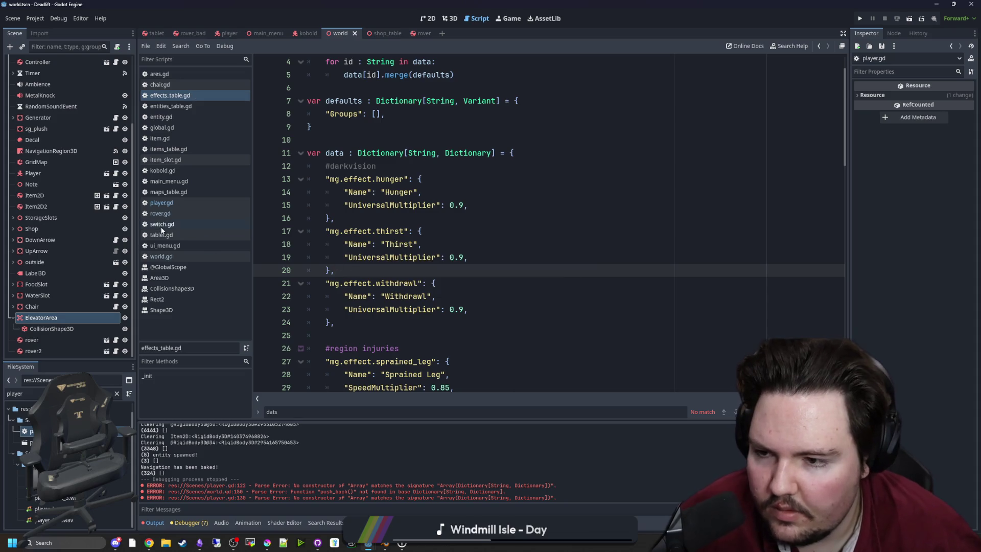
pyautogui.click(192, 203)
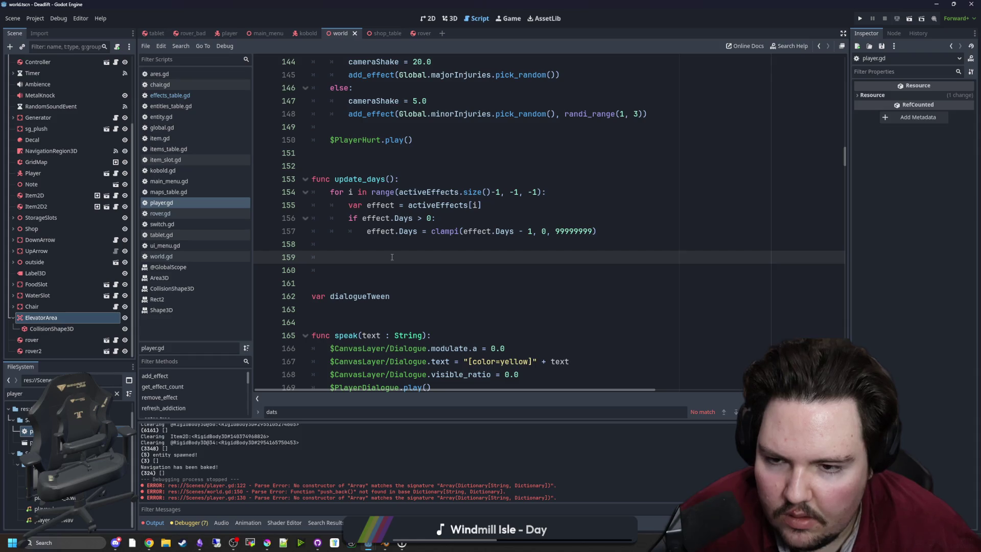
pyautogui.scroll(13, 630, 189)
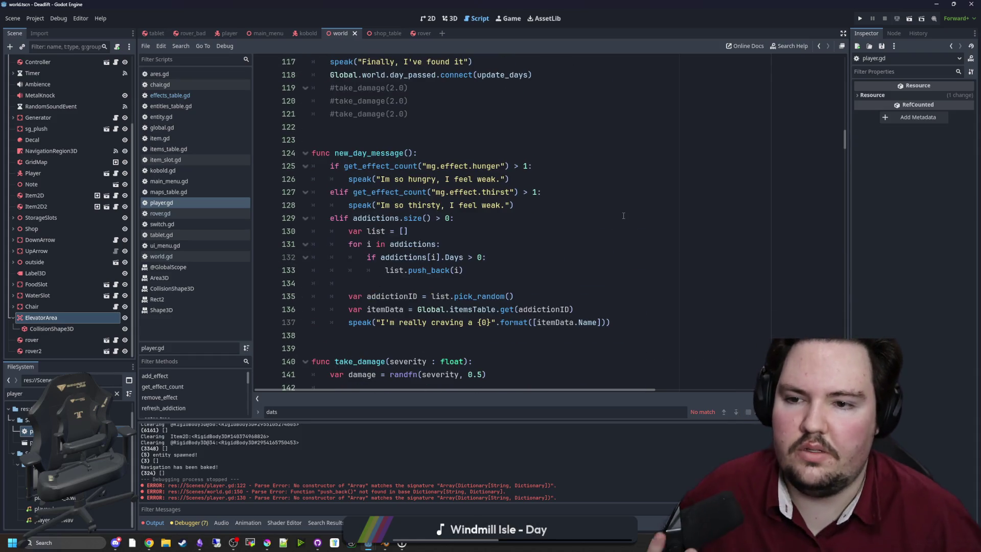
pyautogui.scroll(6, 630, 189)
pyautogui.scroll(-5, 620, 186)
pyautogui.scroll(-5, 620, 186)
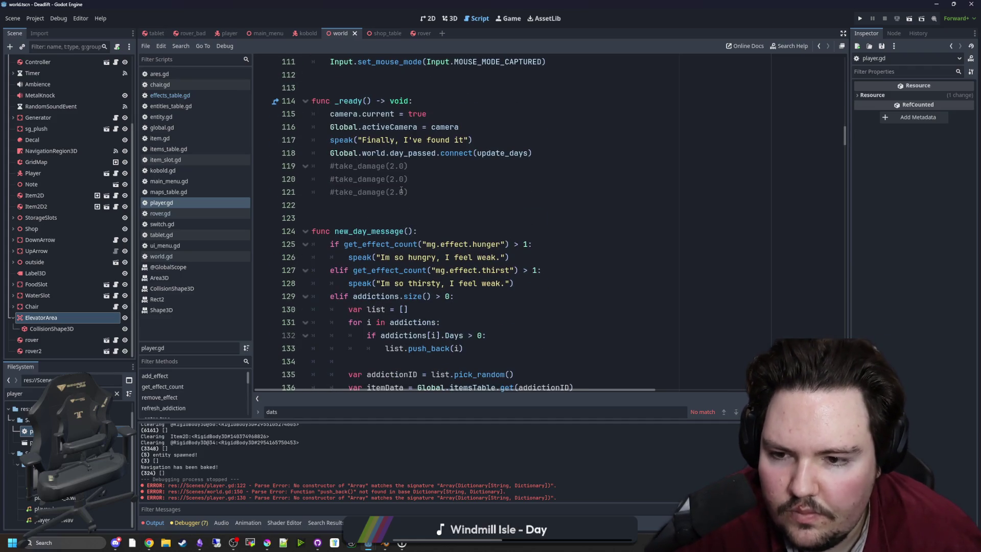
pyautogui.scroll(-9, 401, 191)
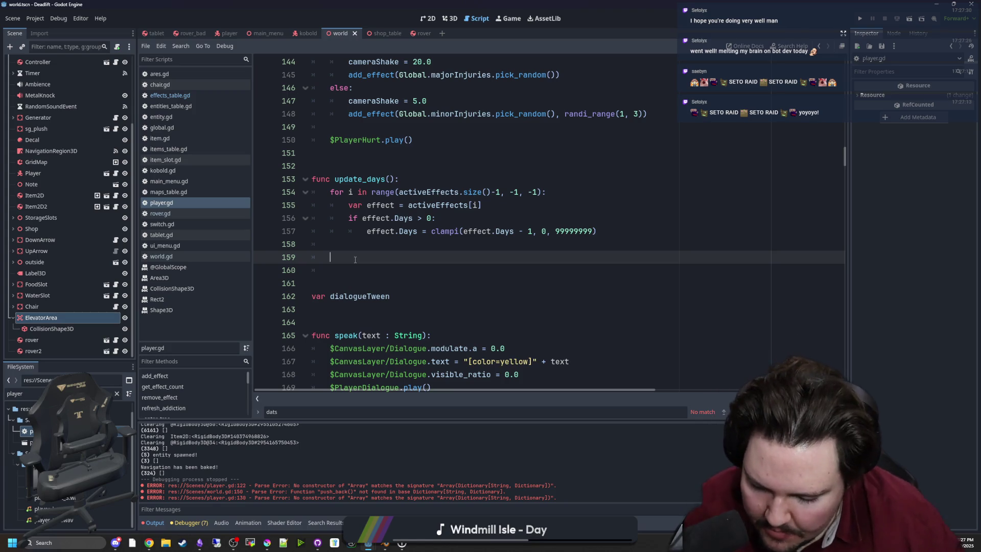
pyautogui.hscroll(2, 355, 260)
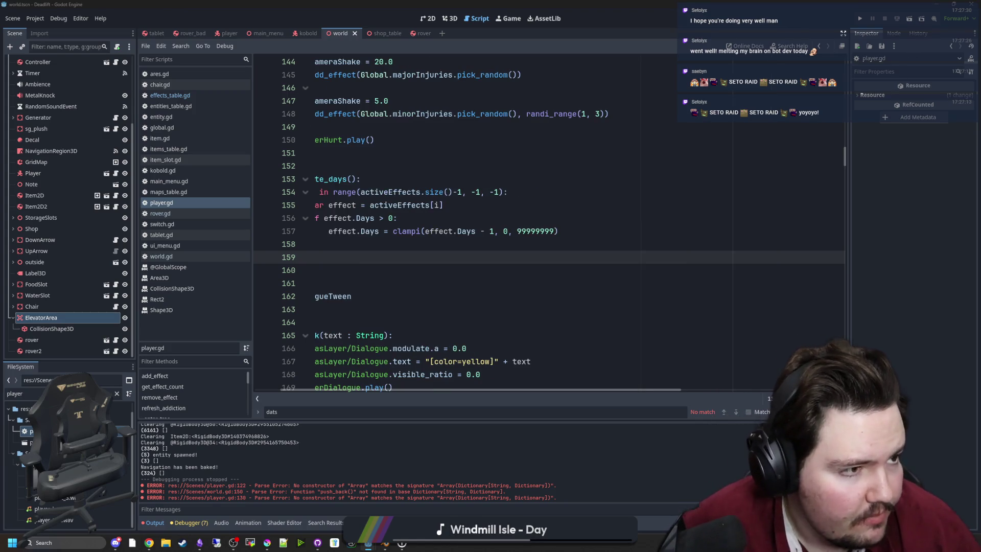
# - Scroll through Starground's Steam store page in Chrome, then return to Godot's player.gd
pyautogui.click(149, 543)
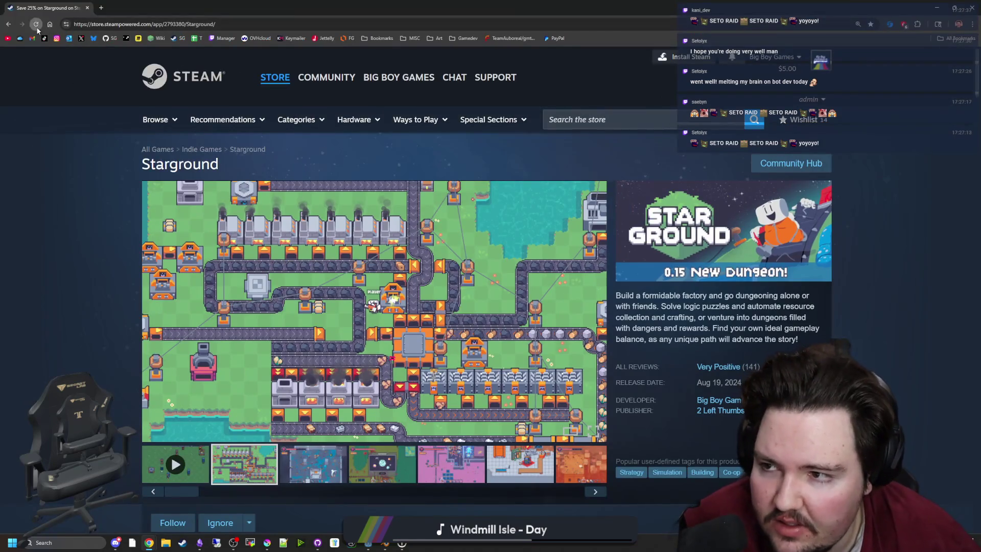
pyautogui.scroll(-15, 489, 272)
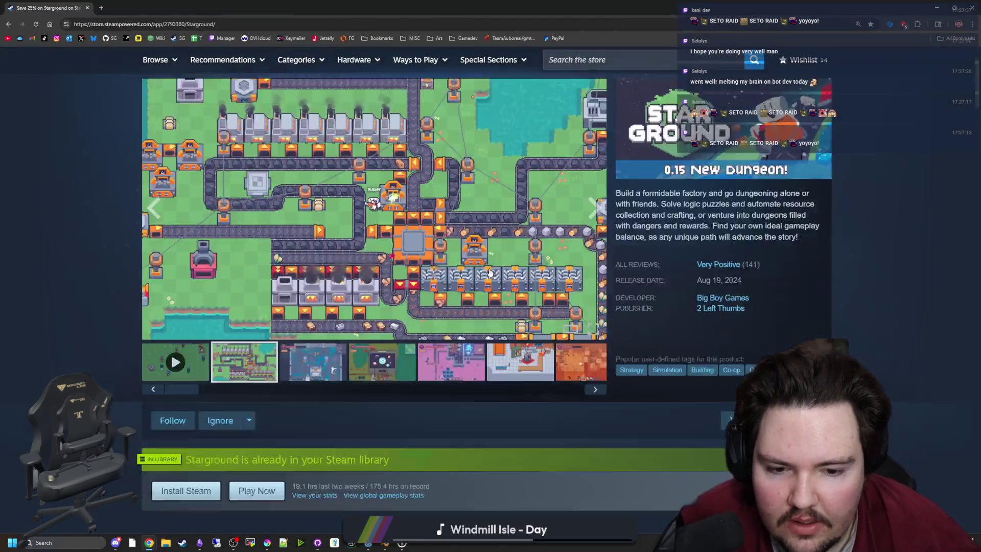
pyautogui.scroll(-3, 265, 300)
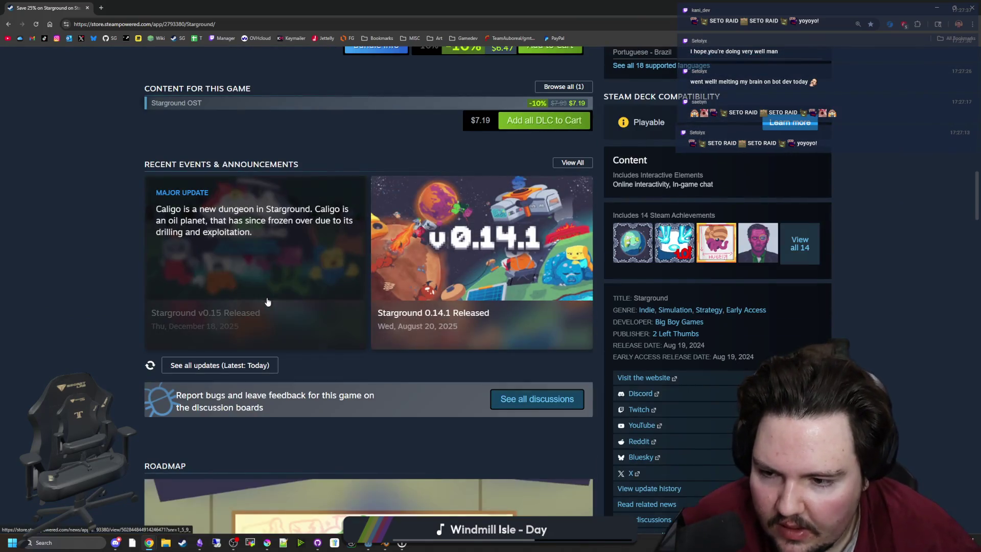
pyautogui.scroll(-5, 381, 302)
pyautogui.scroll(-15, 381, 302)
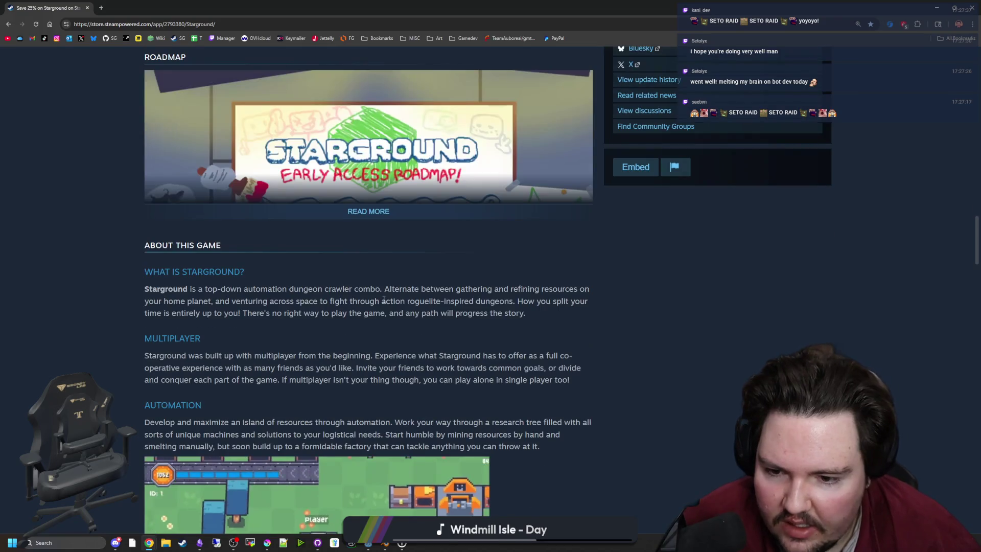
pyautogui.scroll(-3, 393, 301)
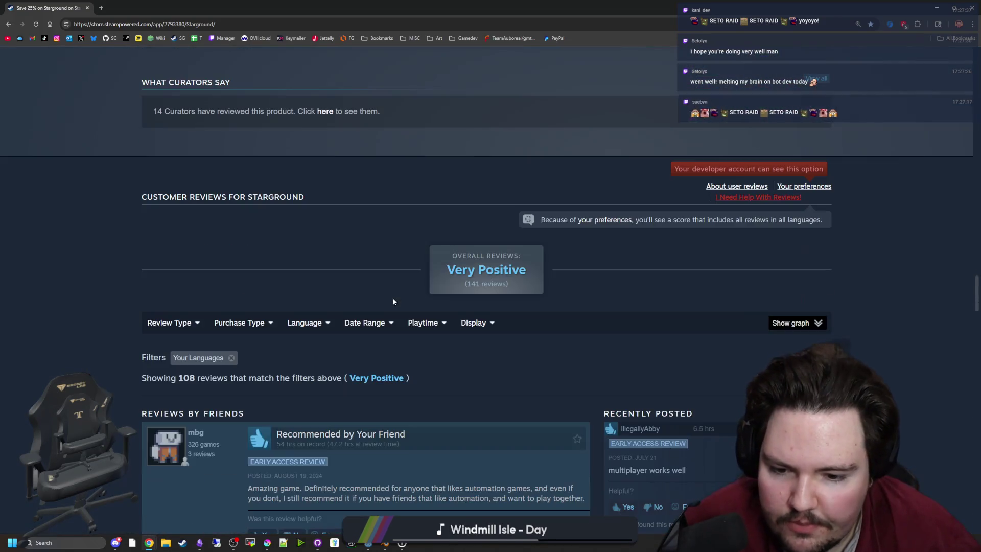
pyautogui.scroll(-3, 408, 301)
pyautogui.scroll(20, 384, 271)
pyautogui.hotkey('alt', 'Tab')
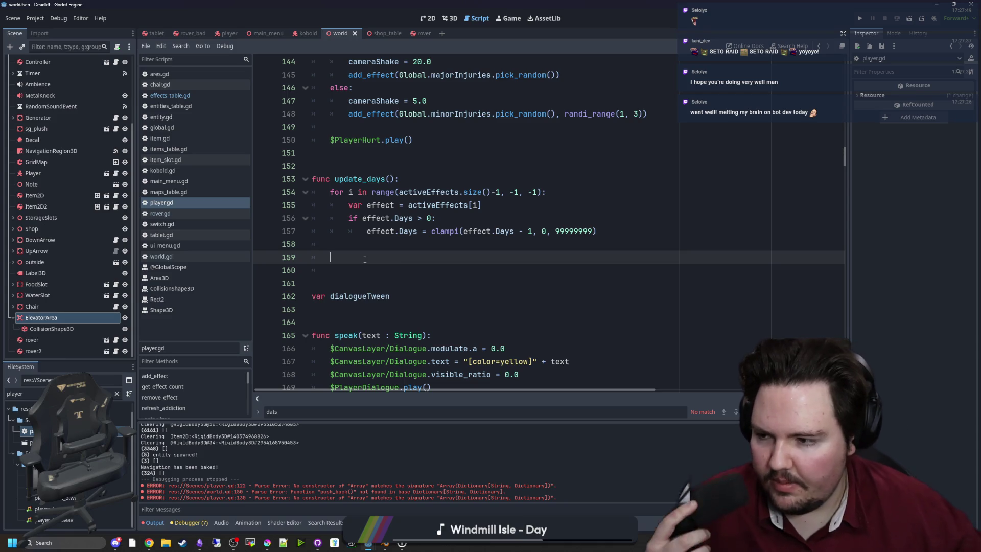
pyautogui.moveTo(365, 259); pyautogui.dragTo(389, 277)
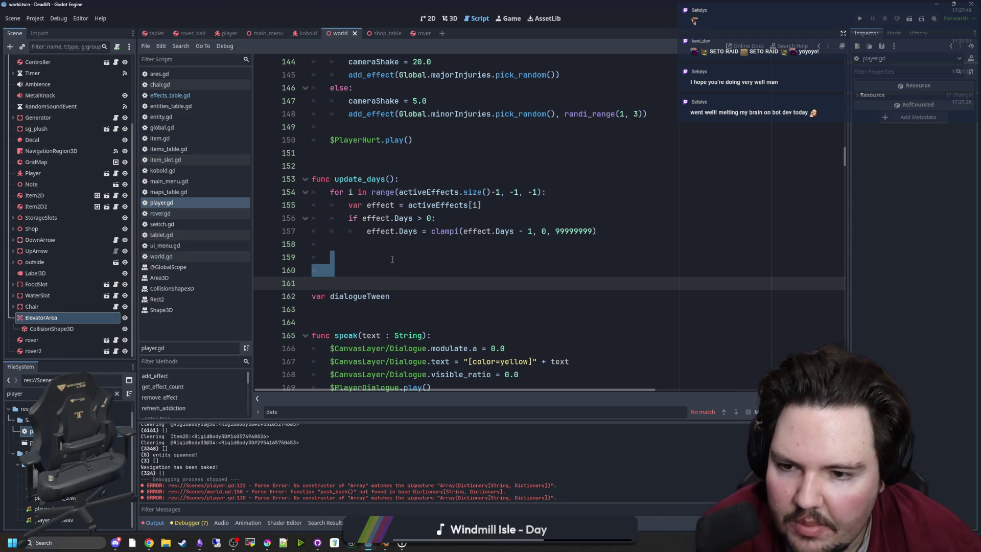
pyautogui.click(392, 259)
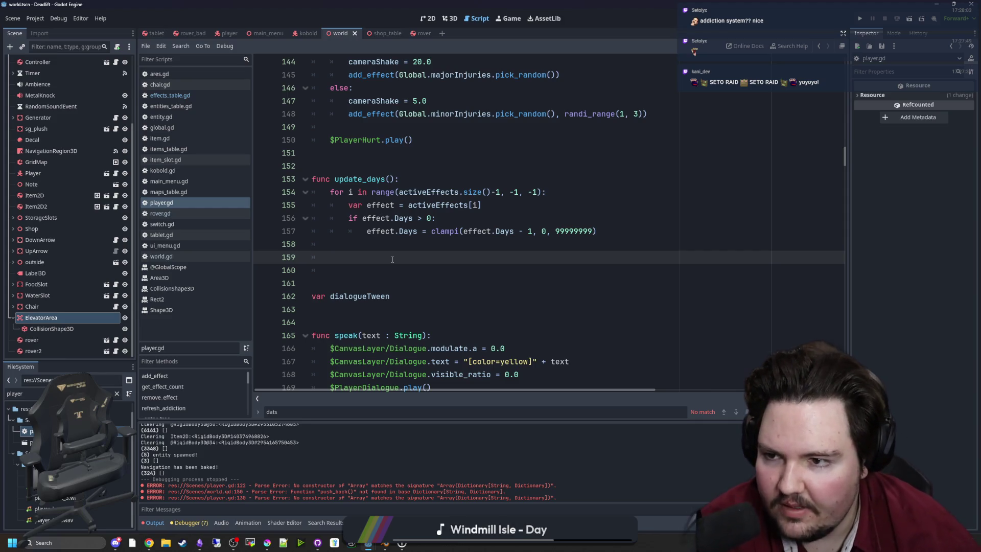
pyautogui.scroll(4, 387, 256)
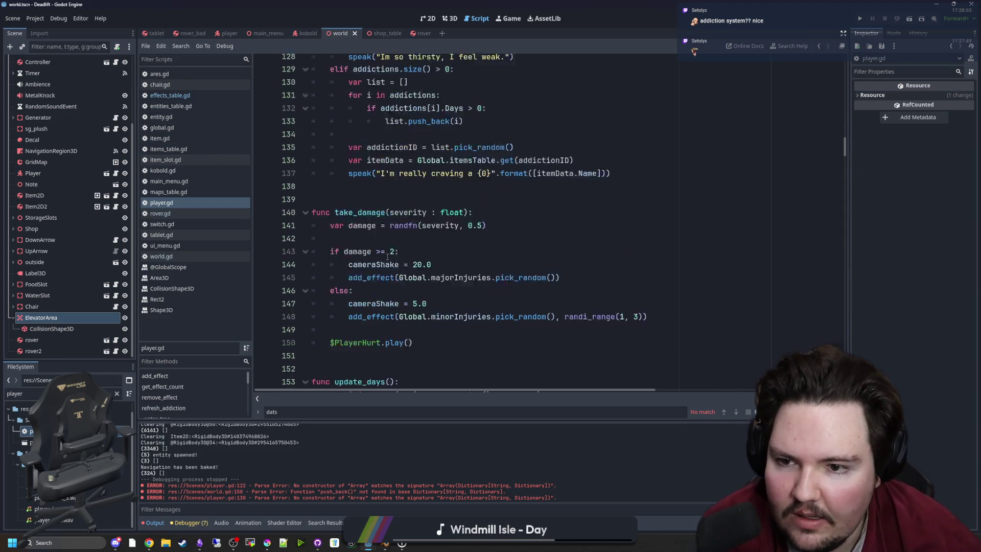
pyautogui.scroll(7, 388, 256)
pyautogui.scroll(7, 408, 244)
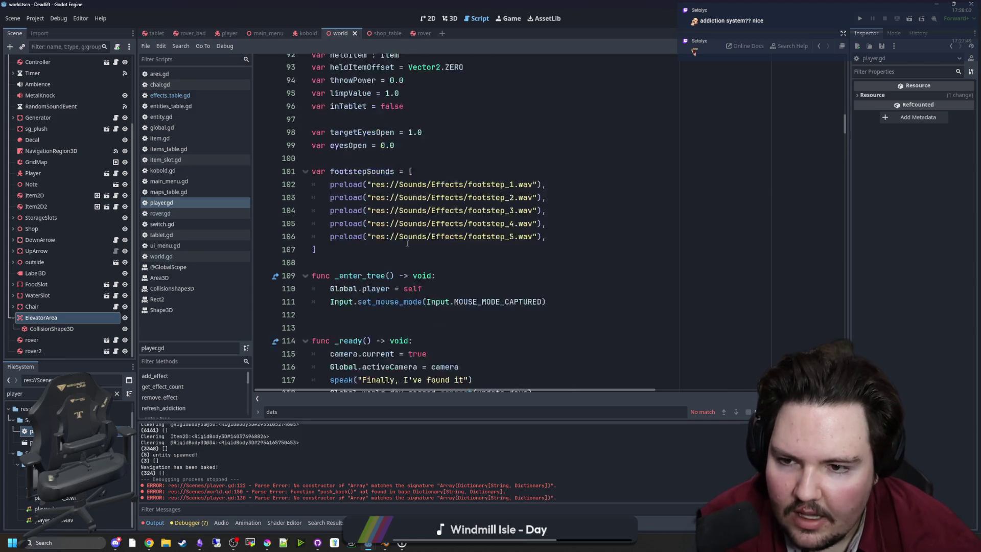
pyautogui.scroll(-9, 407, 244)
pyautogui.scroll(-10, 407, 244)
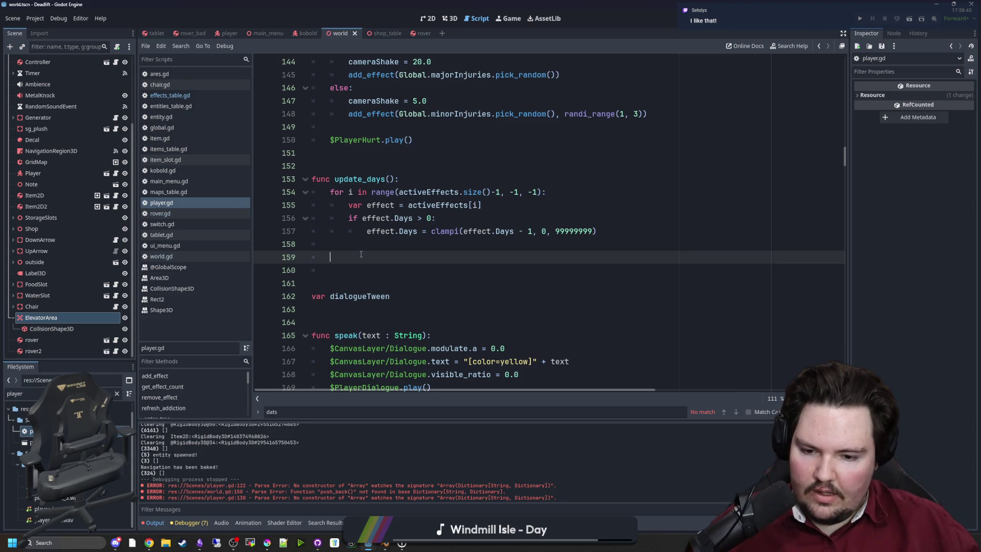
# - Search player.gd for 'effect', then 'remove_effect', and select the function down to remove_at(i)
pyautogui.scroll(6, 447, 280)
pyautogui.scroll(10, 441, 275)
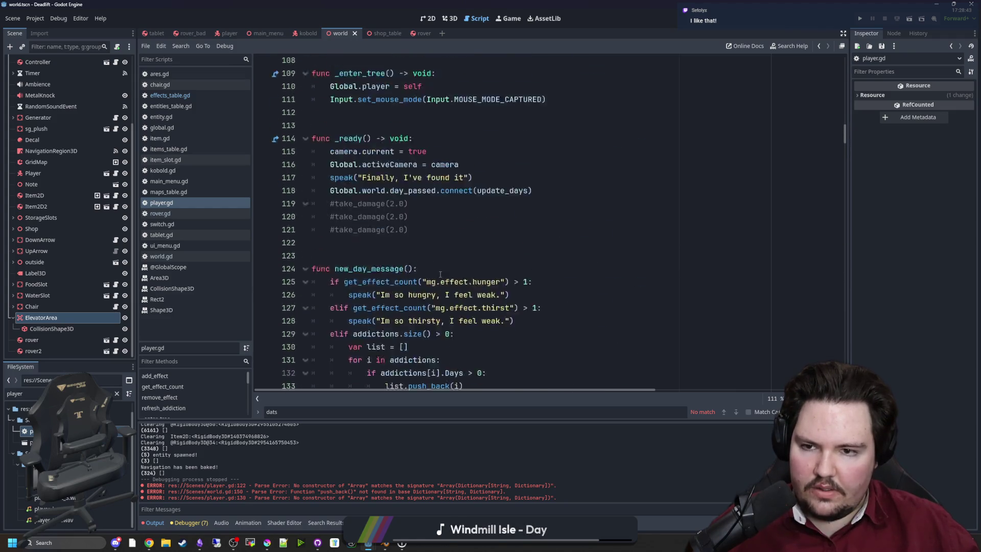
pyautogui.scroll(-6, 373, 310)
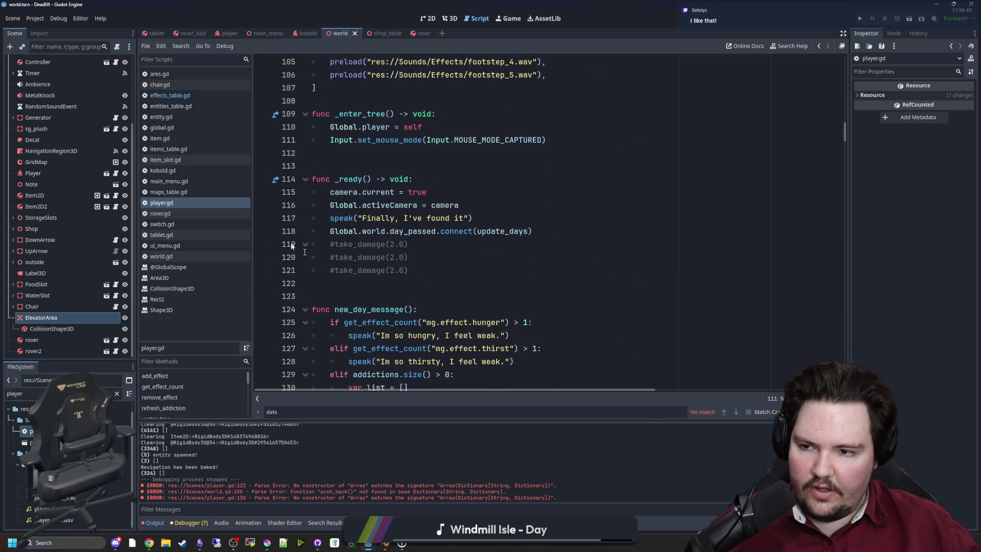
pyautogui.scroll(-6, 413, 242)
pyautogui.scroll(-5, 413, 242)
pyautogui.hotkey('ctrl', 'f')
pyautogui.write('effect')
pyautogui.press('Return')
pyautogui.press('Return')
pyautogui.press('Return')
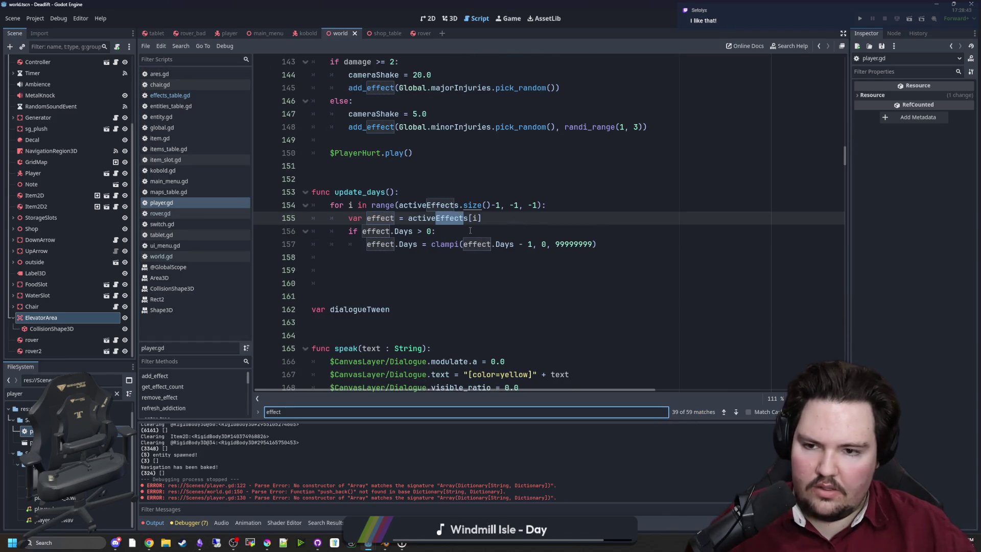
pyautogui.hotkey('ctrl', 'a')
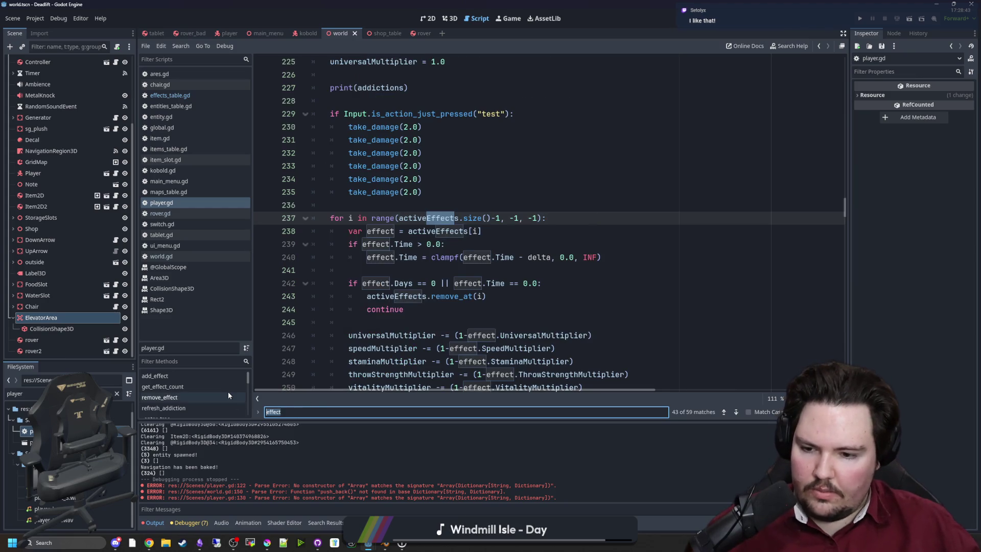
pyautogui.write('remove_effect')
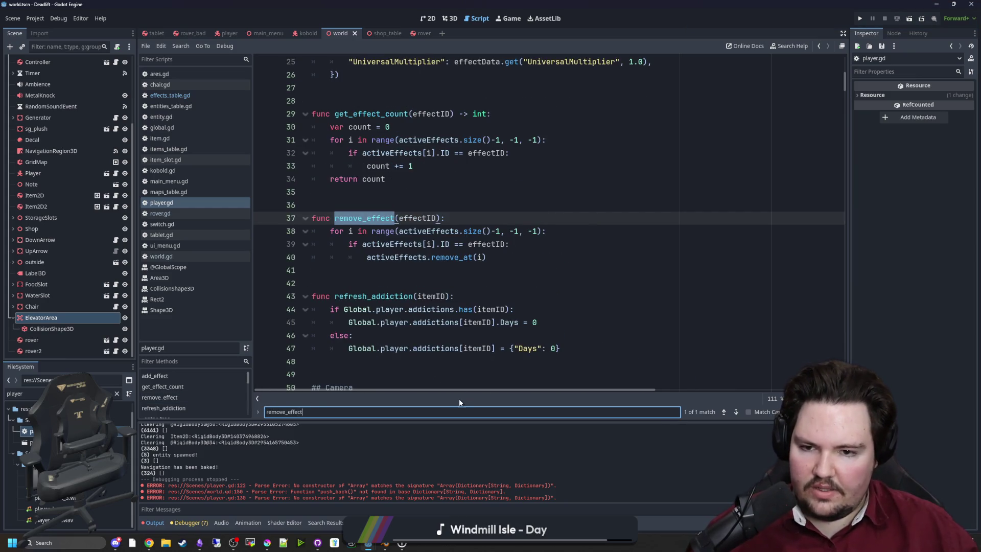
pyautogui.click(470, 265)
pyautogui.hotkey('shift', 'Up')
pyautogui.hotkey('shift', 'Up')
pyautogui.hotkey('shift', 'Up')
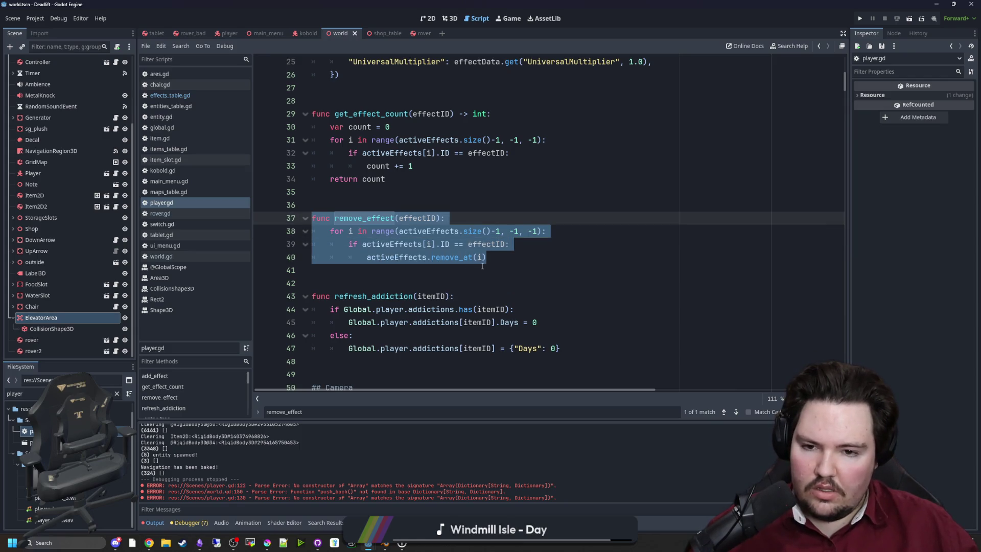
pyautogui.click(485, 268)
pyautogui.click(506, 259)
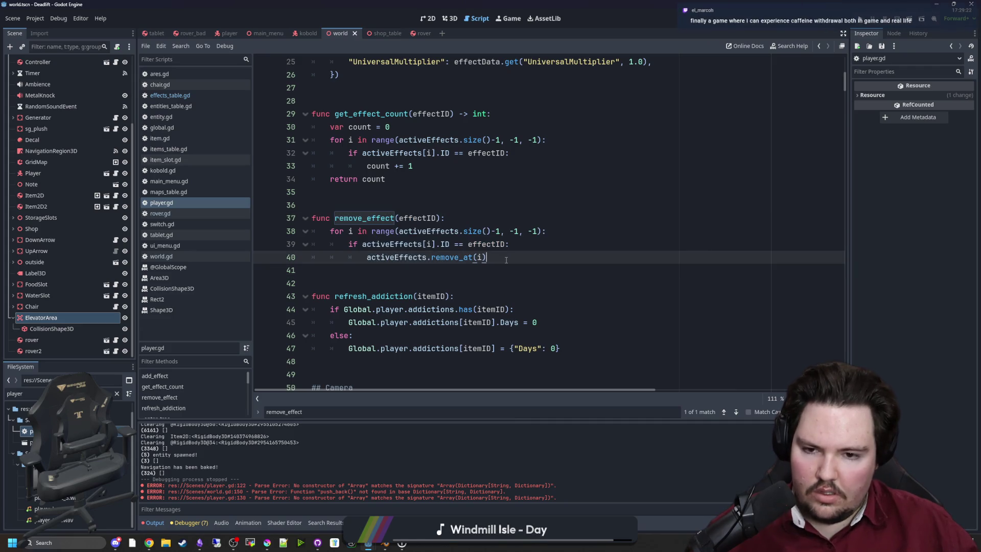
# - Add a break after remove_at(i) so remove_effect stops after one removal
pyautogui.press('Return')
pyautogui.write('break')
pyautogui.press('Return')
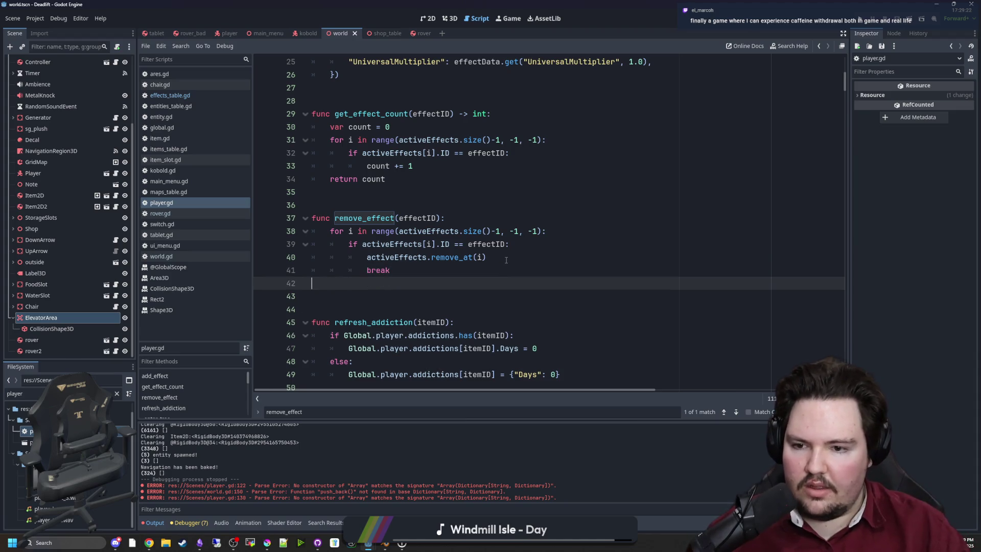
# - Paste a copy of the function below and rename it remove_all_effect
pyautogui.write('func remove_effect(effectID): \tfor i in range(activeEffects.size()-1, -1, -1): \t\tif activeEffects[i].ID == effectID: \t\t\tactiveEffects.remove_at(i)')
pyautogui.click(372, 297)
pyautogui.click(379, 309)
pyautogui.write('all_')
pyautogui.write('s')
pyautogui.press('Up')
pyautogui.scroll(-1, 427, 277)
pyautogui.press('Down')
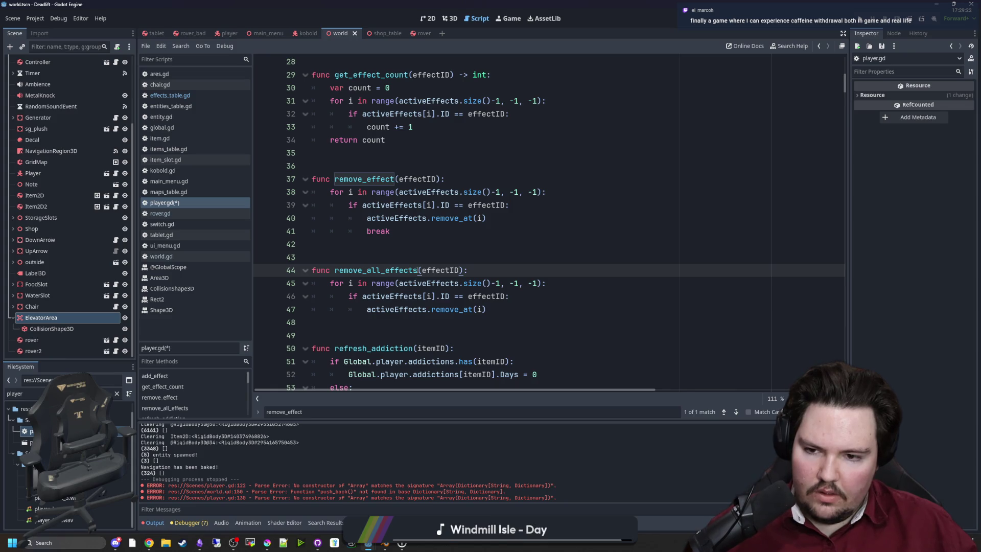
pyautogui.press('BackSpace')
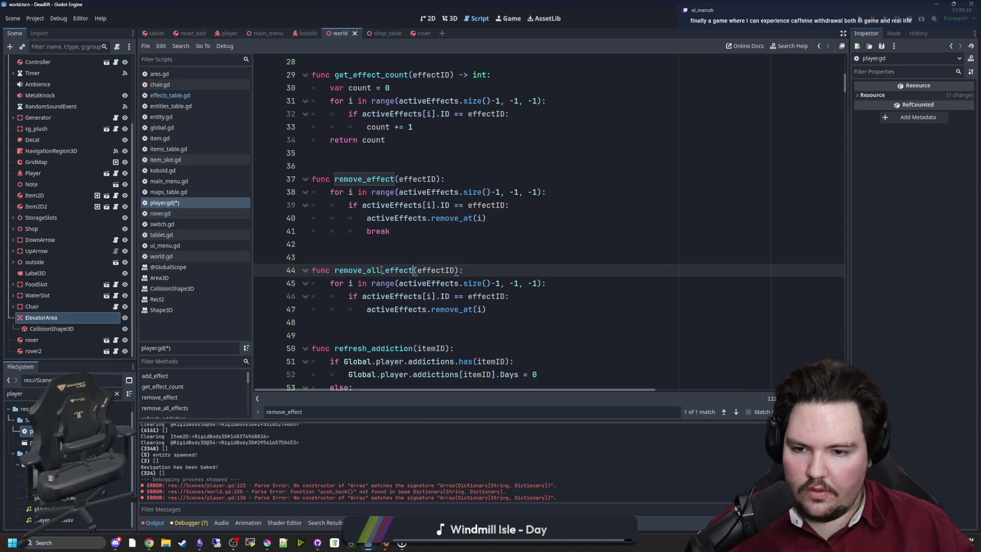
# - Review both functions and undo a stray edit to the remove_all_effect name
pyautogui.scroll(-1, 406, 300)
pyautogui.click(406, 301)
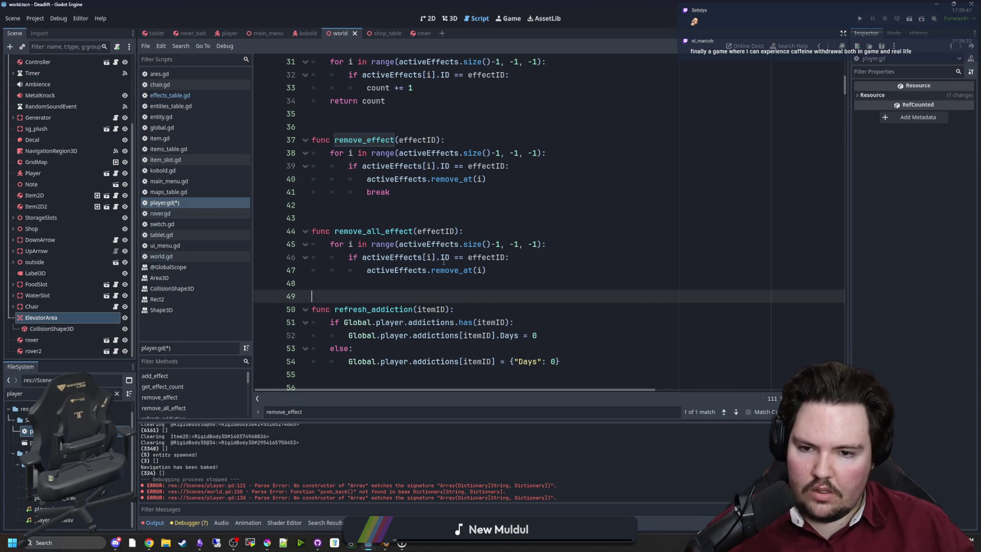
pyautogui.click(481, 265)
pyautogui.click(402, 219)
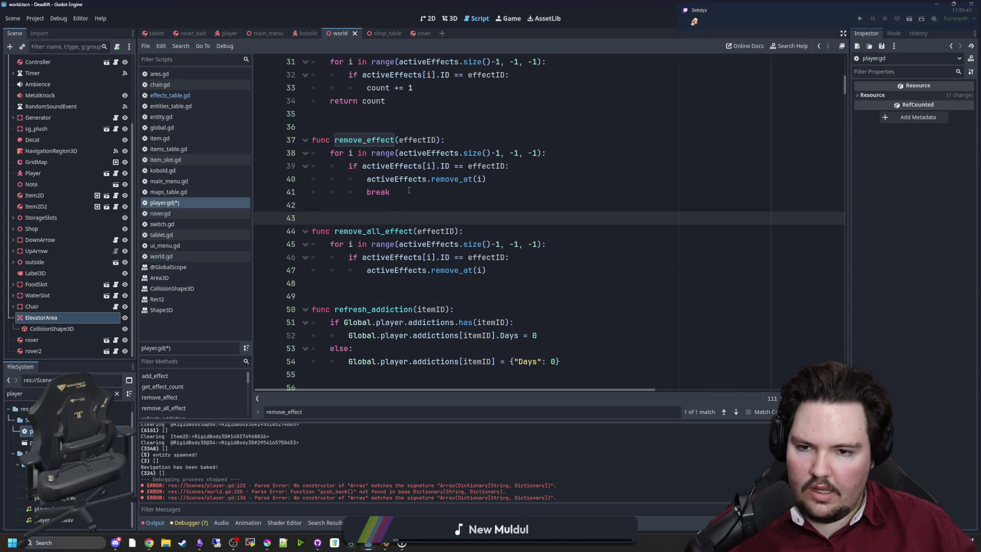
pyautogui.doubleClick(379, 192)
pyautogui.click(366, 203)
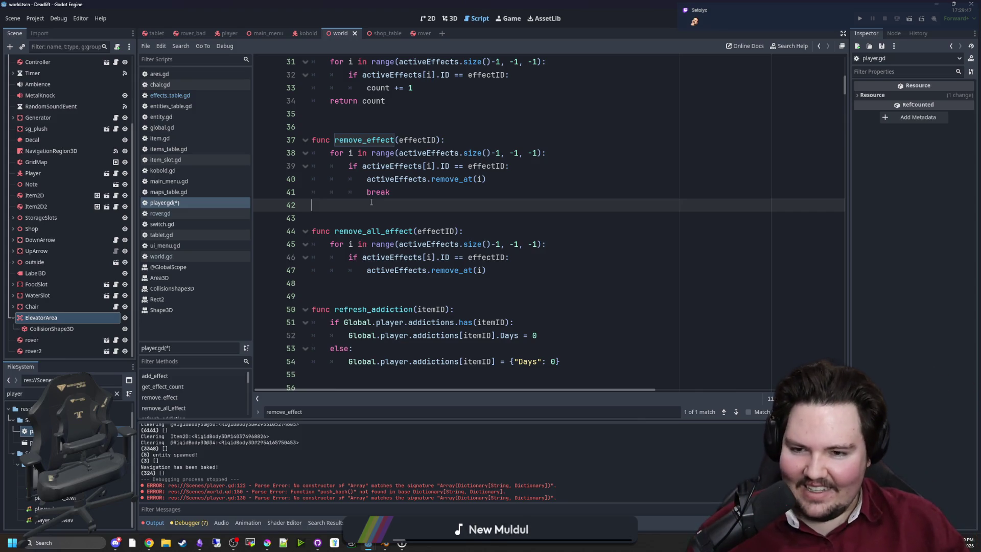
pyautogui.scroll(1, 361, 258)
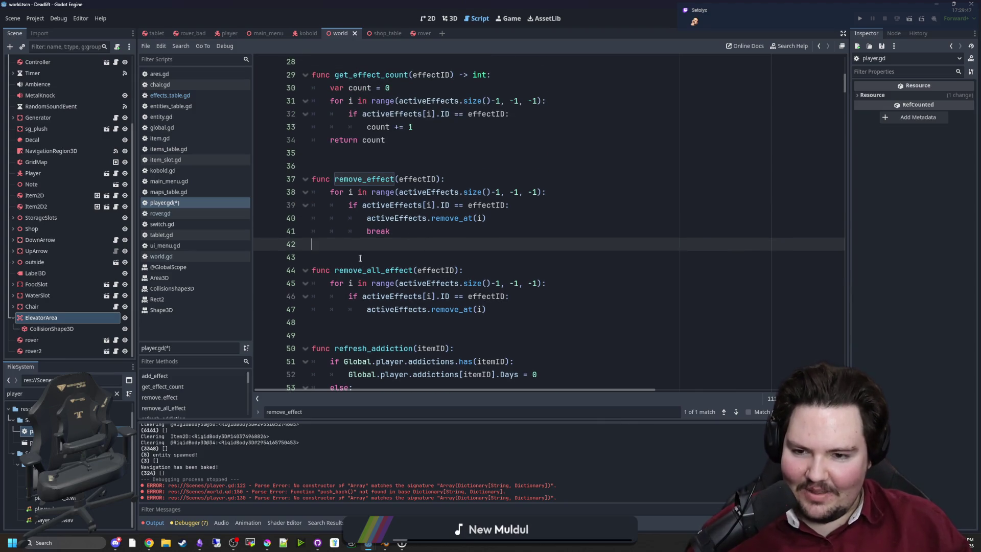
pyautogui.doubleClick(372, 274)
pyautogui.click(387, 252)
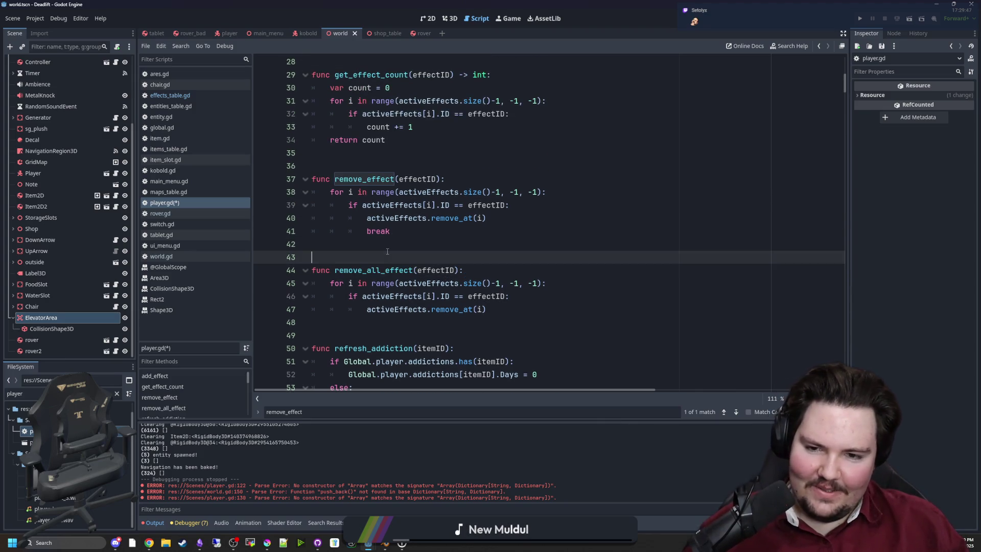
pyautogui.doubleClick(378, 269)
pyautogui.write('_')
pyautogui.hotkey('ctrl', 'z')
pyautogui.click(379, 254)
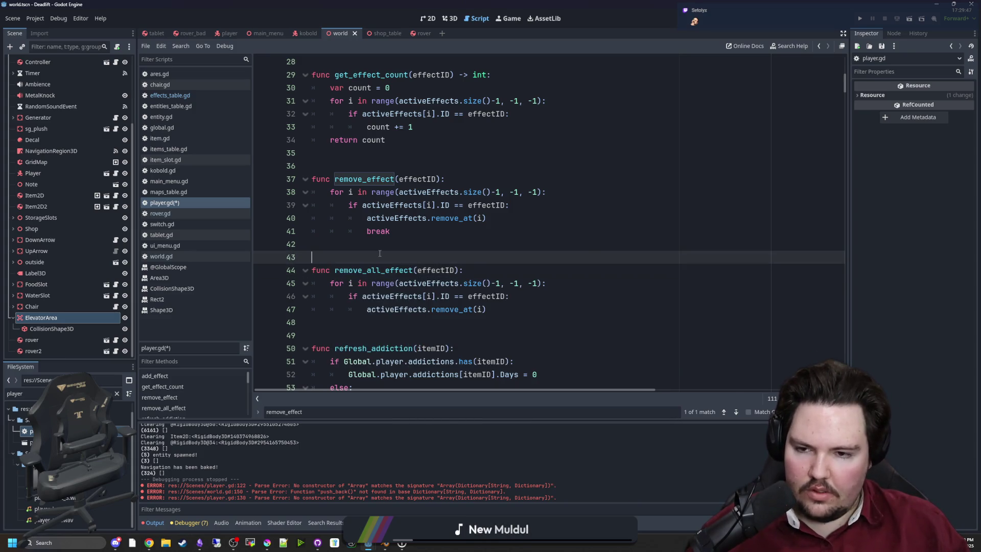
# - Save player.gd, look over the two functions once more, and switch to Krita
pyautogui.hotkey('ctrl', 's')
pyautogui.scroll(2, 388, 230)
pyautogui.scroll(-2, 404, 215)
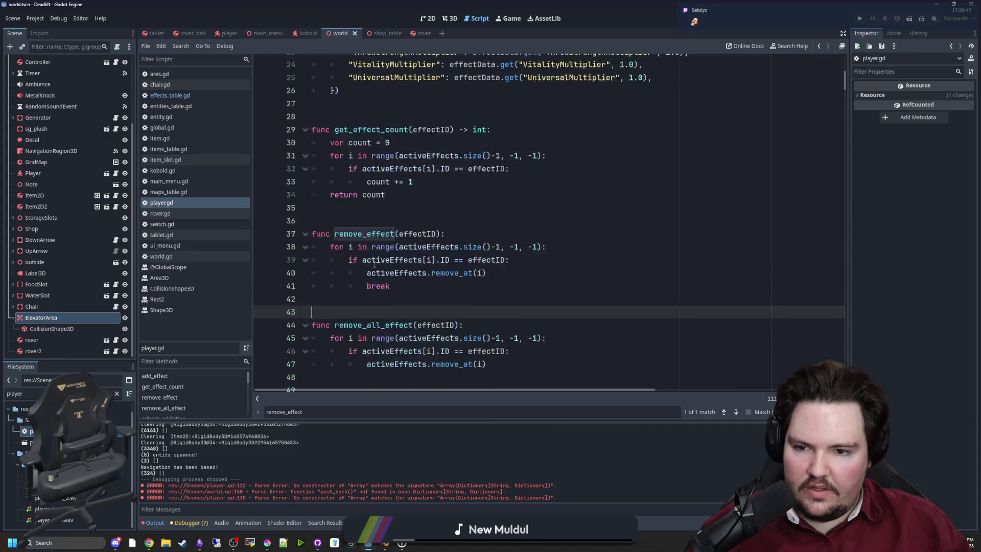
pyautogui.press('Up')
pyautogui.moveTo(405, 226); pyautogui.dragTo(281, 176)
pyautogui.click(400, 245)
pyautogui.doubleClick(355, 268)
pyautogui.click(377, 254)
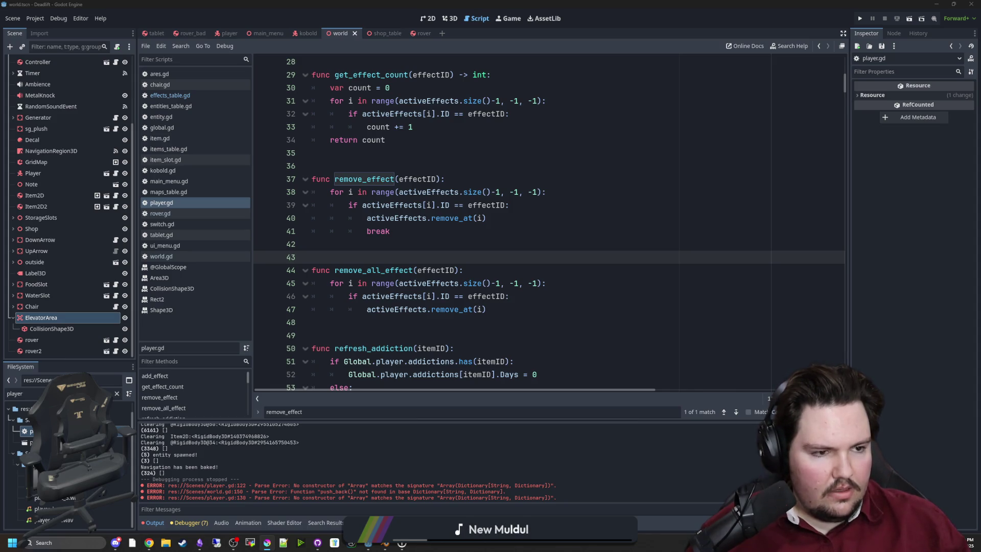
pyautogui.hotkey('alt', 'Tab')
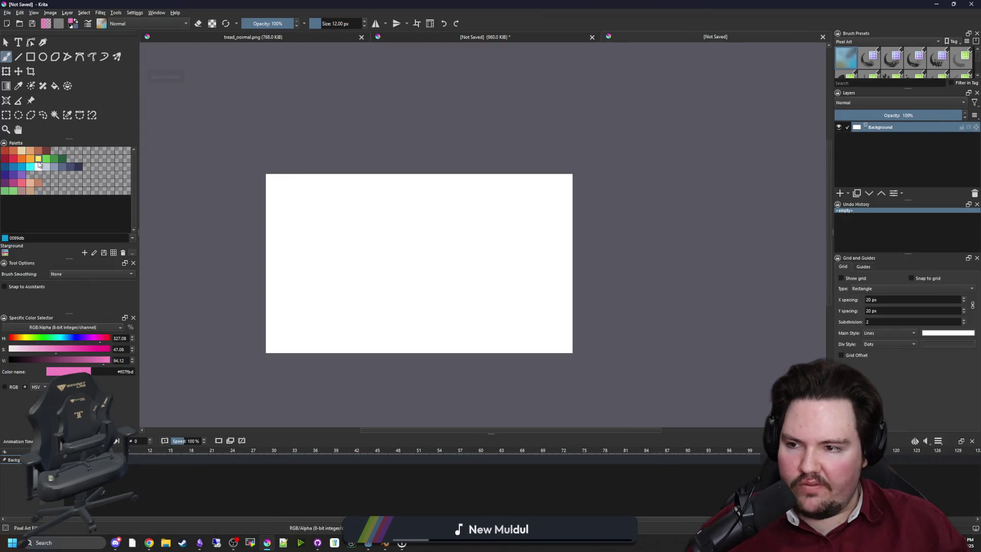
# - Choose yellow with a 1 px brush and paint the bracket's side and edges
pyautogui.click(38, 161)
pyautogui.scroll(5, 322, 201)
pyautogui.press('[')
pyautogui.press('[')
pyautogui.press('[')
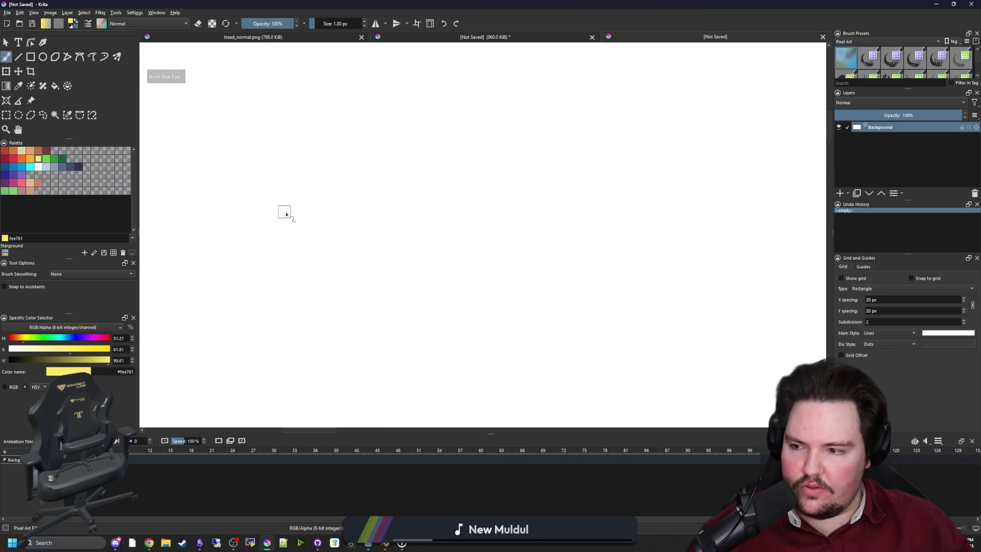
pyautogui.moveTo(223, 114)
pyautogui.mouseDown()
pyautogui.moveTo(214, 416)
pyautogui.moveTo(376, 415)
pyautogui.mouseUp()
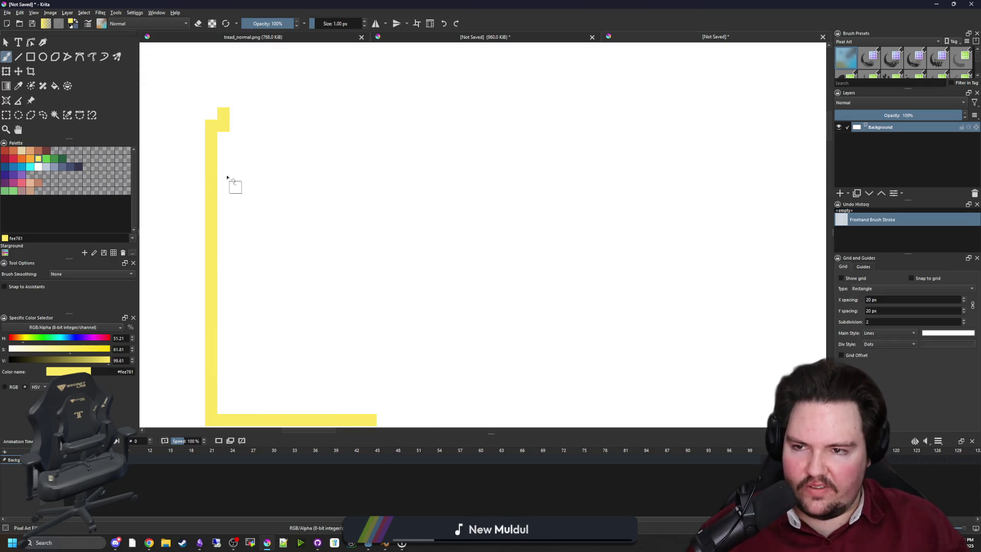
pyautogui.scroll(-1, 230, 182)
pyautogui.moveTo(214, 130); pyautogui.dragTo(307, 130)
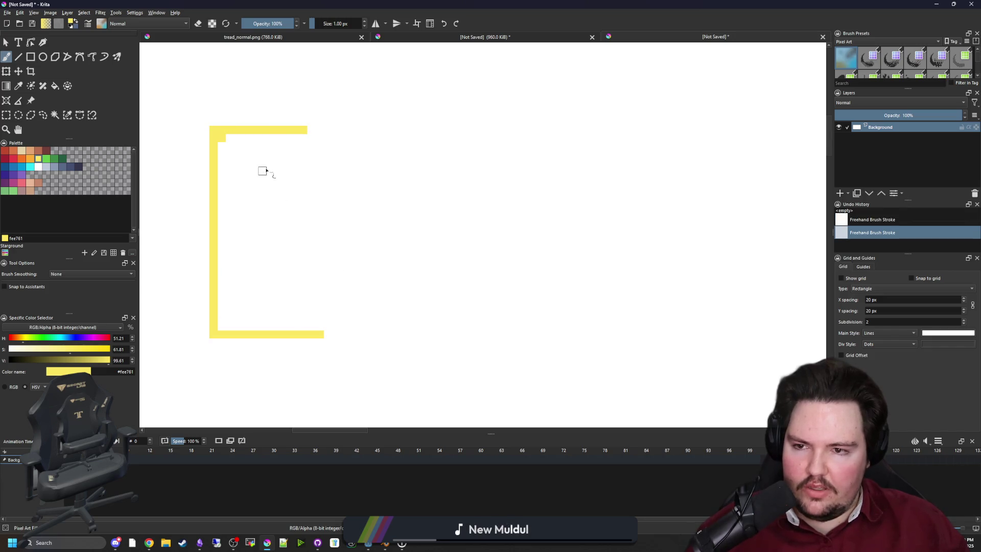
# - Paint three wavy yellow lines inside the bracket, then undo them
pyautogui.moveTo(252, 154); pyautogui.dragTo(438, 150)
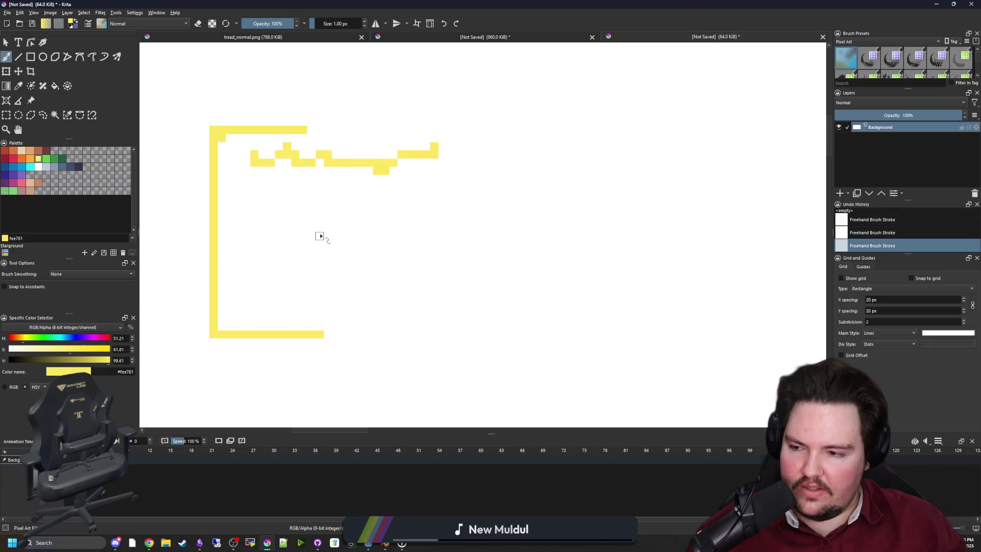
pyautogui.moveTo(255, 206)
pyautogui.mouseDown()
pyautogui.moveTo(324, 219)
pyautogui.moveTo(438, 208)
pyautogui.mouseUp()
pyautogui.scroll(-1, 285, 228)
pyautogui.scroll(1, 291, 250)
pyautogui.moveTo(244, 240)
pyautogui.mouseDown()
pyautogui.moveTo(258, 257)
pyautogui.moveTo(436, 251)
pyautogui.mouseUp()
pyautogui.scroll(-2, 342, 296)
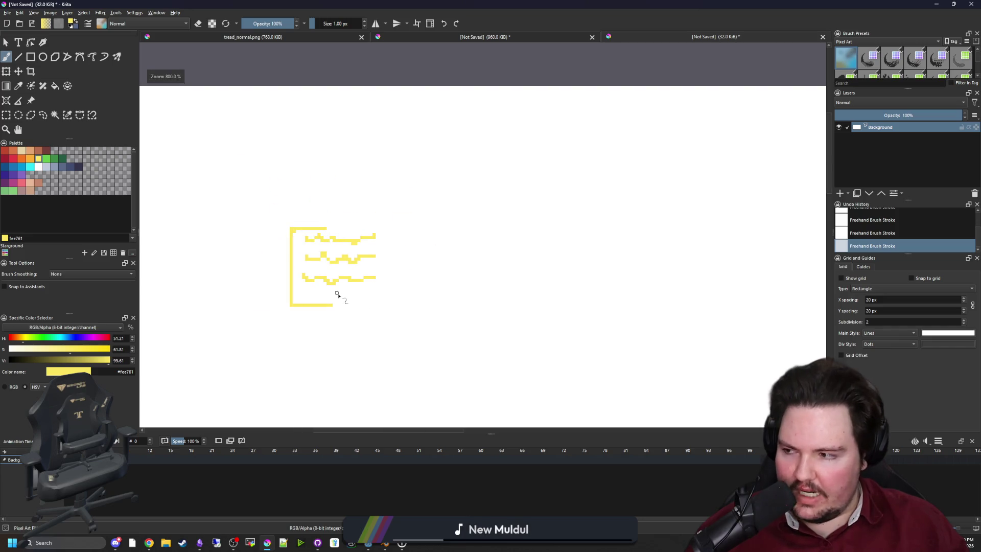
pyautogui.scroll(-1, 340, 292)
pyautogui.scroll(3, 329, 274)
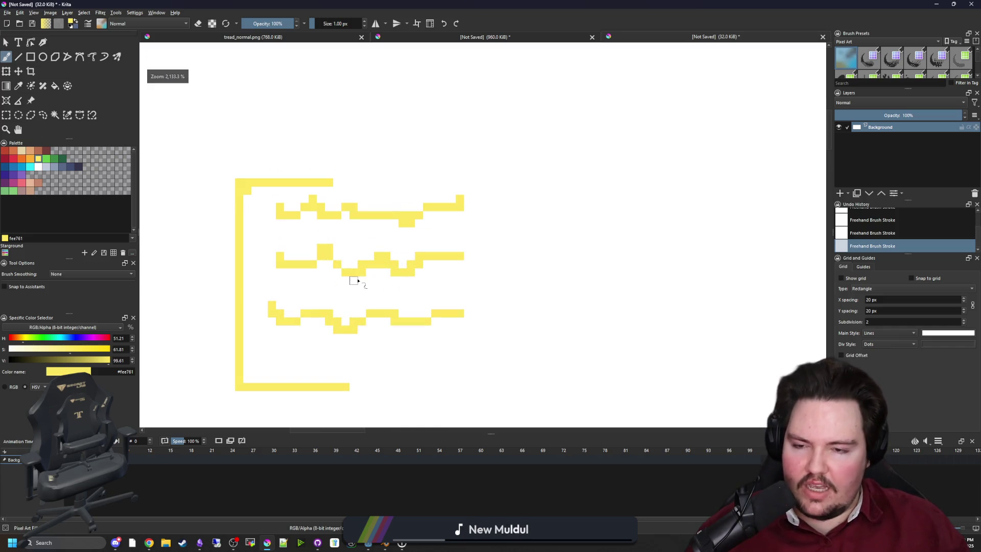
pyautogui.scroll(-3, 361, 274)
pyautogui.scroll(5, 378, 295)
pyautogui.scroll(-2, 373, 273)
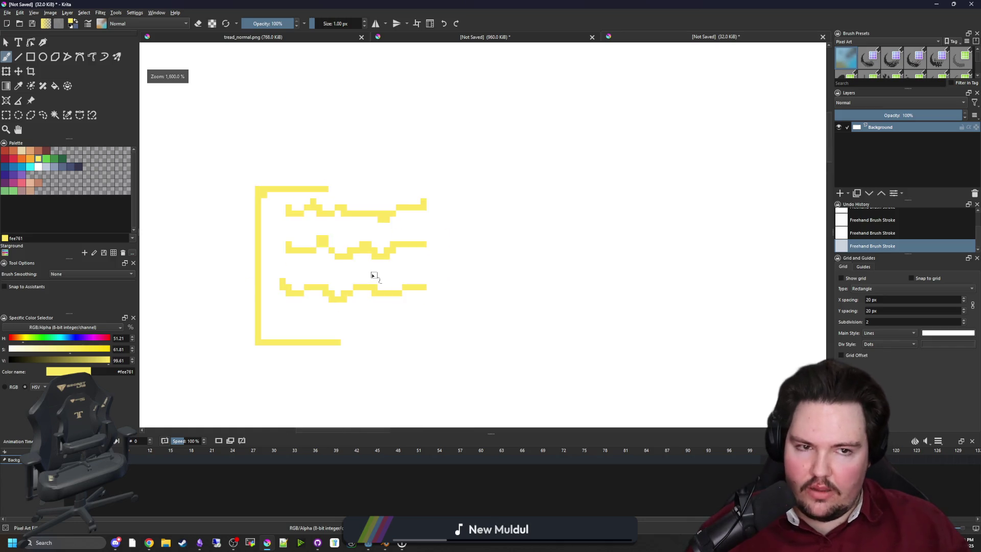
pyautogui.scroll(1, 339, 286)
pyautogui.hotkey('ctrl', 'z')
pyautogui.hotkey('ctrl', 'z')
pyautogui.hotkey('ctrl', 'z')
# - Redraw four wavy lines inside the bracket, then return to Godot's player.gd at line 35
pyautogui.moveTo(271, 180); pyautogui.dragTo(421, 173)
pyautogui.moveTo(278, 230); pyautogui.dragTo(434, 231)
pyautogui.moveTo(279, 264)
pyautogui.mouseDown()
pyautogui.moveTo(313, 278)
pyautogui.moveTo(442, 263)
pyautogui.mouseUp()
pyautogui.moveTo(279, 304)
pyautogui.mouseDown()
pyautogui.moveTo(344, 296)
pyautogui.moveTo(451, 305)
pyautogui.mouseUp()
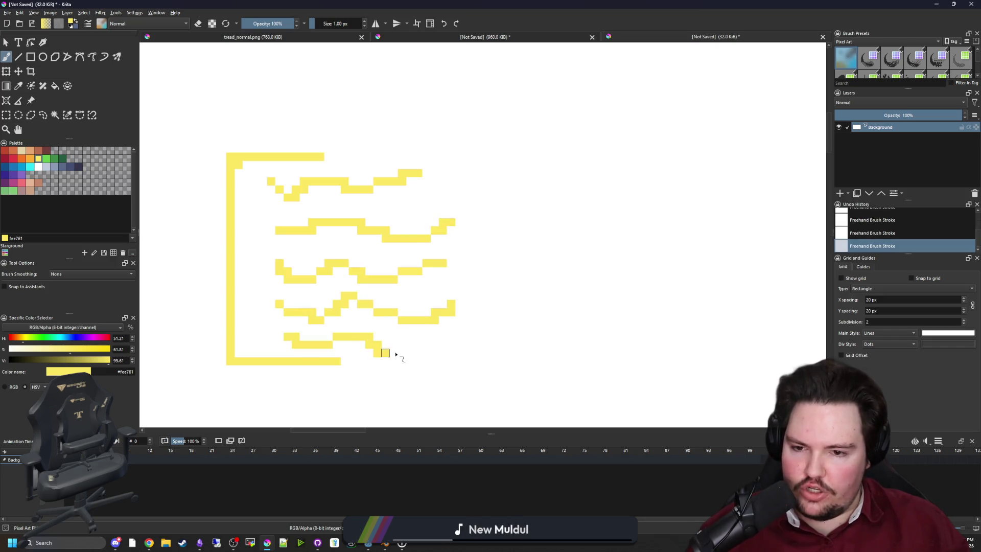
pyautogui.scroll(-3, 344, 313)
pyautogui.scroll(1, 348, 320)
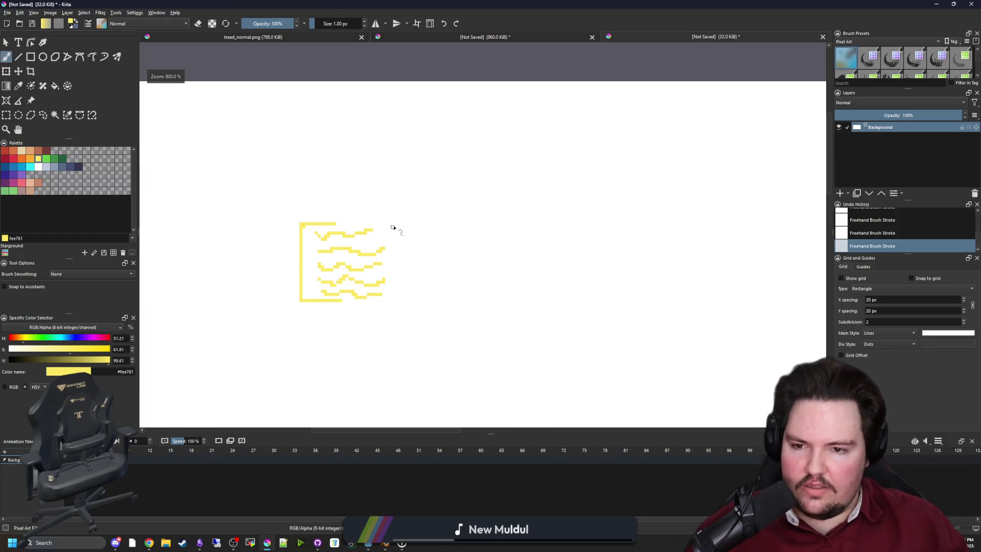
pyautogui.hotkey('alt', 'Tab')
pyautogui.click(403, 153)
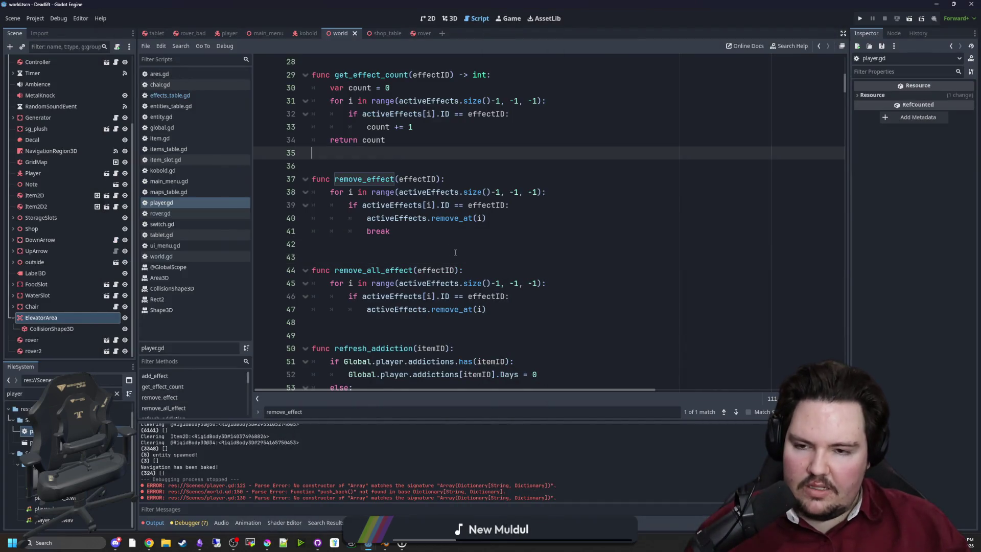
# - Review the lines around refresh_addiction in player.gd and save the scene with Ctrl+S
pyautogui.scroll(3, 404, 153)
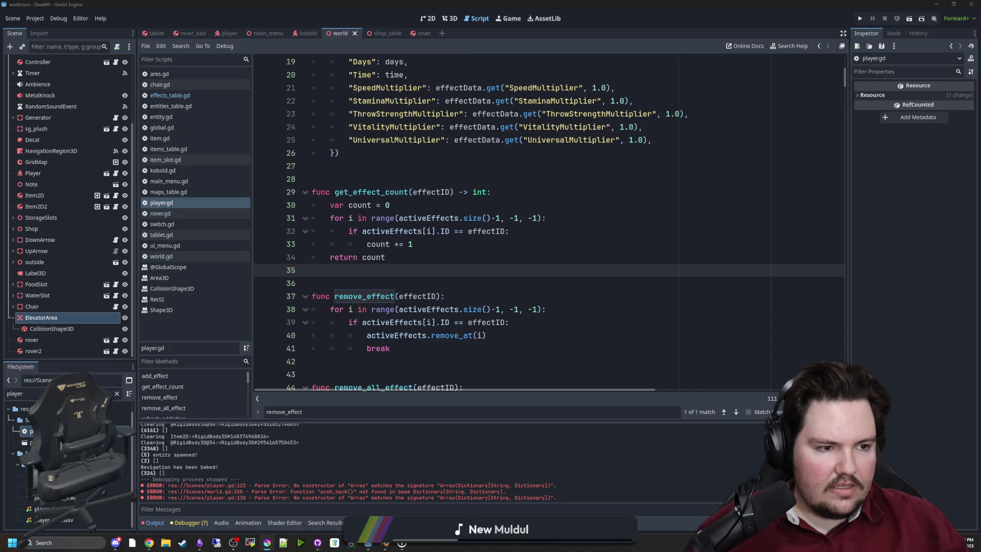
pyautogui.scroll(-2, 447, 282)
pyautogui.click(447, 283)
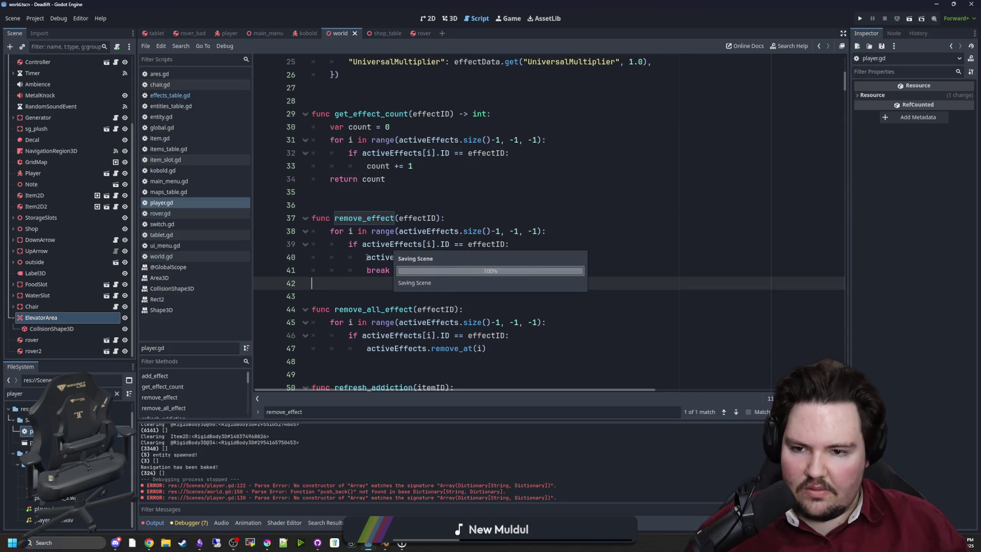
pyautogui.scroll(-2, 447, 282)
pyautogui.click(350, 295)
pyautogui.click(354, 283)
pyautogui.scroll(-2, 353, 285)
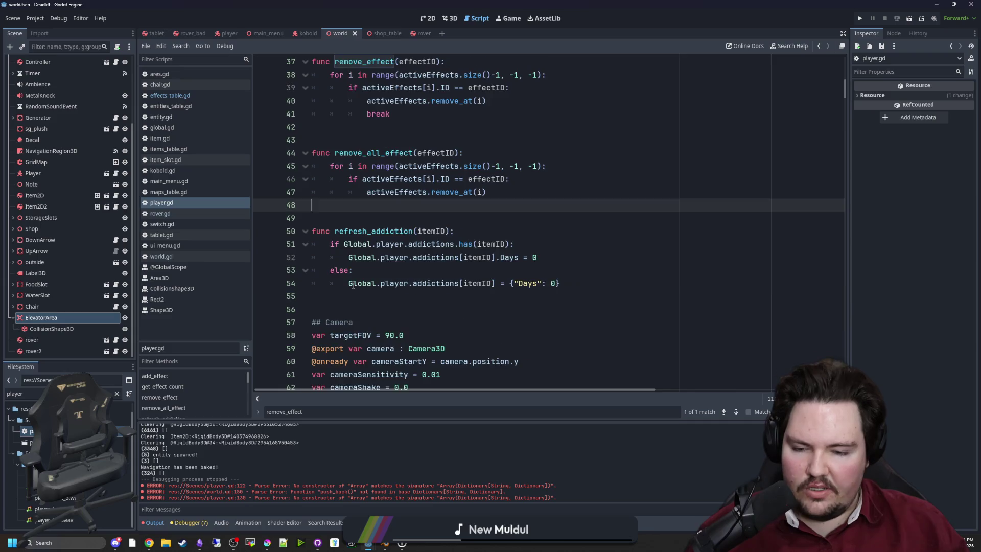
pyautogui.click(358, 309)
pyautogui.click(368, 296)
pyautogui.click(385, 220)
pyautogui.hotkey('ctrl', 's')
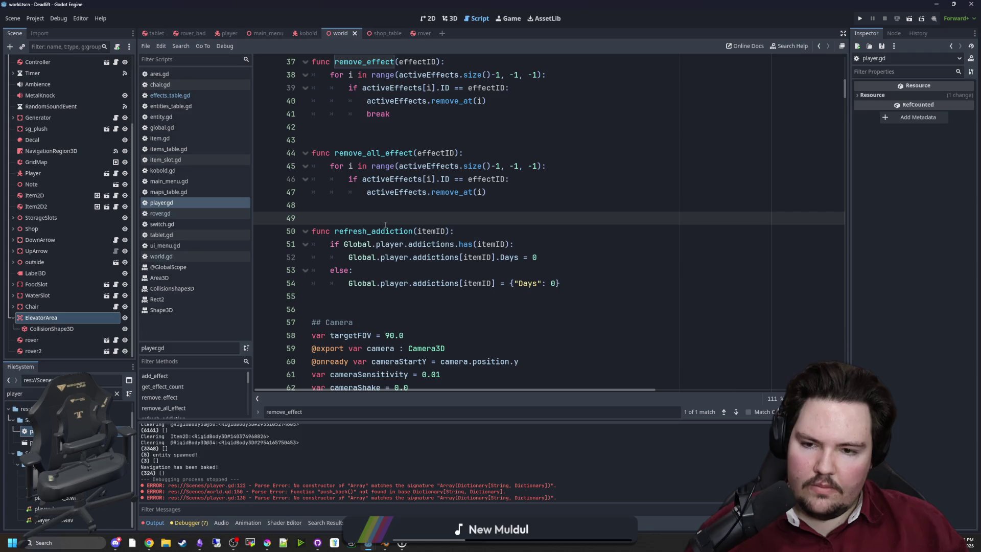
# - Look over the refresh_addiction function, then search the script for 'update' to find update_days
pyautogui.click(536, 245)
pyautogui.moveTo(578, 277); pyautogui.dragTo(309, 227)
pyautogui.click(368, 213)
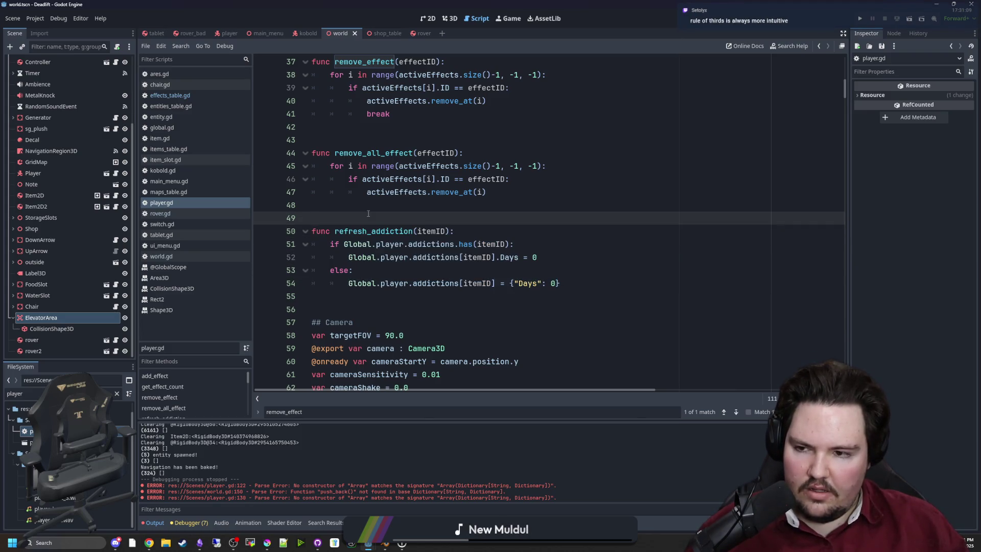
pyautogui.scroll(5, 368, 214)
pyautogui.scroll(-7, 460, 215)
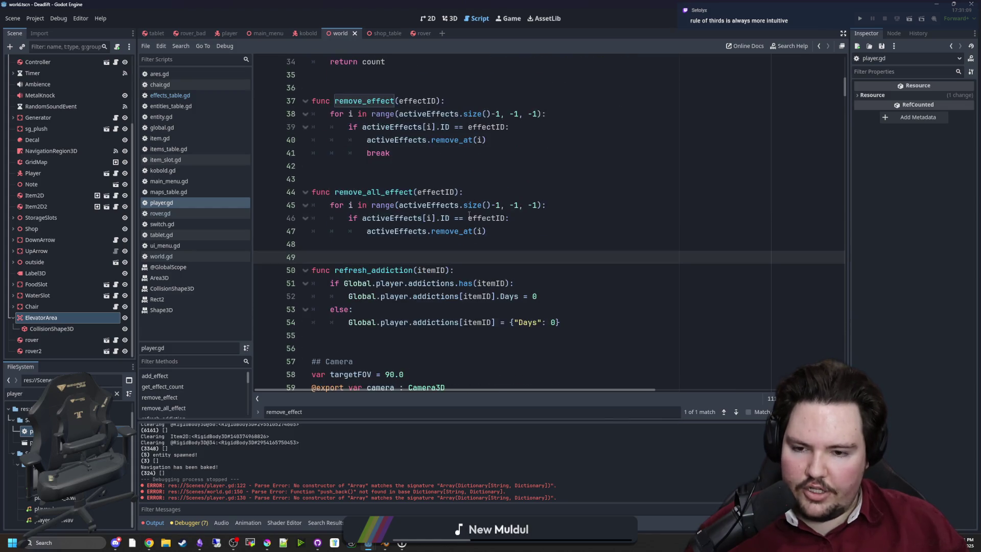
pyautogui.click(466, 215)
pyautogui.hotkey('ctrl', 'f')
pyautogui.write('change_')
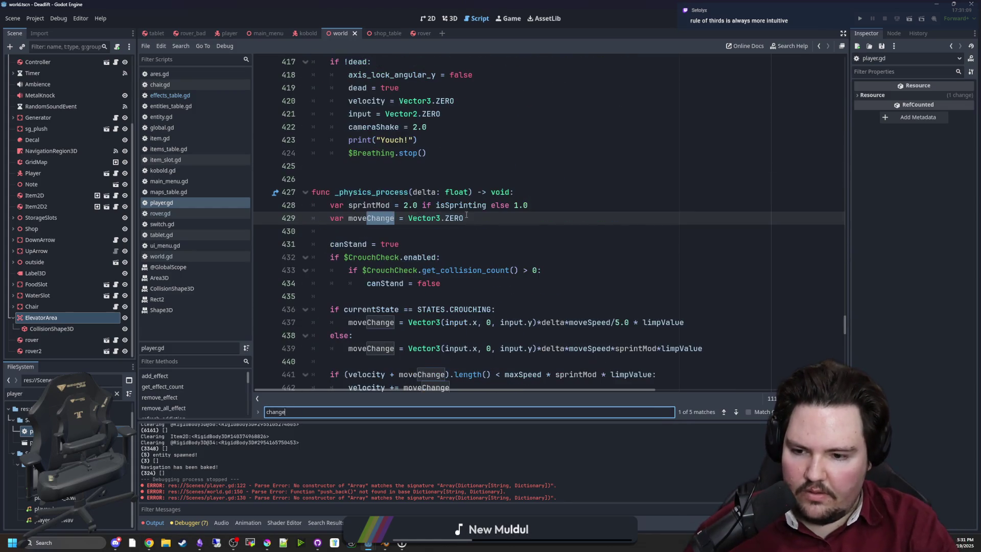
pyautogui.press('BackSpace')
pyautogui.press('BackSpace')
pyautogui.press('BackSpace')
pyautogui.write('update_')
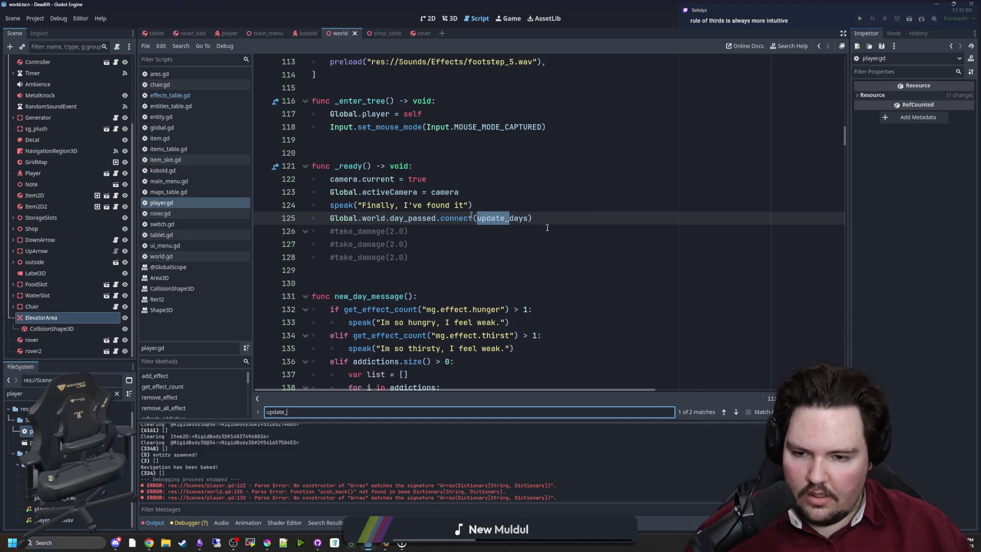
# - Go to update_days and add remove_all_effect("mg.effect.withdrawl") on line 166
pyautogui.click(511, 270)
pyautogui.keyDown('ctrl'); pyautogui.click(516, 220); pyautogui.keyUp('ctrl')
pyautogui.click(366, 293)
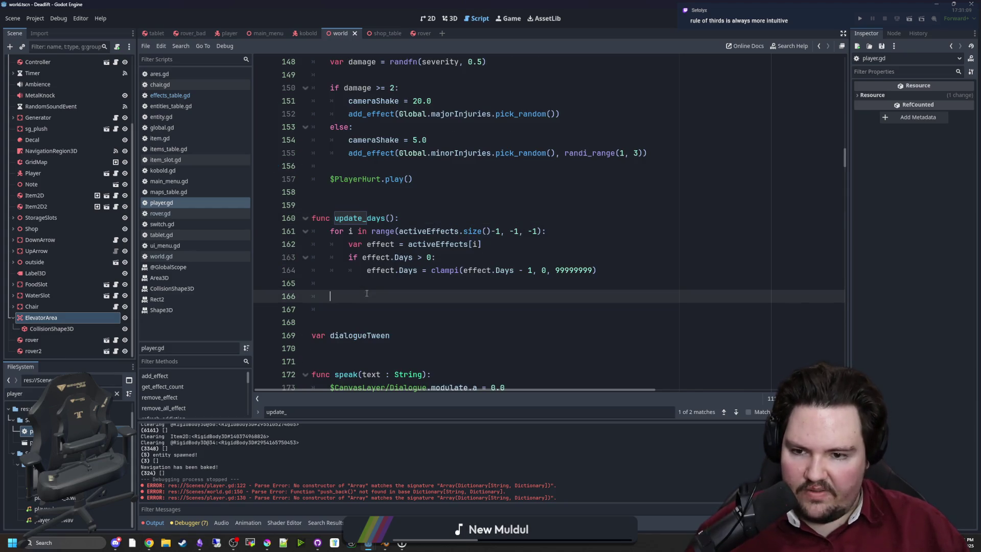
pyautogui.write('remove_')
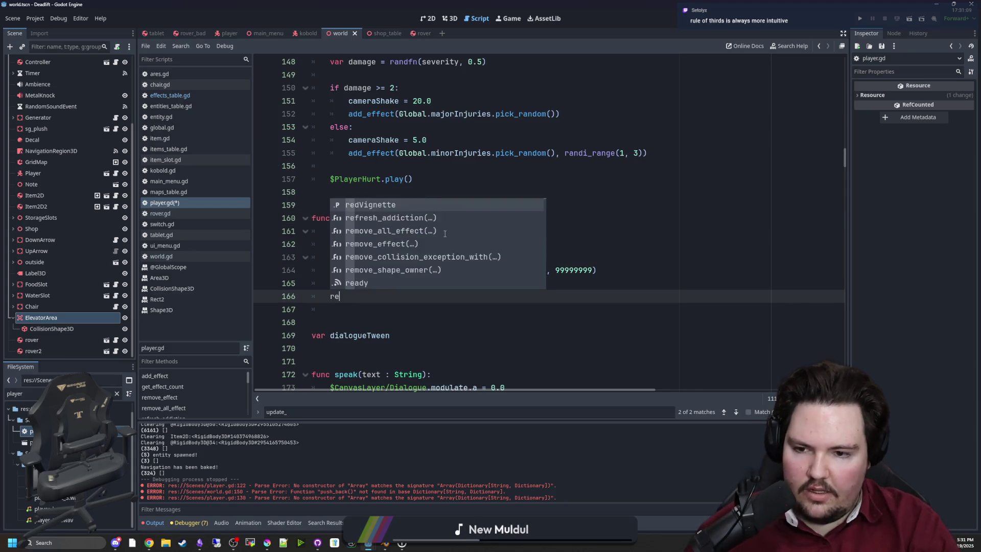
pyautogui.press('Return')
pyautogui.write('"mg.')
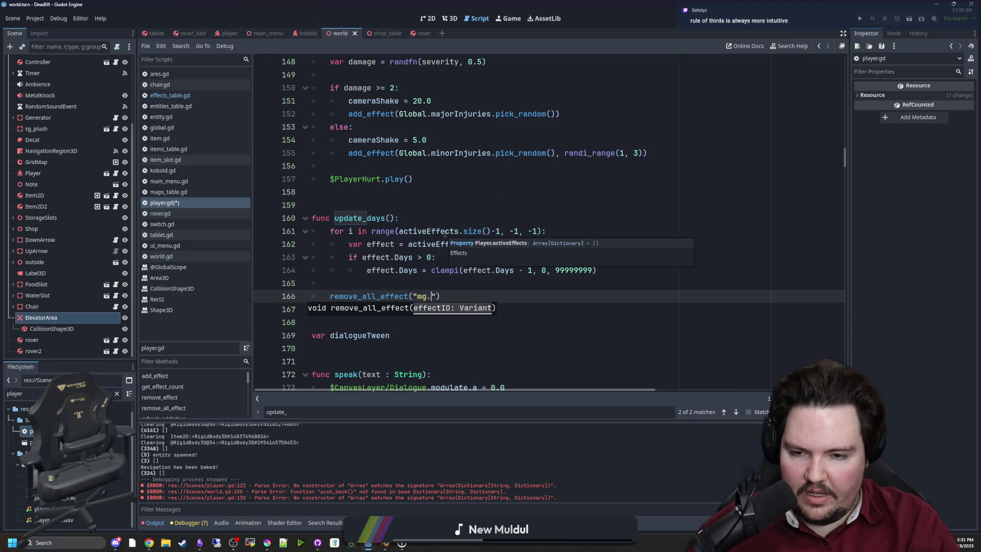
pyautogui.write('effect.')
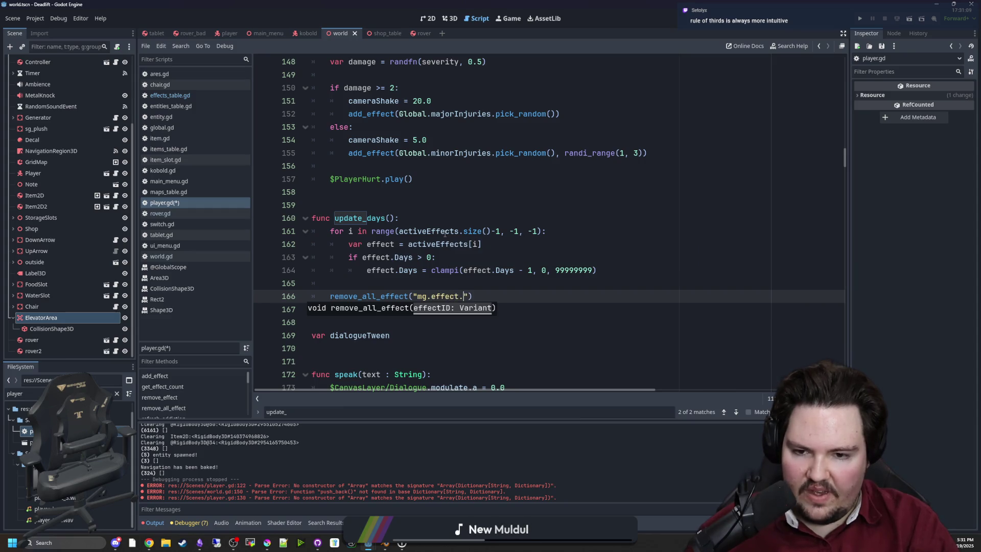
pyautogui.write('withdrawl')
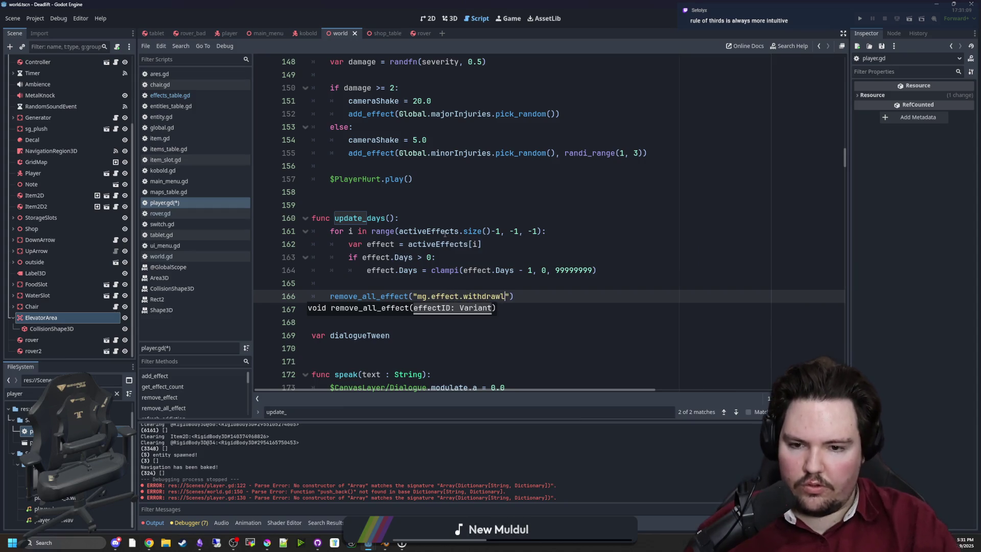
# - Add a loop over addictions that calls add_effect("mg.effect.withdrawl") when addictions[i].Days > 0
pyautogui.scroll(-1, 452, 231)
pyautogui.scroll(-2, 451, 231)
pyautogui.press('Down')
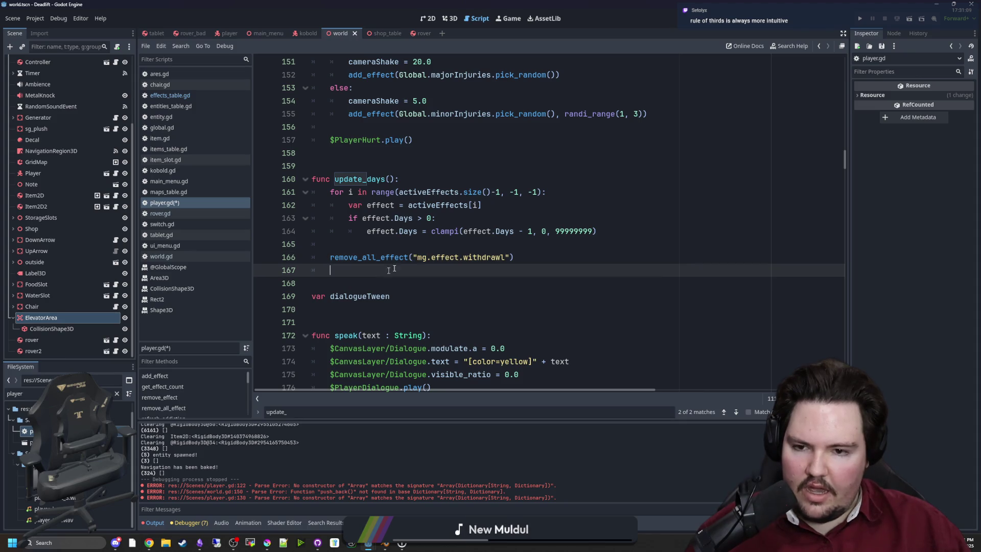
pyautogui.press('Return')
pyautogui.press('Up')
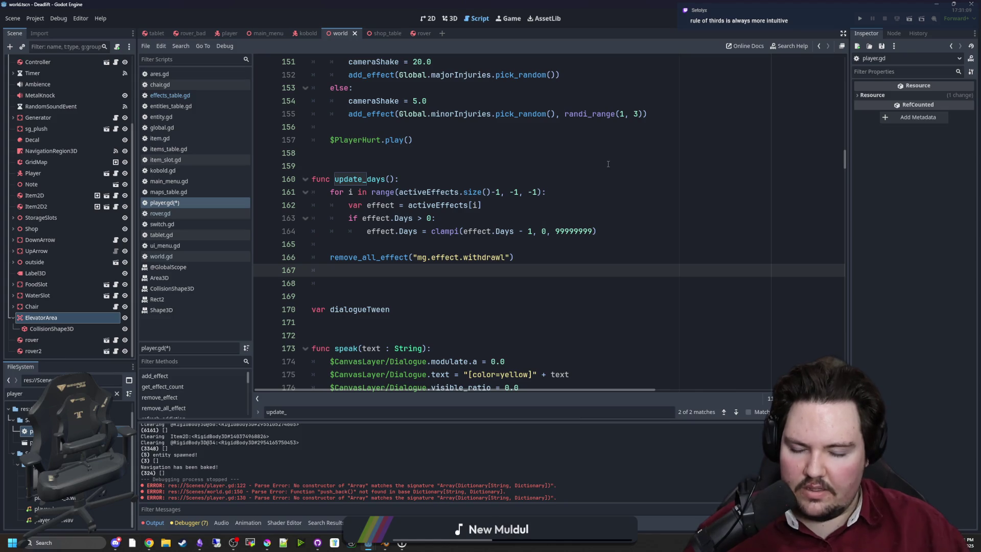
pyautogui.write('in addictions:')
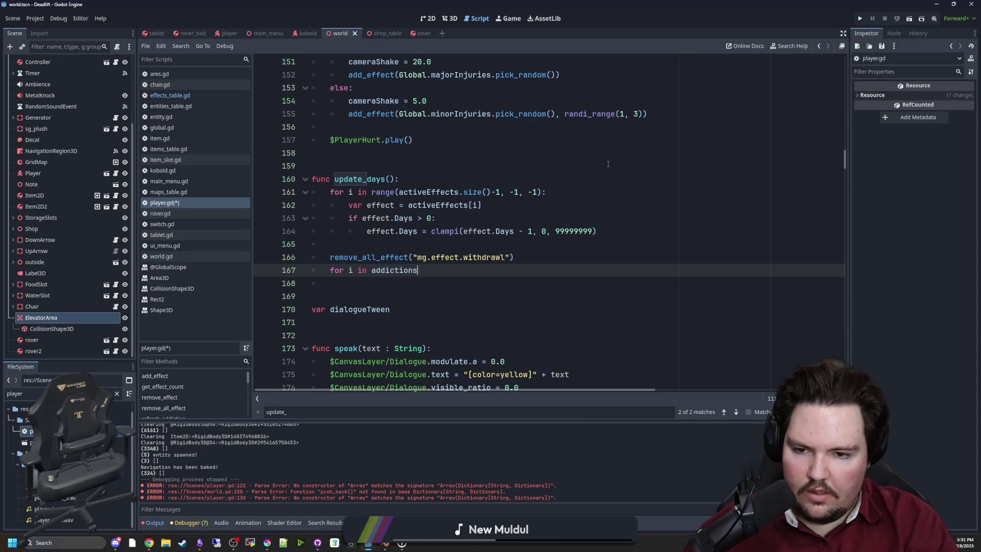
pyautogui.press('Return')
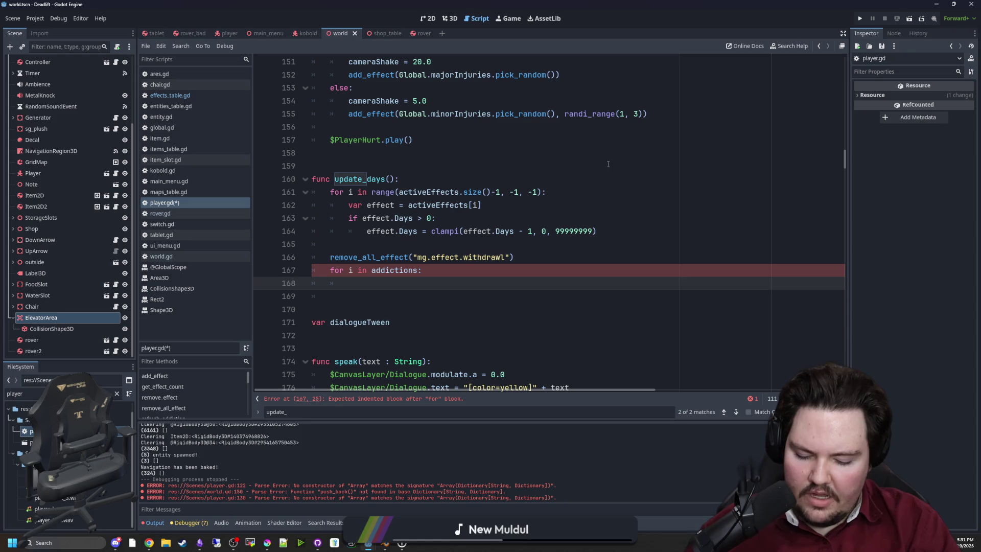
pyautogui.write('s[i]')
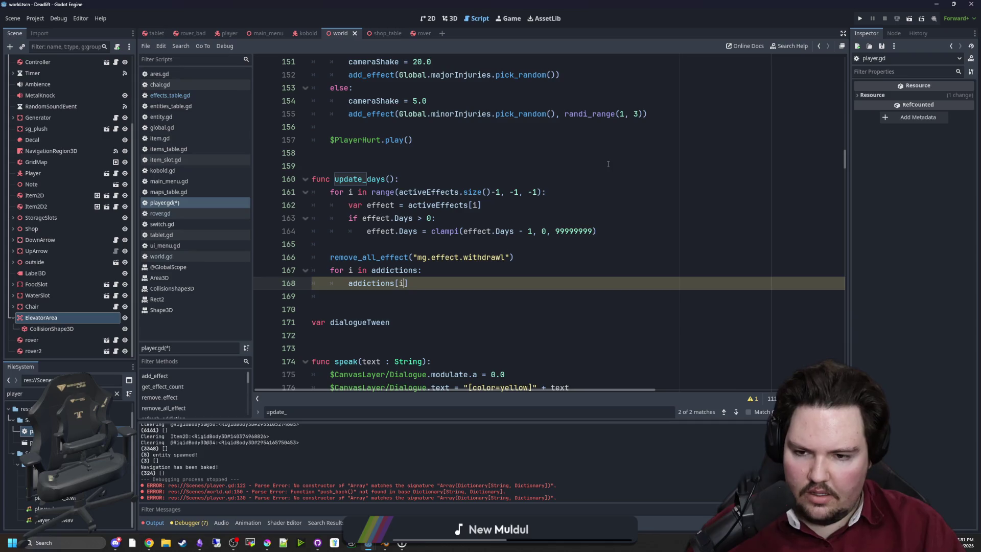
pyautogui.write('if ')
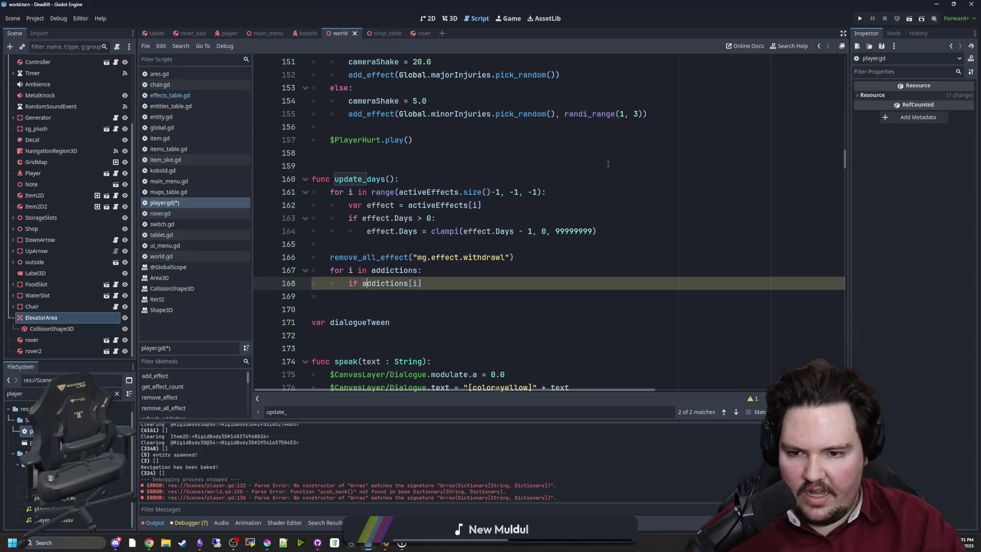
pyautogui.write('.Days > 0:')
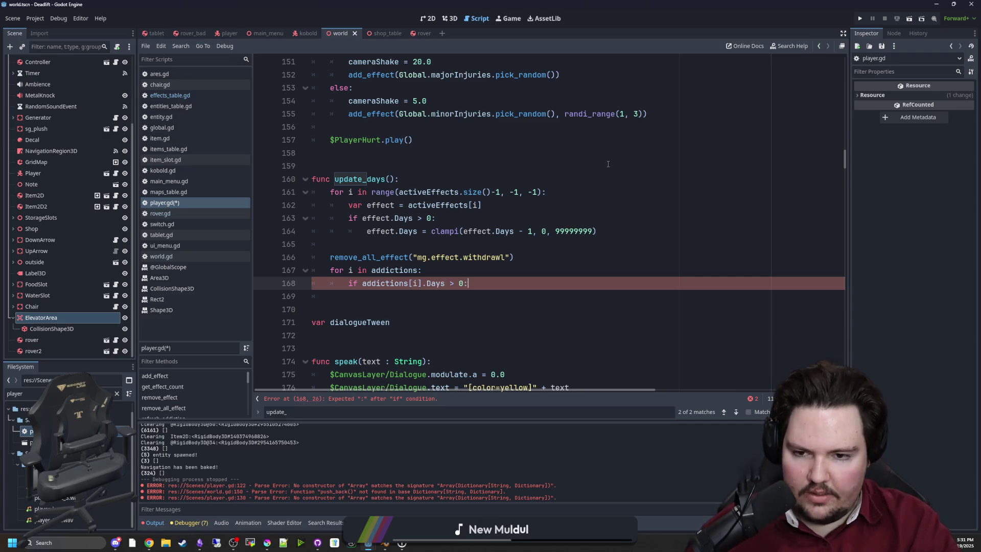
pyautogui.press('Return')
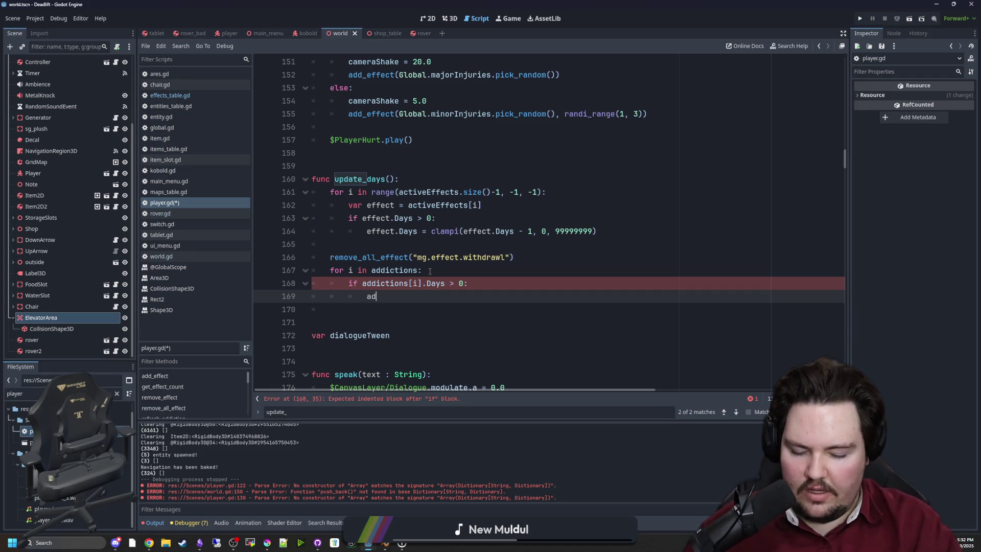
pyautogui.write('add_ef')
pyautogui.press('Return')
pyautogui.write('"mg.effect.withdrawl')
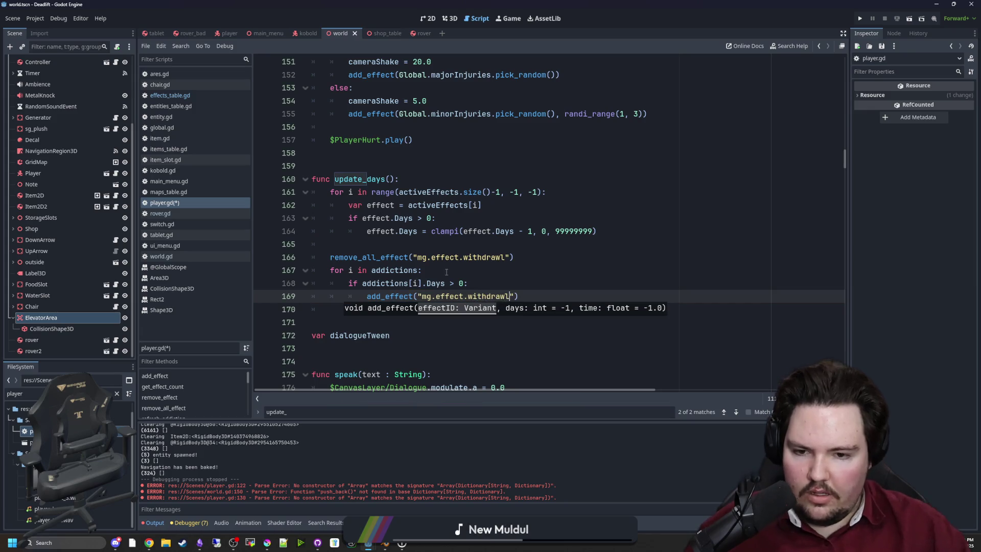
pyautogui.write('"')
# - Save the edited player.gd script
pyautogui.click(506, 282)
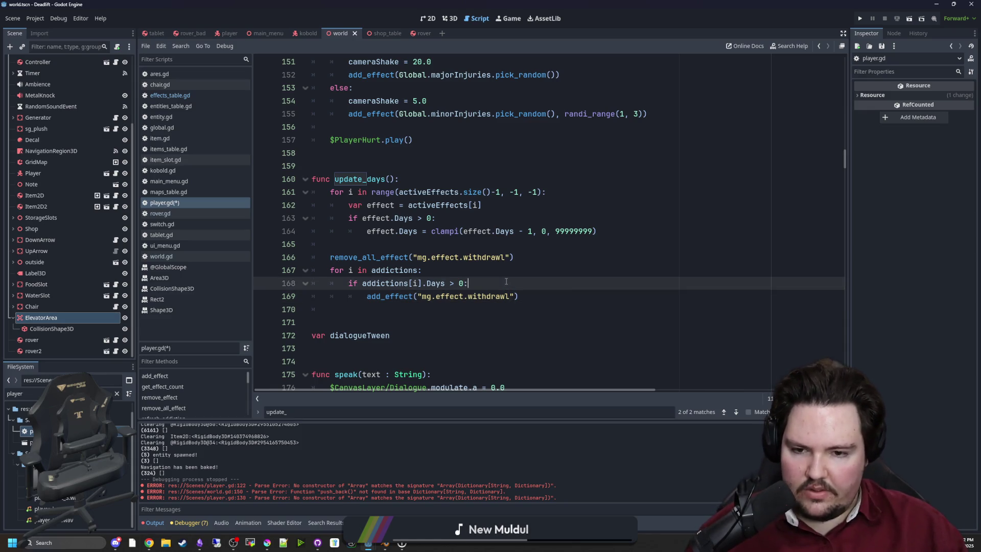
pyautogui.click(346, 304)
pyautogui.click(345, 300)
pyautogui.click(347, 305)
pyautogui.press('Down')
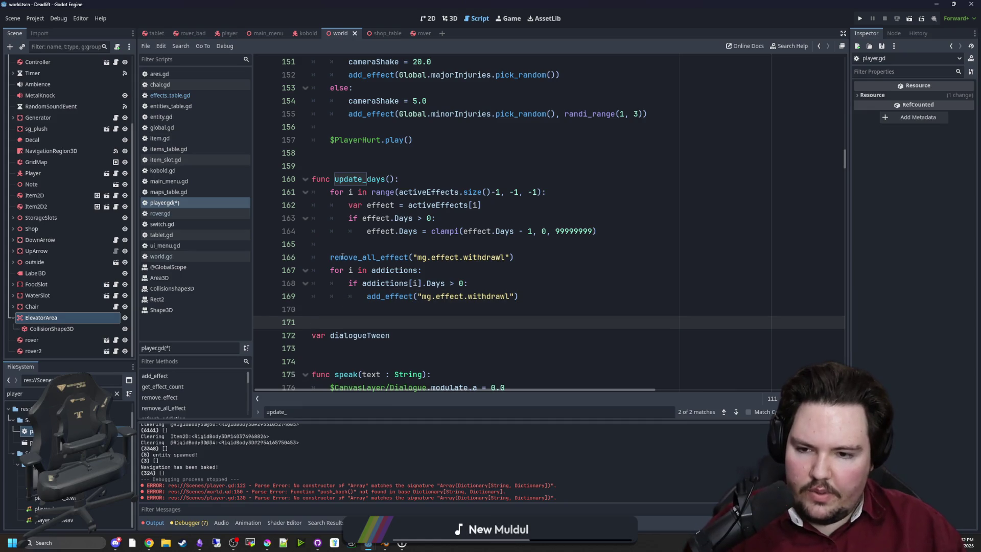
pyautogui.click(343, 245)
pyautogui.hotkey('ctrl', 's')
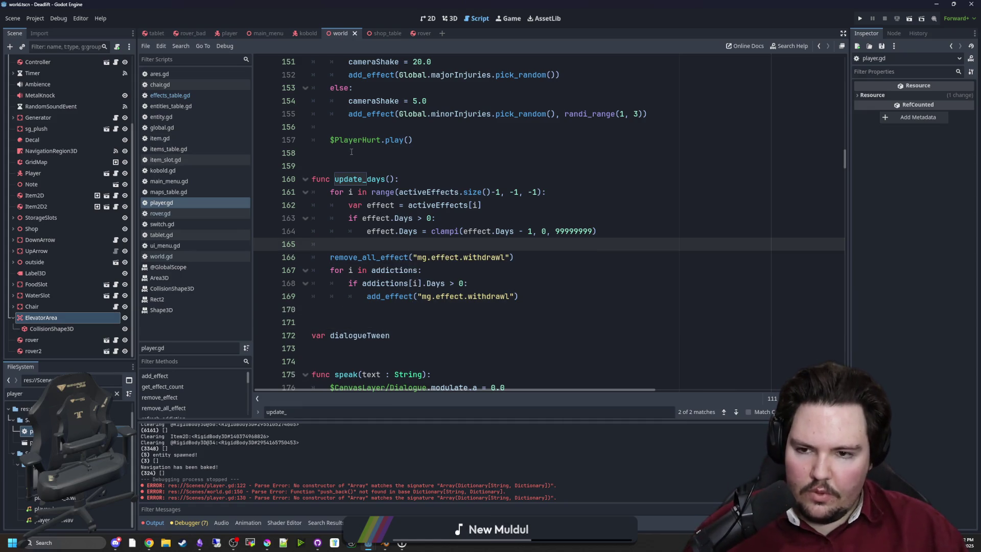
pyautogui.click(351, 152)
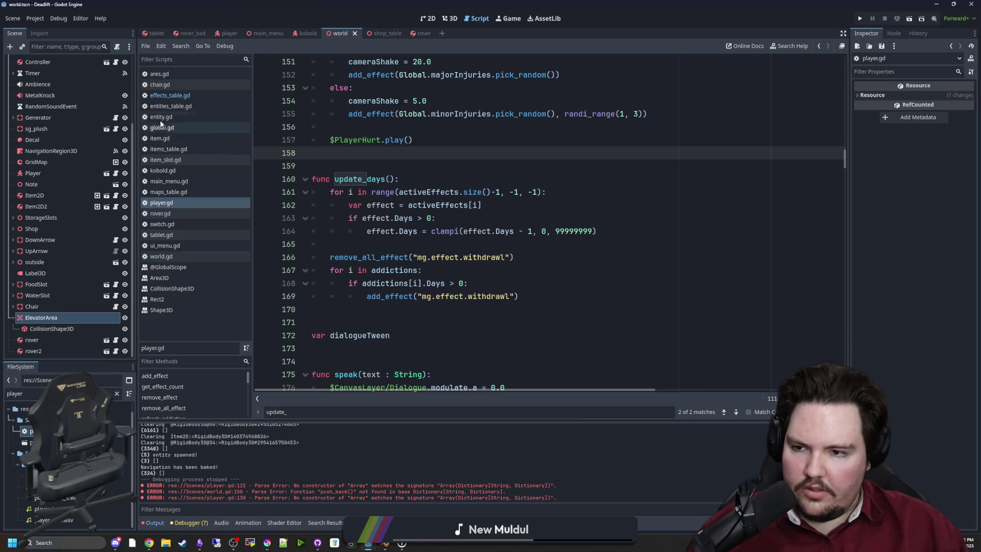
pyautogui.click(374, 248)
pyautogui.hotkey('ctrl', 'f')
# - Find _process and change line 237's print(addictions) to prints(activeEffects, addictions)
pyautogui.write('_process')
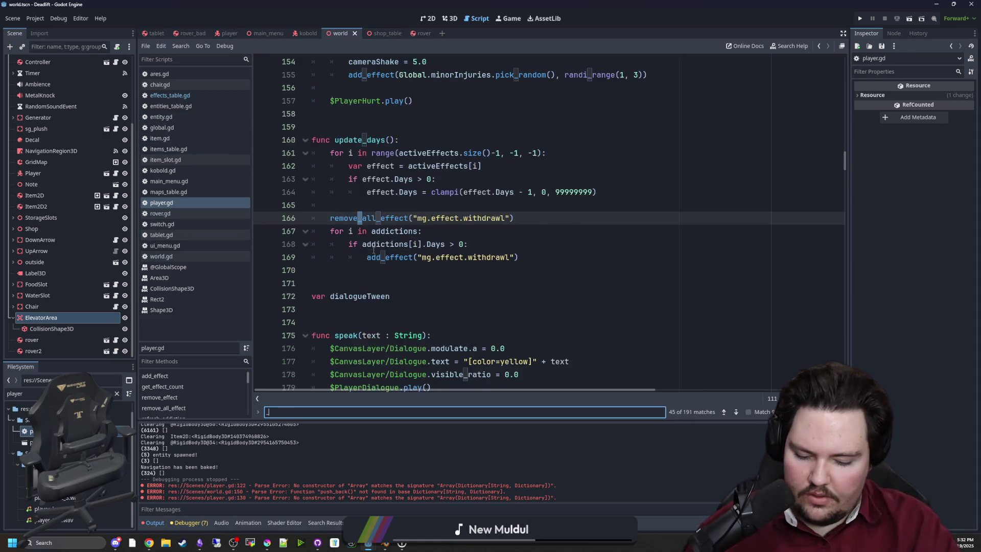
pyautogui.scroll(-1, 414, 265)
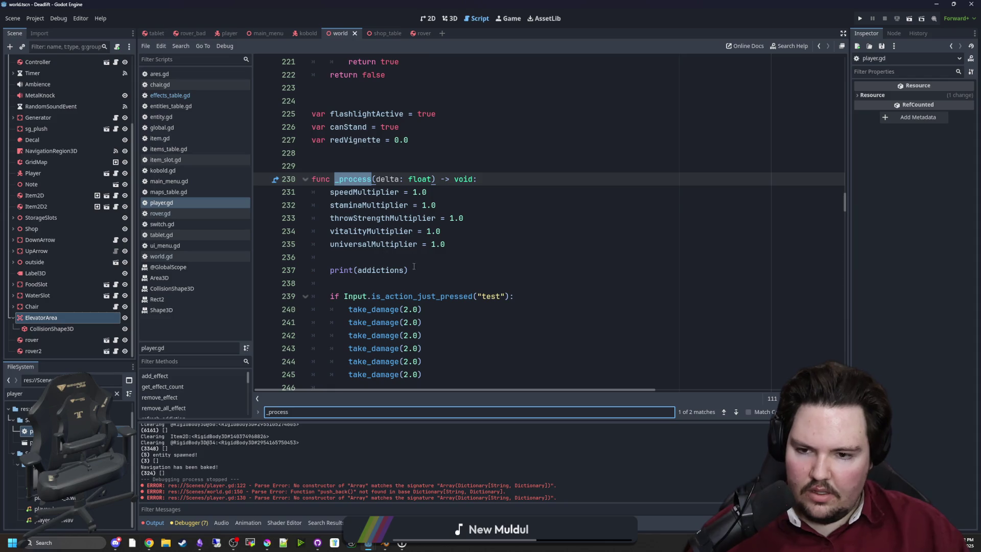
pyautogui.click(353, 271)
pyautogui.write('s(ef')
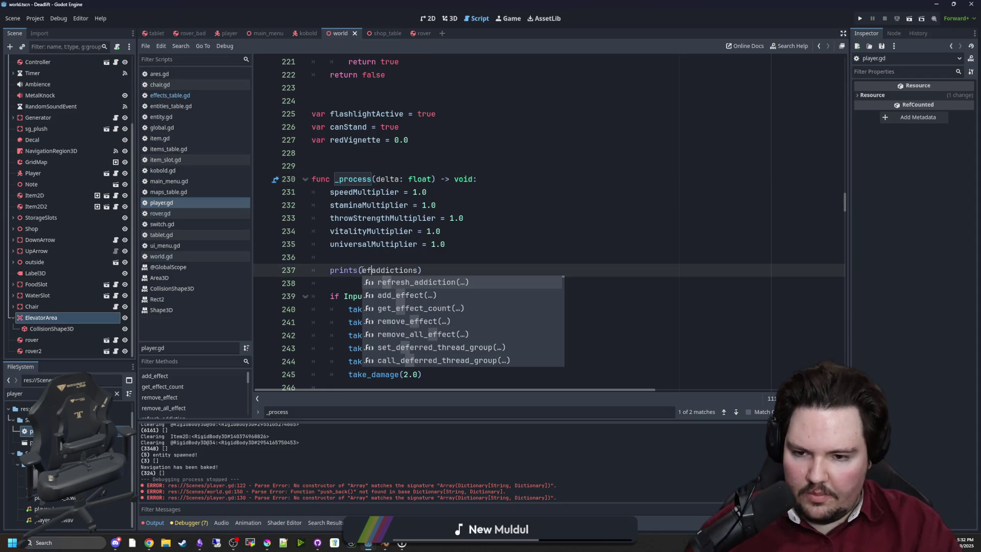
pyautogui.press('BackSpace')
pyautogui.press('BackSpace')
pyautogui.write('active')
pyautogui.write('Effect')
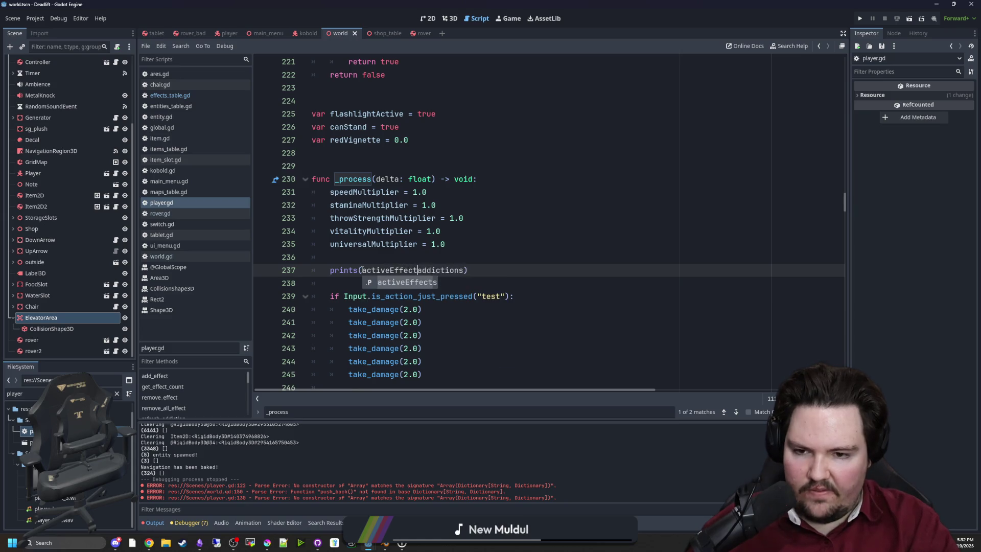
pyautogui.press('Return')
pyautogui.write(',')
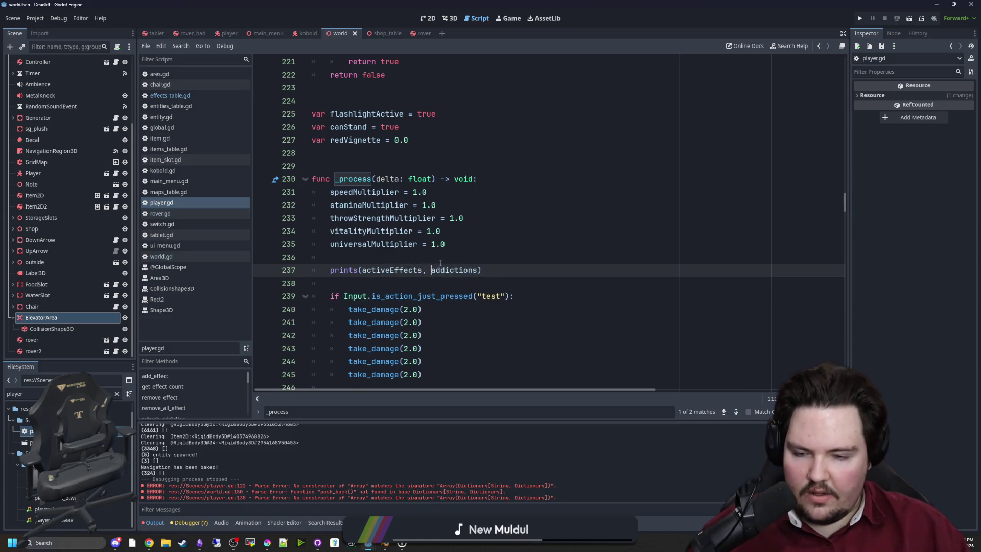
# - Save the script and launch the project to test it
pyautogui.click(441, 263)
pyautogui.hotkey('ctrl', 's')
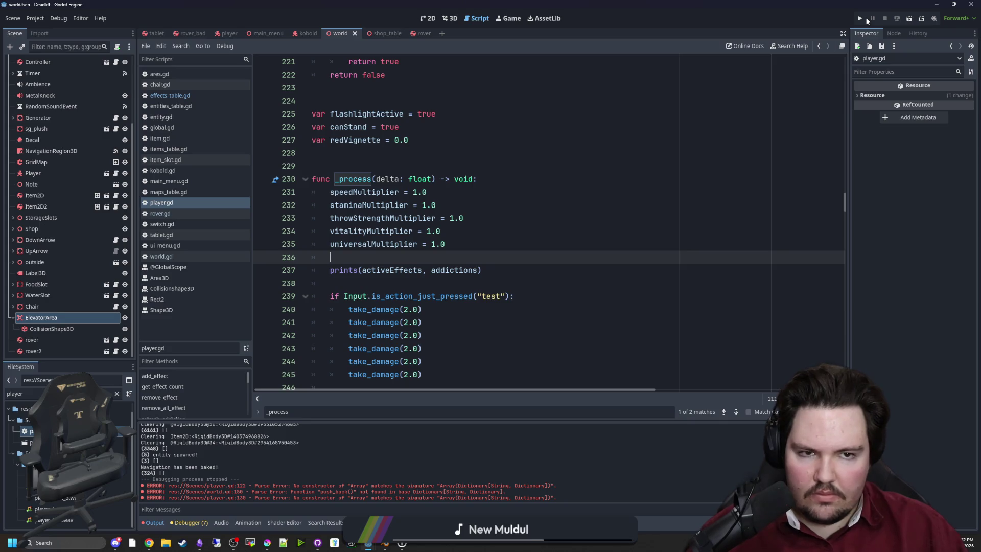
pyautogui.click(862, 18)
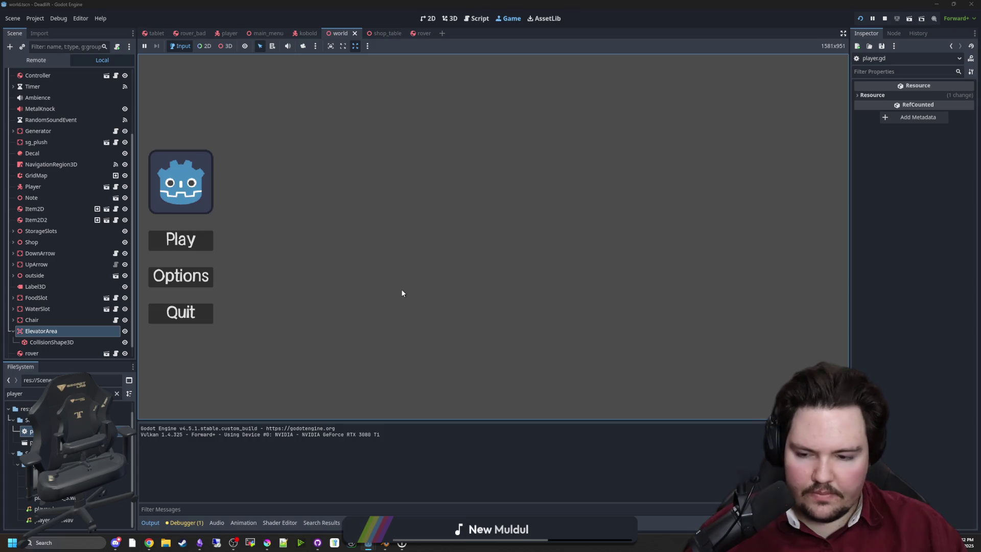
# - Start a game, walk through the doorway and tunnel to the desk, then pause with Esc
pyautogui.press('Return')
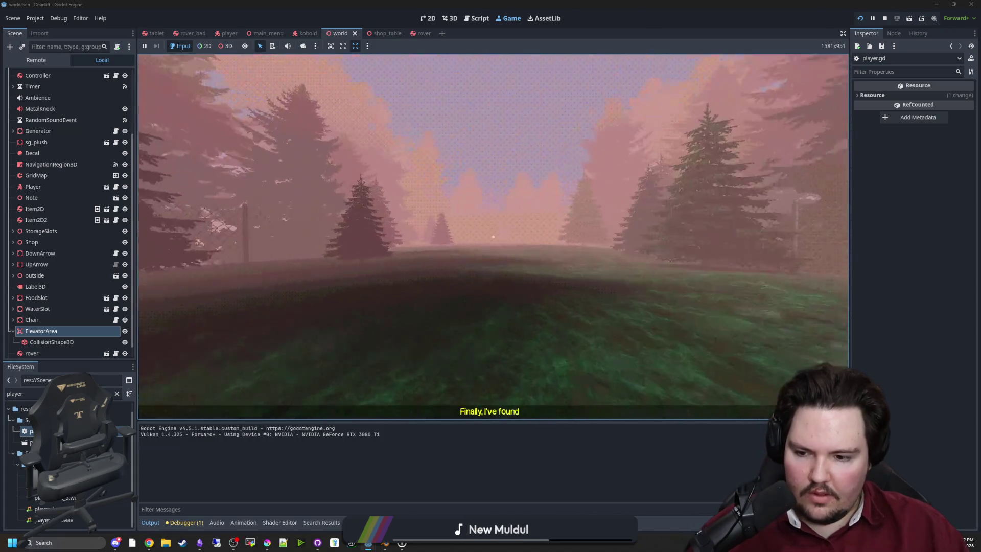
pyautogui.press('w')
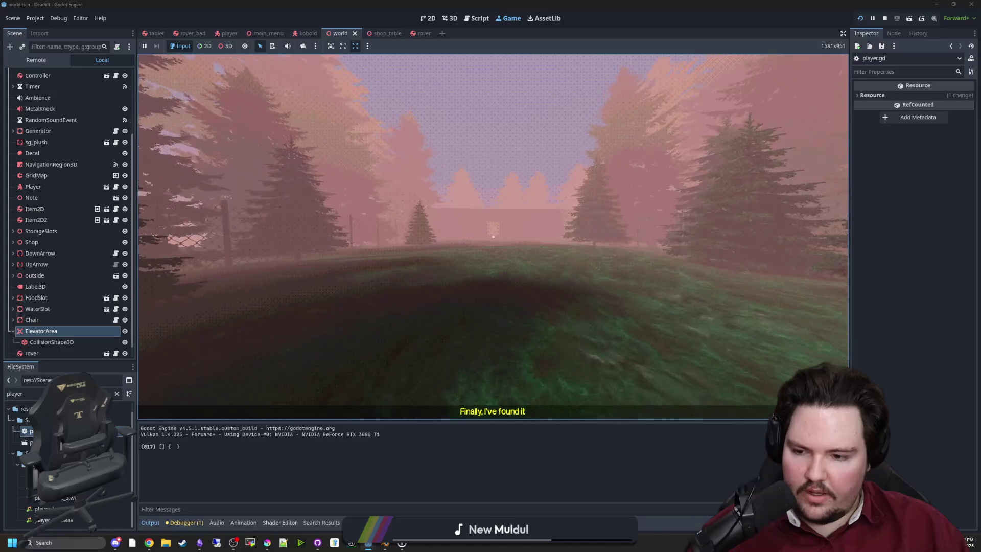
pyautogui.press('w')
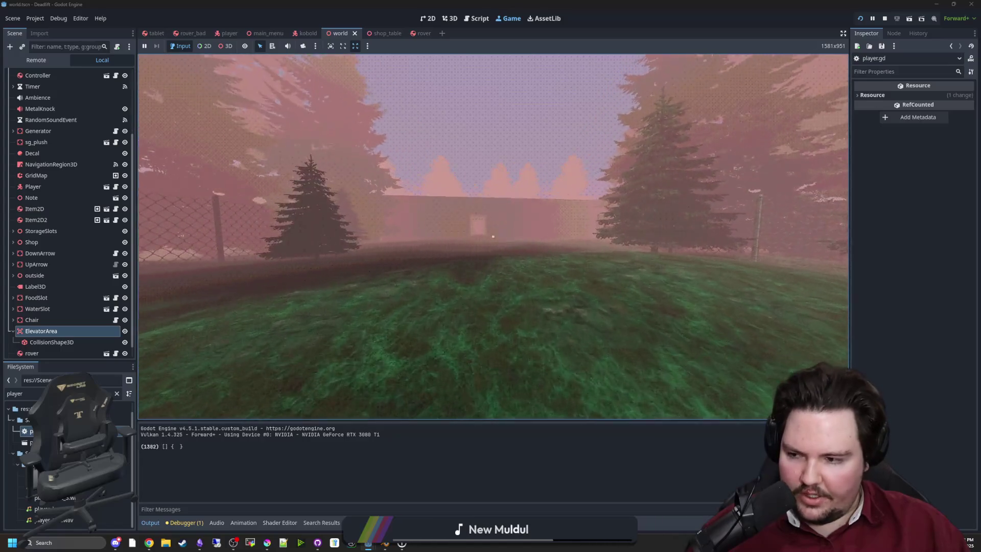
pyautogui.press('w')
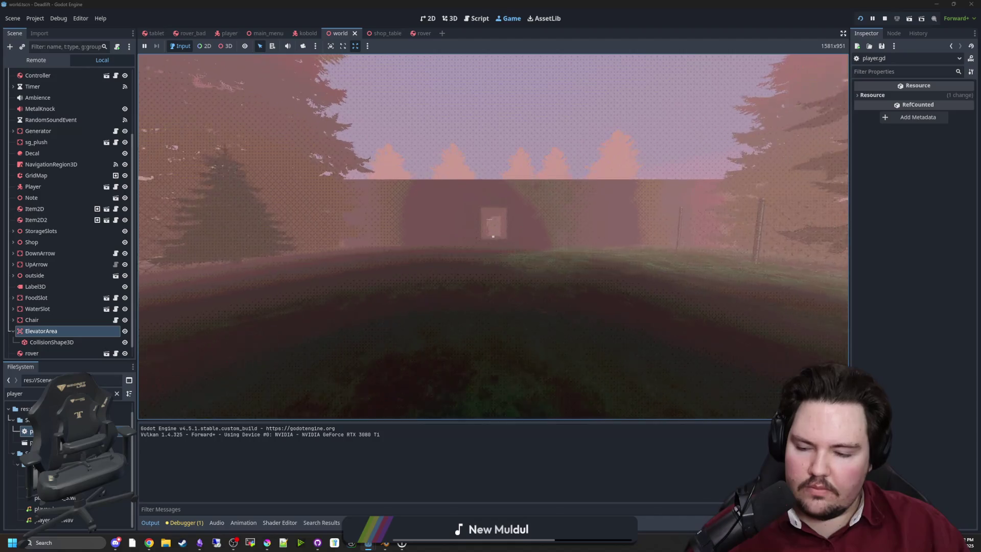
pyautogui.press('w')
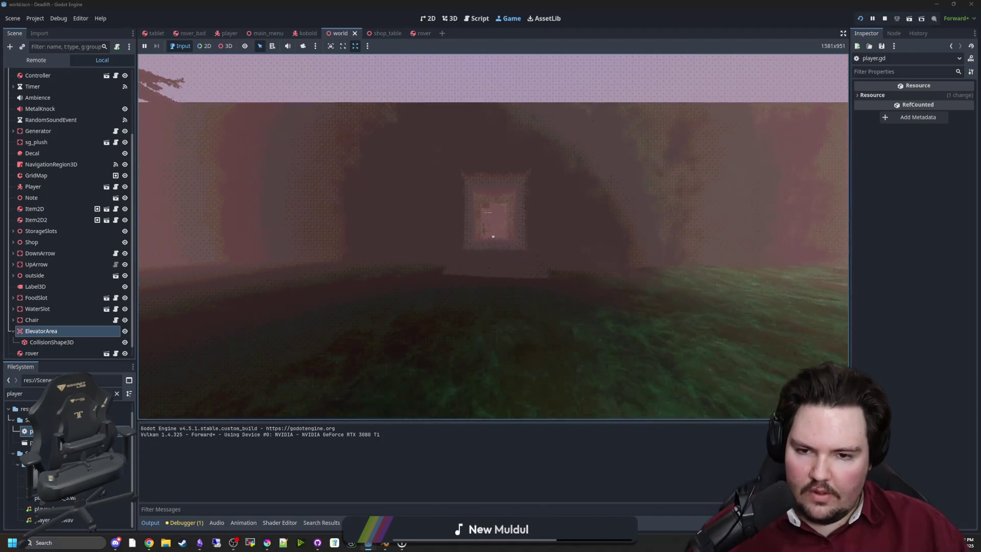
pyautogui.press('w')
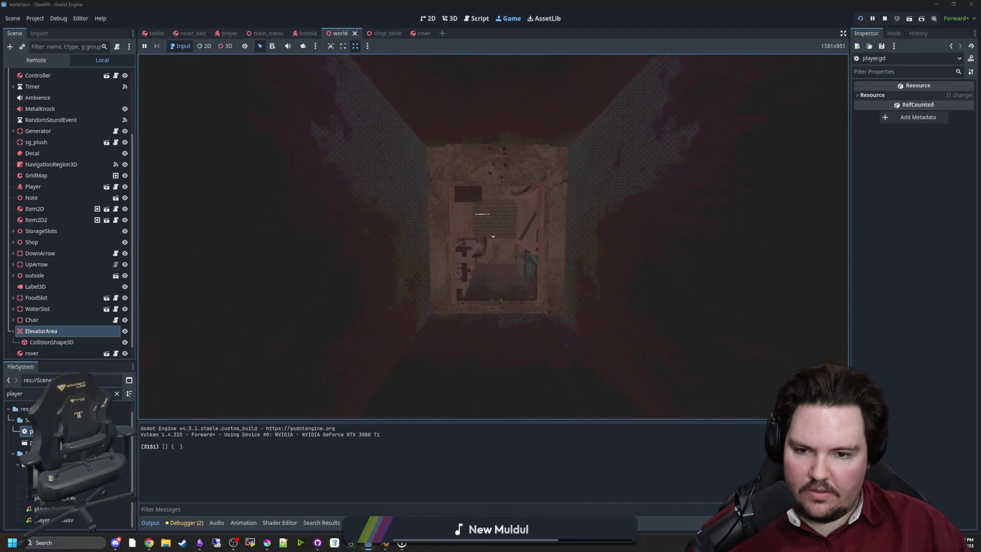
pyautogui.press('w')
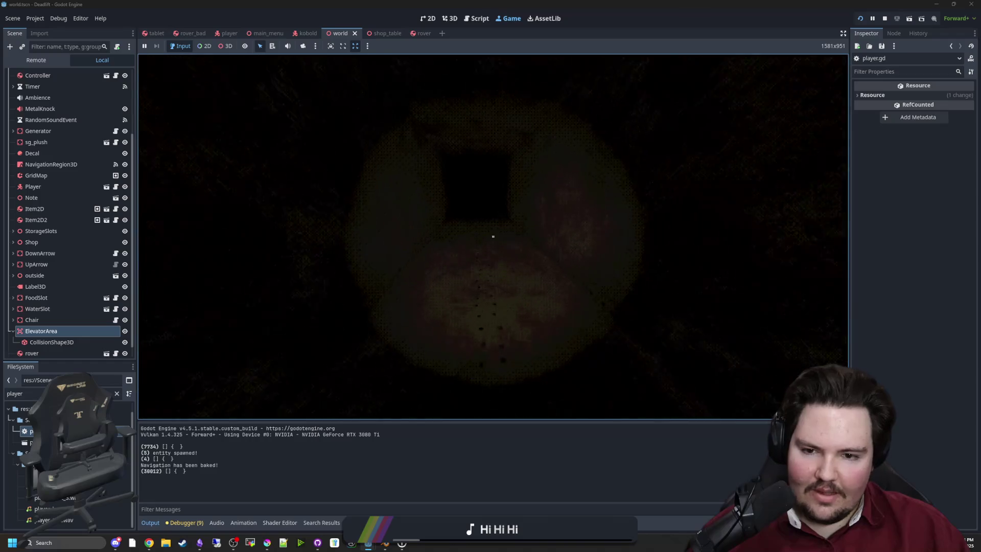
pyautogui.press('Escape')
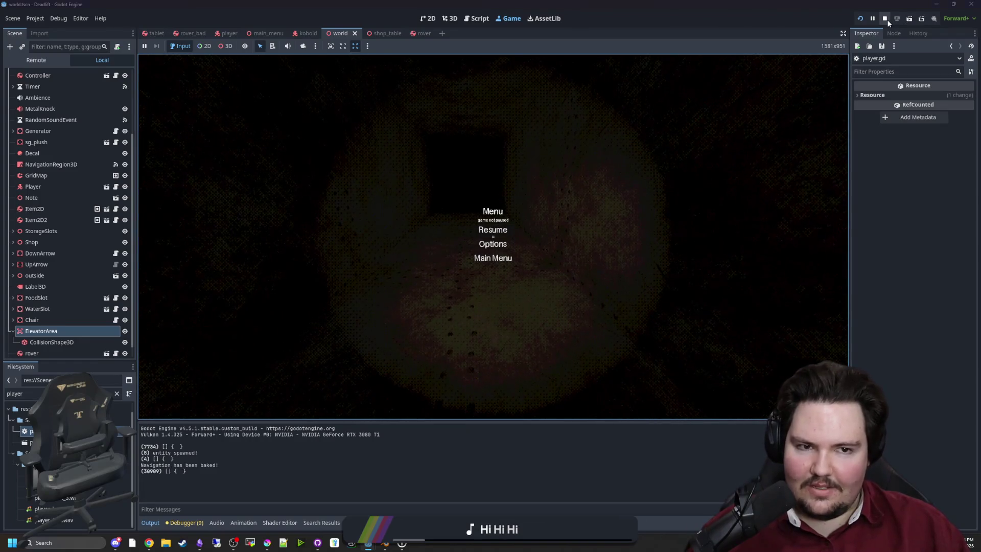
# - Restart the project, start a new game, and walk through the corridor into the lit room
pyautogui.click(885, 18)
pyautogui.click(860, 18)
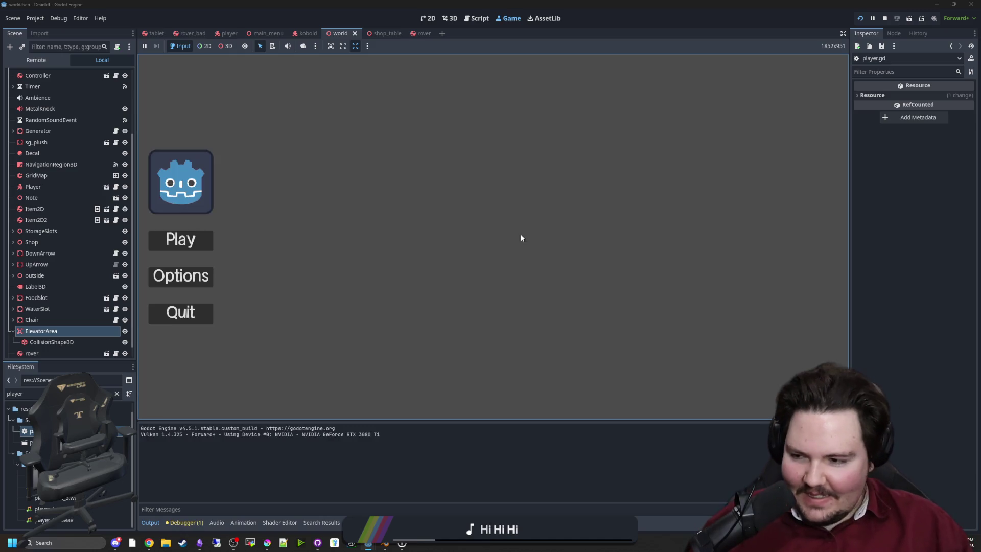
pyautogui.click(181, 248)
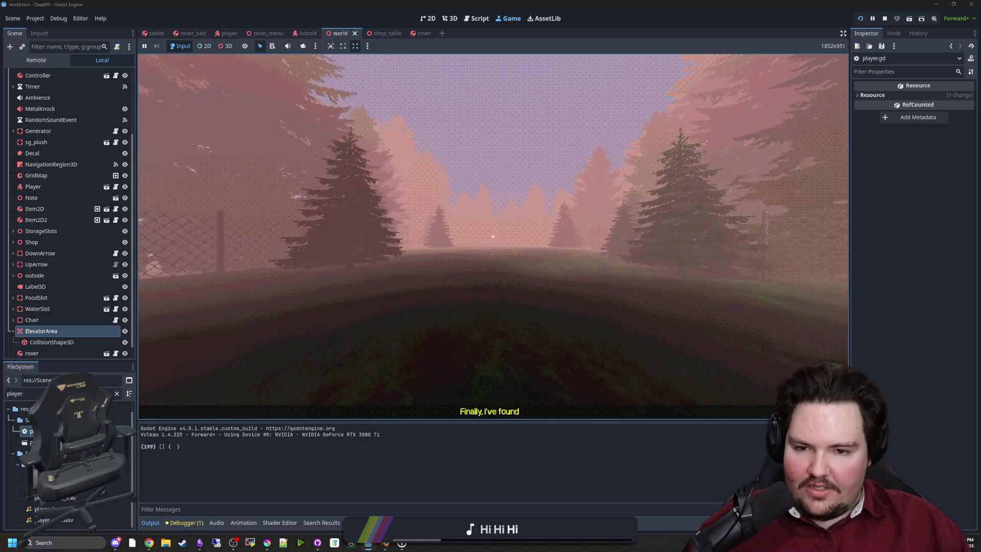
pyautogui.press('w')
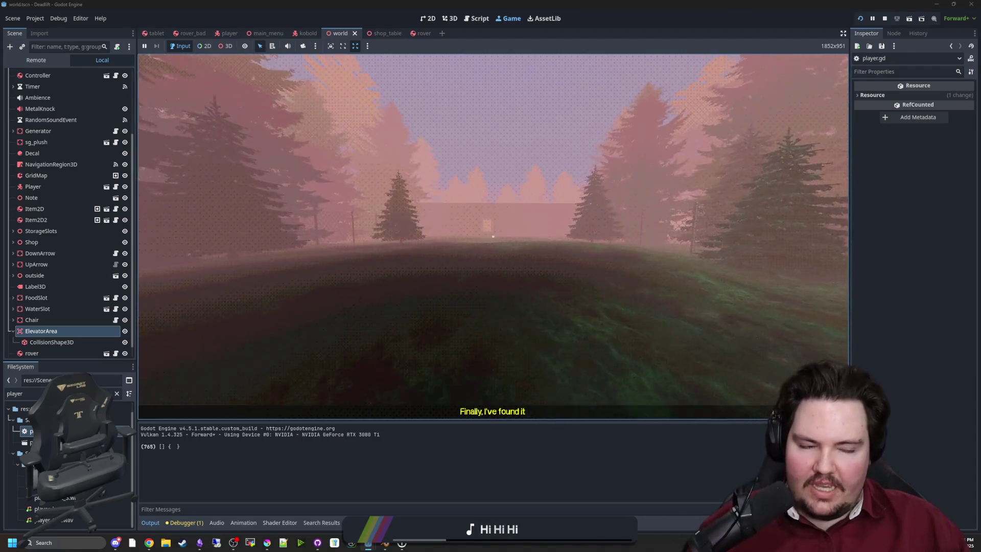
pyautogui.press('w')
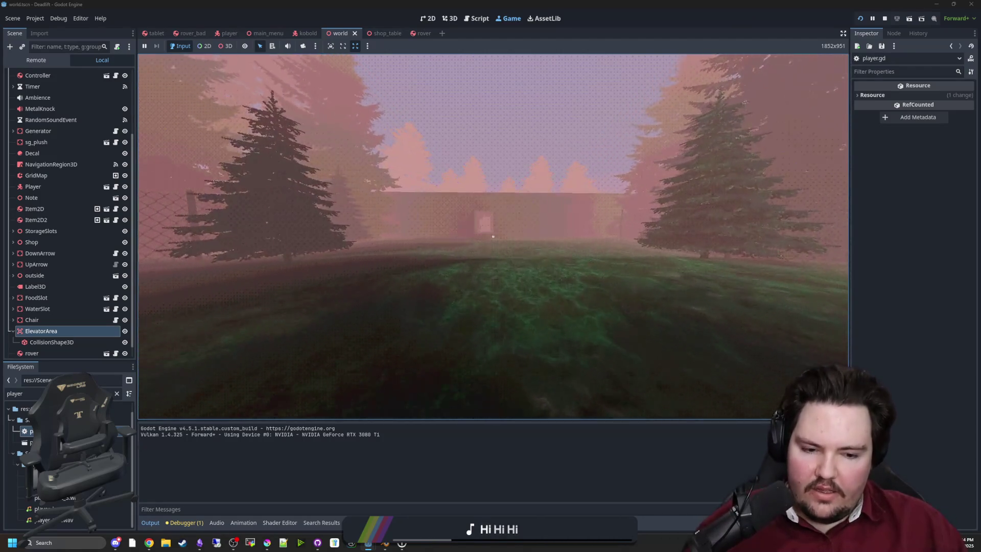
pyautogui.press('w')
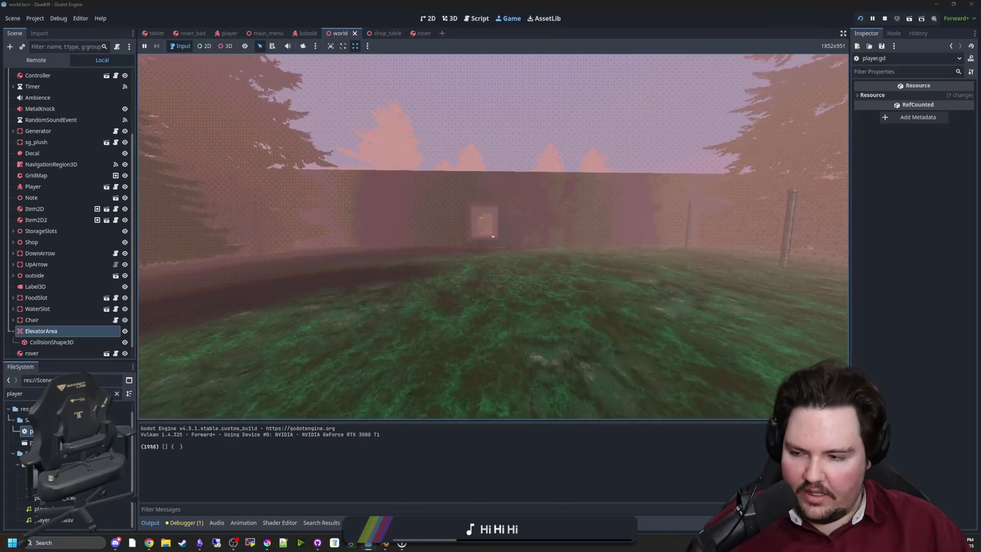
pyautogui.press('w')
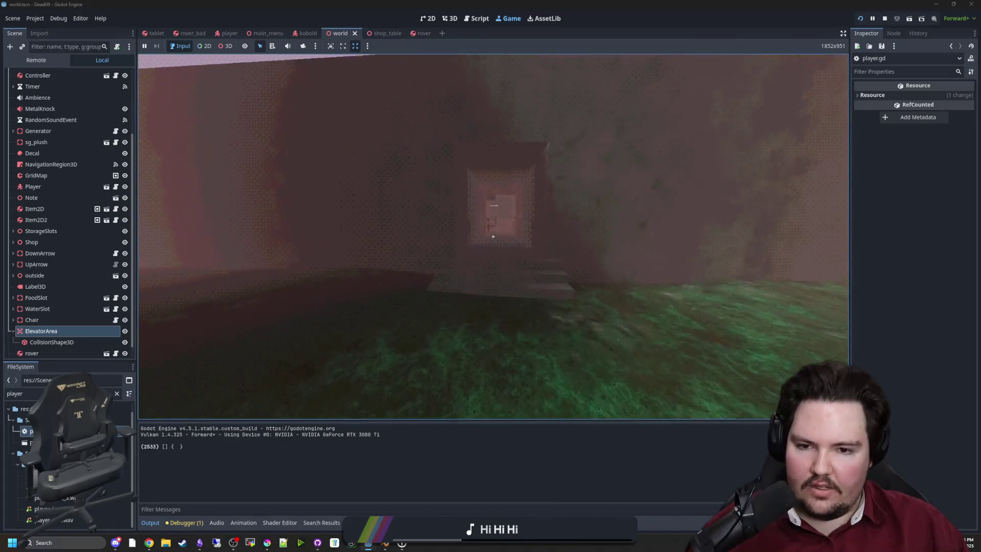
pyautogui.press('w')
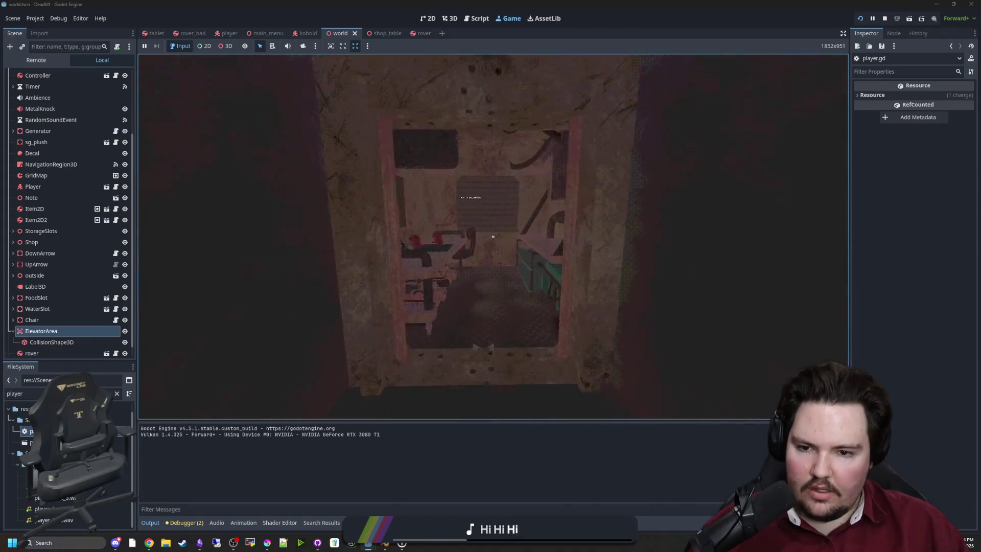
# - Approach the elevator panel, step back to view the room, then open the pause menu
pyautogui.press('w')
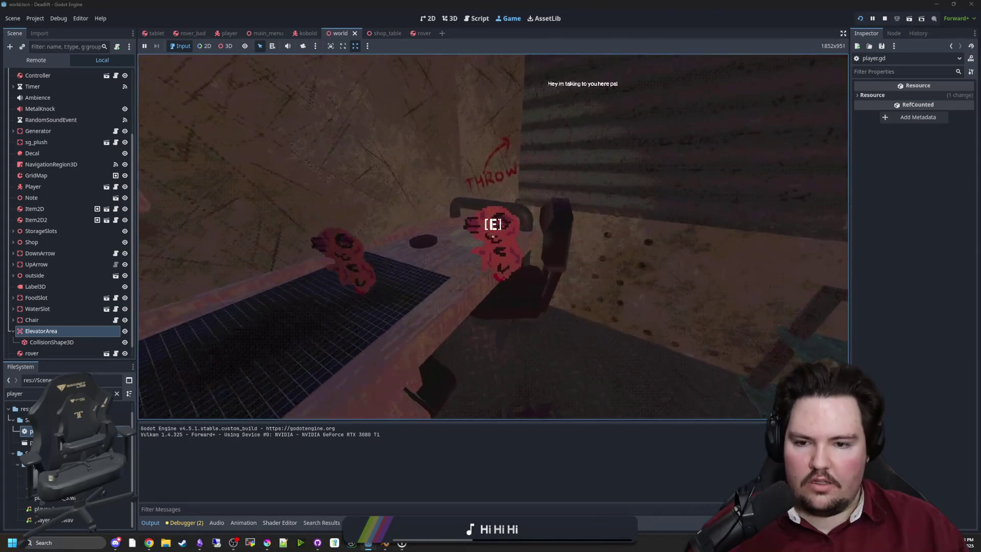
pyautogui.press('s')
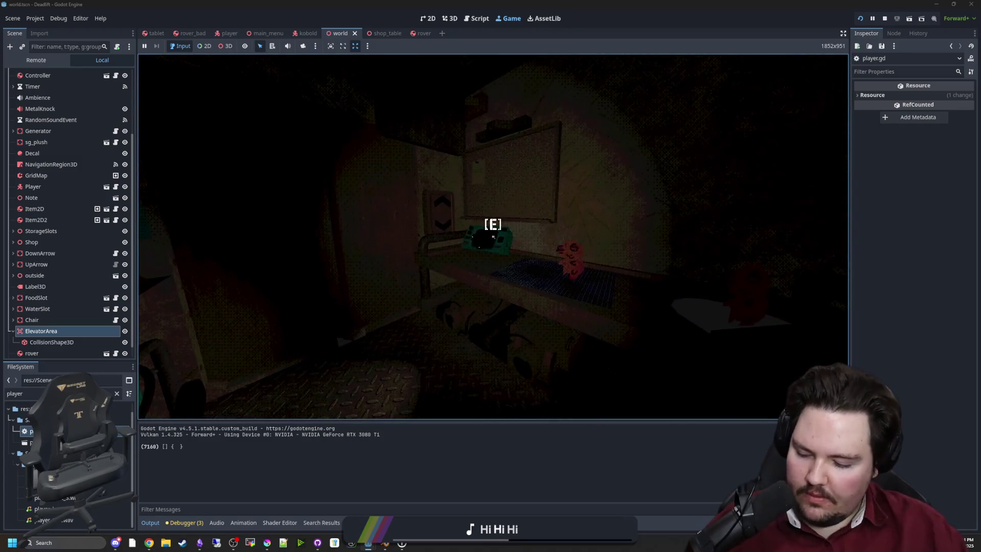
pyautogui.press('w')
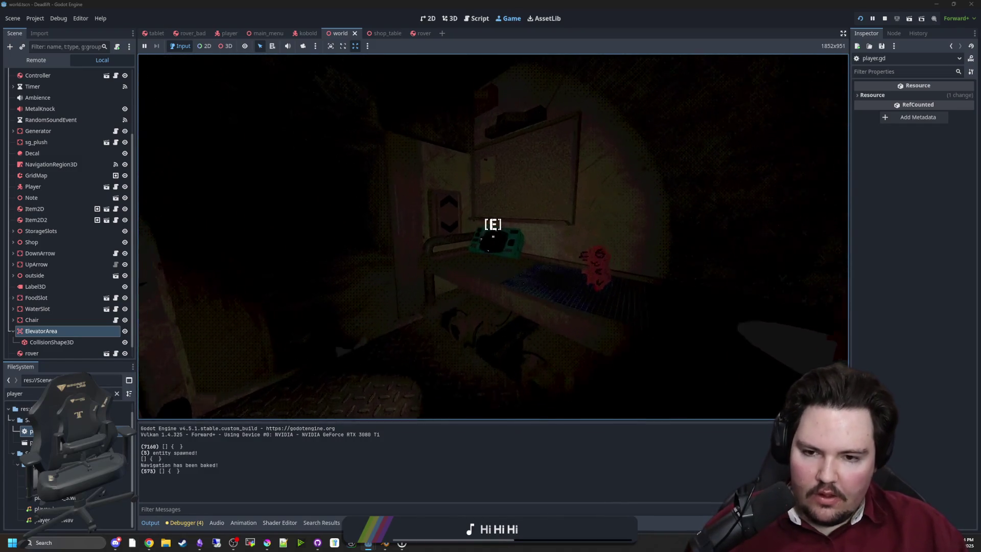
pyautogui.moveTo(493, 236)
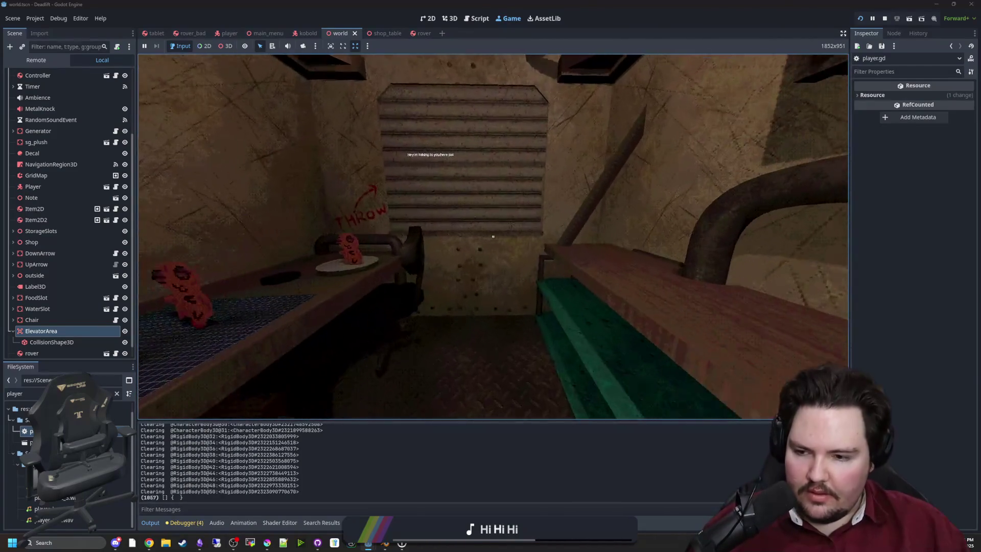
pyautogui.press('s')
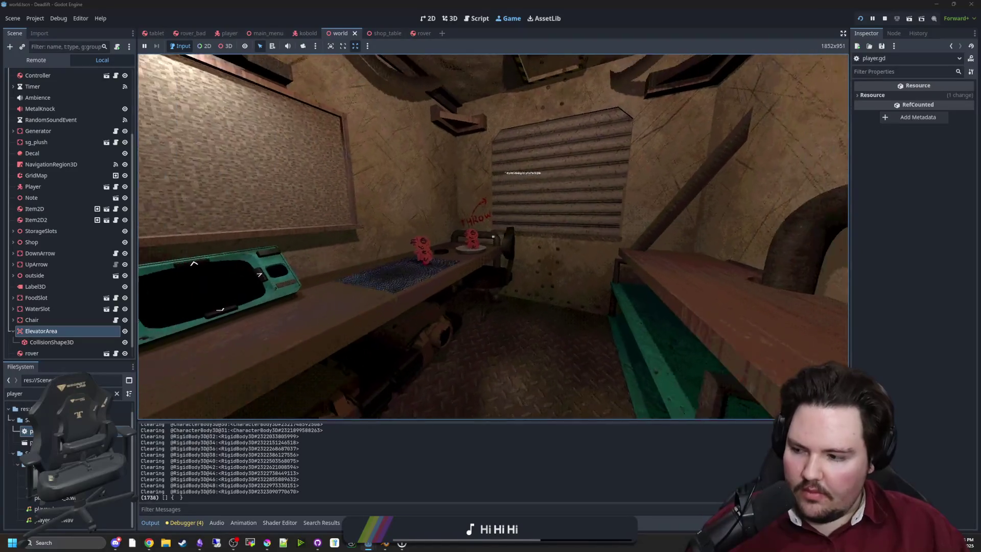
pyautogui.press('w')
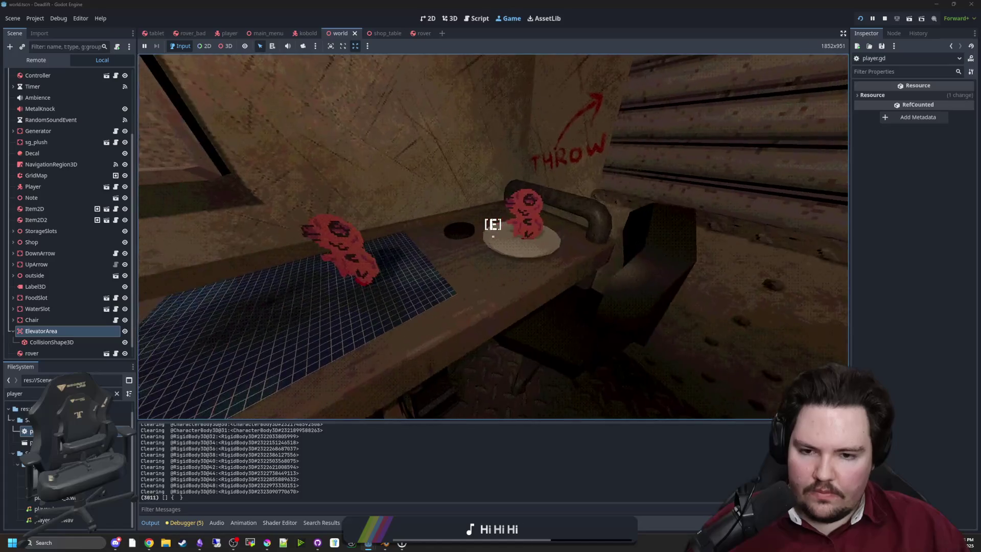
pyautogui.press('Escape')
pyautogui.press('Escape')
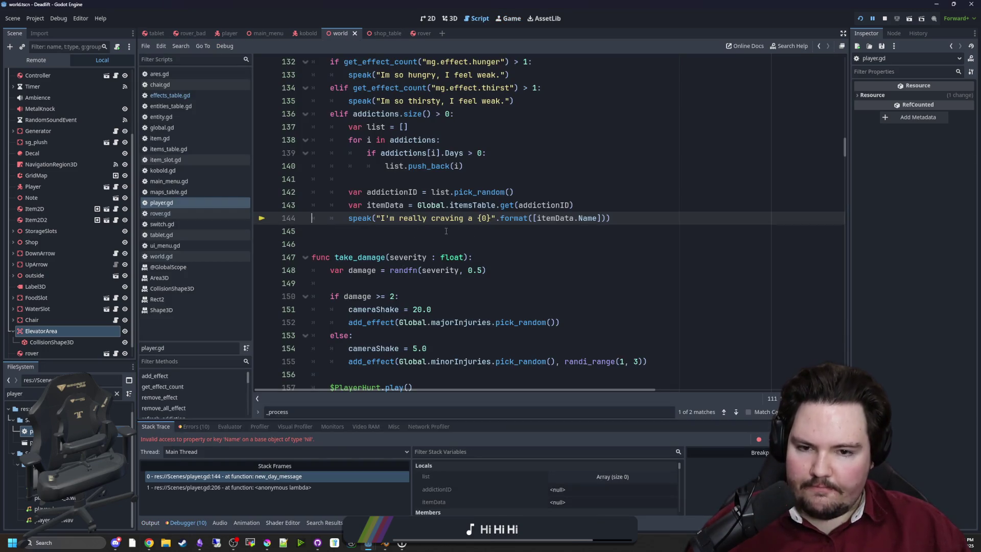
# - Inspect the addictions loop in new_day_message and position on line 141 for the size check
pyautogui.scroll(2, 446, 231)
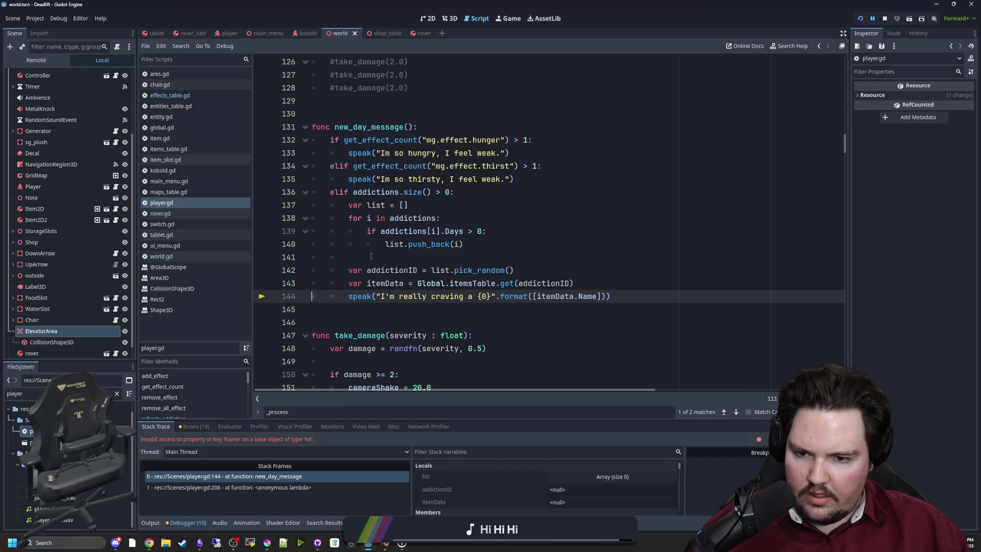
pyautogui.click(371, 256)
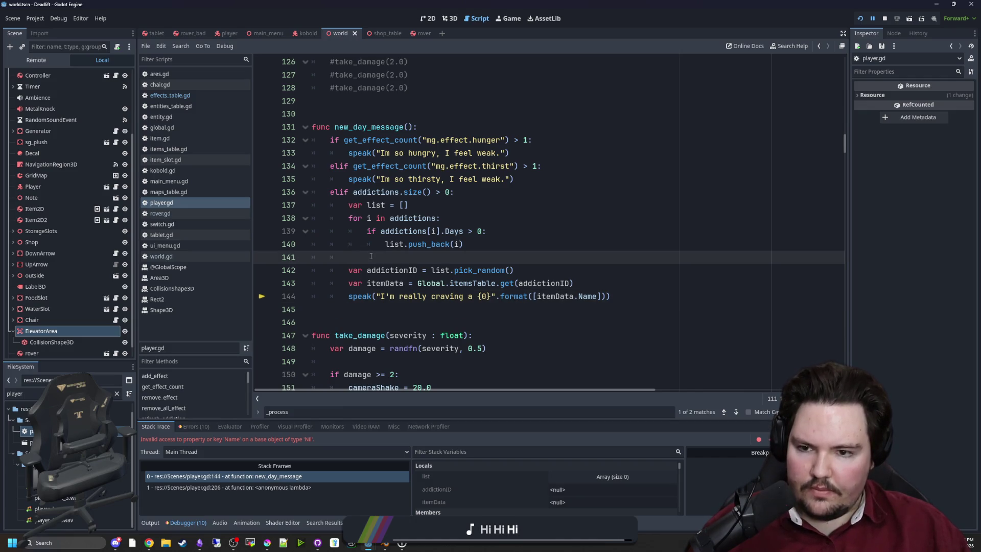
pyautogui.moveTo(353, 193); pyautogui.dragTo(378, 192)
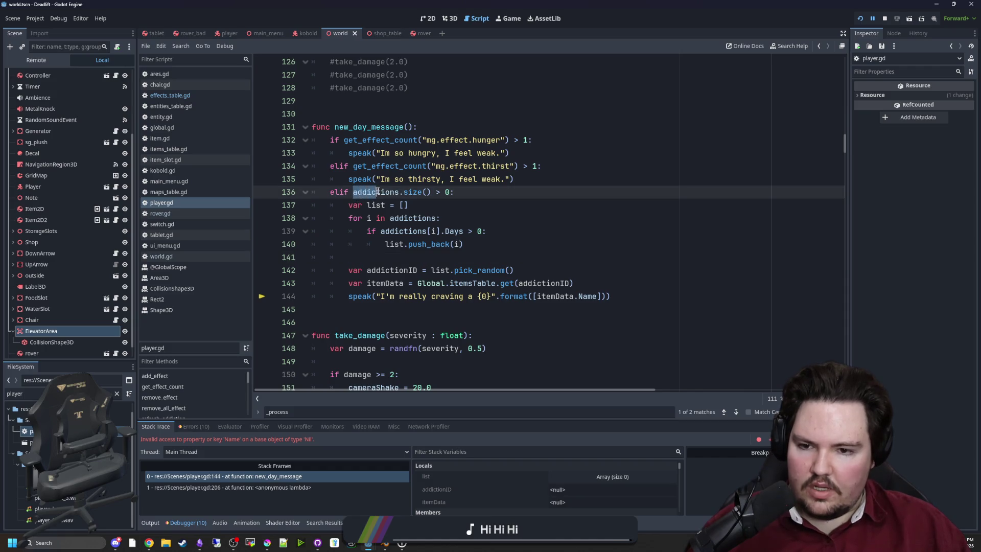
pyautogui.click(459, 195)
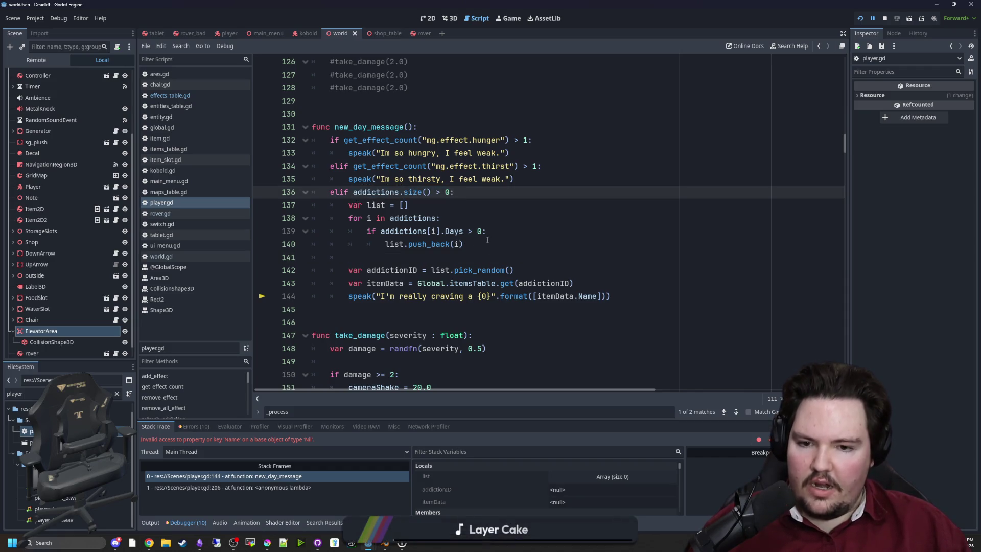
pyautogui.moveTo(488, 244); pyautogui.dragTo(388, 233)
pyautogui.click(365, 251)
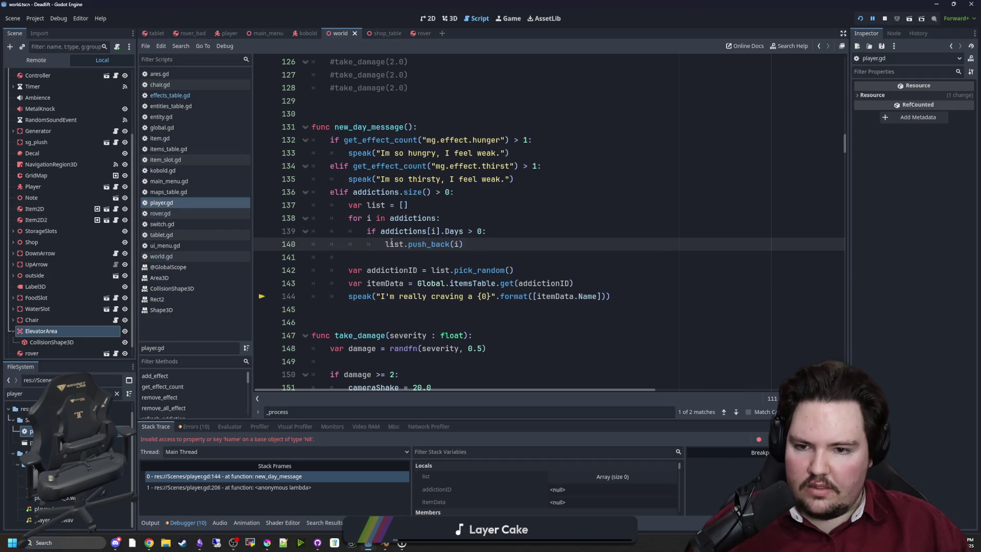
pyautogui.click(365, 262)
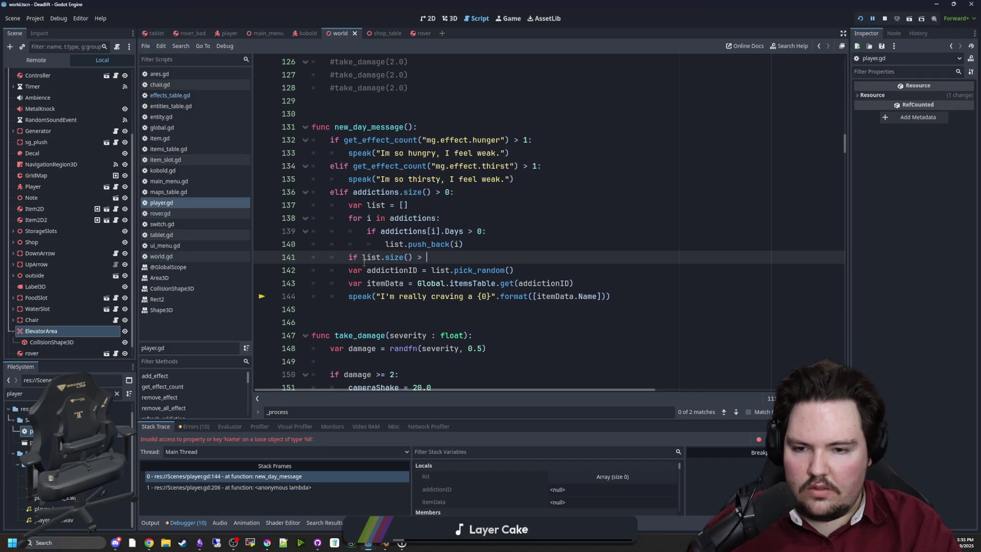
# - Indent the craving lines under the list.size() > 0 check, add a blank line, and save player.gd
pyautogui.moveTo(611, 296); pyautogui.dragTo(437, 257)
pyautogui.press('Tab')
pyautogui.click(472, 257)
pyautogui.hotkey('ctrl', 'shift', 'Return')
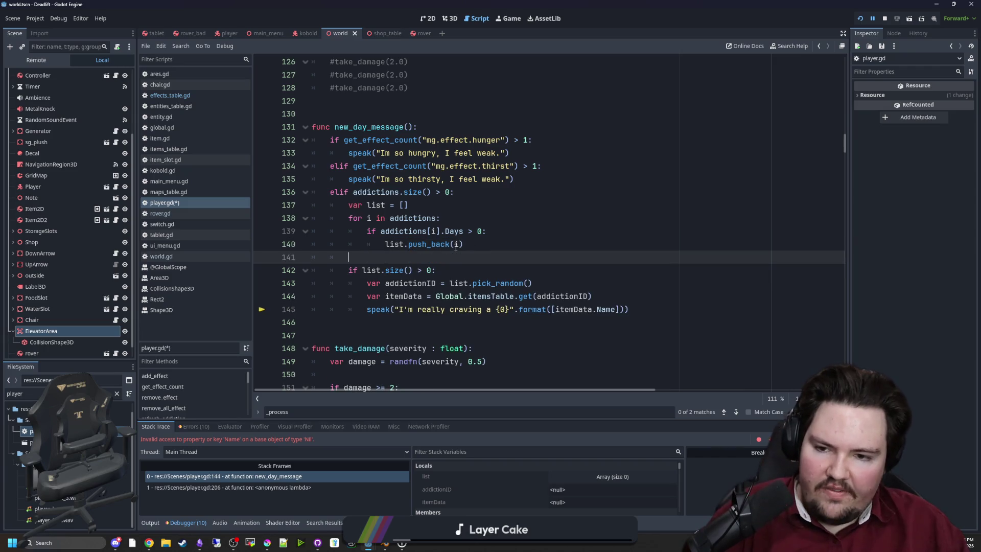
pyautogui.hotkey('ctrl', 's')
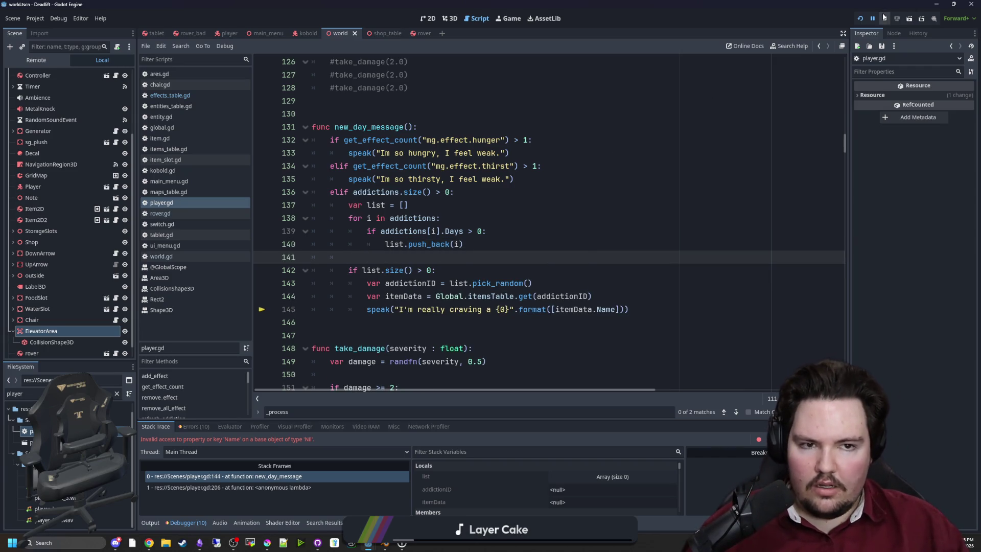
# - Restart the game with the fix, start a new game, and walk to the elevator panel
pyautogui.click(860, 18)
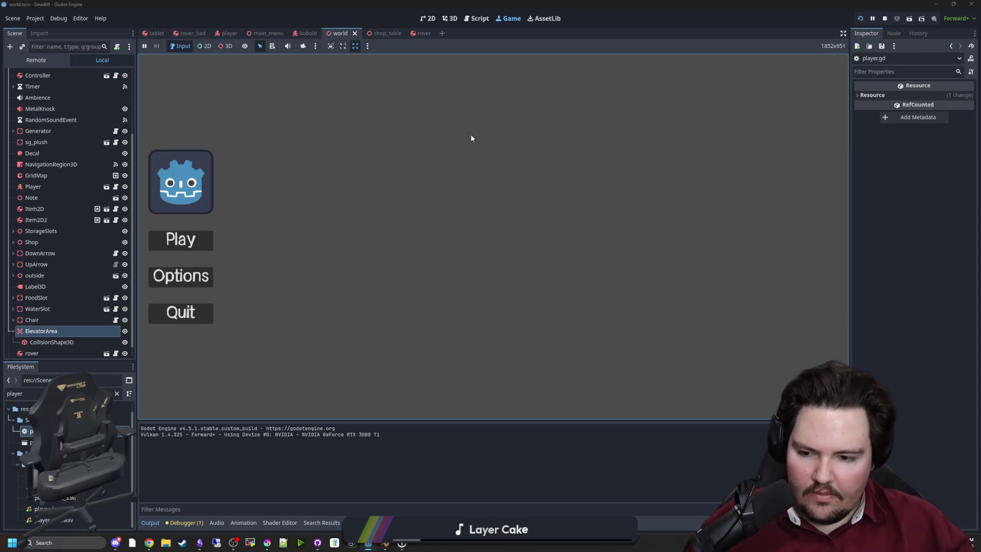
pyautogui.click(172, 246)
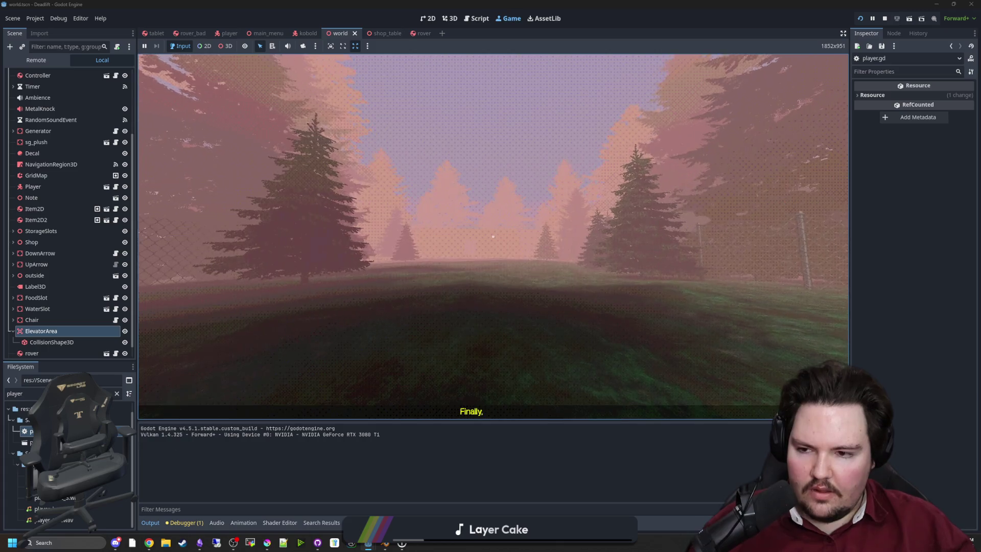
pyautogui.press('w')
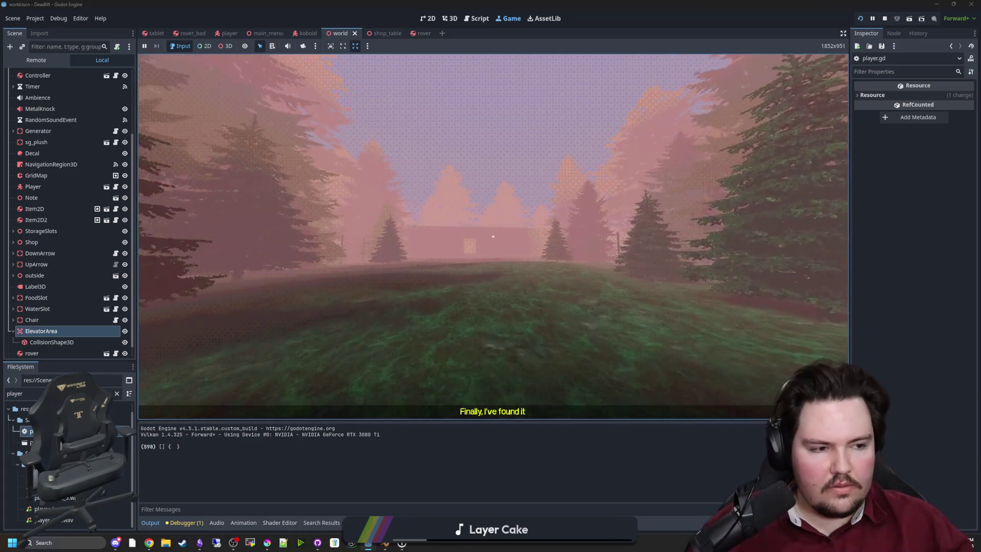
pyautogui.press('w')
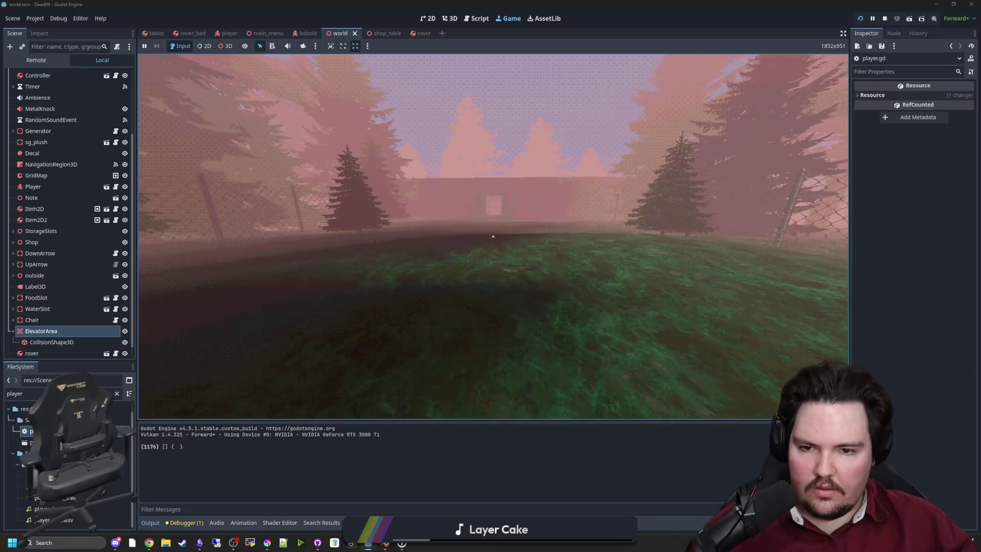
pyautogui.press('w')
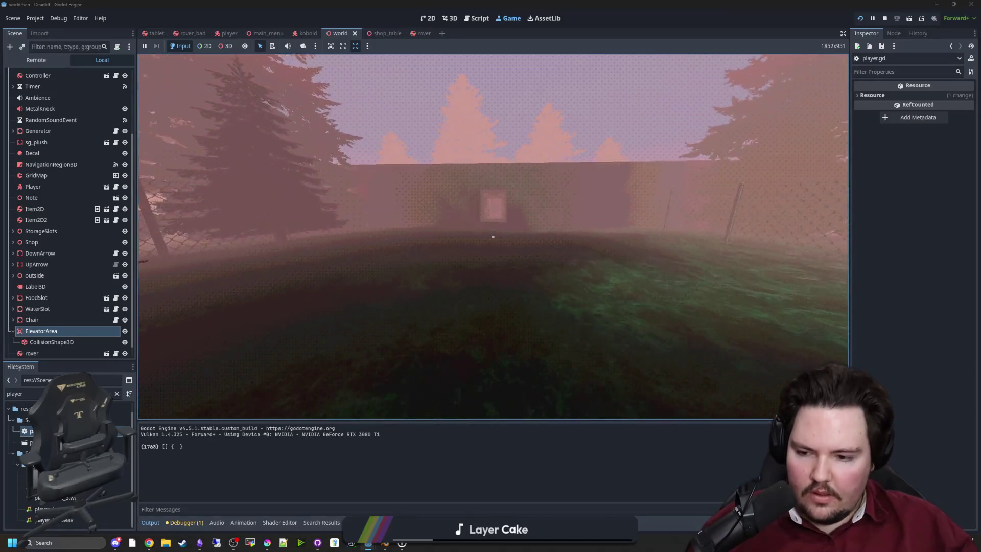
pyautogui.press('w')
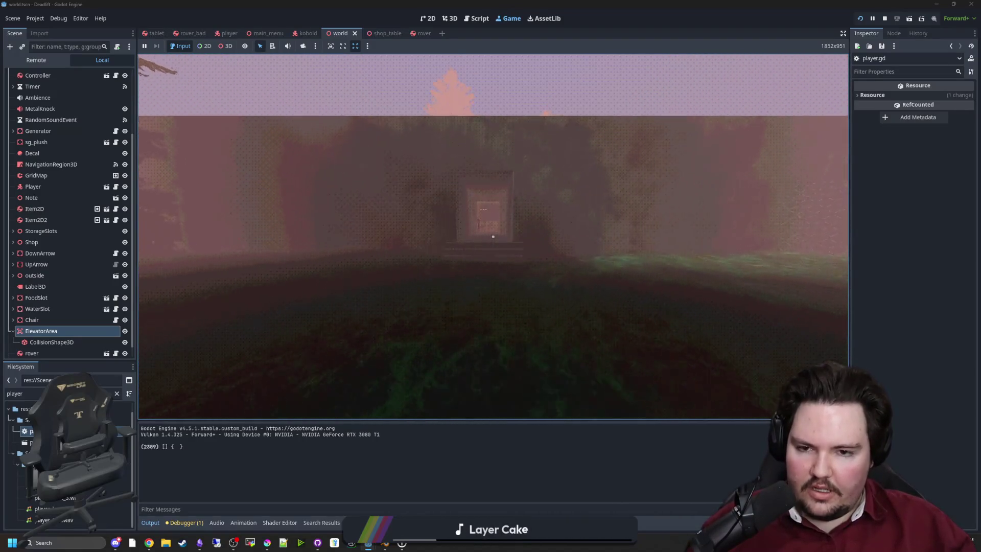
pyautogui.press('w')
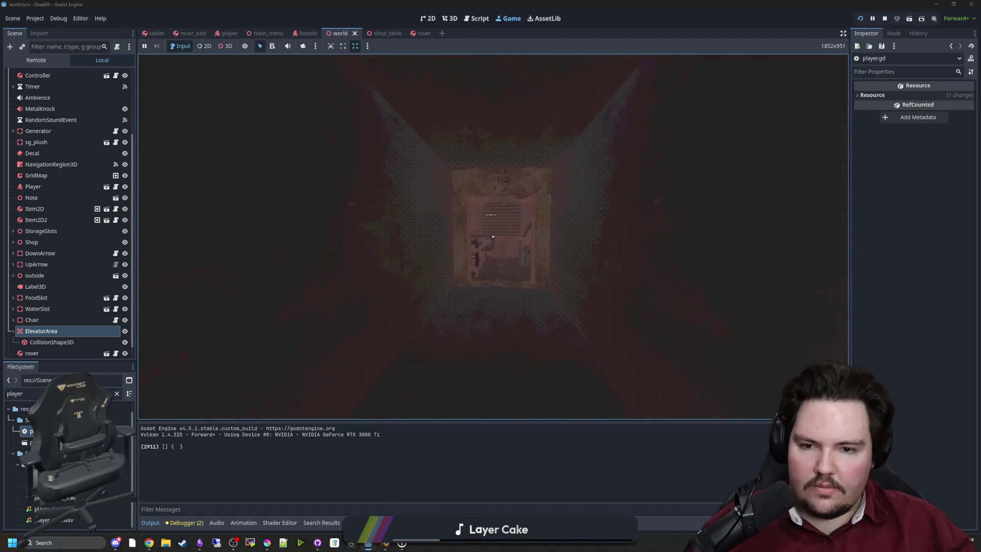
pyautogui.press('w')
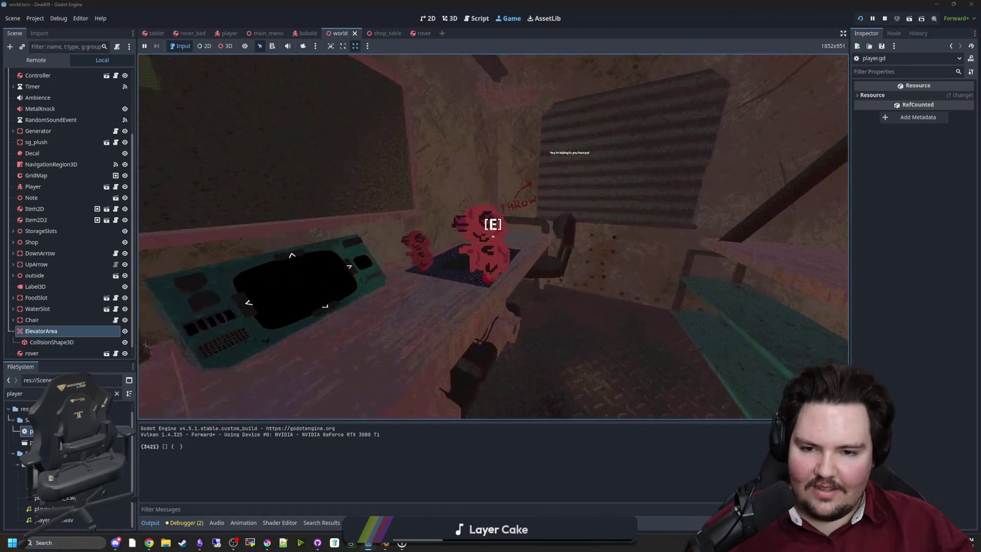
pyautogui.press('w')
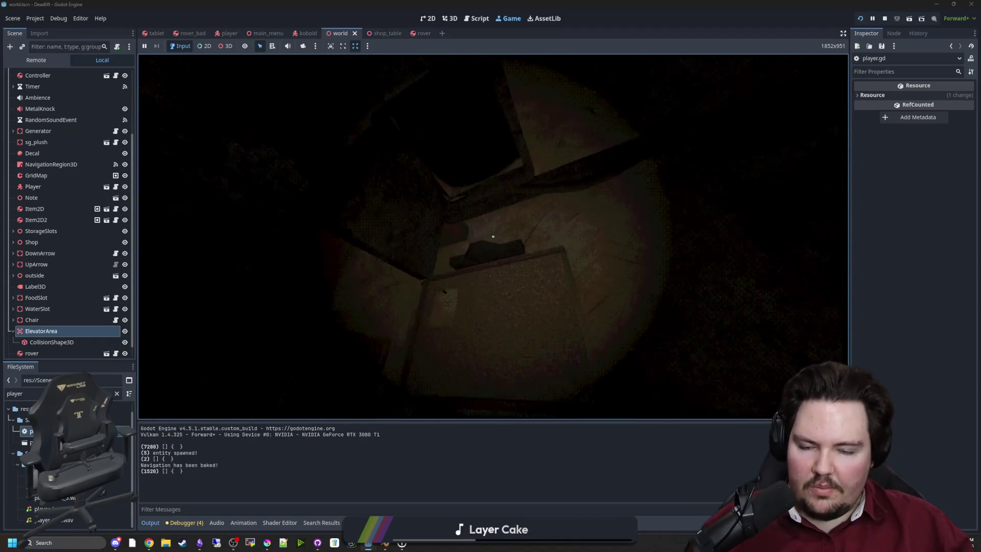
# - Descend through the hatch, sleep to end the day, resume from the pause menu, then pause again
pyautogui.press('e')
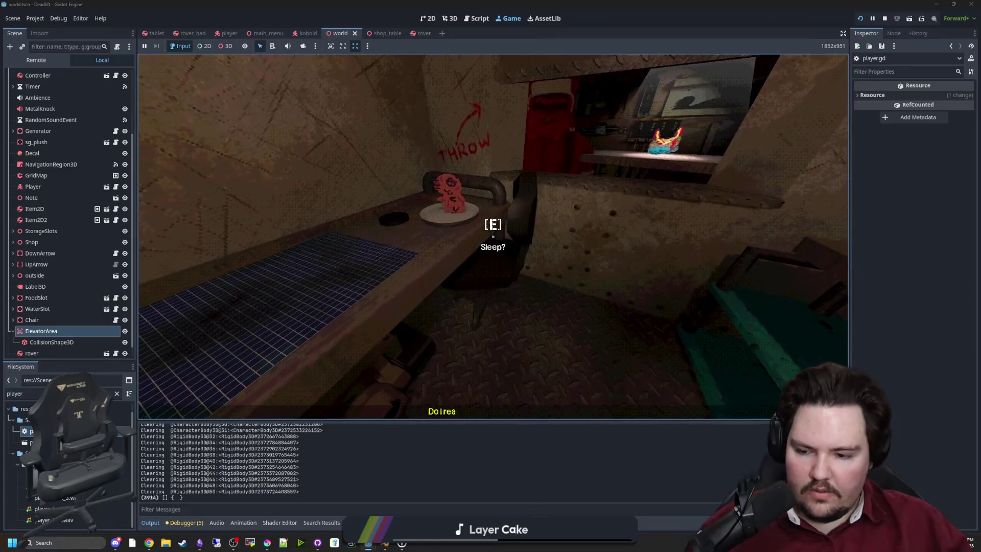
pyautogui.press('e')
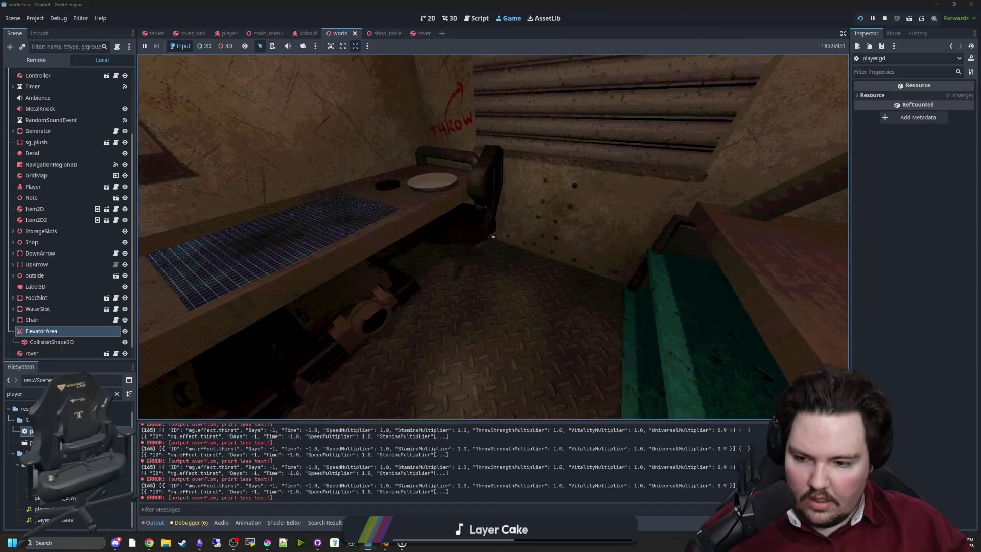
pyautogui.press('Escape')
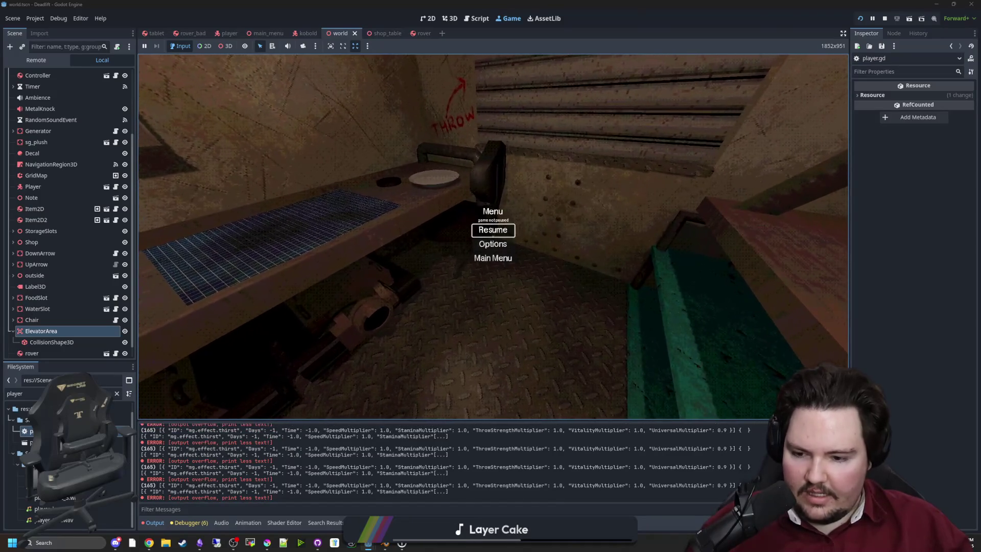
pyautogui.click(492, 230)
pyautogui.press('w')
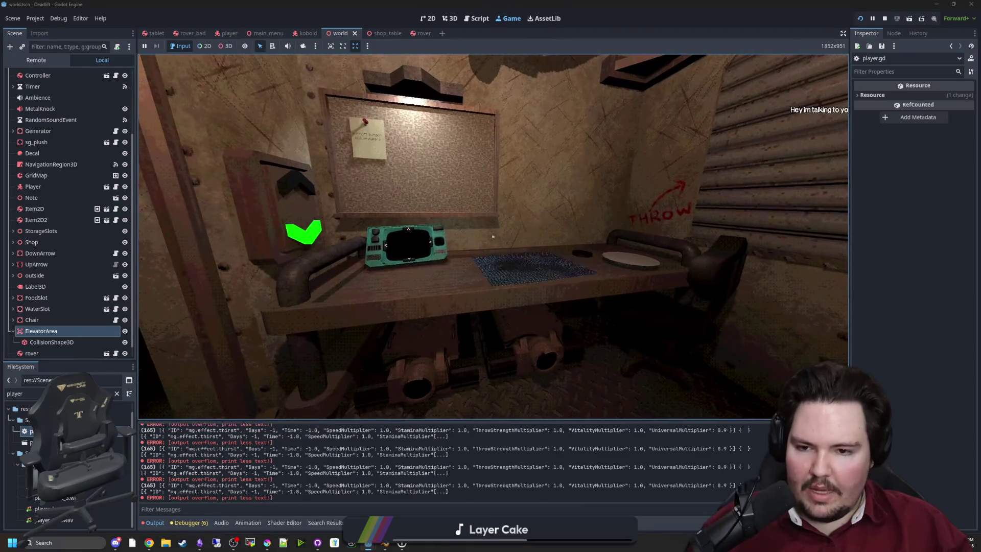
pyautogui.press('Escape')
# - Stop the game, relaunch the project, and start playing from the main menu
pyautogui.click(884, 18)
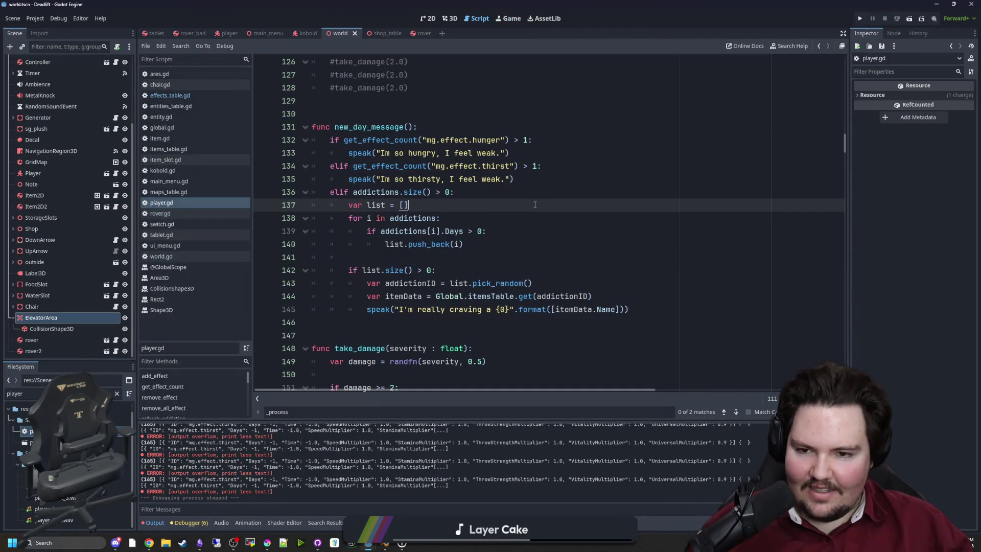
pyautogui.click(440, 113)
pyautogui.scroll(1, 428, 185)
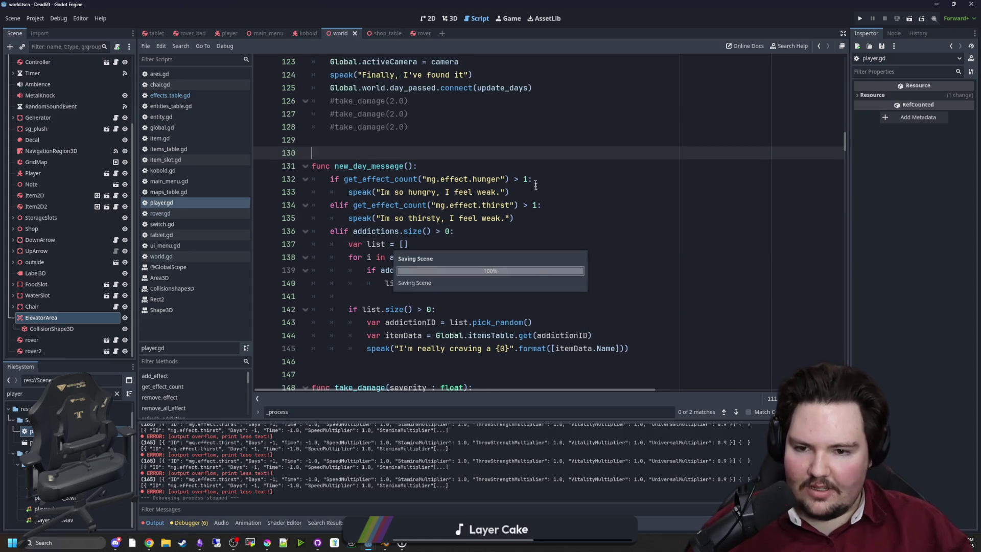
pyautogui.scroll(-1, 537, 191)
pyautogui.click(860, 19)
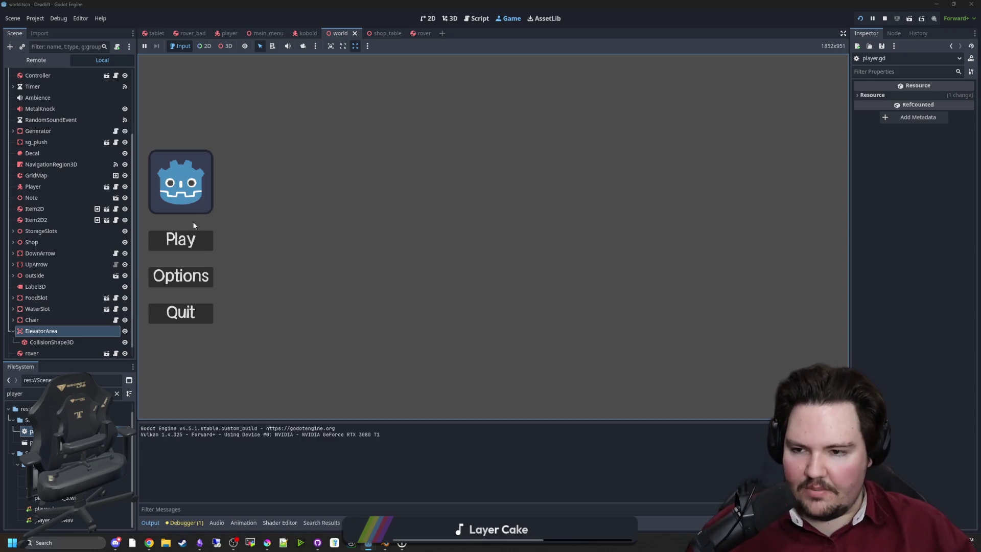
pyautogui.press('Return')
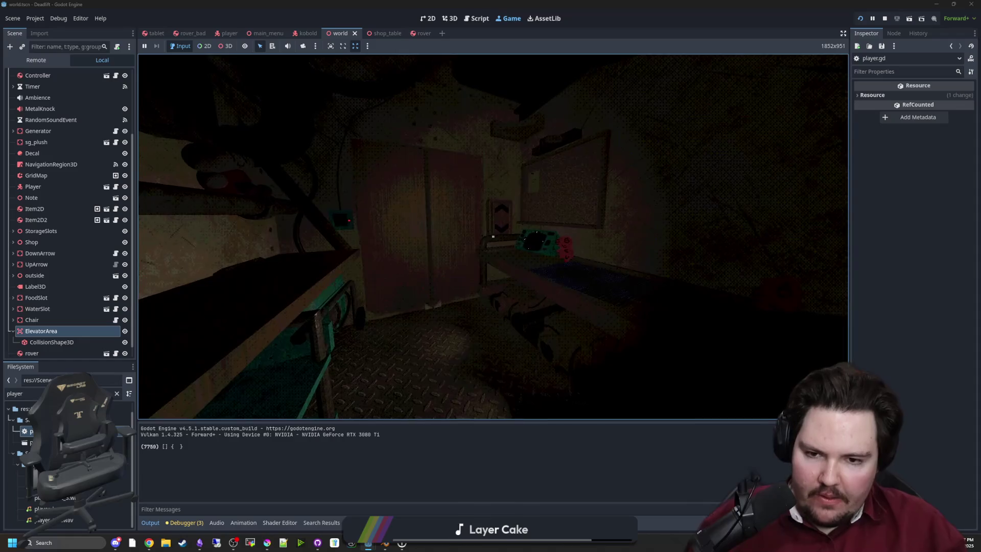
# - Turn on the room lights, walk toward the elevator door, then pause and resume the game
pyautogui.press('e')
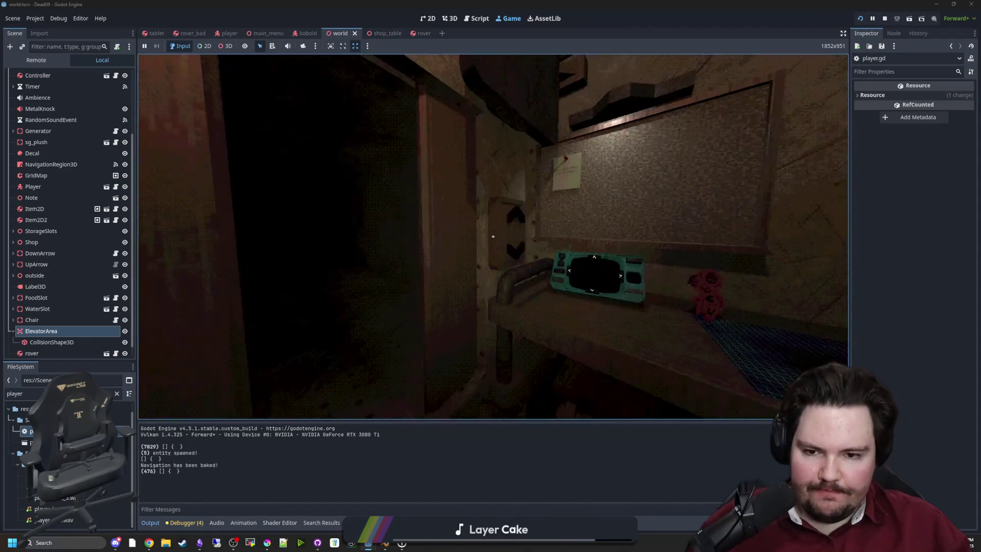
pyautogui.moveTo(494, 236)
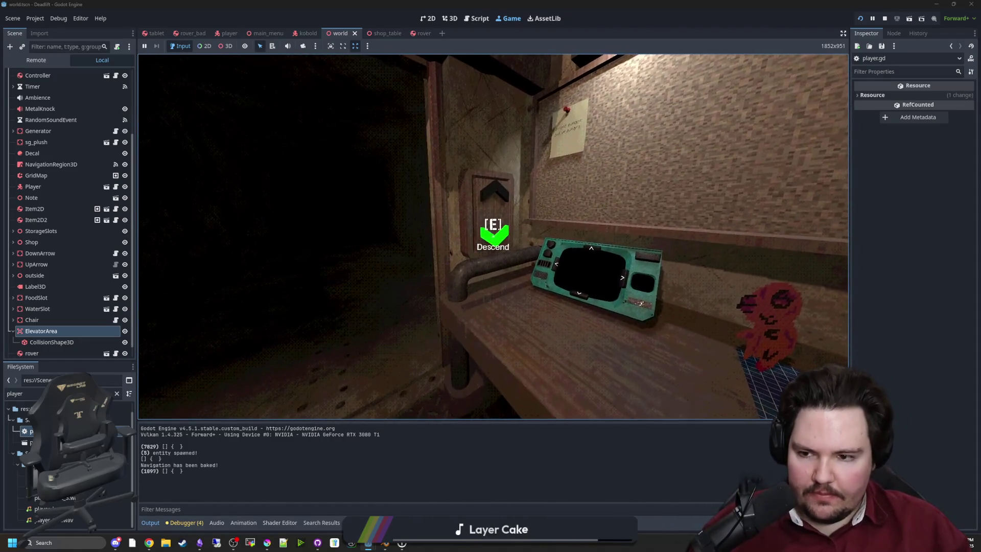
pyautogui.press('s')
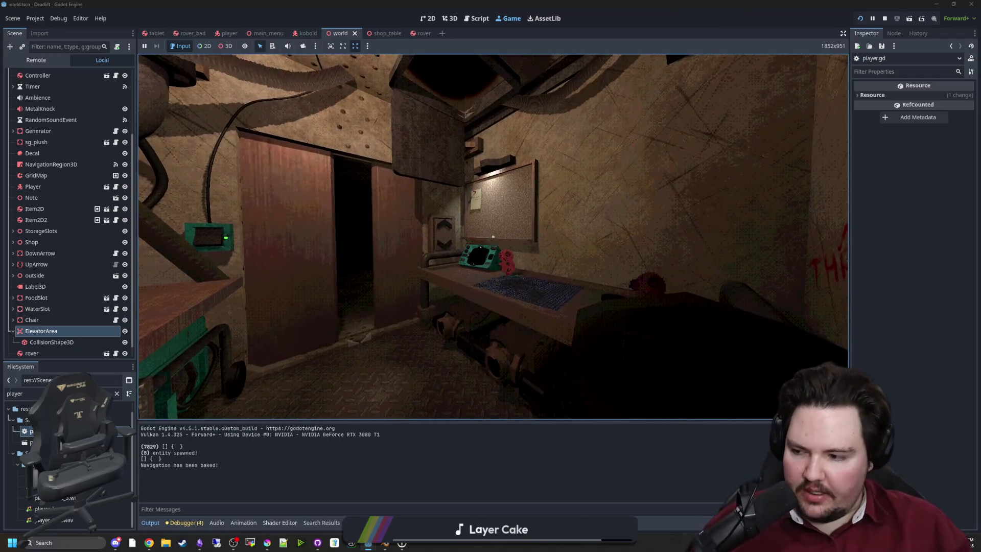
pyautogui.press('w')
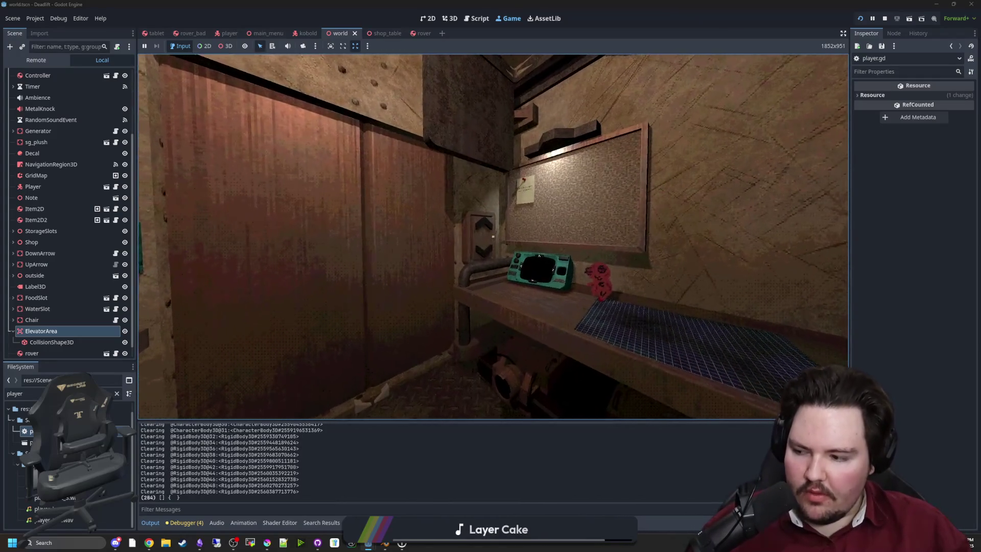
pyautogui.press('Escape')
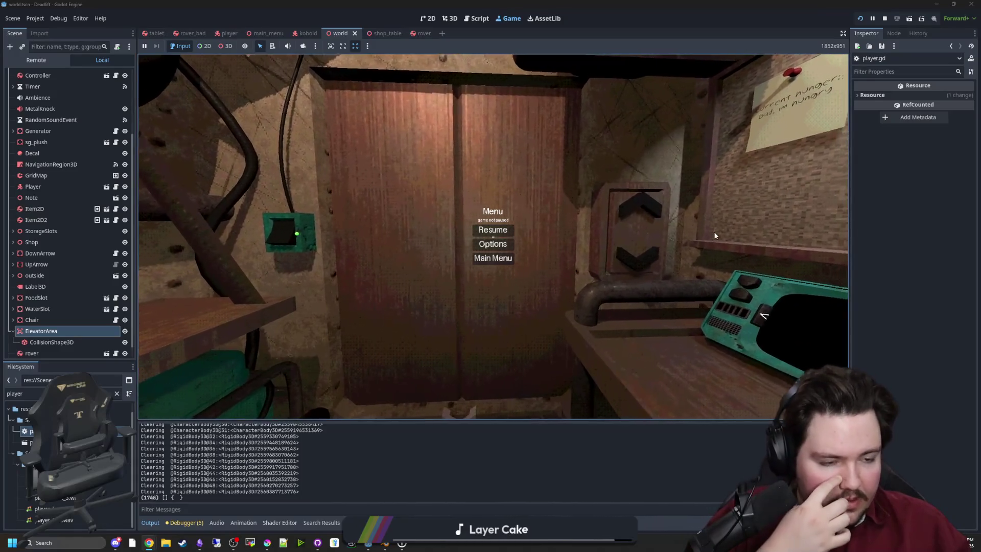
pyautogui.click(490, 235)
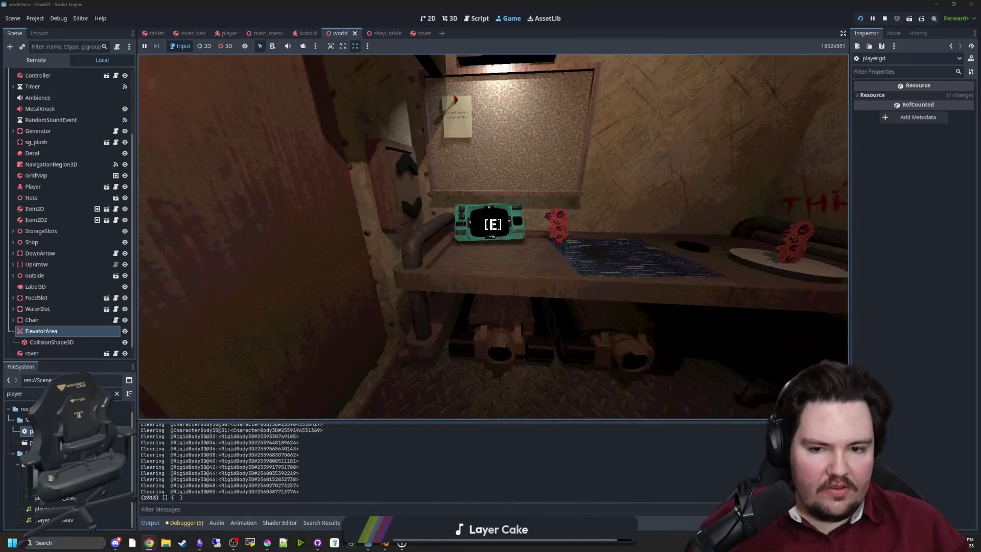
# - Walk past the desk to the bed and sleep through to the next day
pyautogui.press('w')
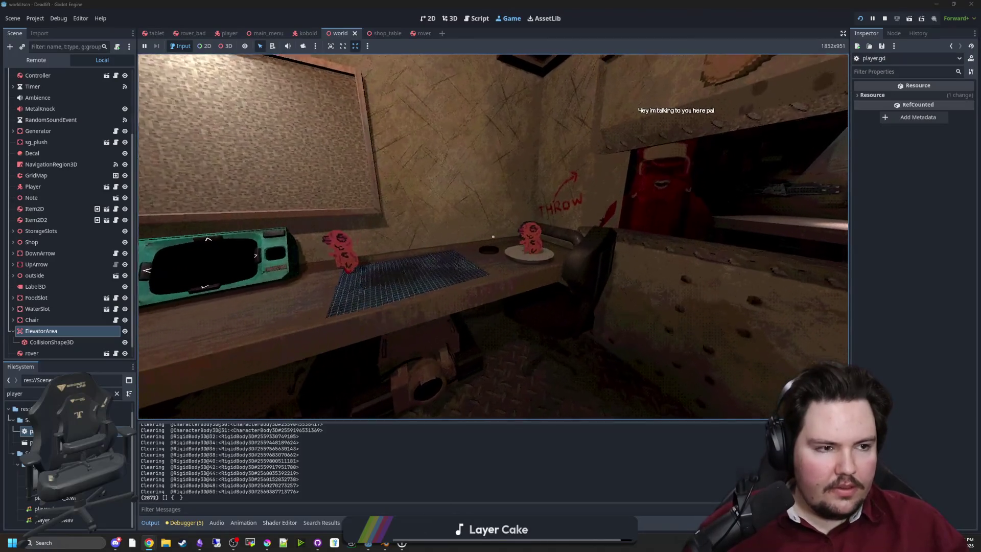
pyautogui.press('s')
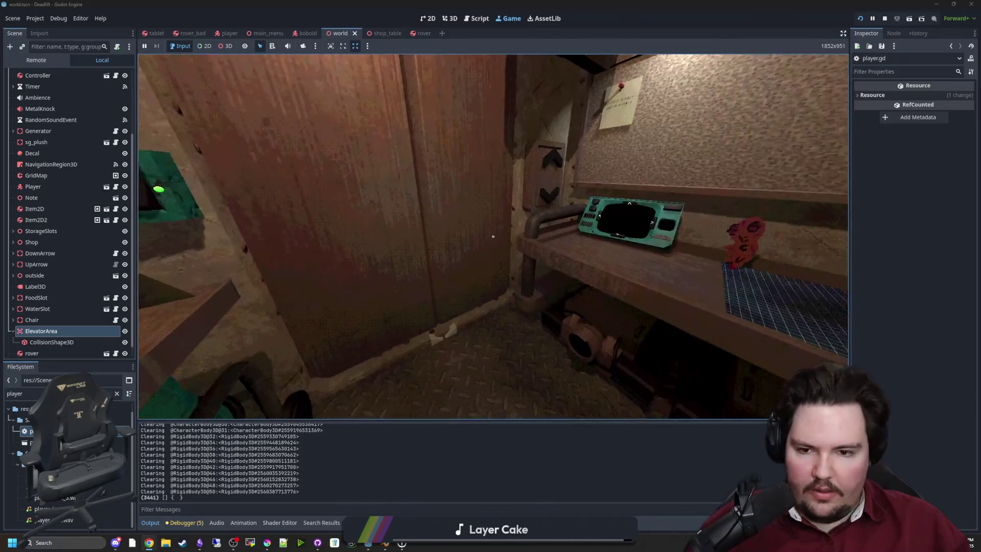
pyautogui.press('w')
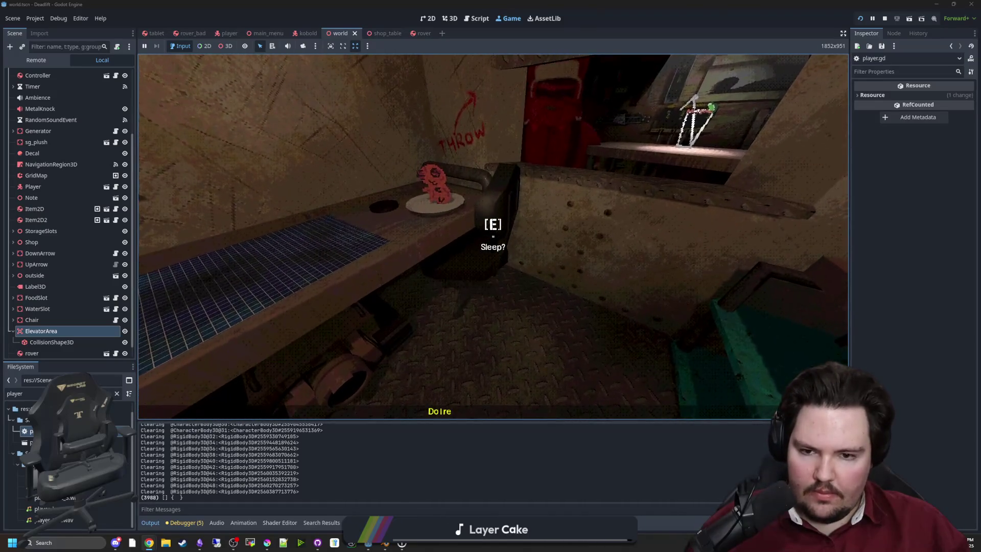
pyautogui.press('e')
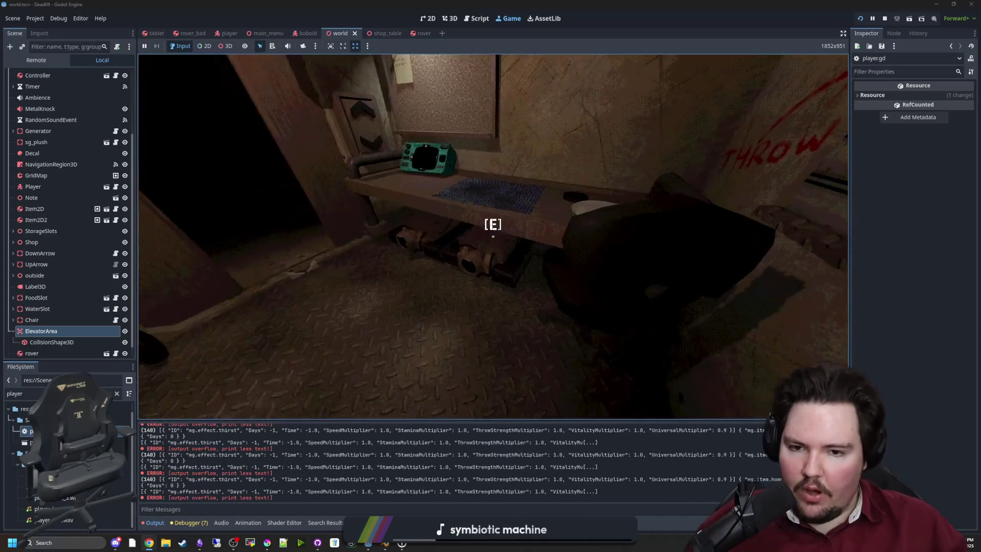
# - Use the teal console, return to first-person view, and go to sleep again
pyautogui.press('w')
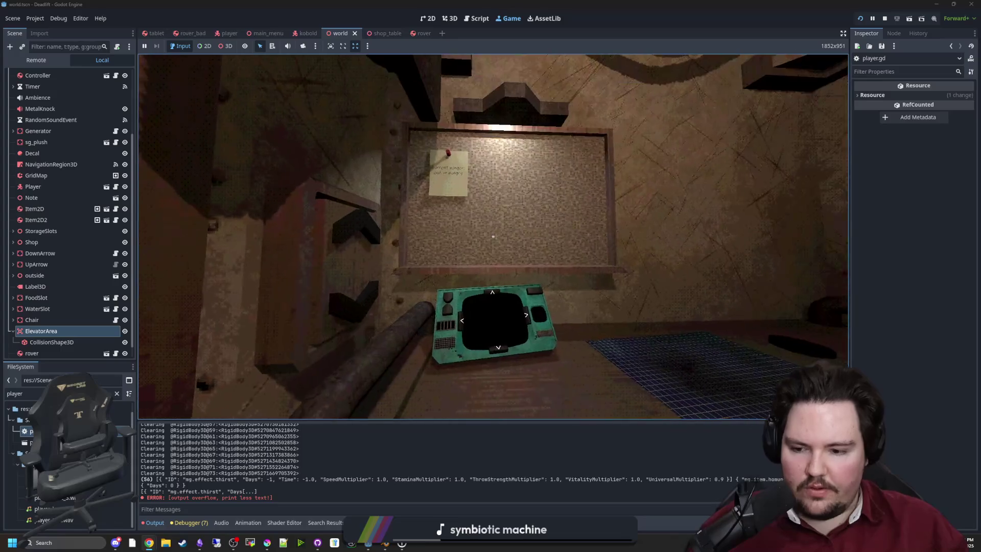
pyautogui.press('s')
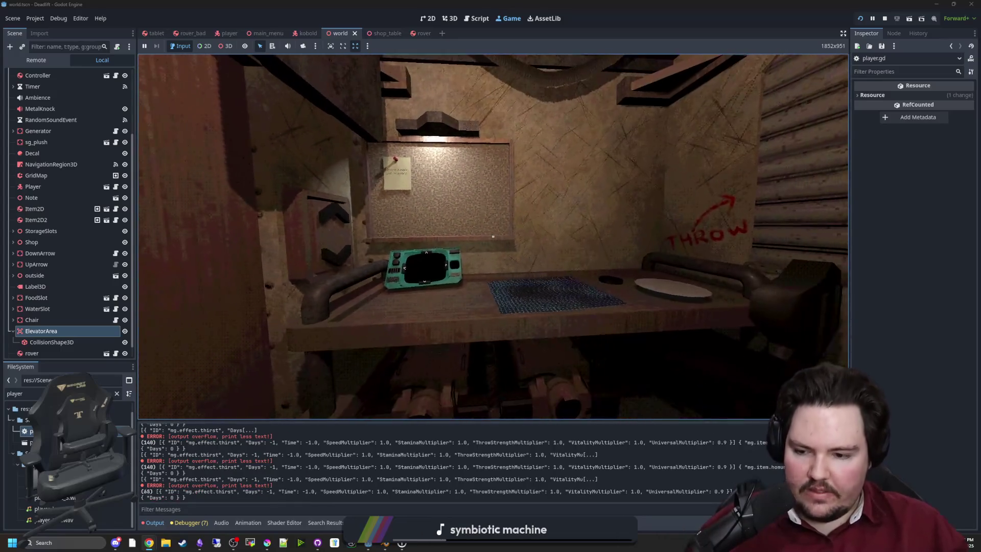
pyautogui.press('w')
pyautogui.click(493, 237)
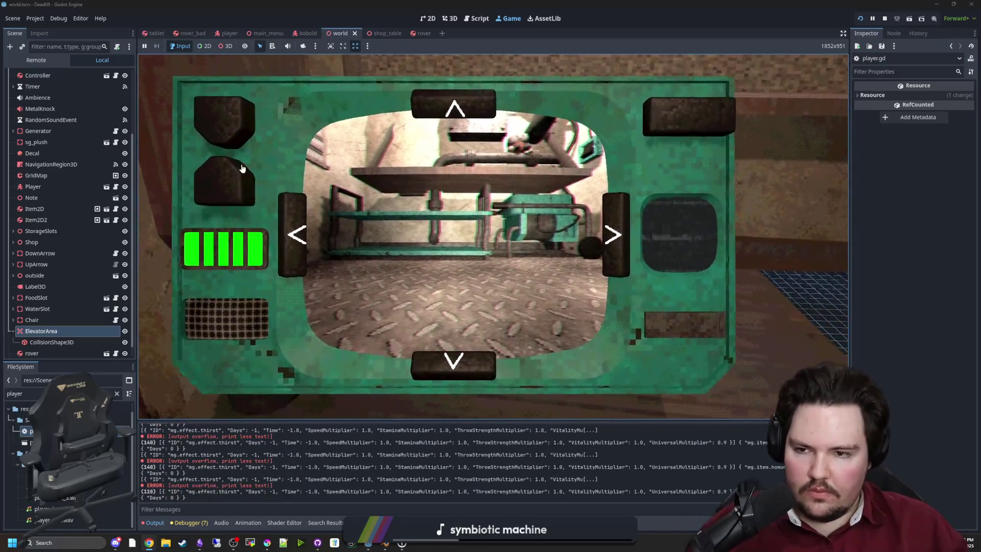
pyautogui.click(253, 126)
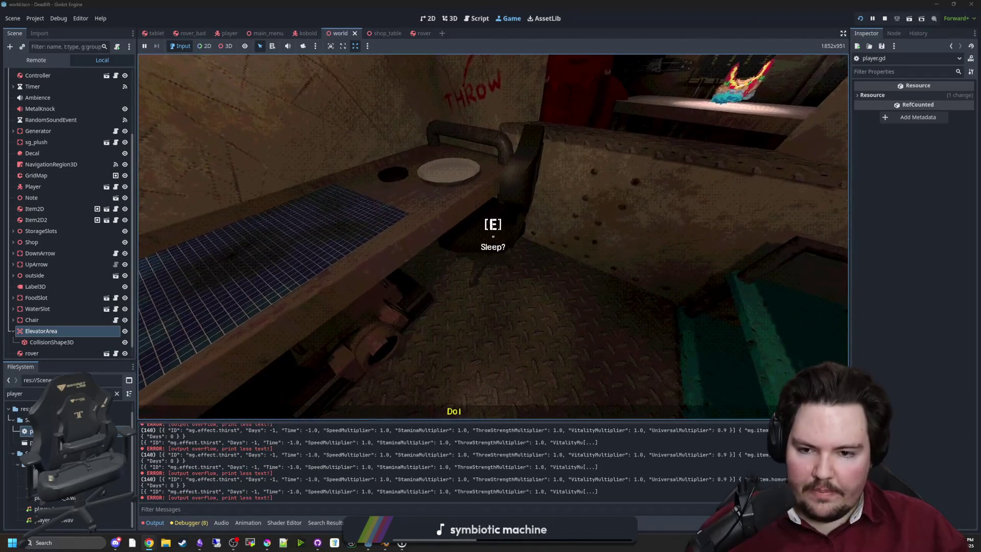
pyautogui.press('e')
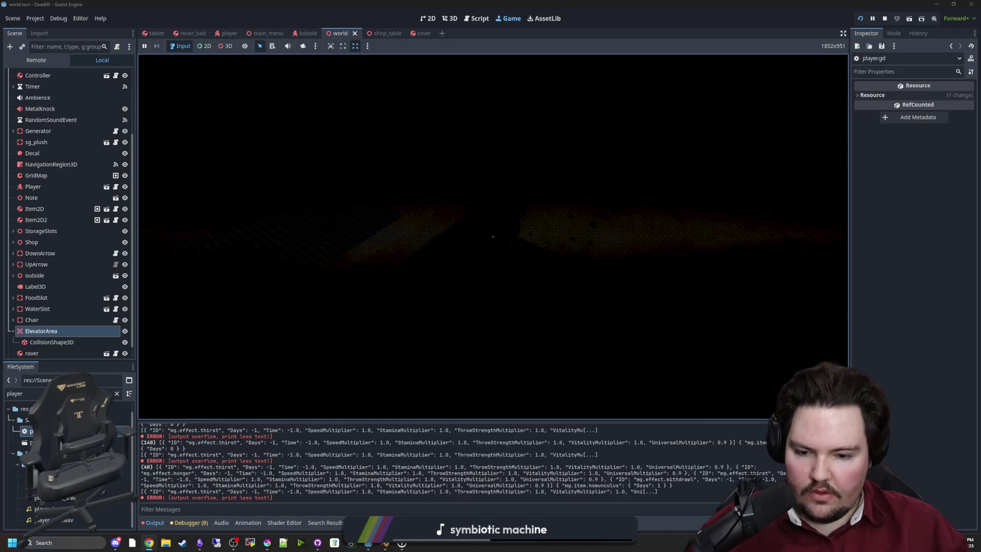
# - Pause and resume the game, then walk the player toward the dark doorway
pyautogui.press('super')
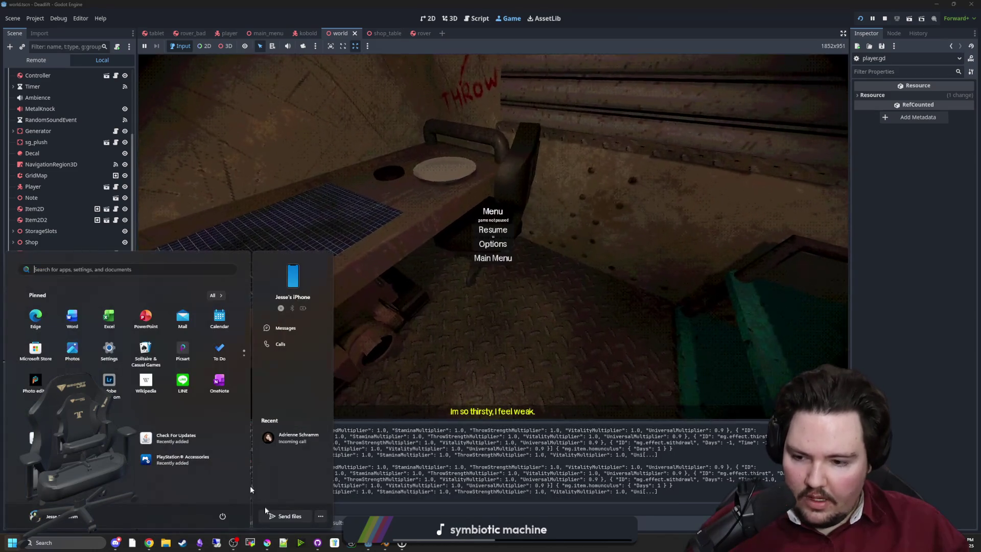
pyautogui.click(521, 481)
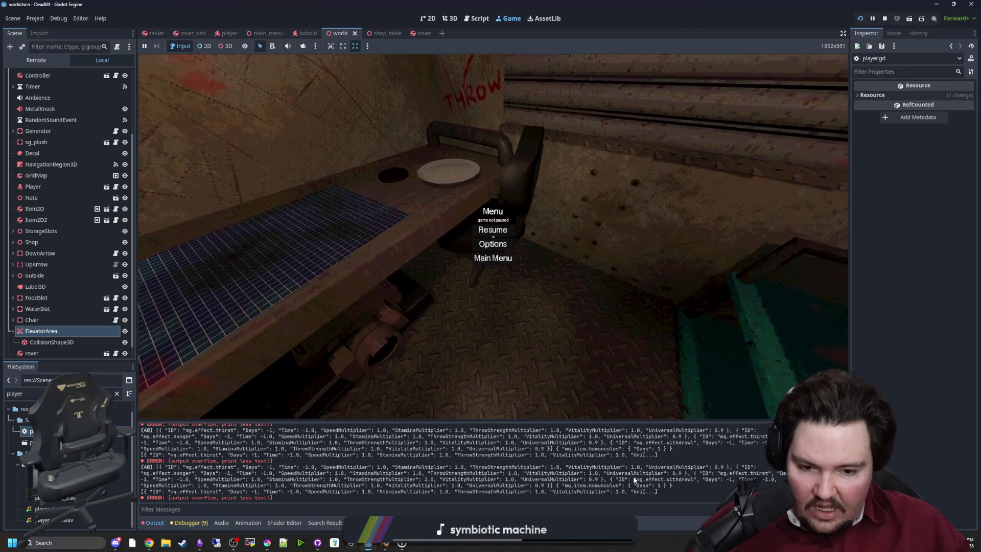
pyautogui.click(499, 231)
pyautogui.press('w')
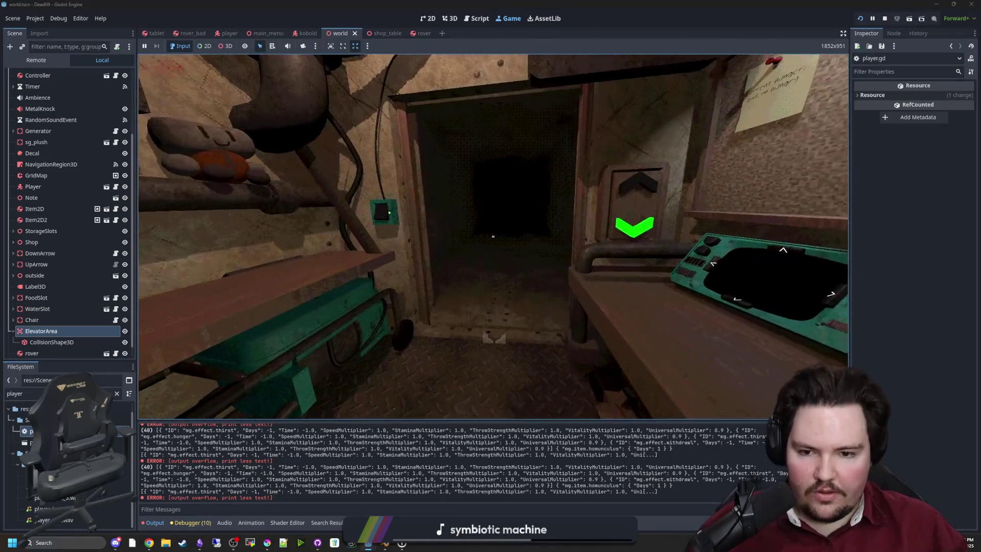
pyautogui.press('w')
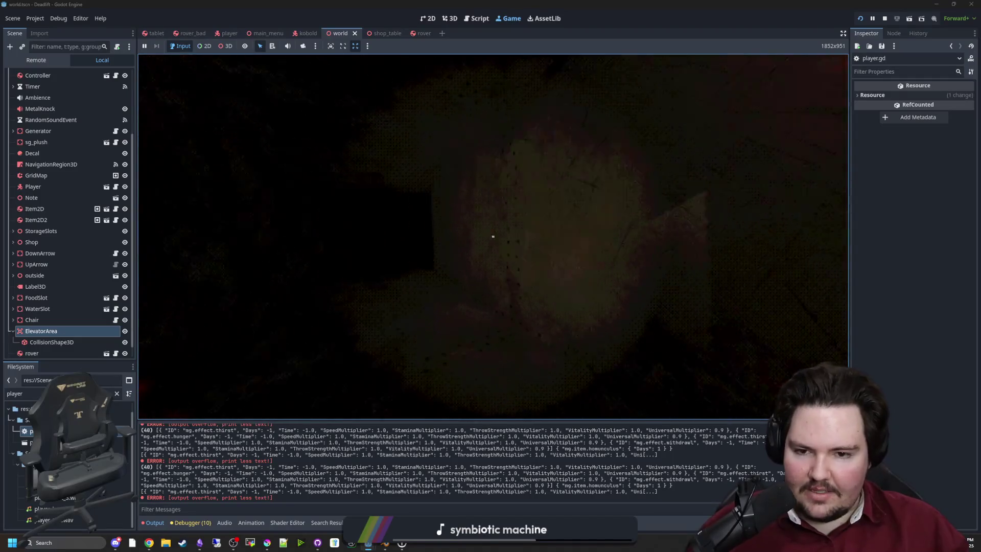
pyautogui.press('s')
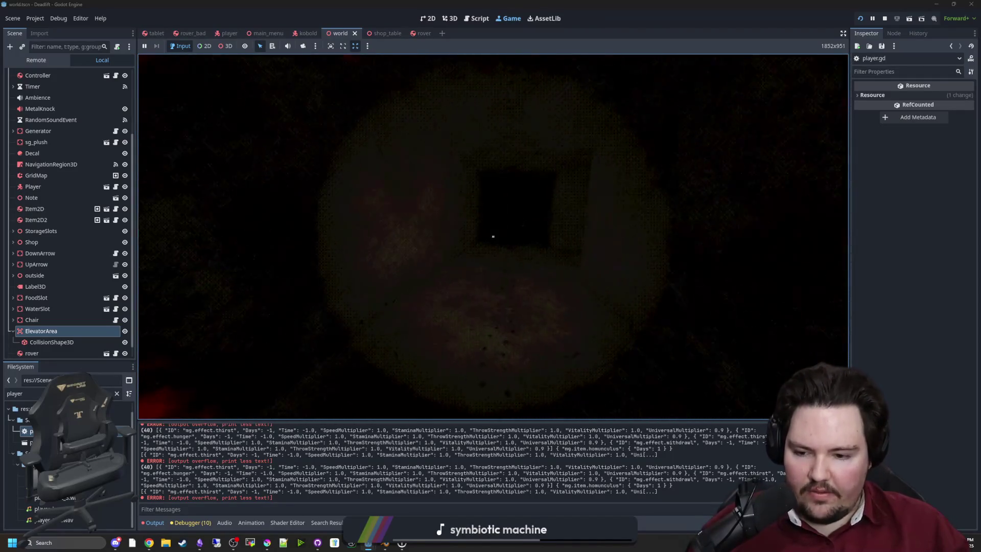
pyautogui.press('w')
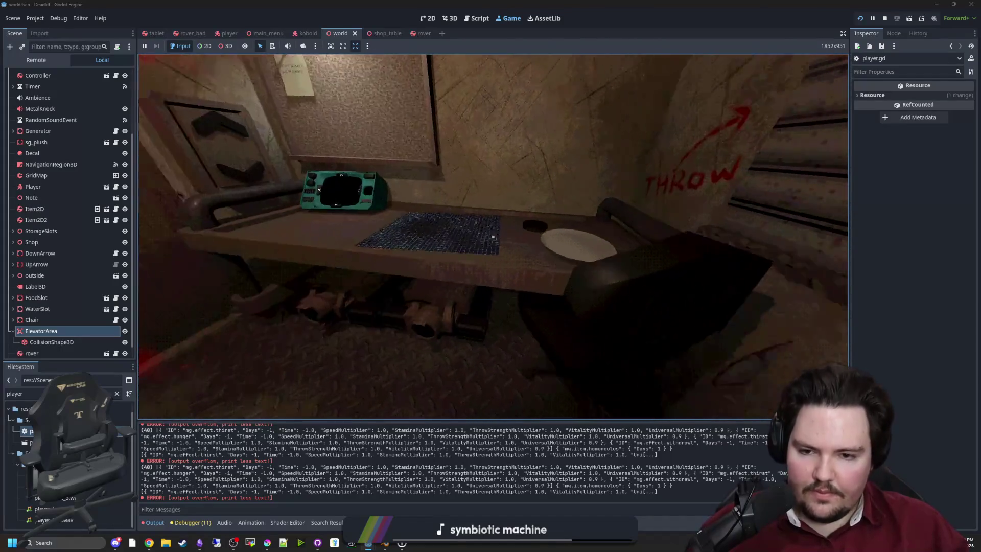
# - Look around the bedroom, sleep to reach the death screen, and return to the main menu's Options
pyautogui.press('w')
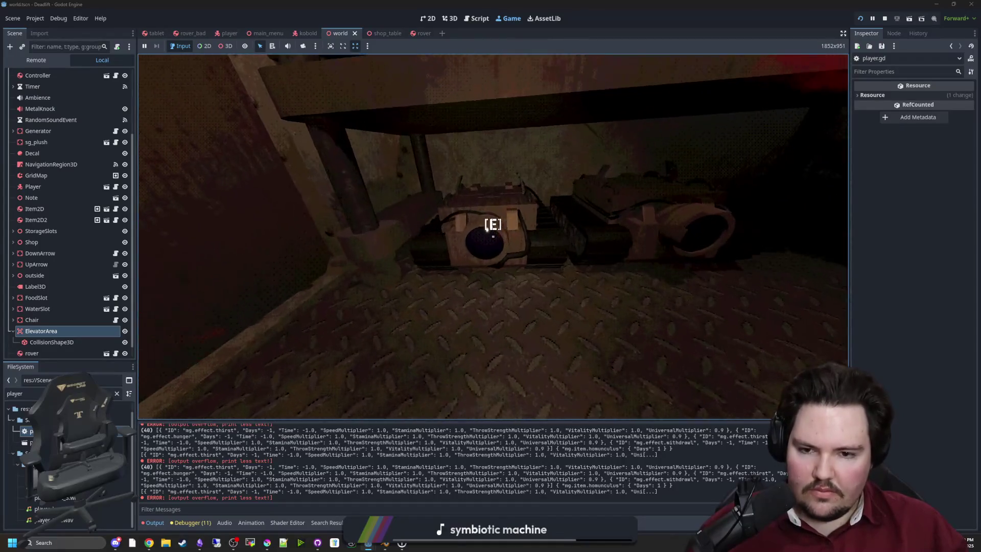
pyautogui.press('a')
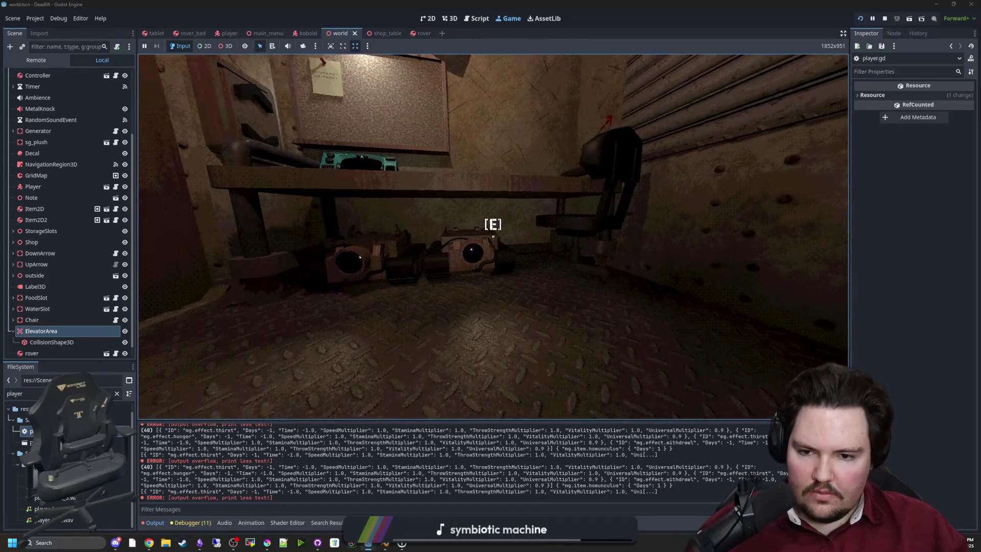
pyautogui.press('s')
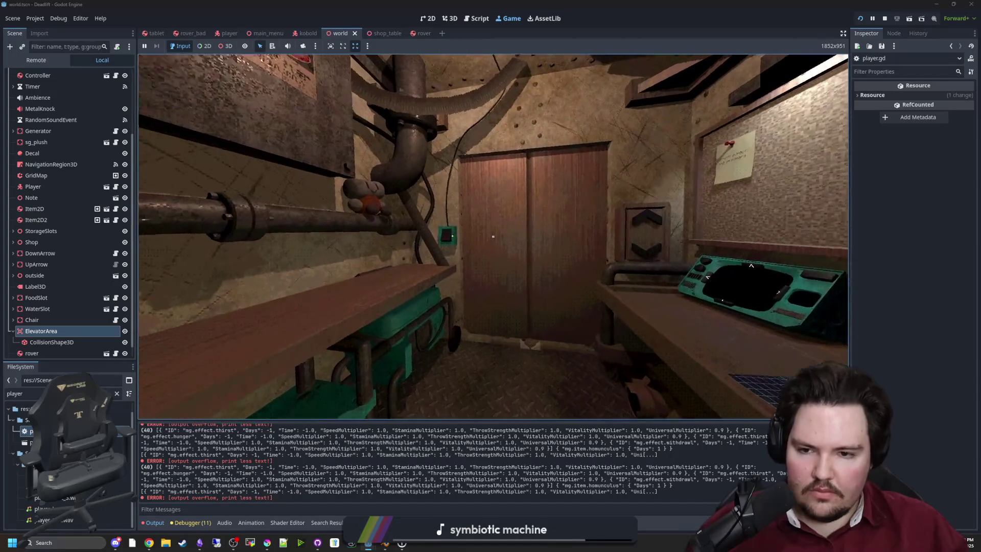
pyautogui.press('w')
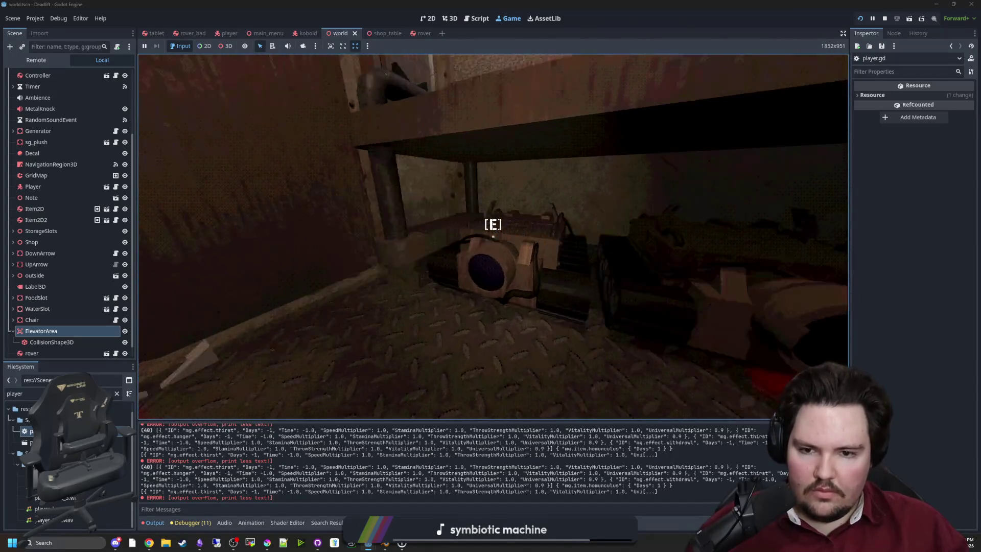
pyautogui.press('s')
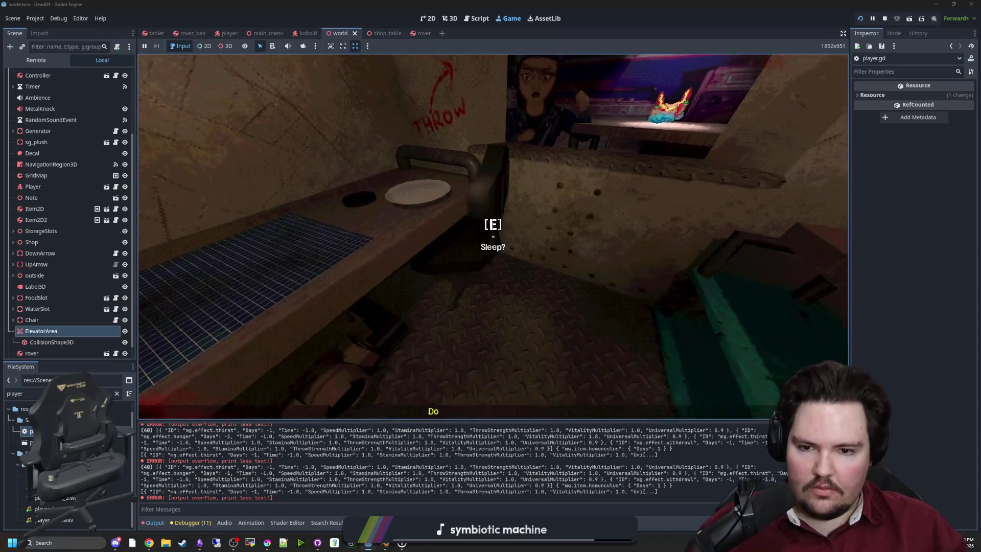
pyautogui.press('e')
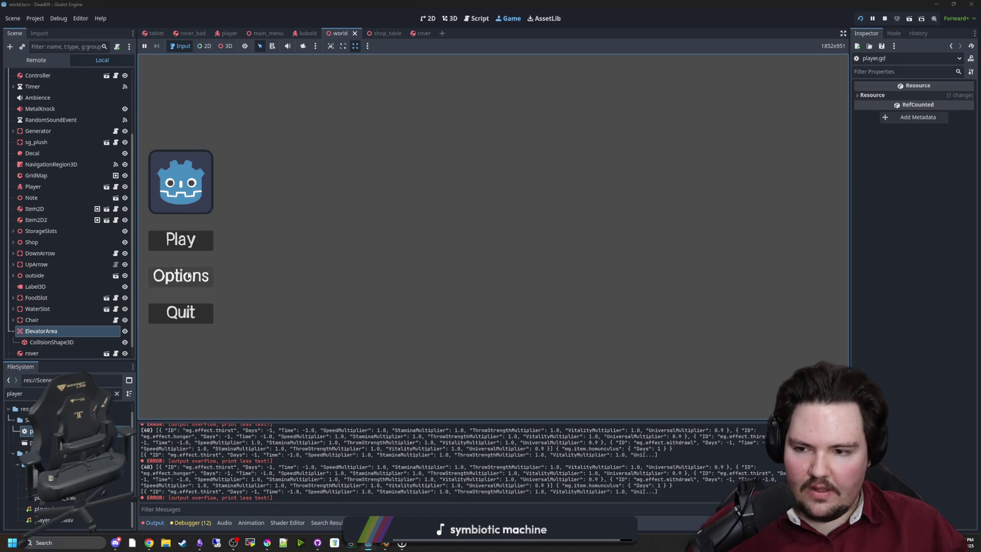
pyautogui.click(180, 276)
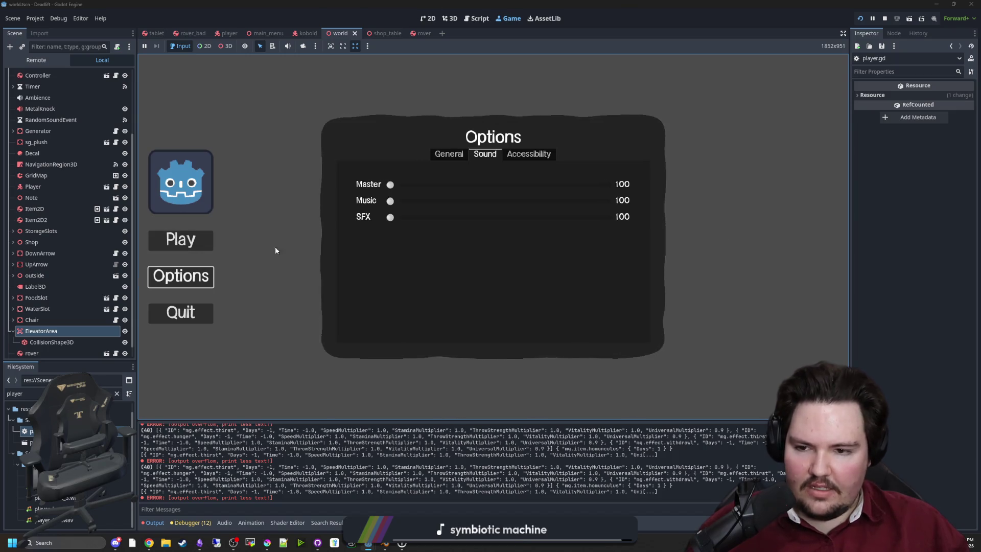
# - Try the Master volume slider, stop the game, and briefly filter FileSystem for 'options'
pyautogui.moveTo(407, 196)
pyautogui.mouseDown()
pyautogui.moveTo(542, 197)
pyautogui.moveTo(403, 201)
pyautogui.mouseUp()
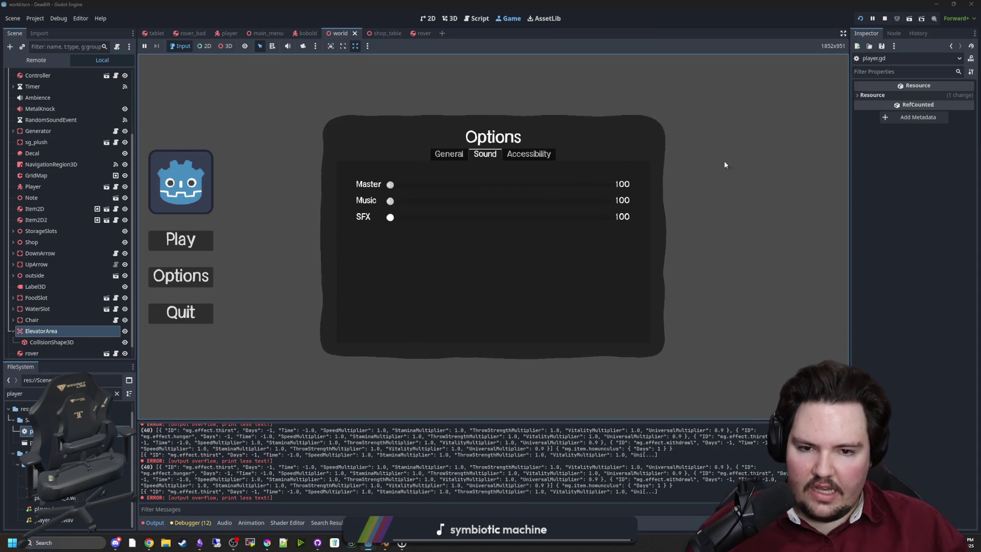
pyautogui.click(885, 19)
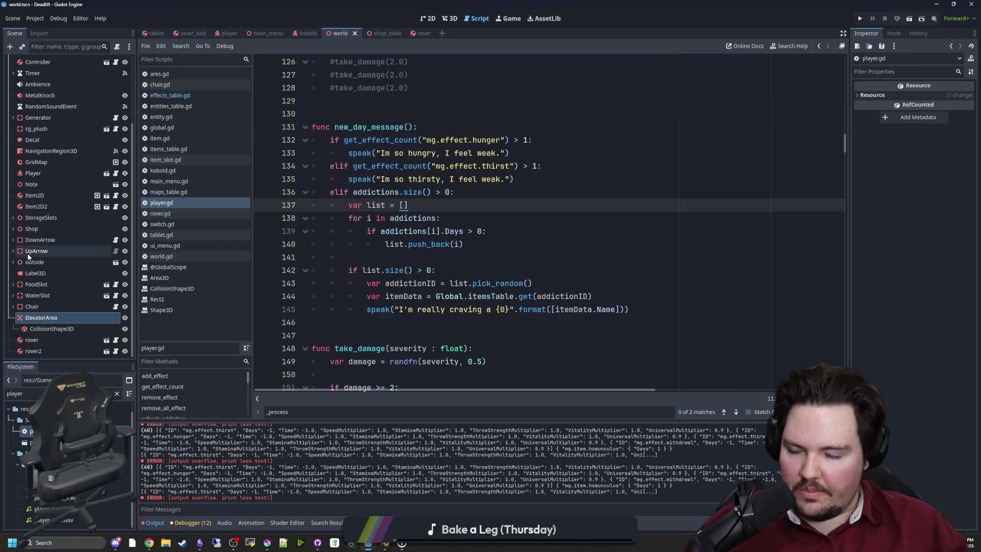
pyautogui.doubleClick(15, 393)
pyautogui.write('o')
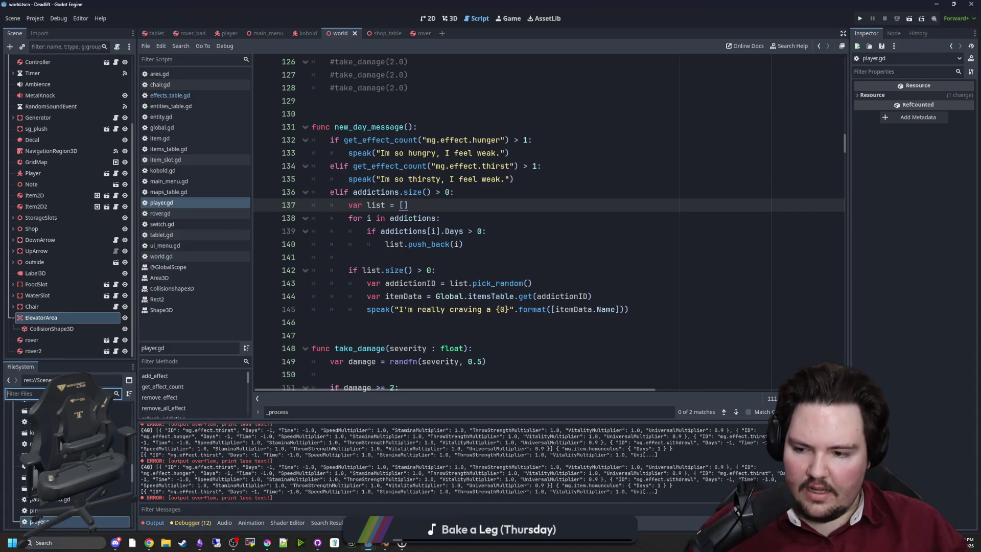
pyautogui.write('ptions')
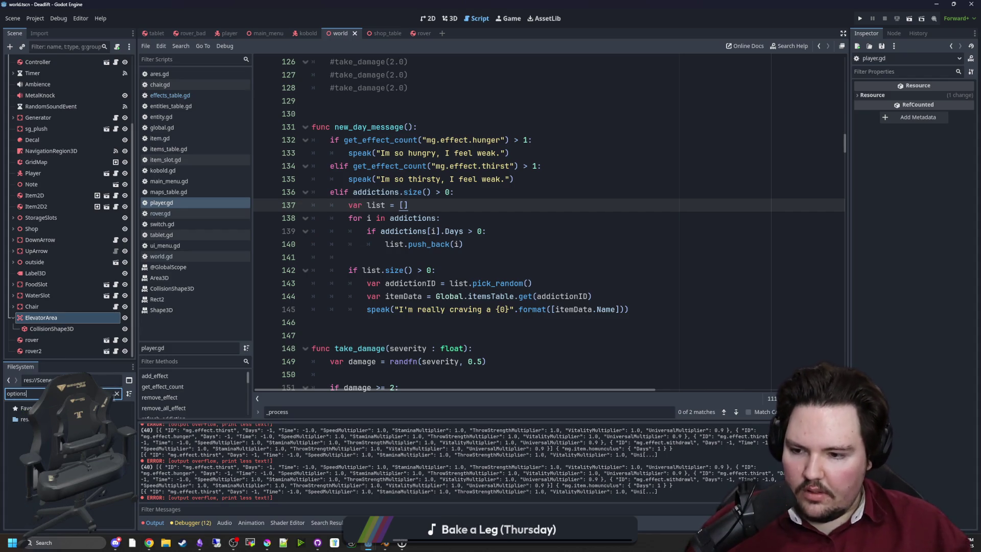
pyautogui.click(116, 393)
# - Filter FileSystem for 'main', open main_menu.tscn and expand the OptionsMenu node
pyautogui.click(448, 19)
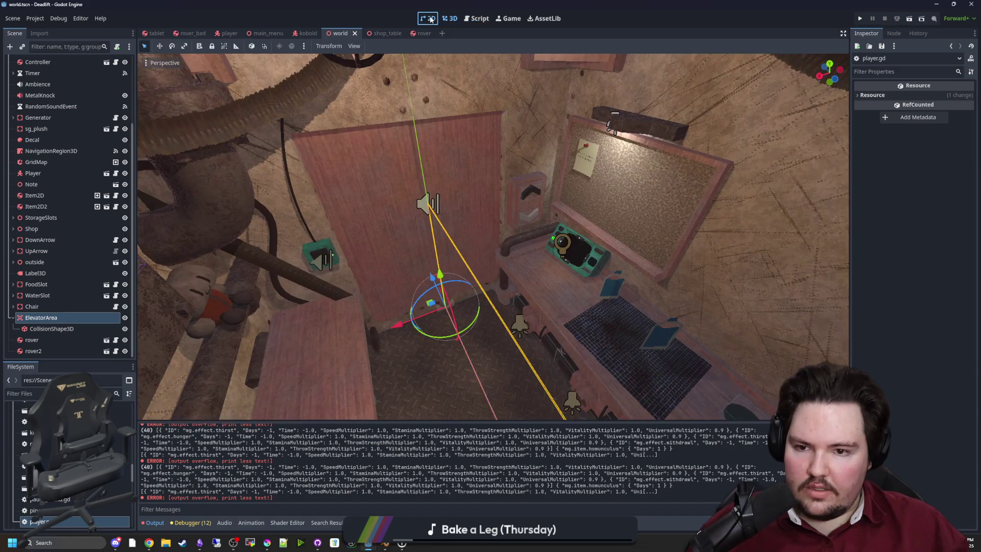
pyautogui.click(431, 20)
pyautogui.click(111, 394)
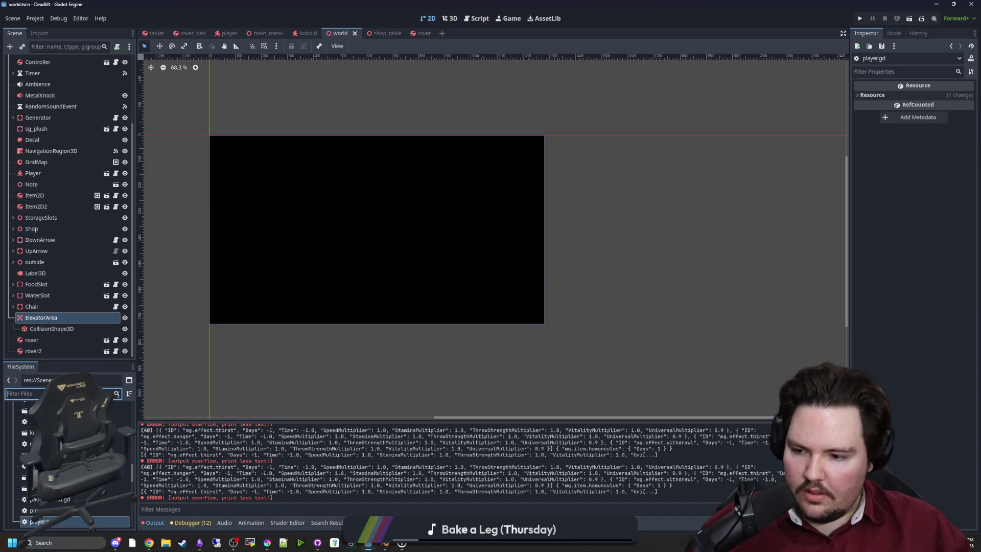
pyautogui.write('main')
pyautogui.doubleClick(51, 452)
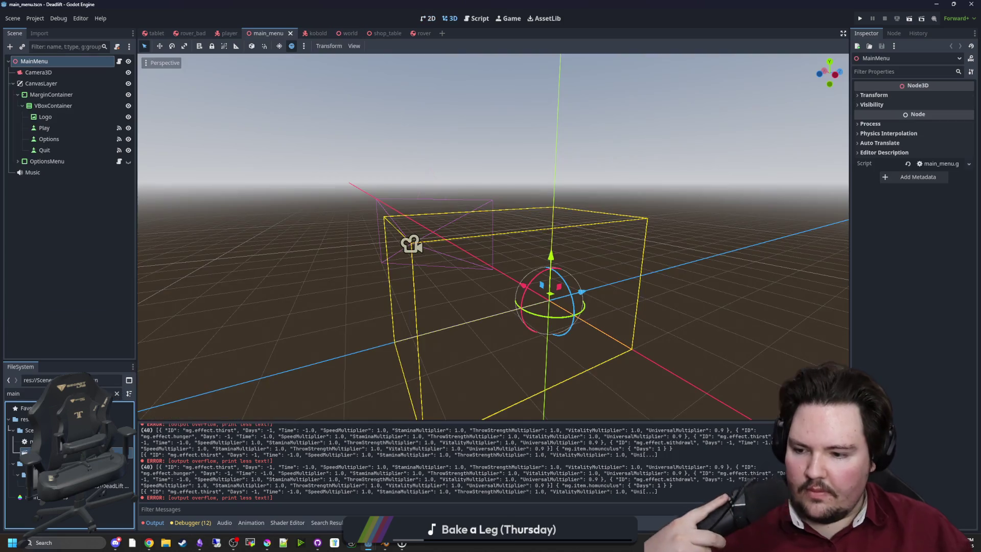
pyautogui.click(46, 150)
pyautogui.click(17, 161)
# - Save the OptionsMenu branch as a new scene named options_menu.tscn
pyautogui.click(48, 161)
pyautogui.click(124, 161)
pyautogui.click(123, 161)
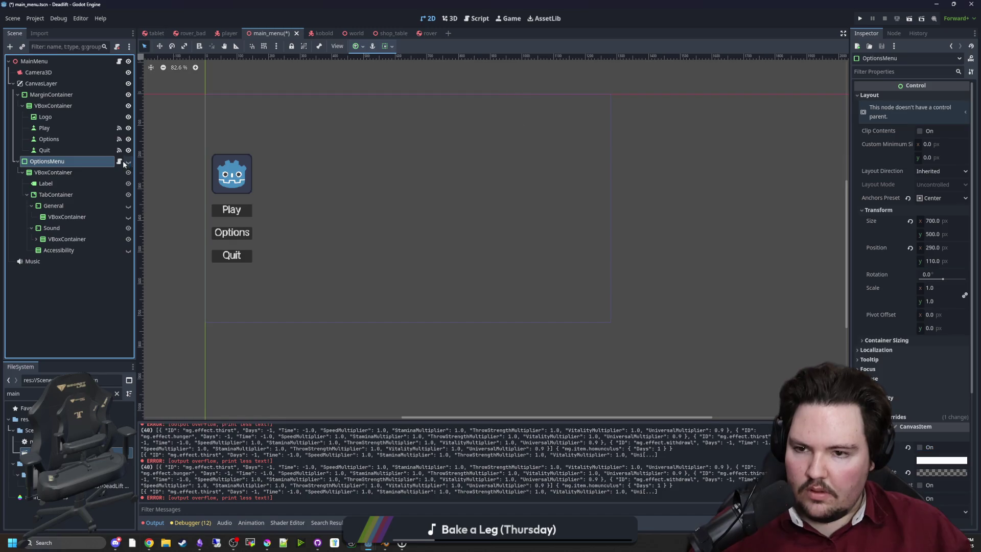
pyautogui.rightClick(90, 160)
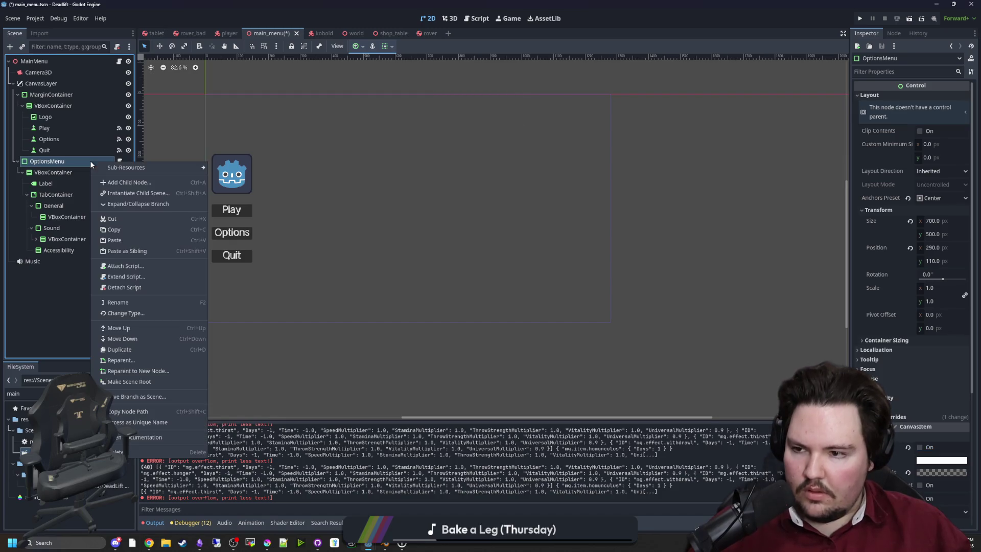
pyautogui.click(139, 396)
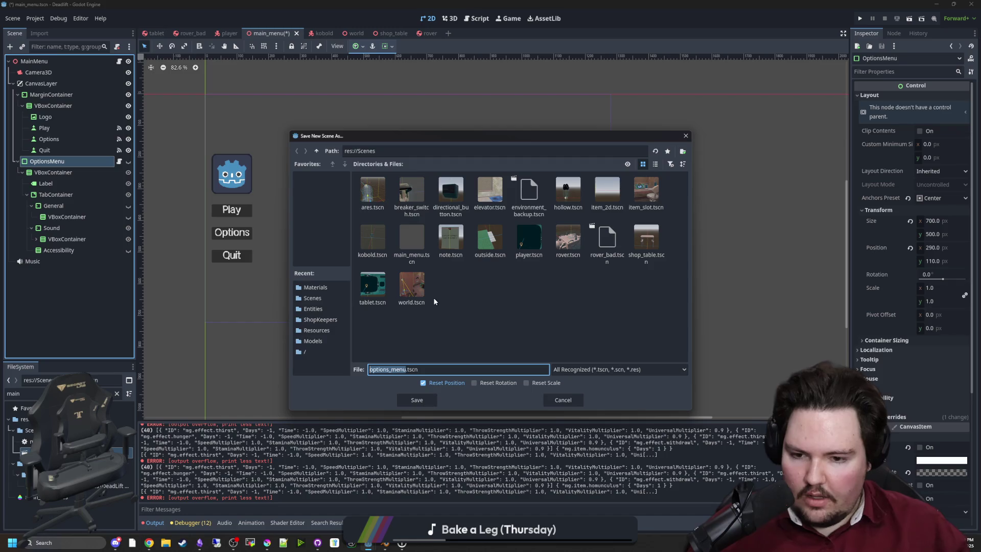
pyautogui.click(417, 400)
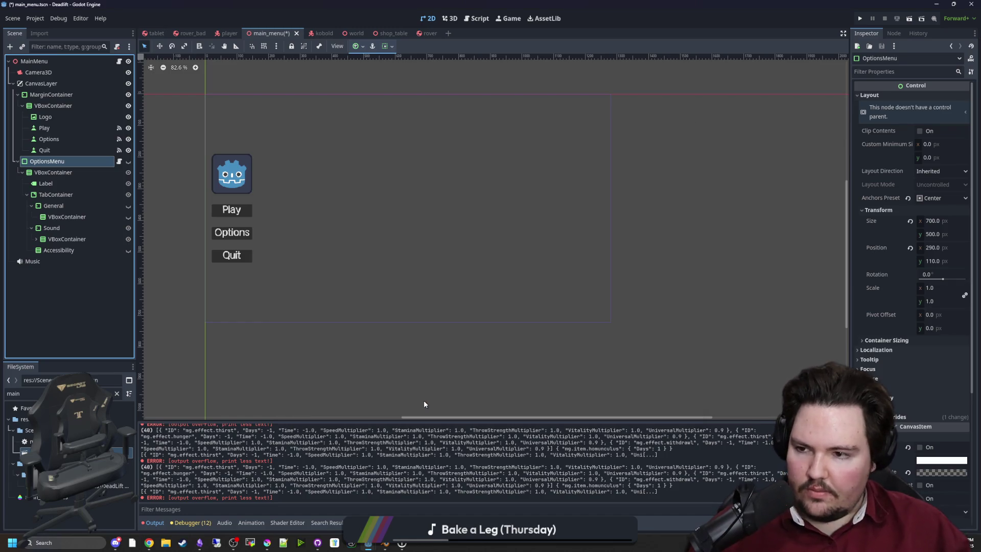
# - Make the panel visible in options_menu.tscn, save it, and keep the main-menu instance hidden
pyautogui.click(119, 161)
pyautogui.click(128, 61)
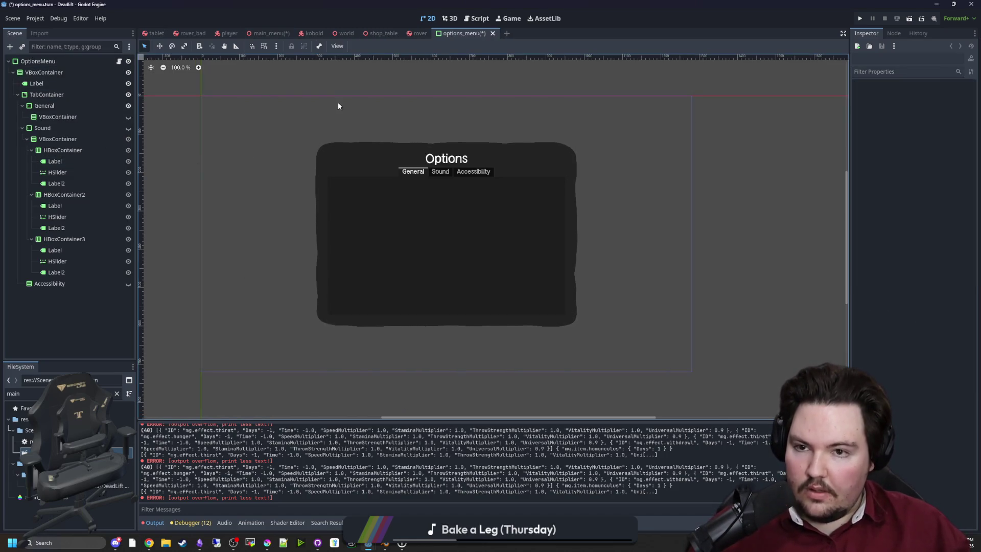
pyautogui.hotkey('ctrl', 's')
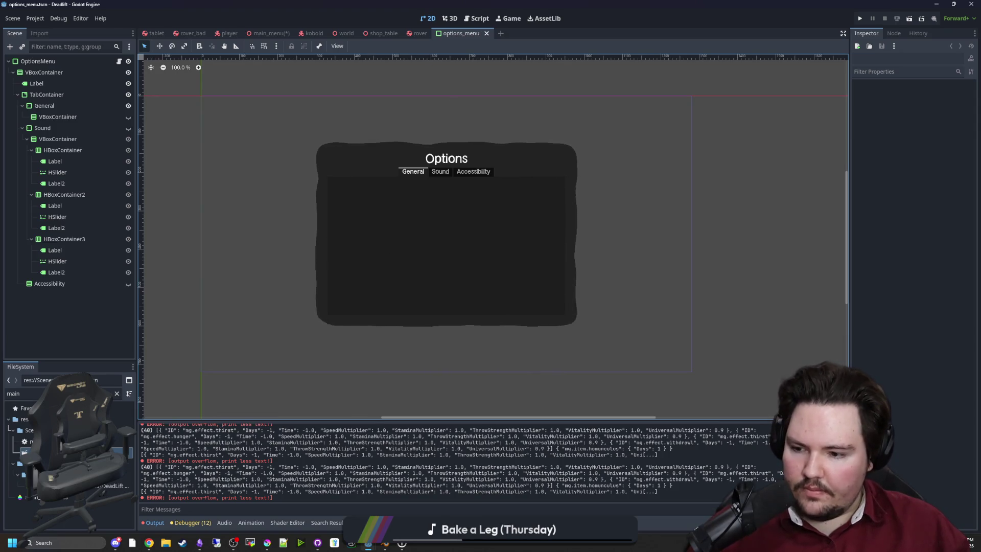
pyautogui.click(128, 161)
pyautogui.click(110, 161)
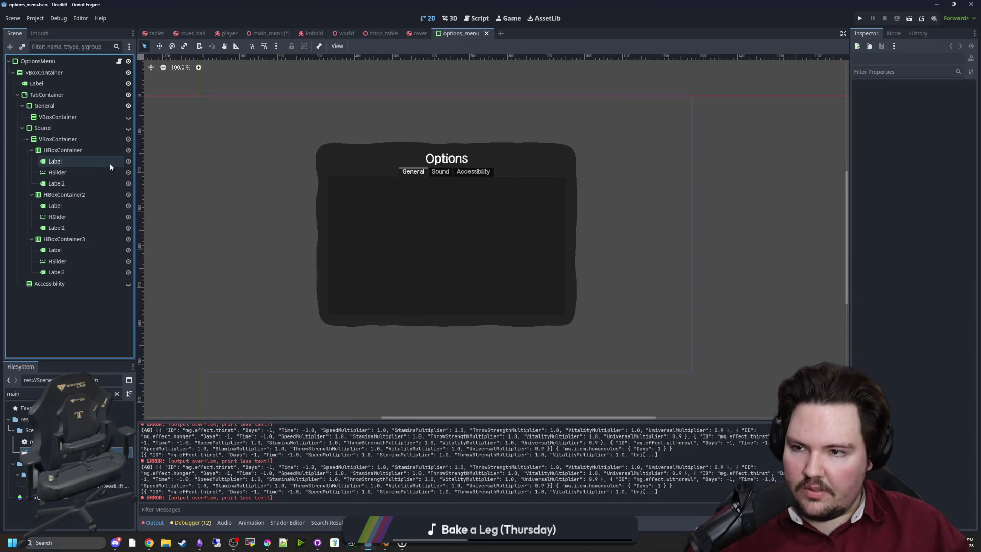
pyautogui.scroll(1, 371, 188)
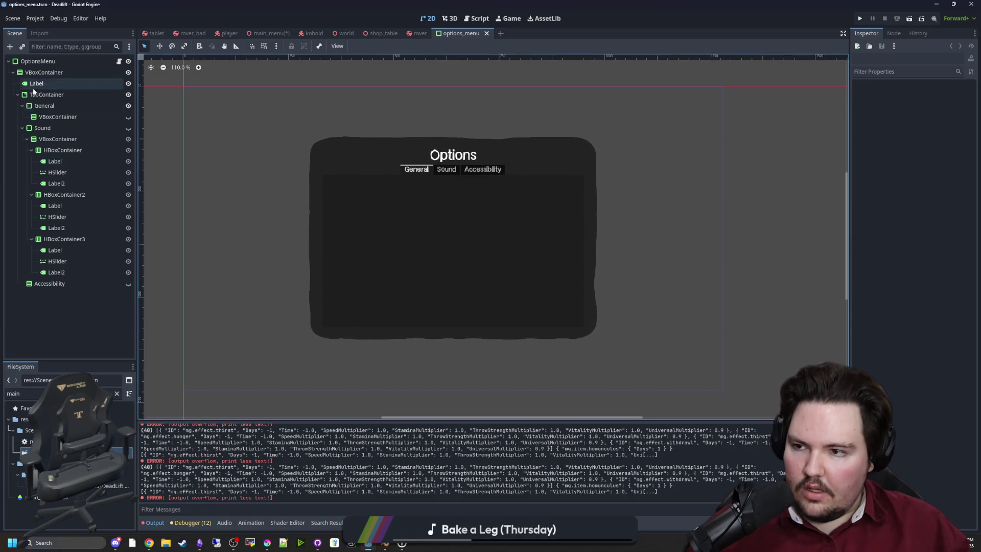
pyautogui.click(38, 61)
pyautogui.scroll(4, 525, 210)
pyautogui.scroll(-5, 525, 210)
pyautogui.scroll(2, 525, 210)
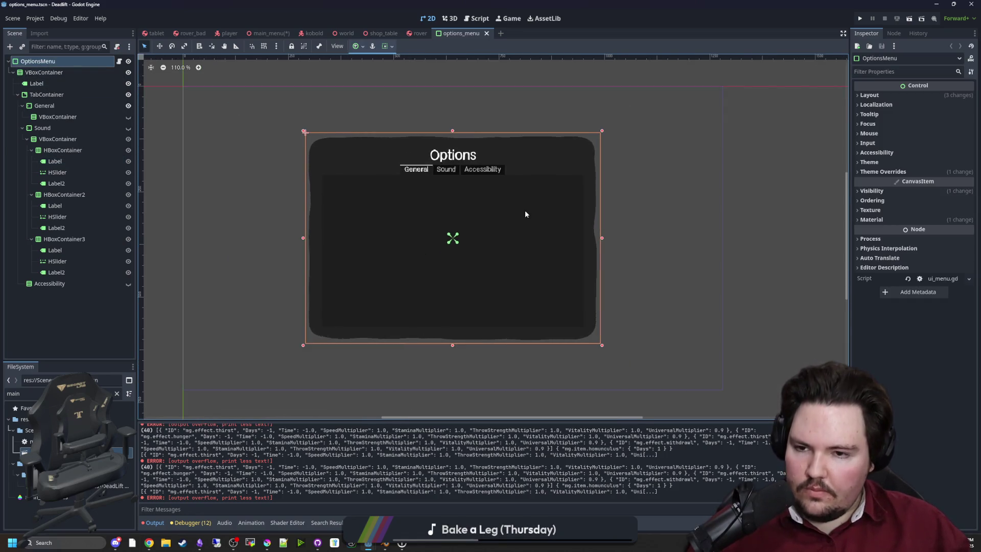
# - Make the Sound tab visible and inspect the Master volume slider's signals
pyautogui.click(66, 129)
pyautogui.click(128, 127)
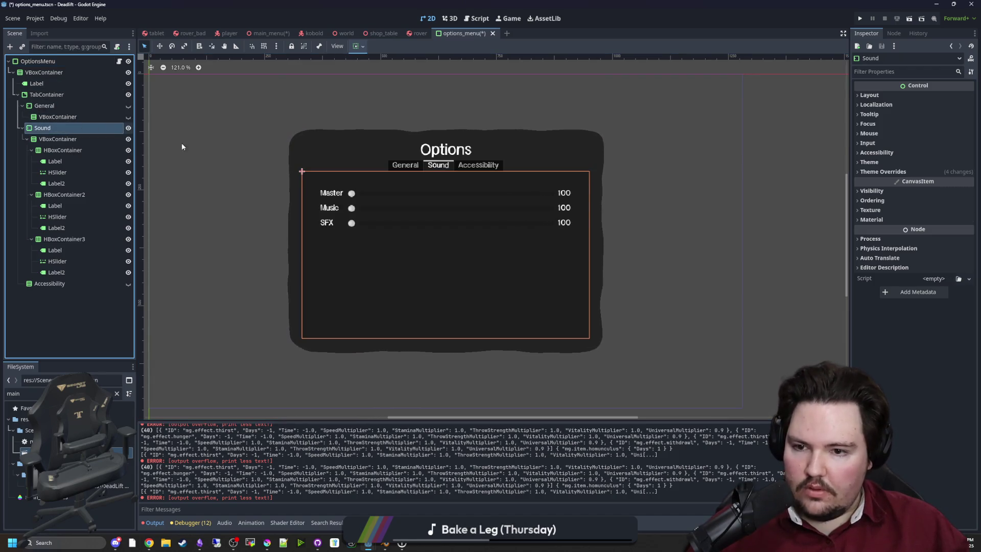
pyautogui.scroll(4, 493, 209)
pyautogui.click(57, 173)
pyautogui.scroll(2, 336, 191)
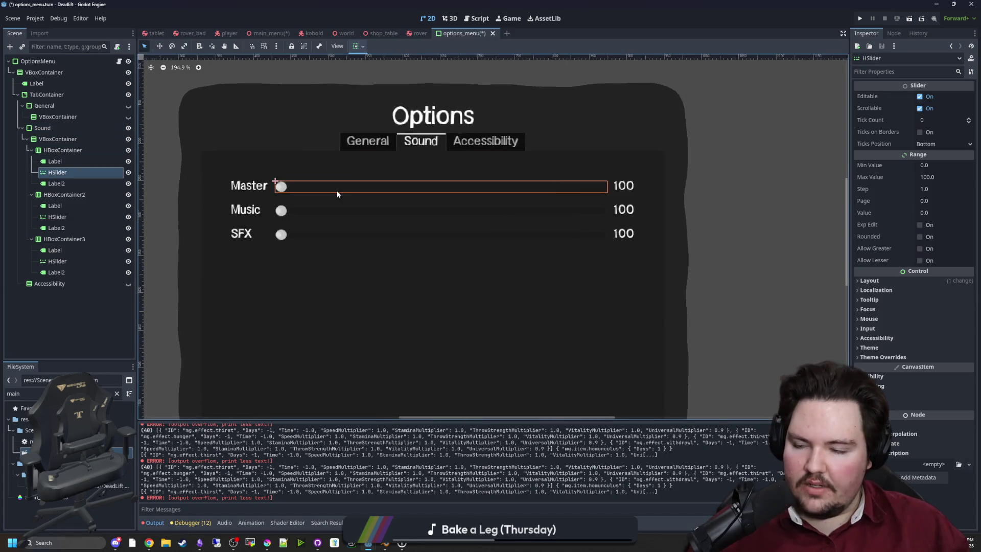
pyautogui.click(894, 33)
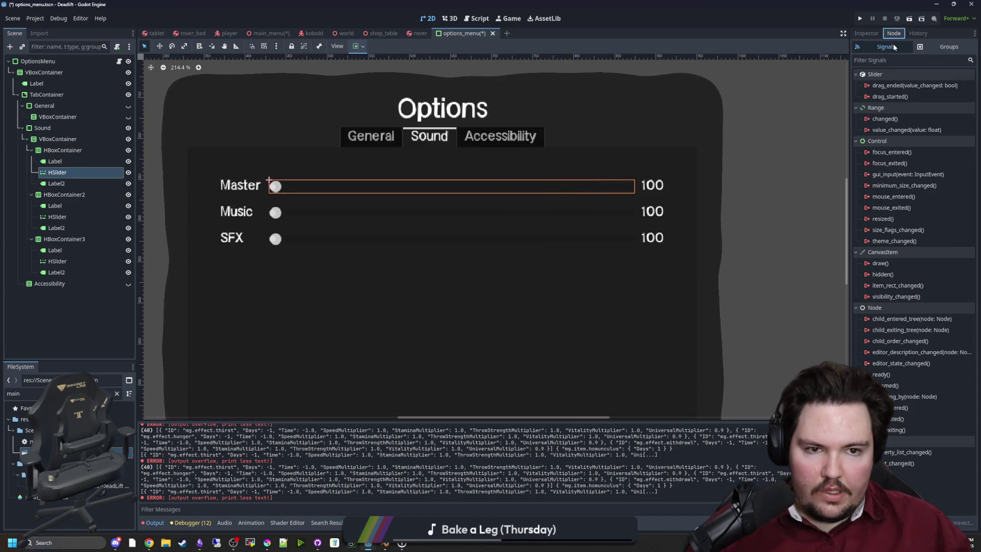
# - Rename the Master row's labels to Bus and Amount
pyautogui.click(65, 164)
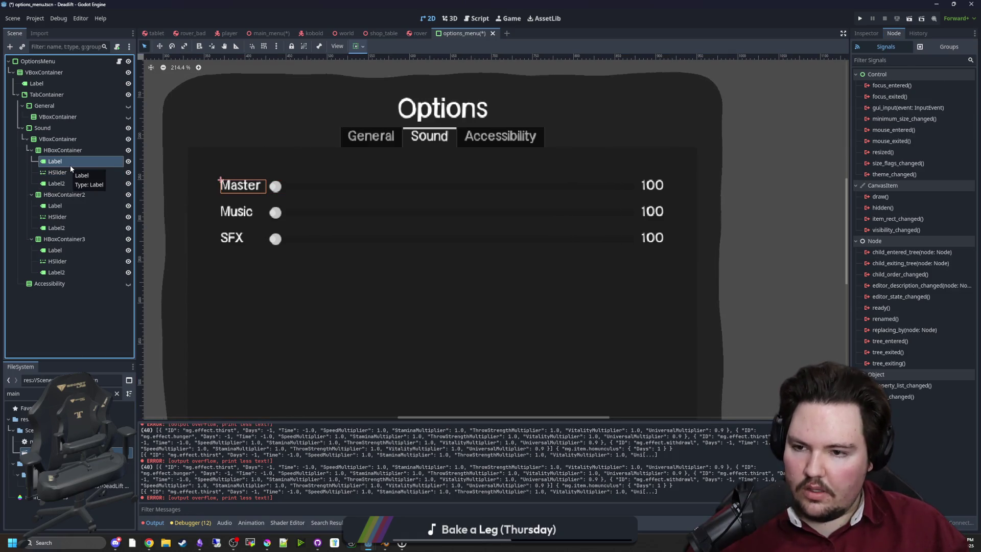
pyautogui.doubleClick(69, 164)
pyautogui.write('Bus')
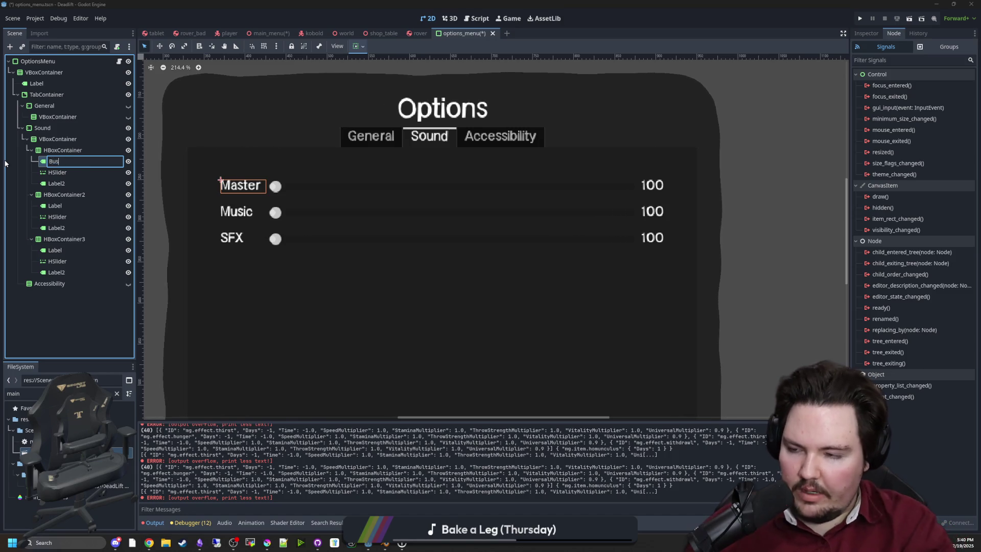
pyautogui.press('Return')
pyautogui.doubleClick(82, 183)
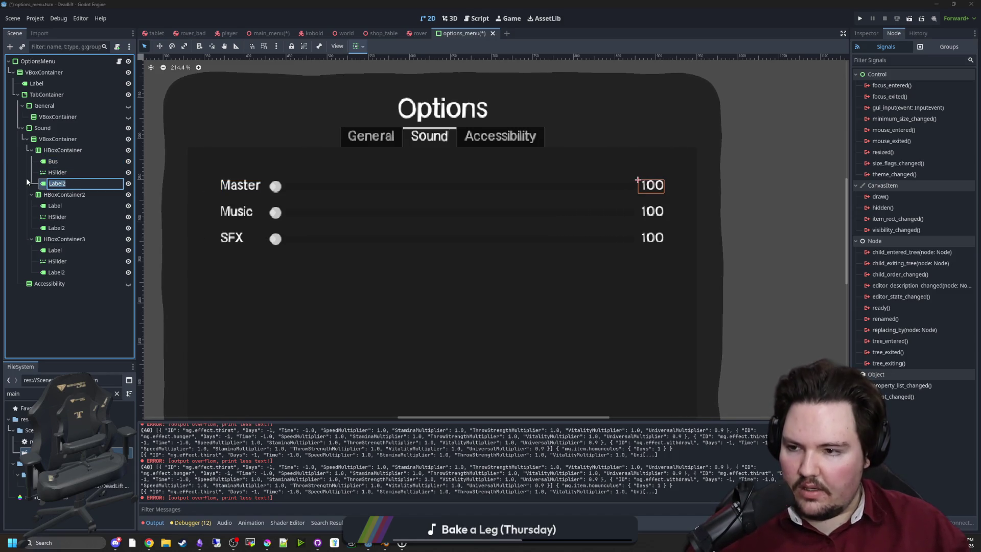
pyautogui.write('Amount')
pyautogui.press('Return')
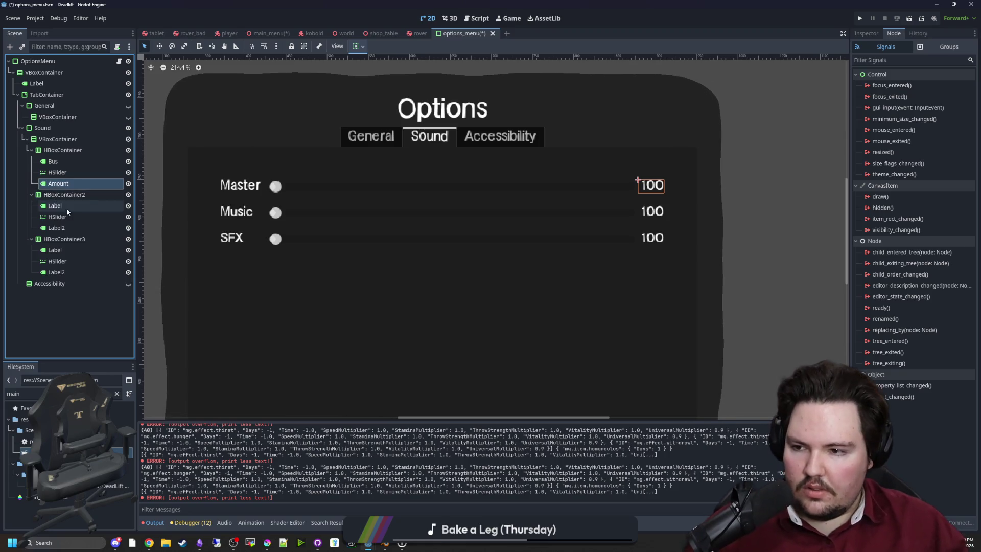
# - Rename the Music row's labels to Bus and Amount
pyautogui.doubleClick(66, 206)
pyautogui.write('Bus')
pyautogui.press('Return')
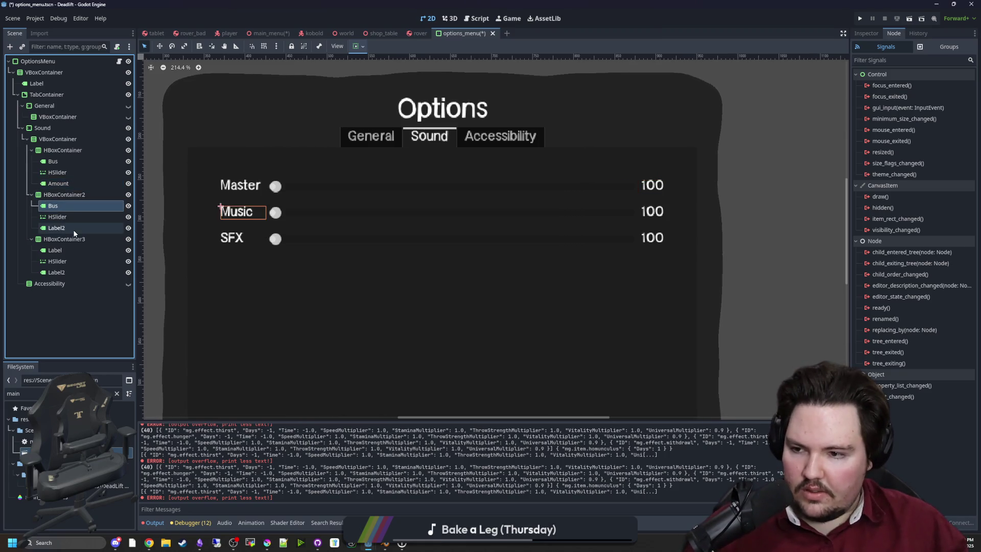
pyautogui.doubleClick(72, 229)
pyautogui.write('Amount')
pyautogui.press('Return')
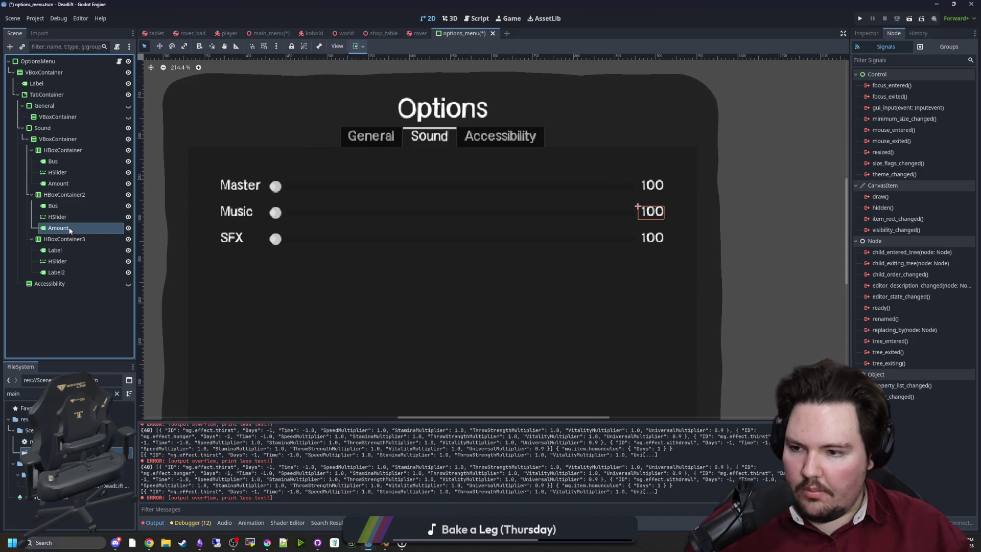
# - Rename the SFX row's labels to Bus and Amount
pyautogui.doubleClick(56, 250)
pyautogui.write('Bus')
pyautogui.press('Return')
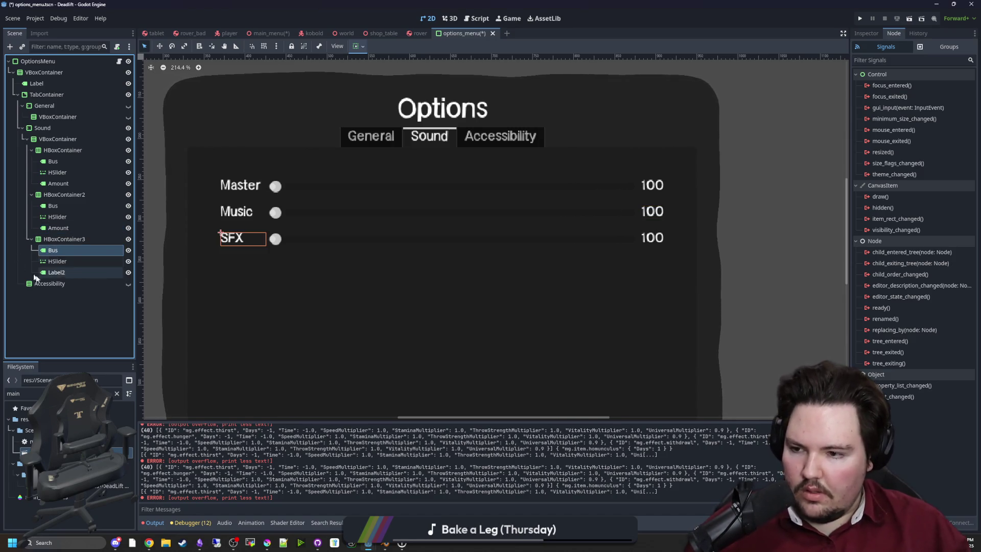
pyautogui.doubleClick(56, 272)
pyautogui.write('Amount')
pyautogui.press('Return')
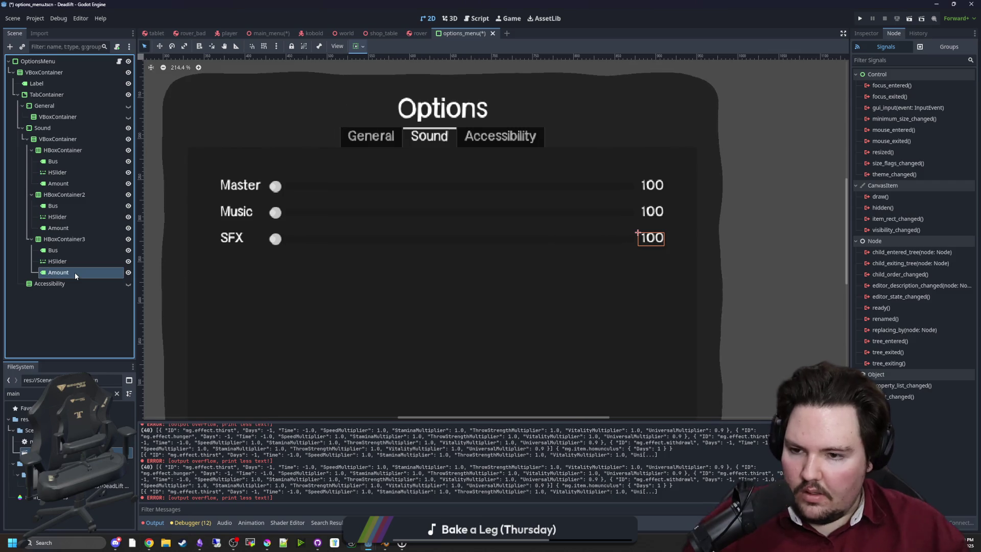
pyautogui.scroll(-2, 423, 233)
# - Attach a new volume_slider.gd script to the Master row's HSlider
pyautogui.click(57, 172)
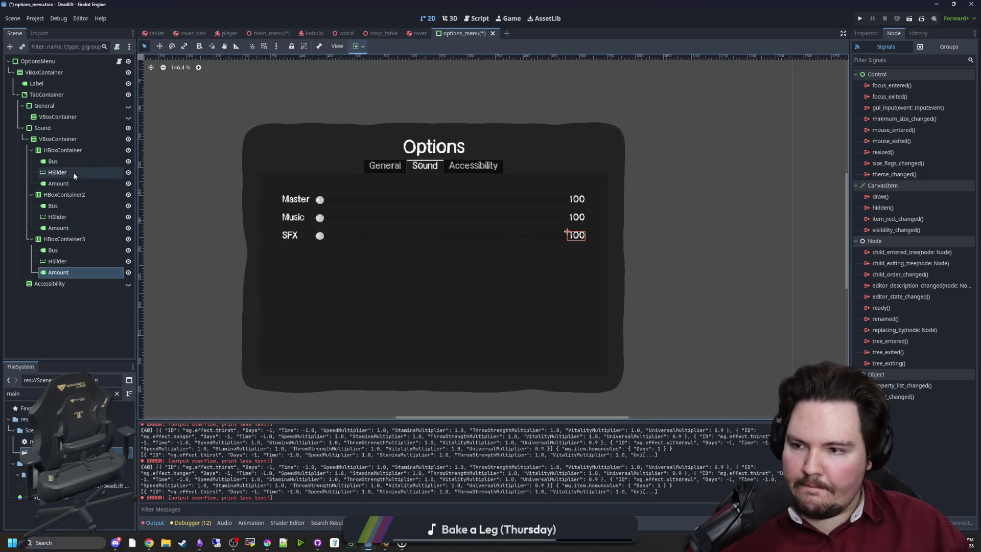
pyautogui.click(117, 47)
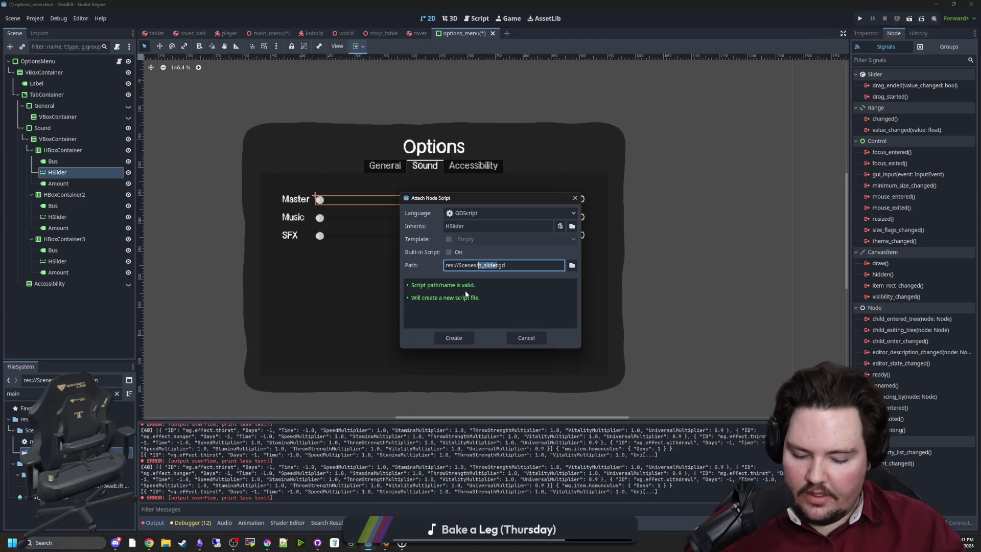
pyautogui.write('volume_slider')
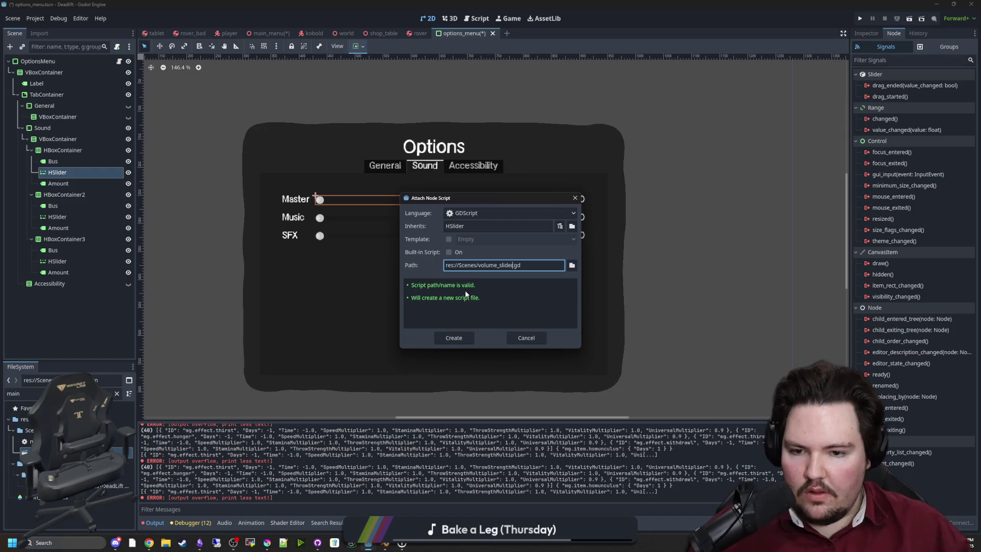
pyautogui.click(453, 338)
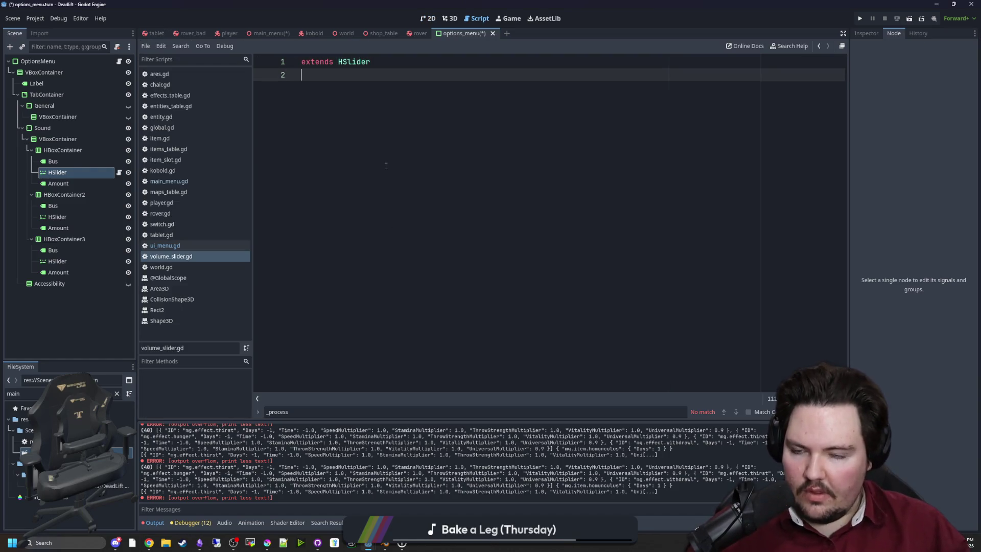
# - Add an exported bus variable and a _ready function to volume_slider.gd
pyautogui.press('Return')
pyautogui.write('@export var bus : String = "')
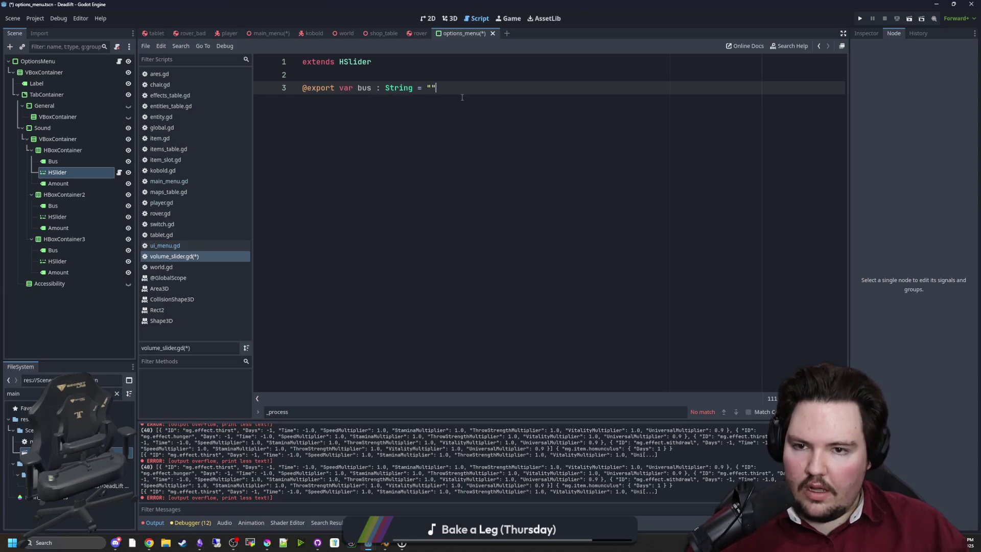
pyautogui.click(57, 172)
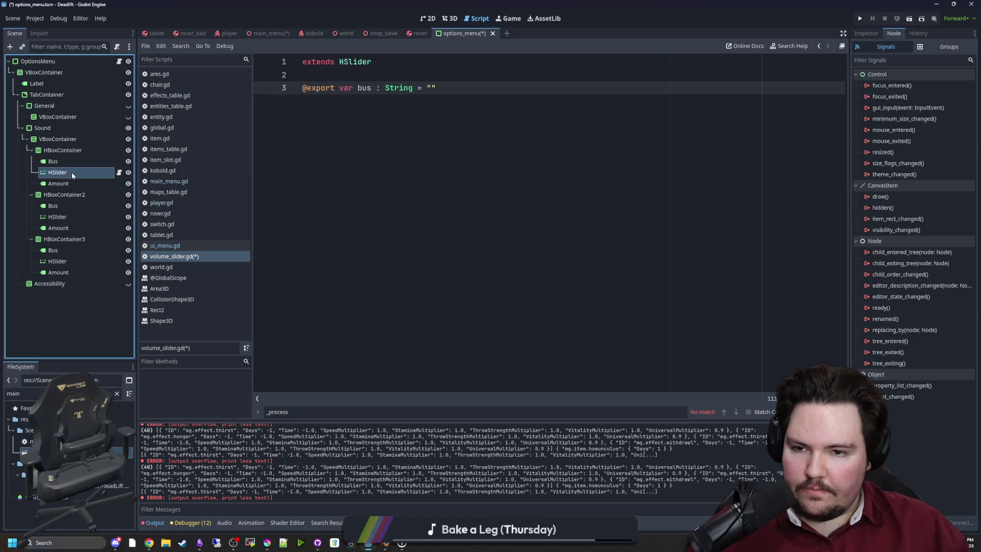
pyautogui.click(867, 33)
pyautogui.press('Return')
pyautogui.press('Return')
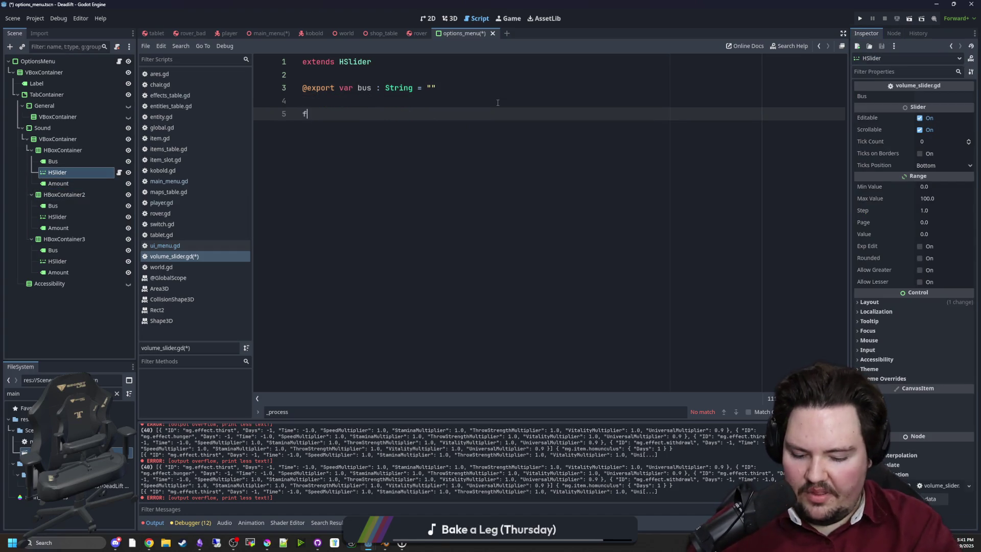
pyautogui.write('r')
pyautogui.press('Return')
pyautogui.press('Return')
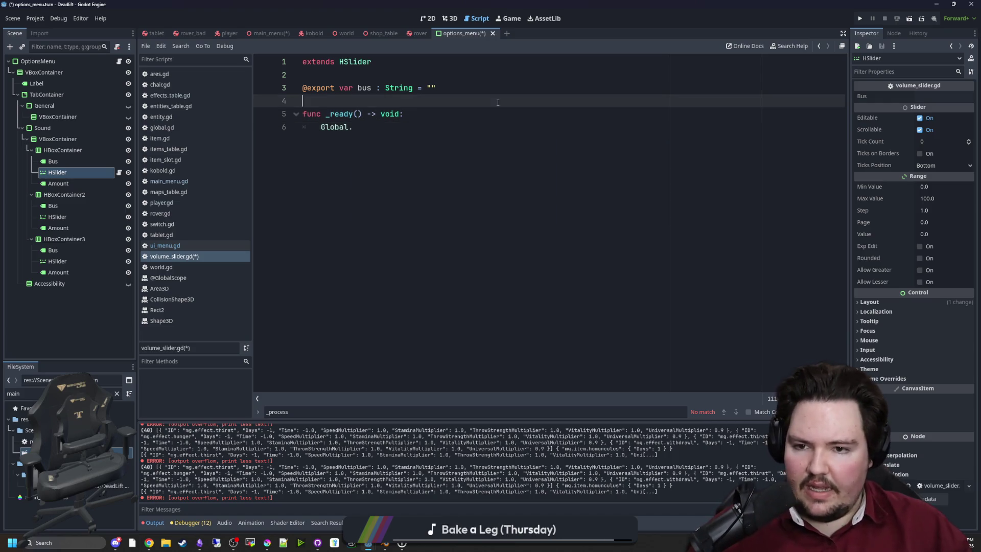
pyautogui.keyDown('ctrl'); pyautogui.click(329, 127); pyautogui.keyUp('ctrl')
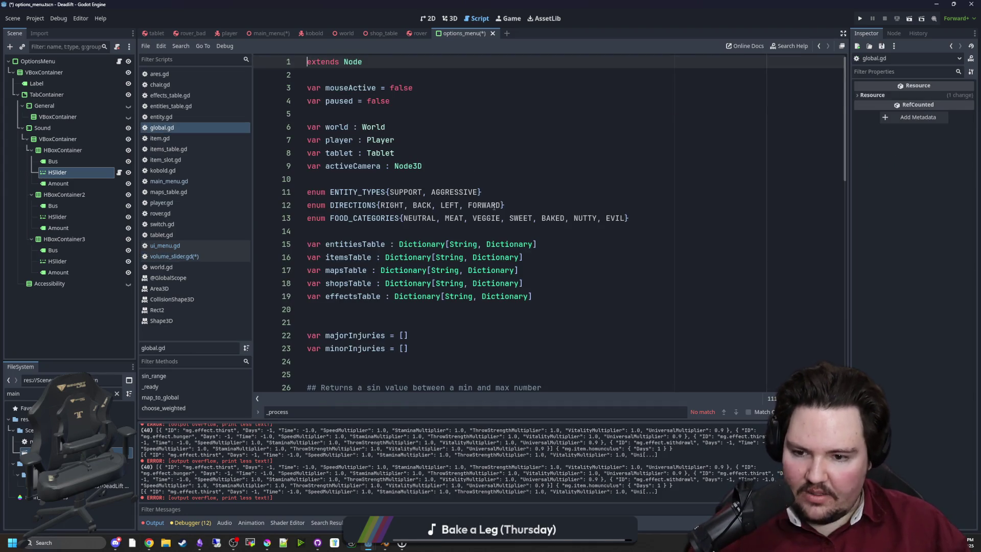
# - Remove the extra blank line after effectsTable in global.gd
pyautogui.click(329, 313)
pyautogui.press('BackSpace')
pyautogui.click(364, 228)
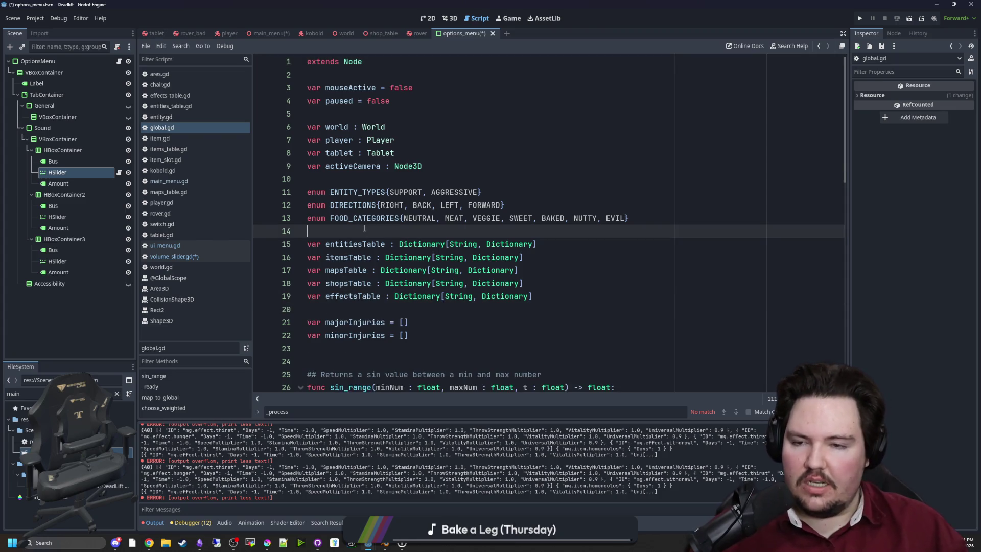
pyautogui.scroll(-4, 369, 214)
pyautogui.scroll(4, 391, 229)
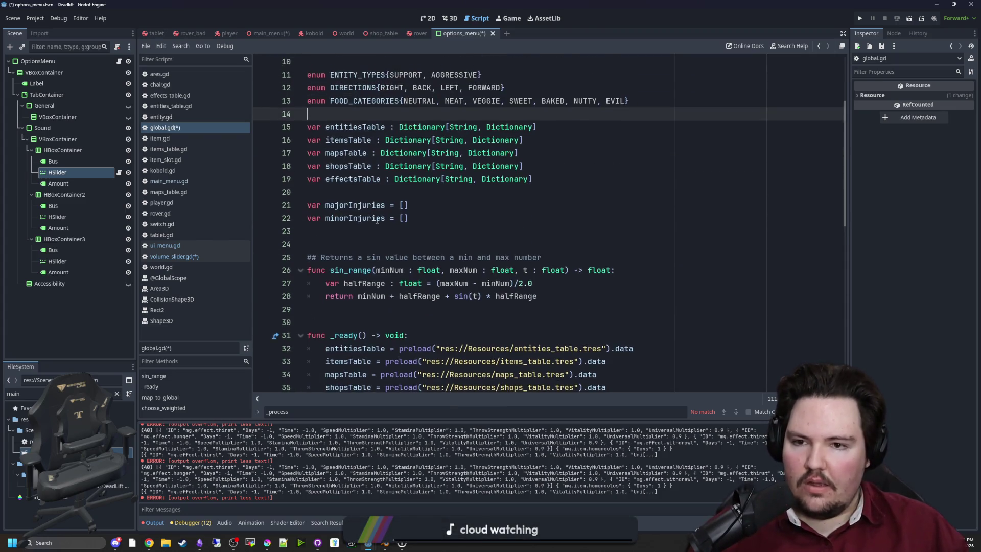
pyautogui.scroll(-2, 394, 224)
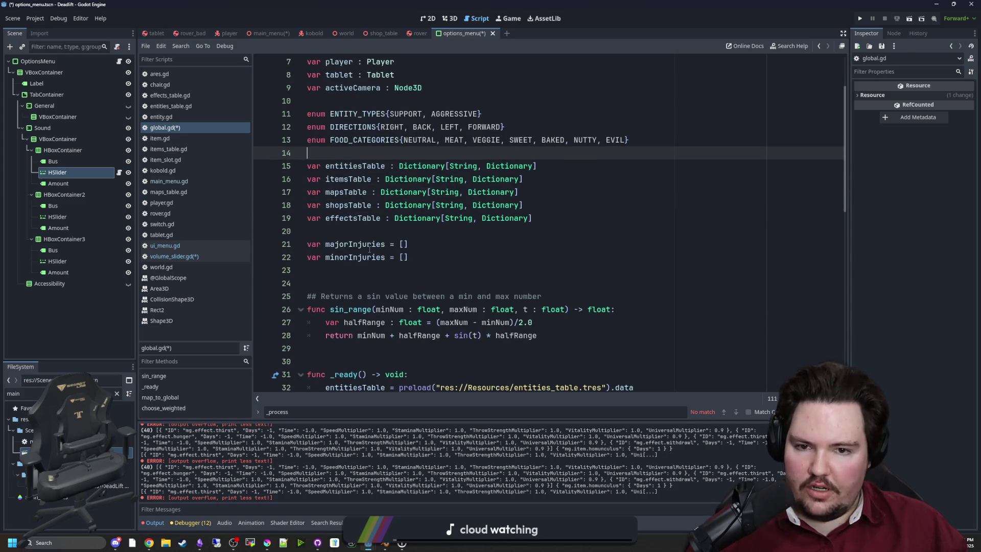
pyautogui.scroll(-1, 376, 247)
# - Declare a typed settings Dictionary below minorInjuries with an empty quoted key
pyautogui.click(344, 231)
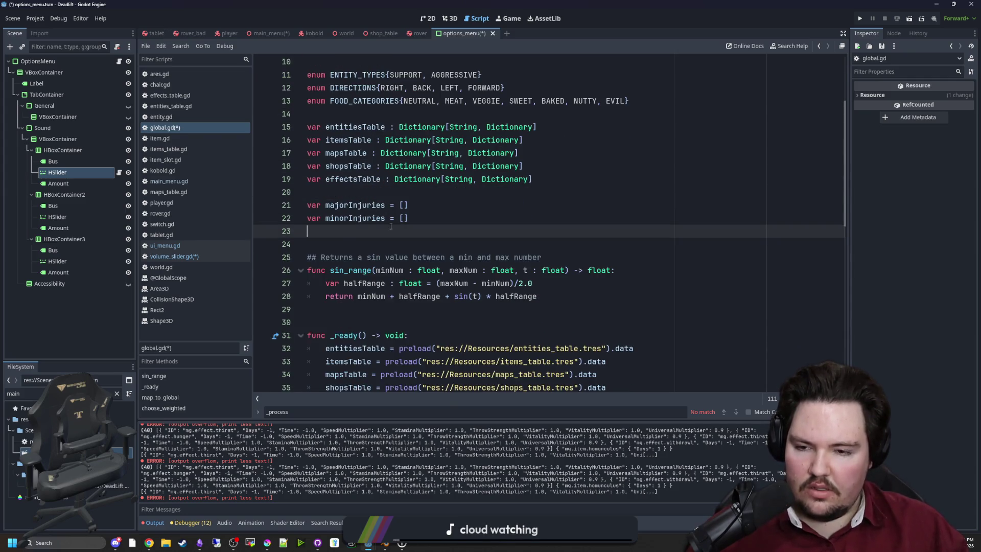
pyautogui.press('Return')
pyautogui.press('Return')
pyautogui.press('Up')
pyautogui.write('var set')
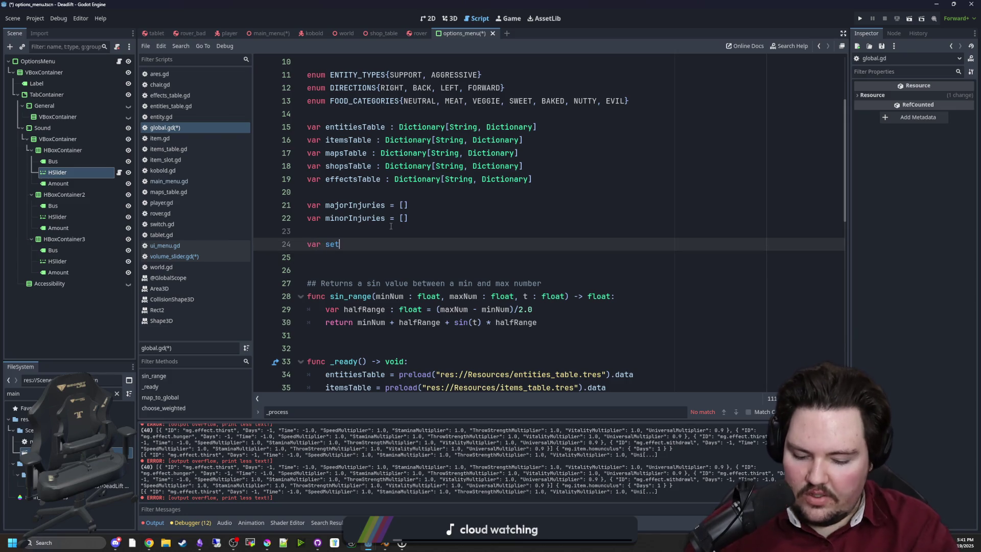
pyautogui.press('Return')
pyautogui.write('"')
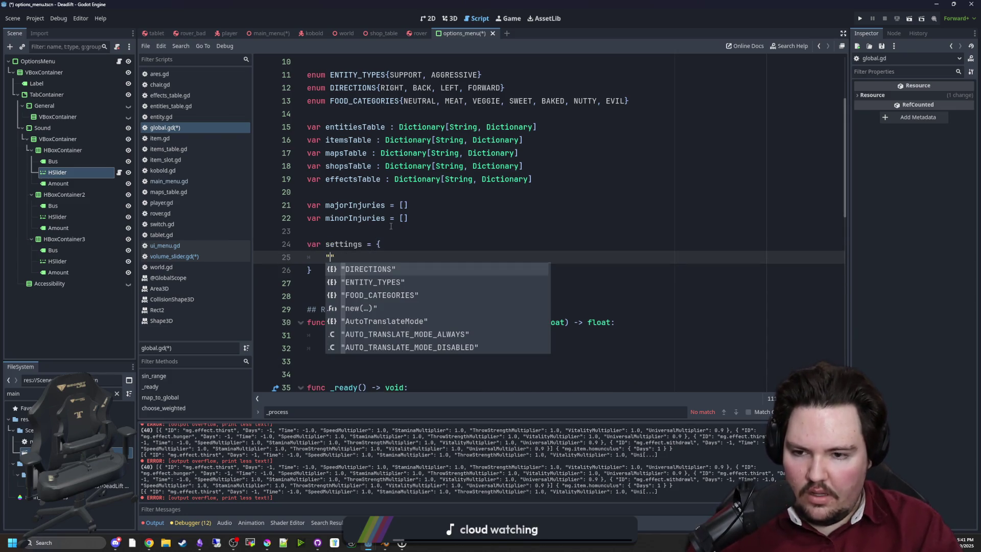
pyautogui.click(363, 243)
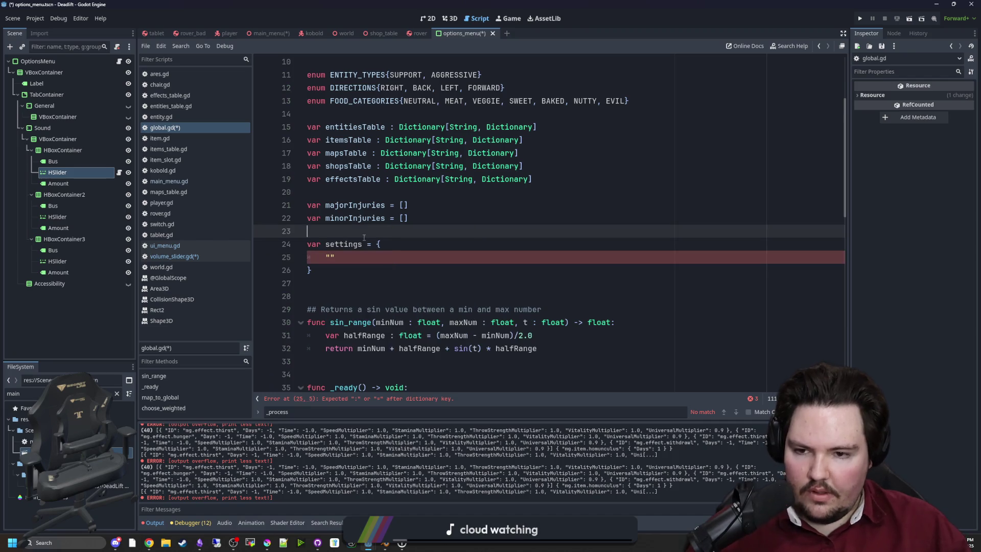
pyautogui.write('[')
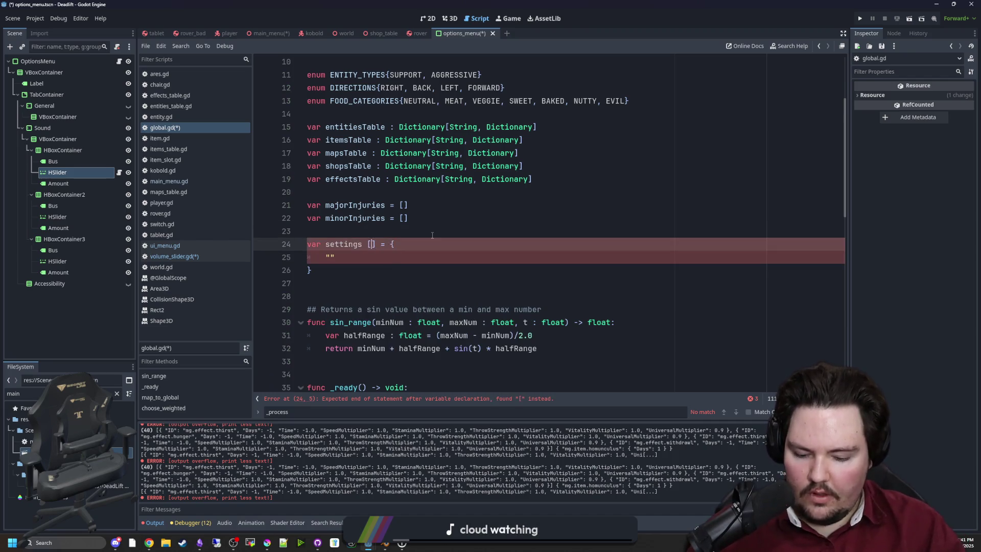
pyautogui.write('y')
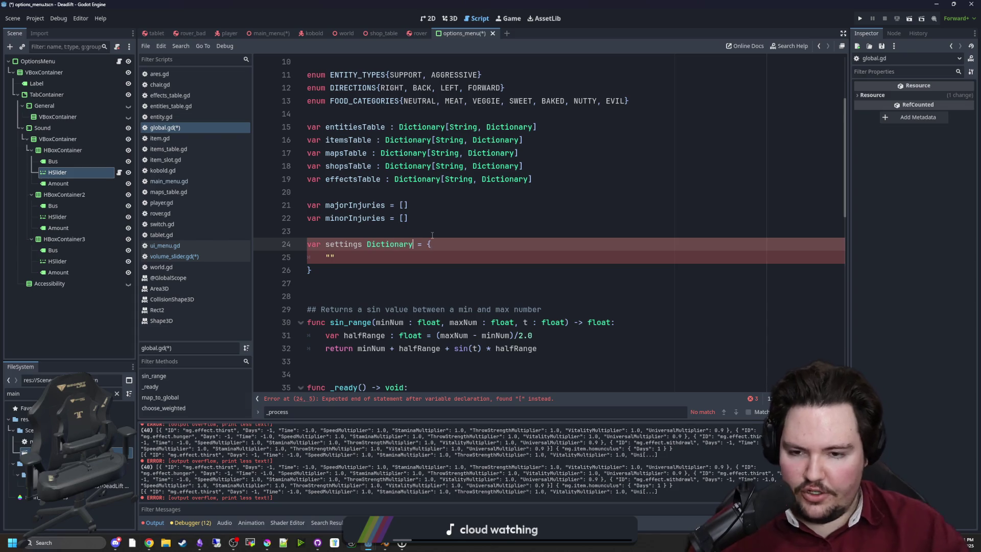
pyautogui.click(331, 258)
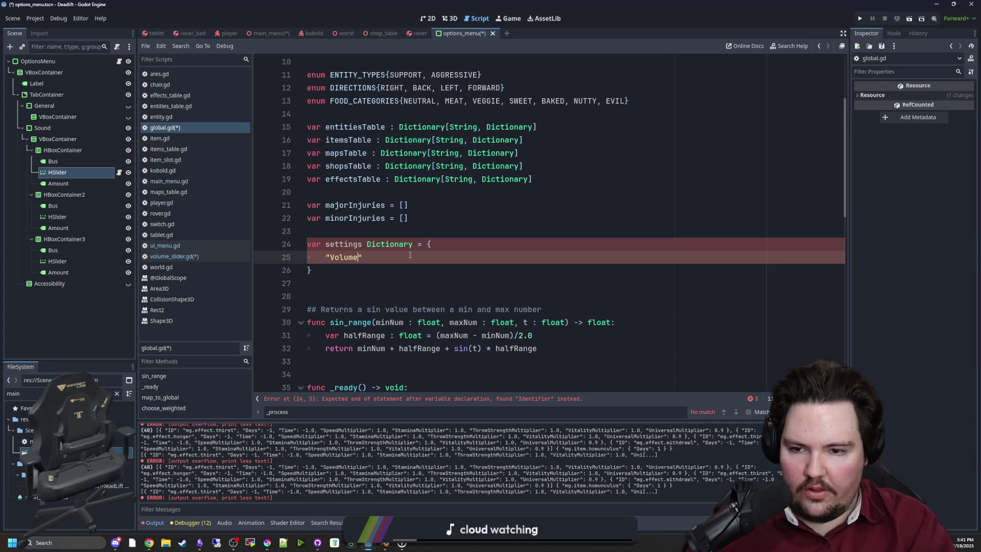
# - Check the audio bus mixer and name the dictionary key "VolumeSFX"
pyautogui.click(224, 522)
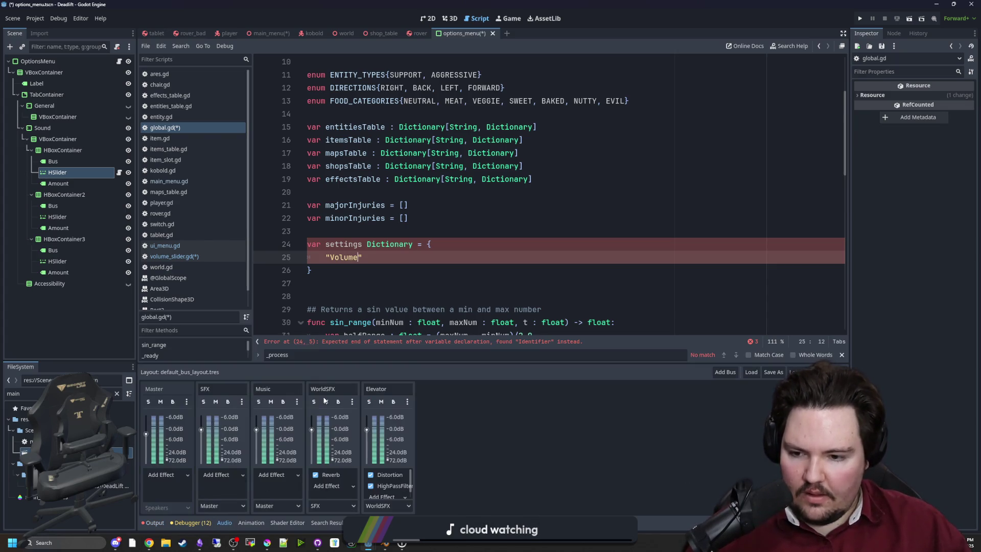
pyautogui.press('BackSpace')
pyautogui.press('BackSpace')
pyautogui.press('BackSpace')
pyautogui.write('SFX')
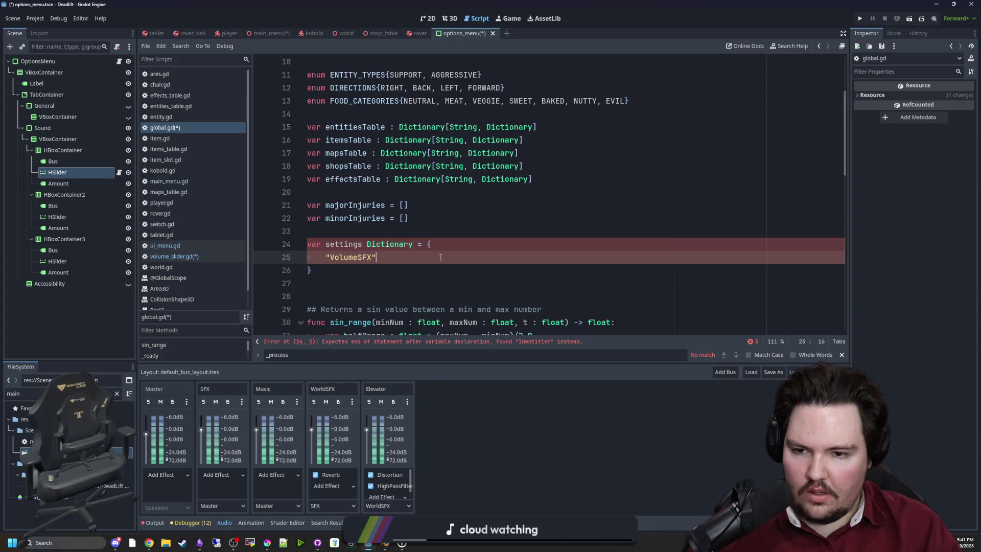
pyautogui.moveTo(393, 260); pyautogui.dragTo(327, 258)
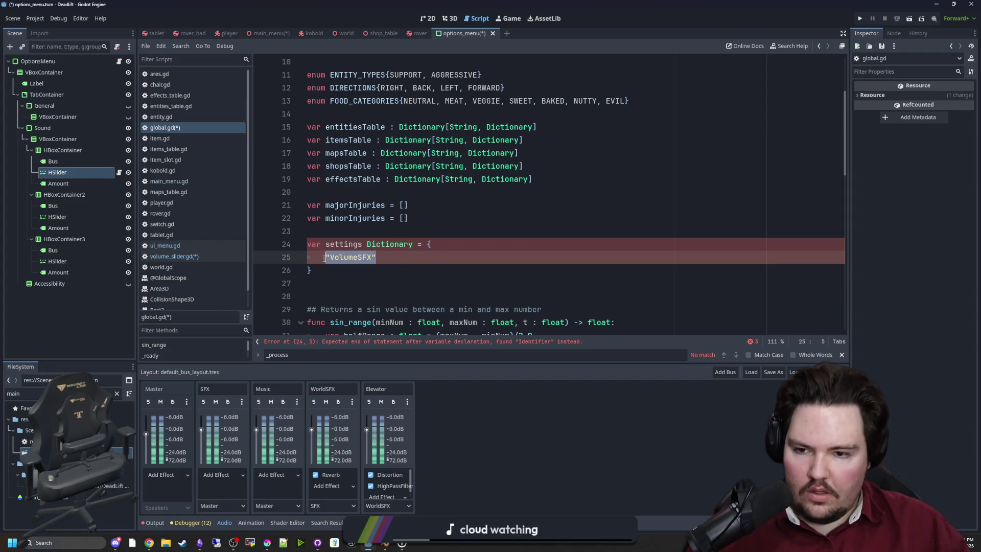
pyautogui.click(383, 252)
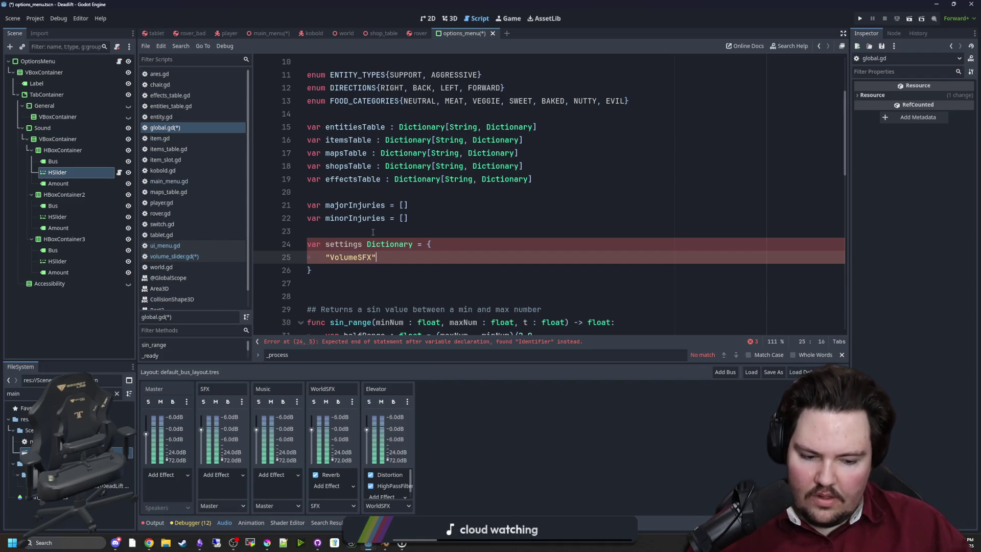
pyautogui.moveTo(385, 260); pyautogui.dragTo(327, 258)
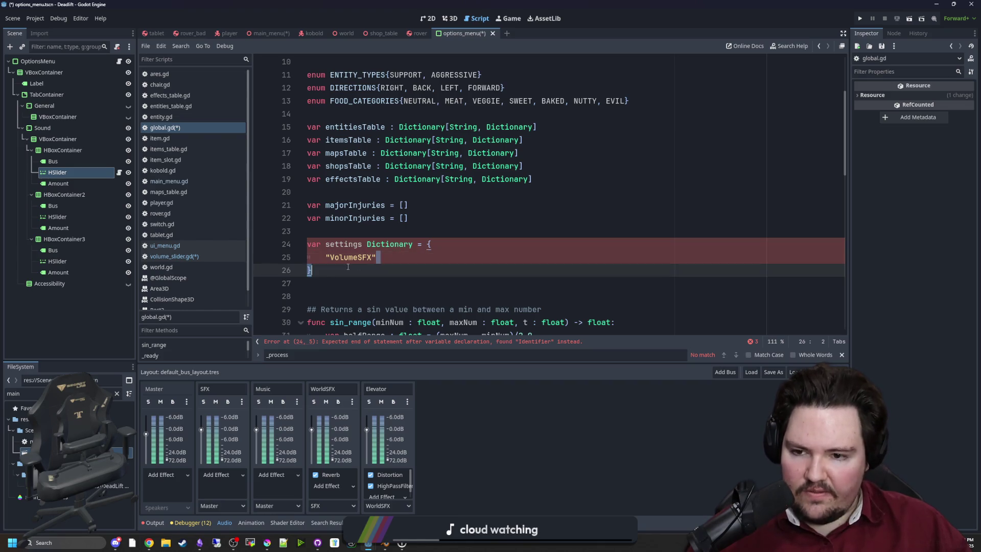
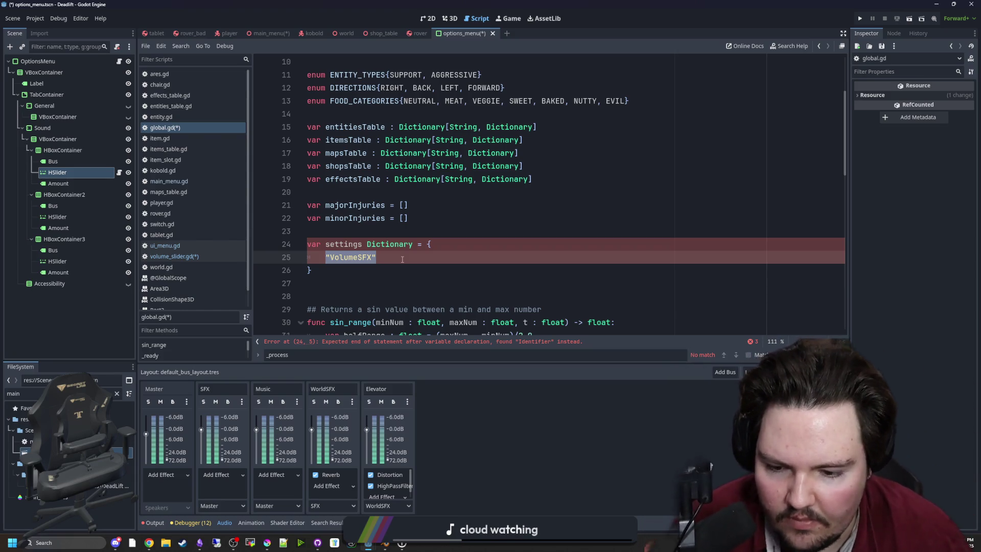
# - Duplicate the VolumeSFX entry twice to create VolumeMusic and VolumeMaster keys
pyautogui.click(403, 259)
pyautogui.moveTo(378, 258); pyautogui.dragTo(325, 258)
pyautogui.hotkey('ctrl', 'c')
pyautogui.click(379, 252)
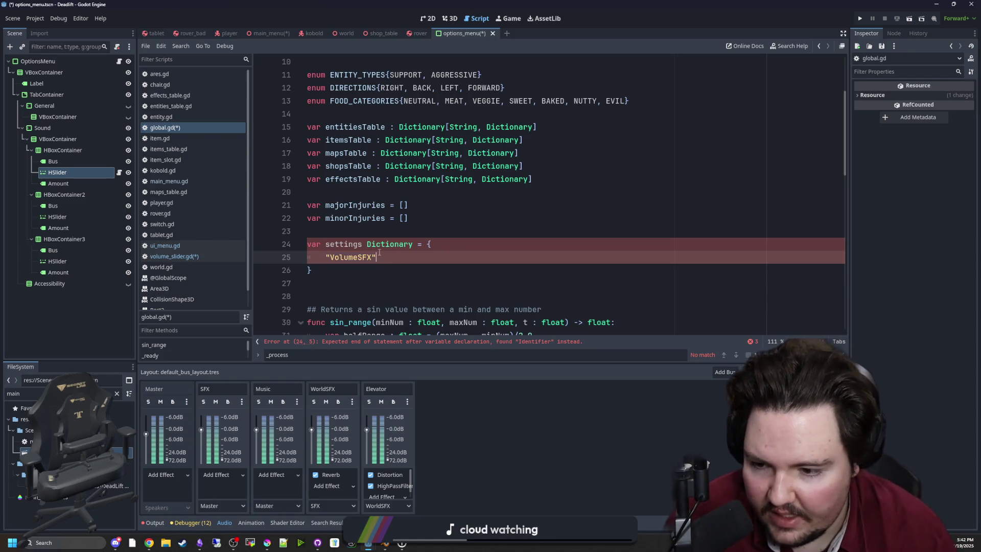
pyautogui.press('Return')
pyautogui.hotkey('ctrl', 'v')
pyautogui.press('Return')
pyautogui.click(376, 270)
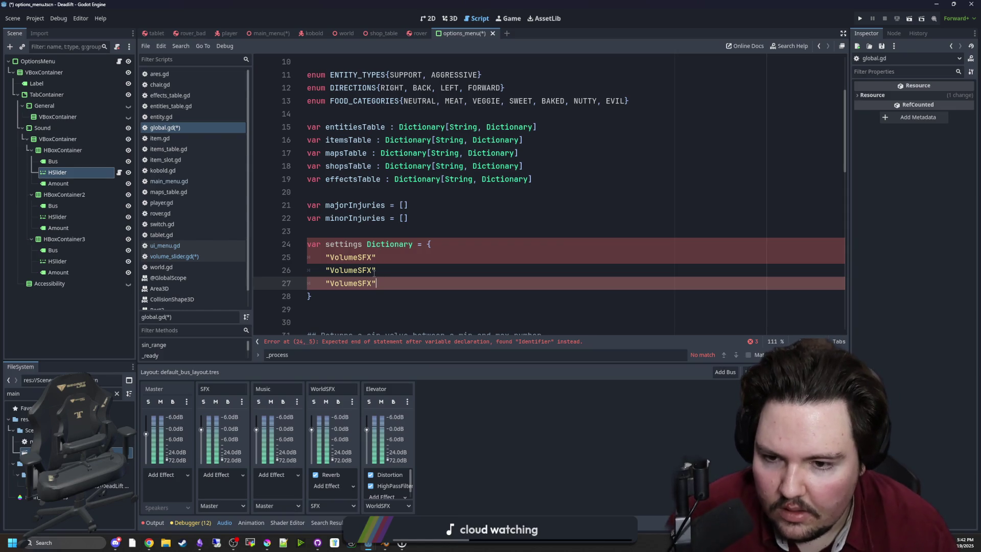
pyautogui.click(374, 271)
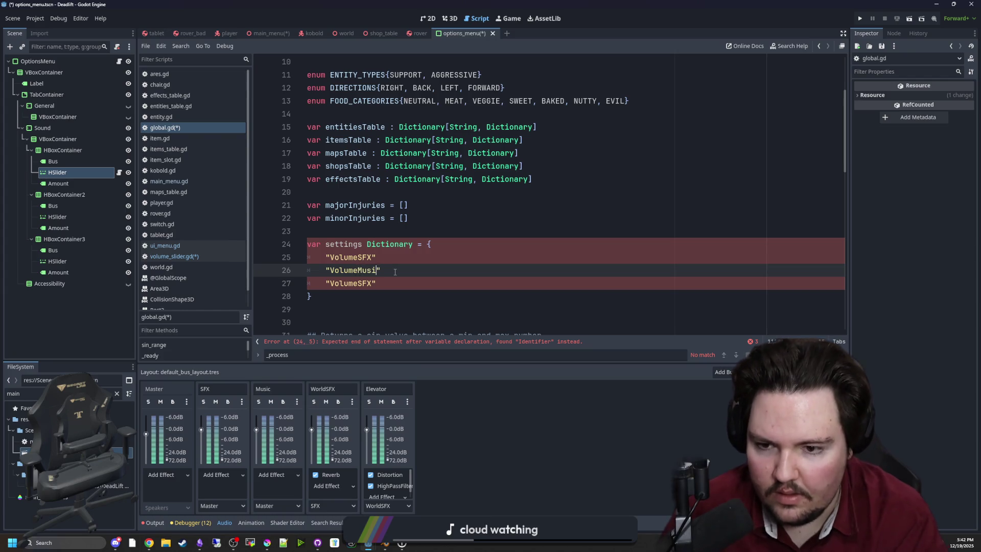
pyautogui.press('Down')
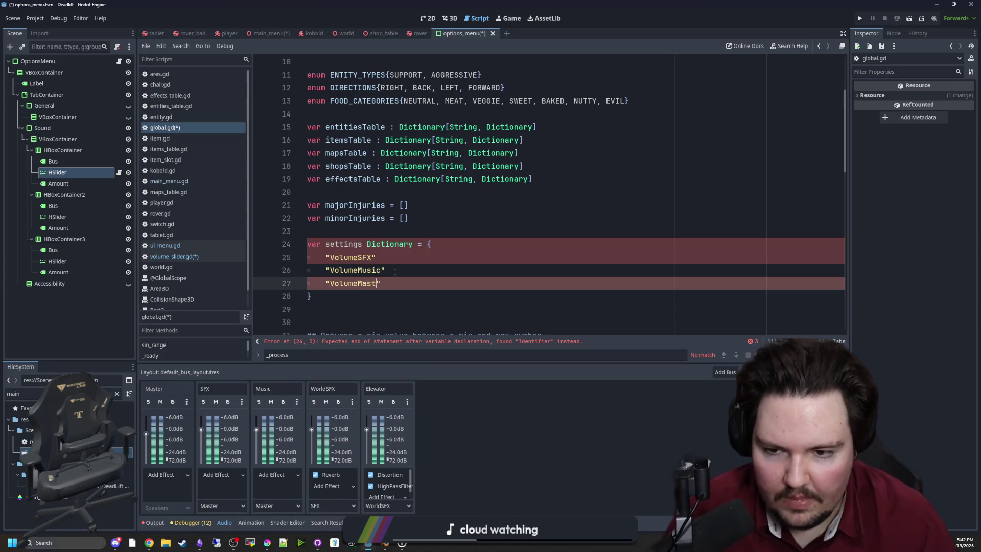
# - Copy the ': 1.0,' default from VolumeSFX onto VolumeMusic and VolumeMaster
pyautogui.click(399, 260)
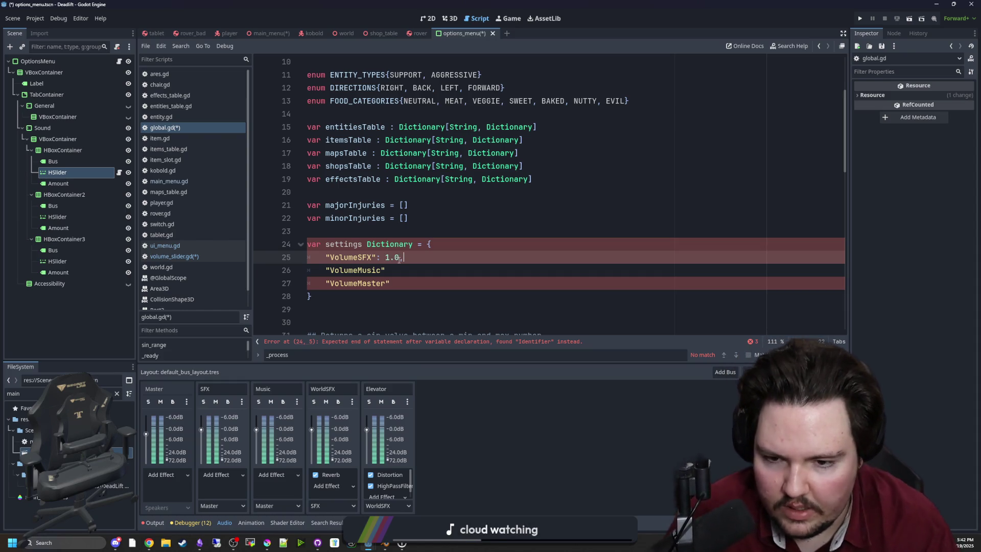
pyautogui.moveTo(402, 258)
pyautogui.mouseDown()
pyautogui.moveTo(388, 245)
pyautogui.moveTo(381, 257)
pyautogui.mouseUp()
pyautogui.hotkey('ctrl', 'c')
pyautogui.click(388, 271)
pyautogui.hotkey('ctrl', 'v')
pyautogui.click(396, 284)
pyautogui.hotkey('ctrl', 'v')
pyautogui.click(397, 285)
pyautogui.press('Delete')
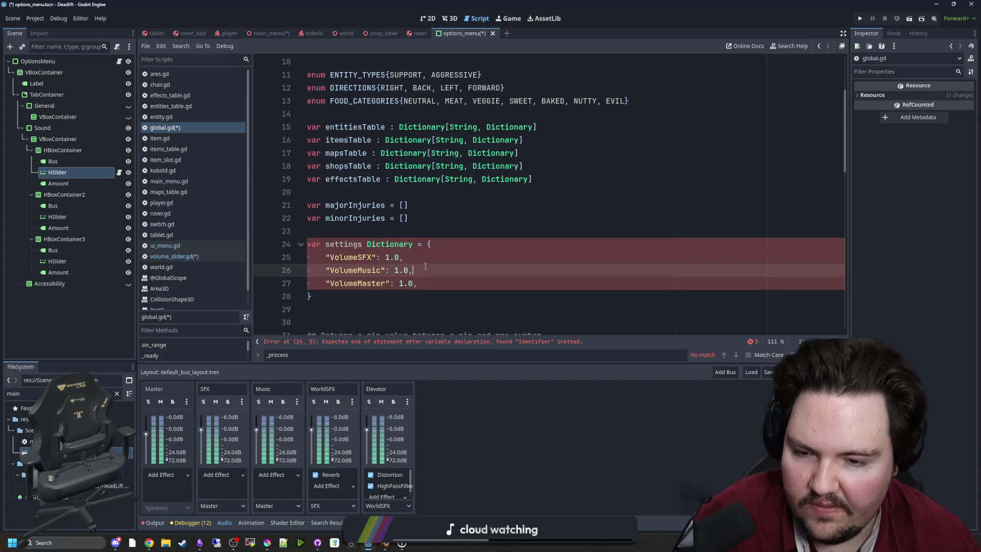
pyautogui.click(406, 257)
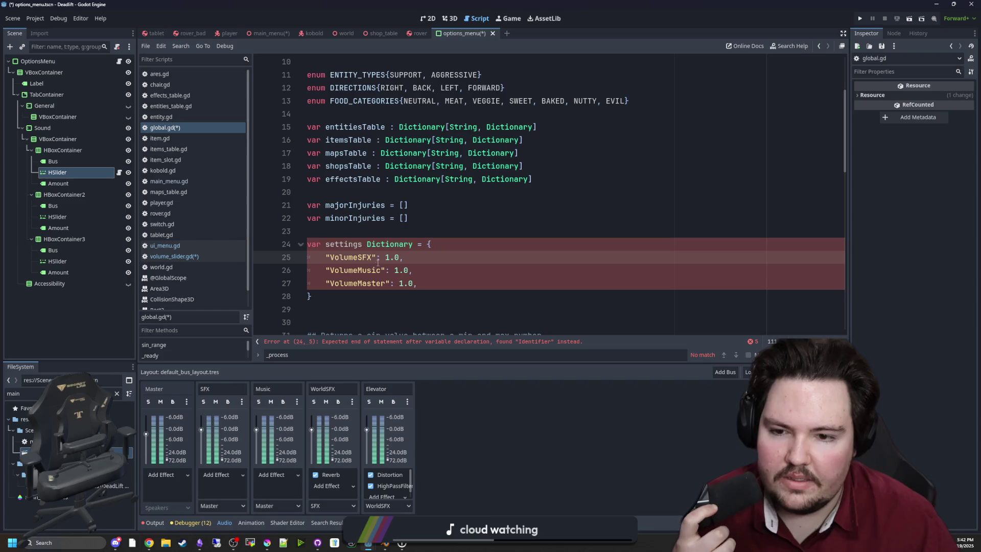
# - Add a ':' type annotation to the settings variable and save global.gd
pyautogui.click(367, 244)
pyautogui.write(':')
pyautogui.click(389, 235)
pyautogui.scroll(-1, 358, 255)
pyautogui.click(324, 275)
pyautogui.hotkey('ctrl', 's')
# - In volume_slider.gd, start a value = Global.settings.get(" line in _ready
pyautogui.click(190, 256)
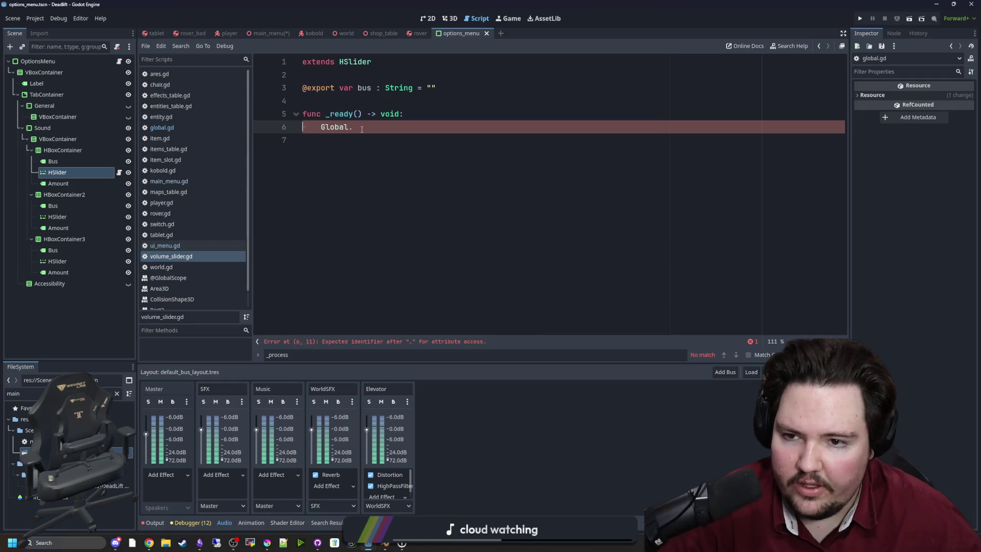
pyautogui.moveTo(365, 130); pyautogui.dragTo(318, 128)
pyautogui.write('value = Globa')
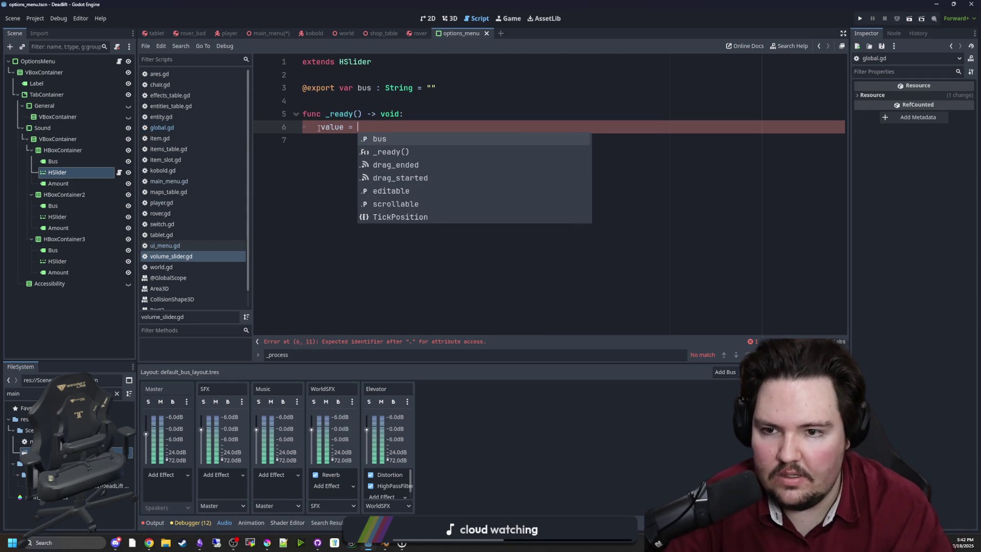
pyautogui.write('l.settings.ge')
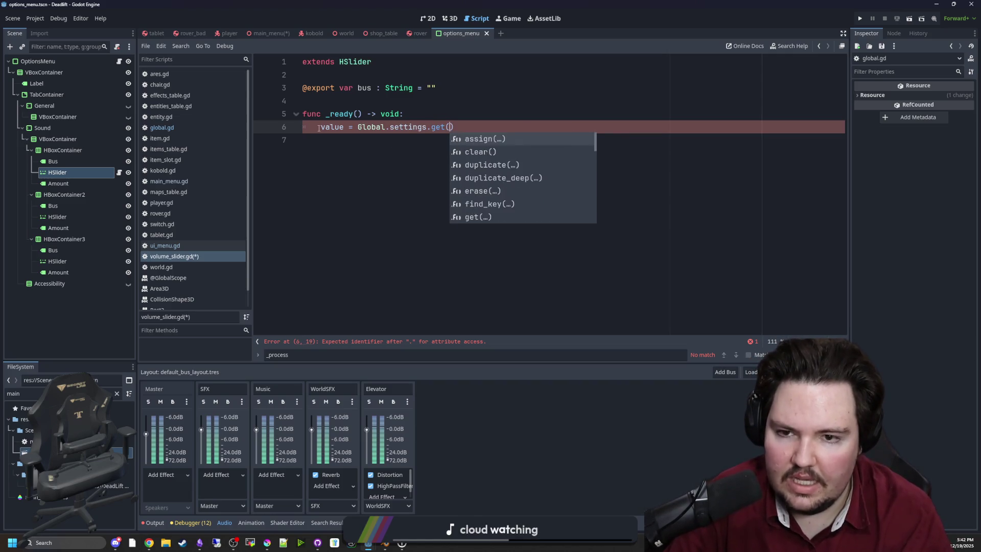
pyautogui.write('t("VolumeSFX')
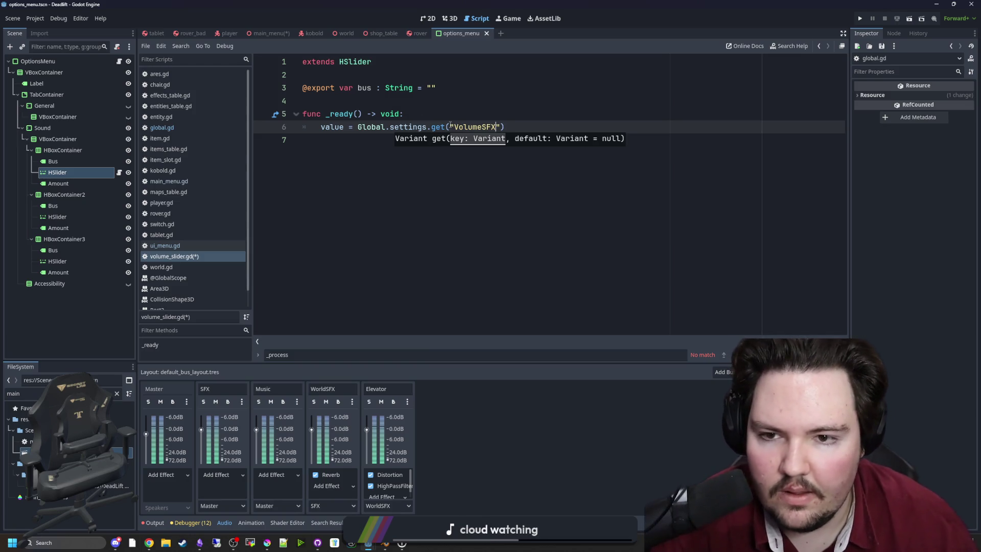
pyautogui.hotkey('ctrl', 'shift', 'Left')
pyautogui.hotkey('ctrl', 'shift', 'Left')
pyautogui.press('BackSpace')
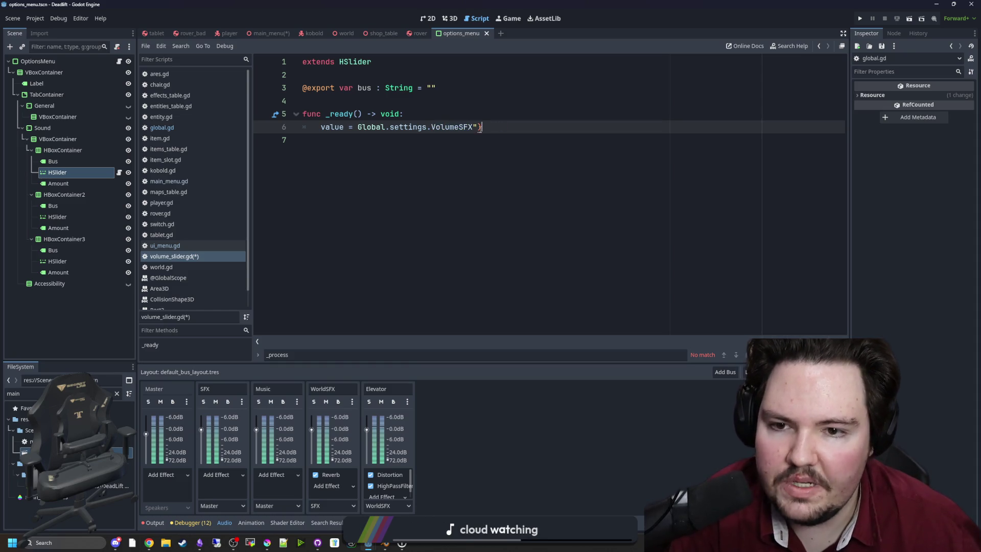
pyautogui.press('BackSpace')
pyautogui.press('BackSpace')
pyautogui.click(485, 115)
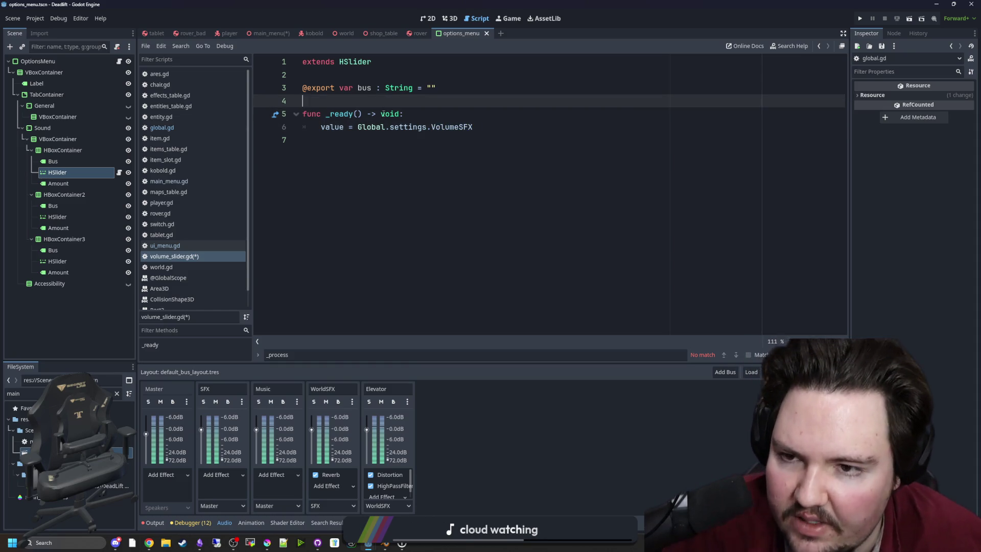
pyautogui.click(400, 108)
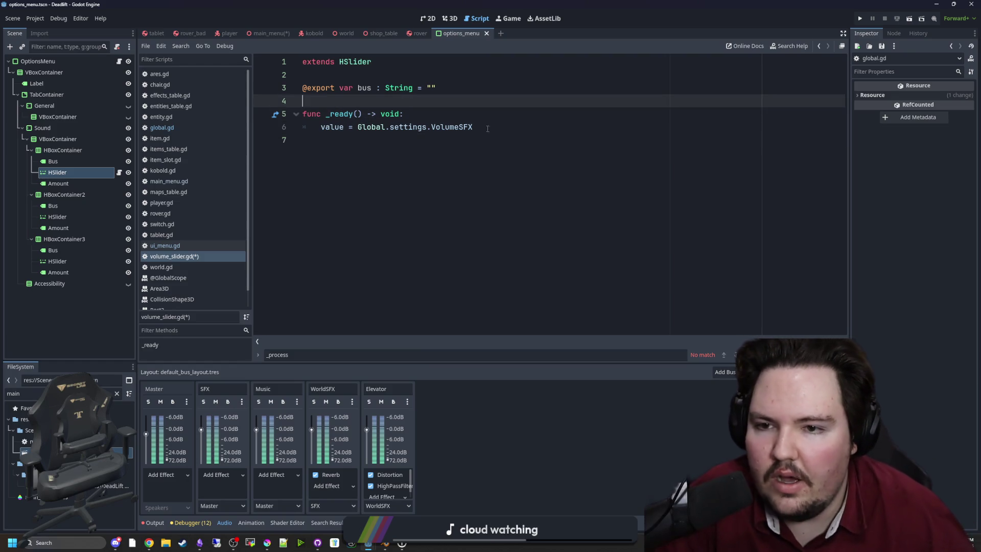
# - Replace the hard-coded VolumeSFX key so the line reads value = Global.settings.get("Volume" + bus)
pyautogui.doubleClick(433, 126)
pyautogui.doubleClick(433, 126)
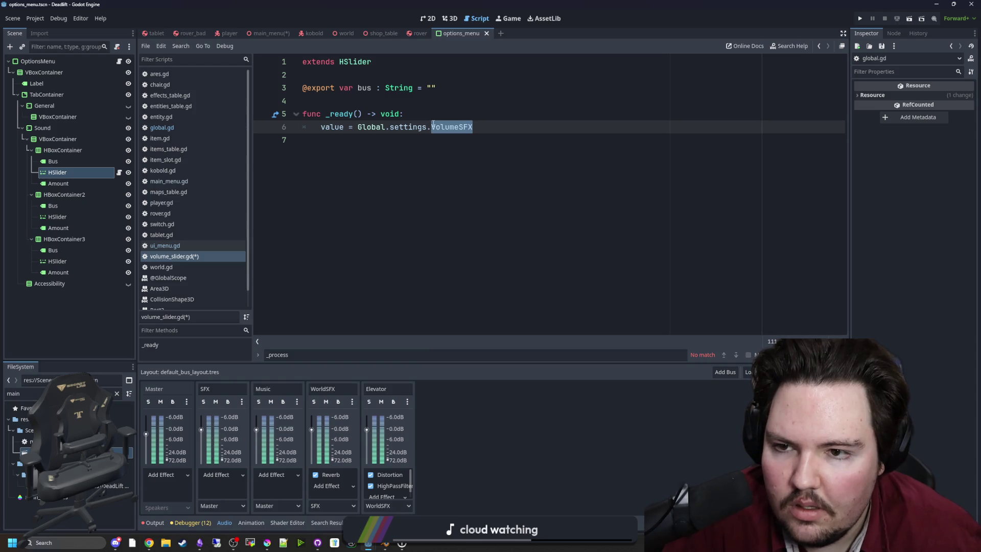
pyautogui.press('BackSpace')
pyautogui.write('get')
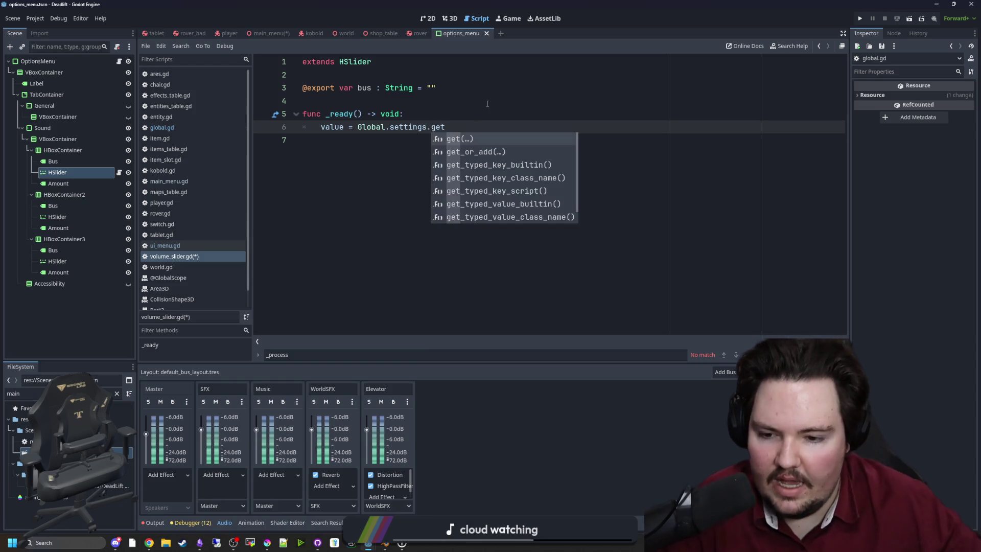
pyautogui.press('Return')
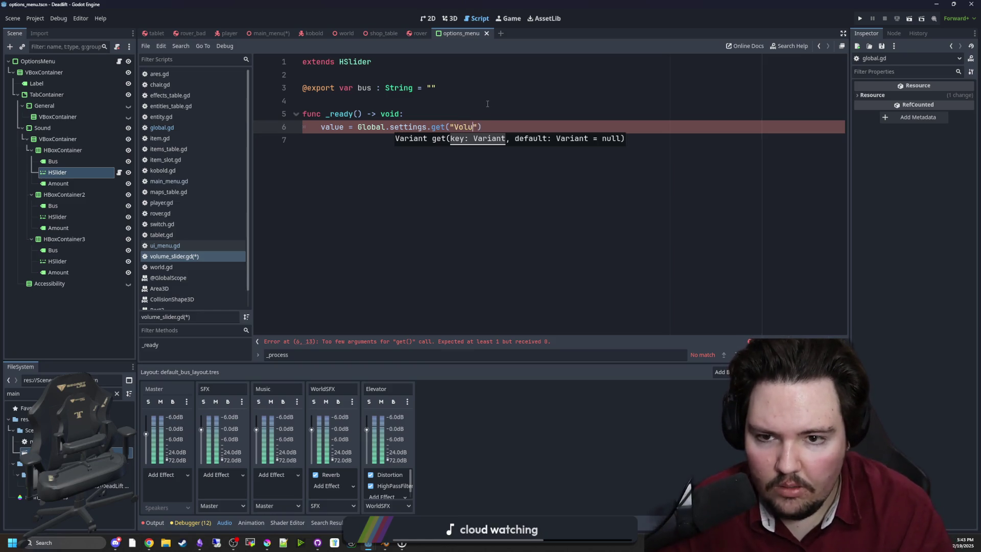
pyautogui.write('"')
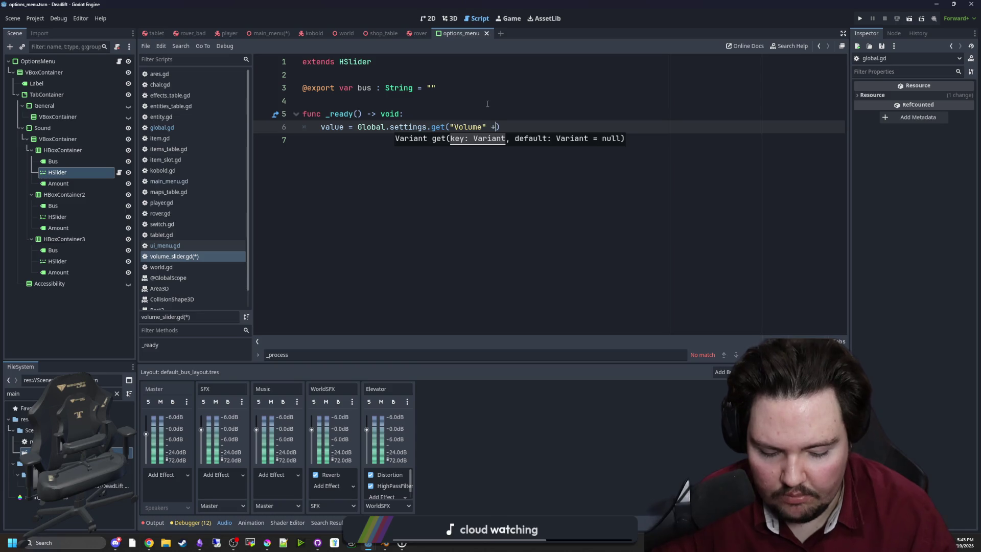
pyautogui.write(' + bus')
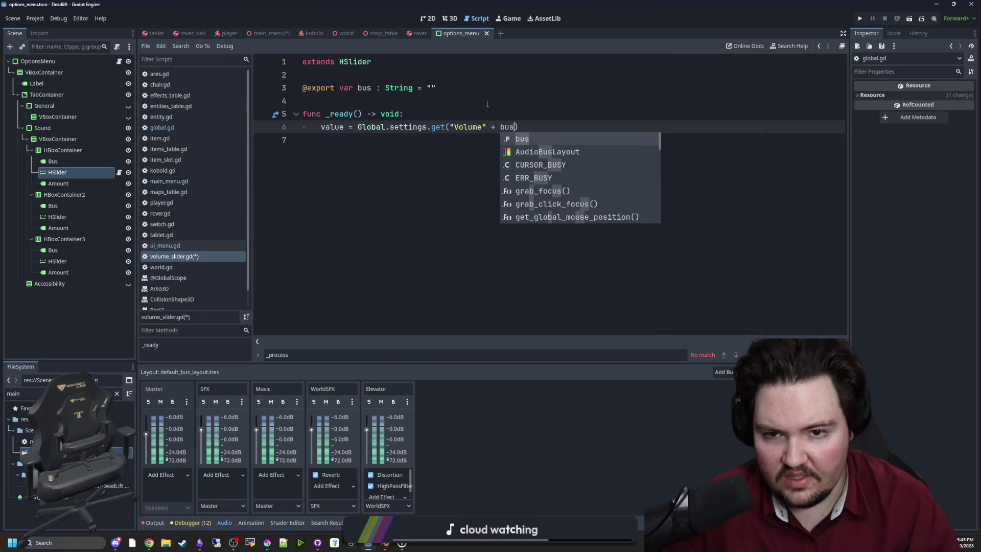
pyautogui.click(488, 104)
pyautogui.click(443, 148)
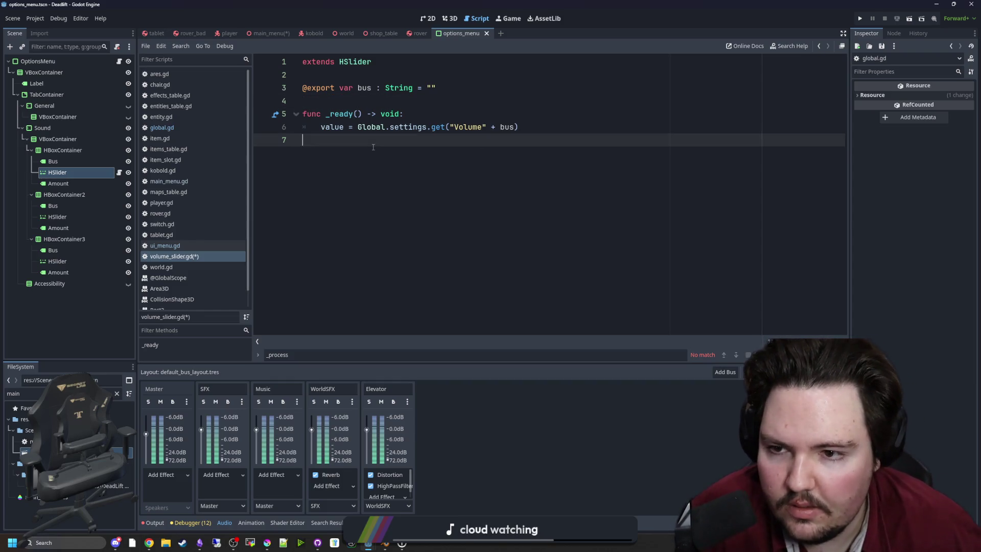
pyautogui.press('Return')
pyautogui.click(77, 173)
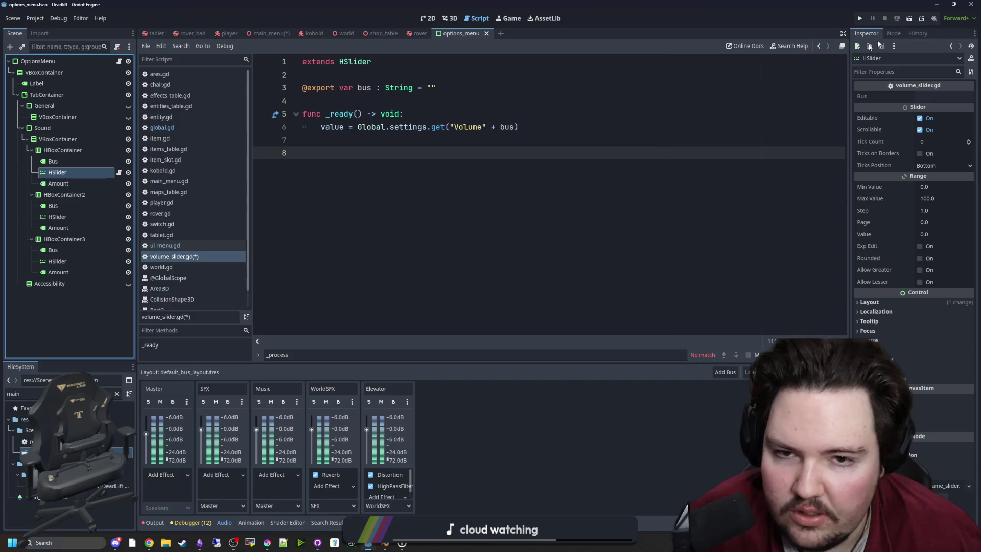
# - Look up the HSlider's value_changed signal in the Node tab without connecting it
pyautogui.click(892, 33)
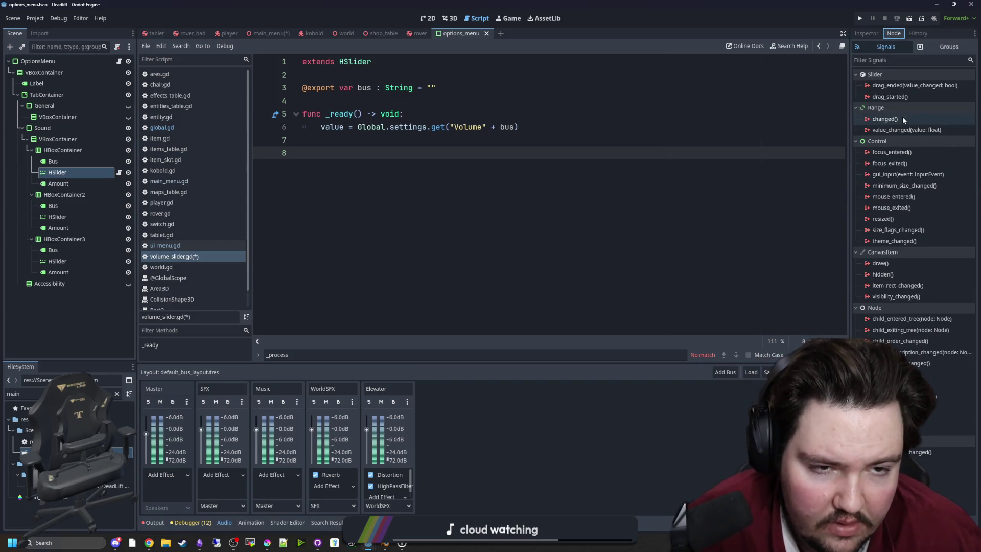
pyautogui.moveTo(902, 118)
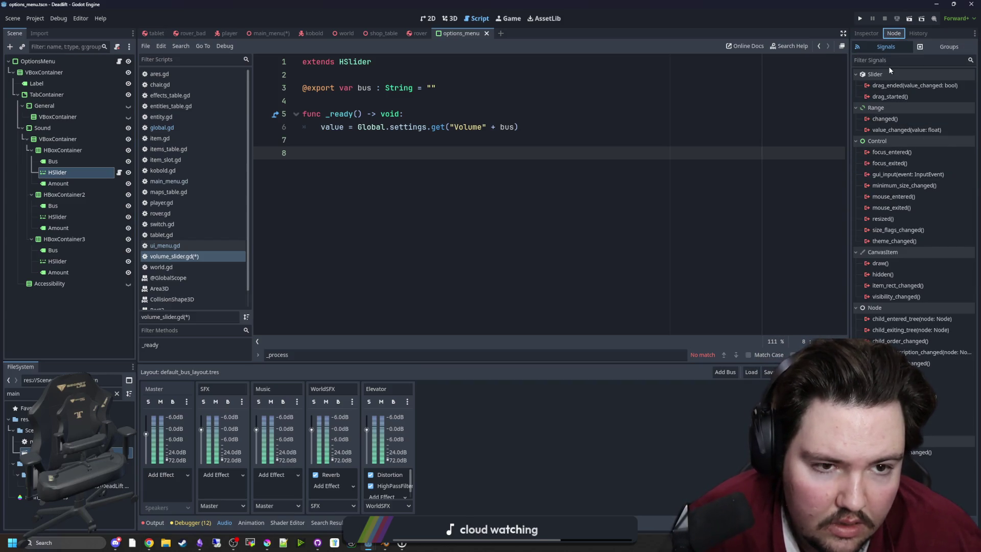
pyautogui.click(887, 134)
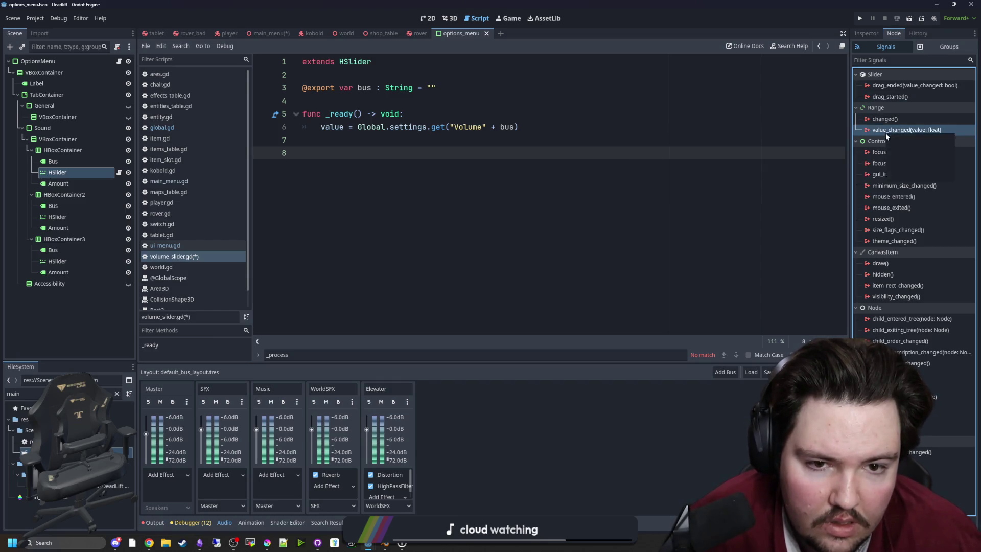
pyautogui.doubleClick(885, 132)
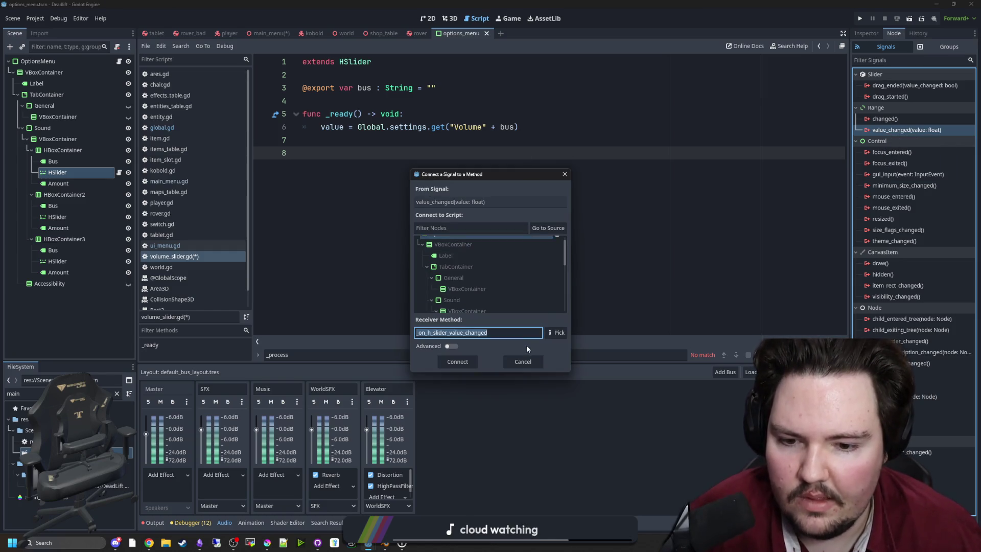
pyautogui.click(524, 361)
# - Connect value_changed to change() in code and add an empty func change():
pyautogui.click(467, 140)
pyautogui.write('value_ch')
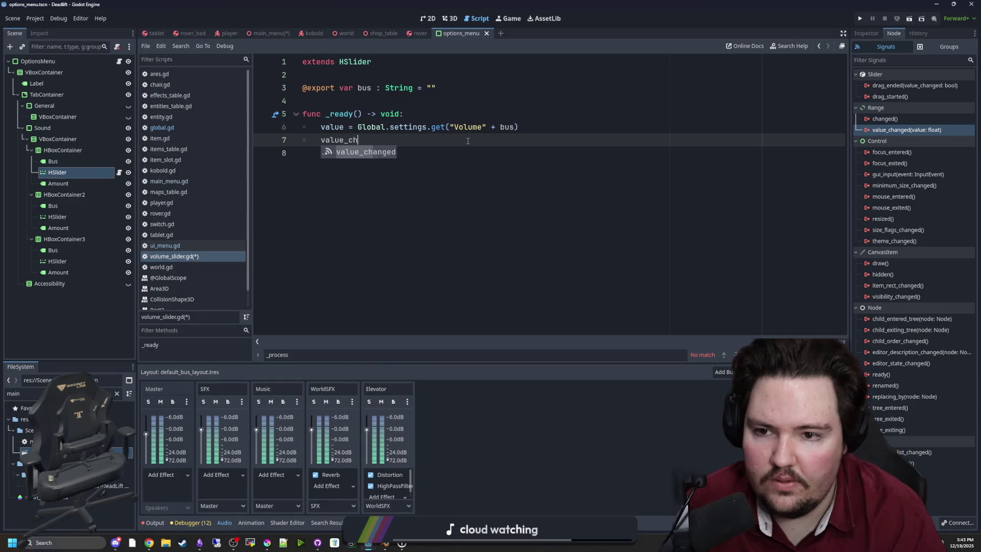
pyautogui.press('Return')
pyautogui.write('.connect')
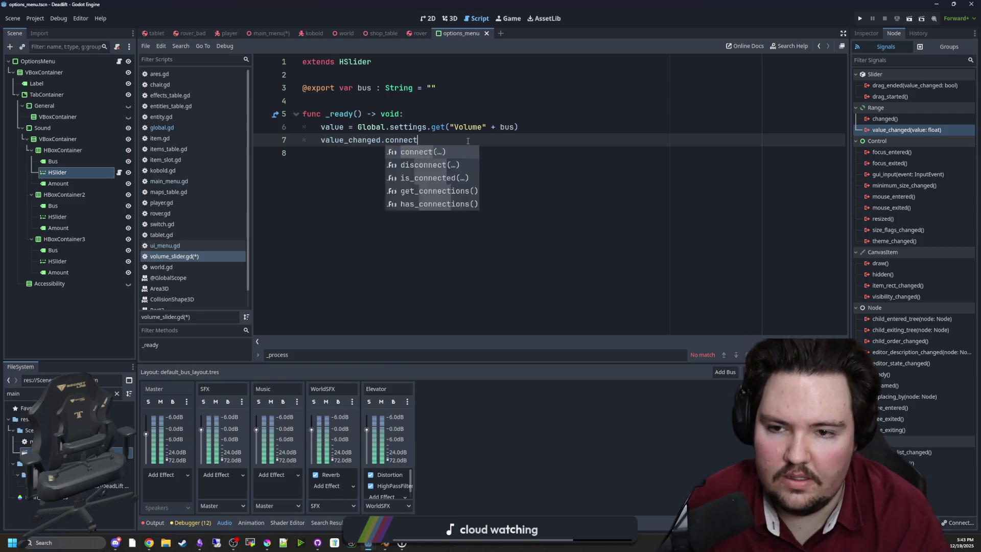
pyautogui.press('Return')
pyautogui.press('BackSpace')
pyautogui.press('End')
pyautogui.press('Return')
pyautogui.press('Return')
pyautogui.write('func change():')
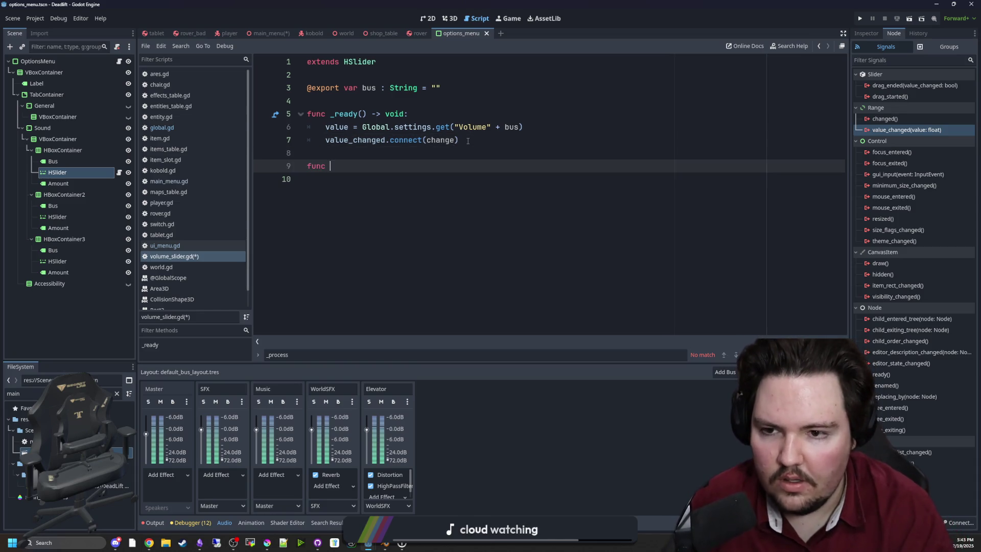
pyautogui.press('Return')
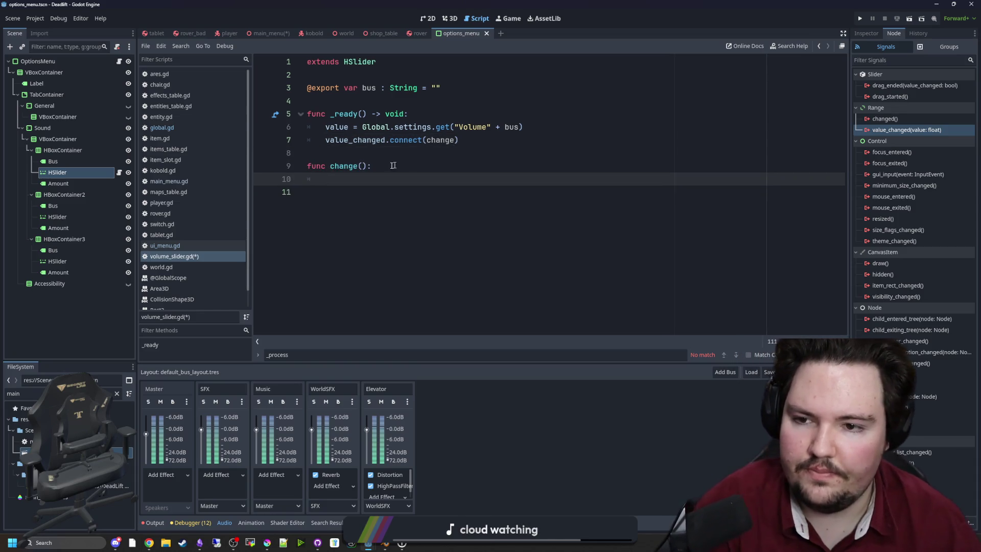
# - Add AudioServer.get_bus_index(bus) and set_bus_volume_linear calls inside change()
pyautogui.click(440, 152)
pyautogui.press('Return')
pyautogui.click(362, 192)
pyautogui.write('Aud')
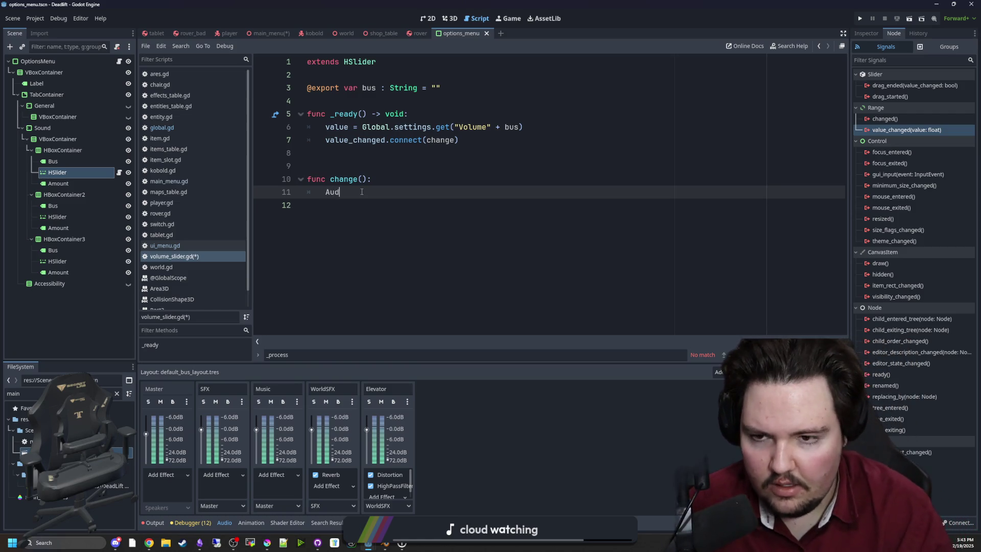
pyautogui.write('get_')
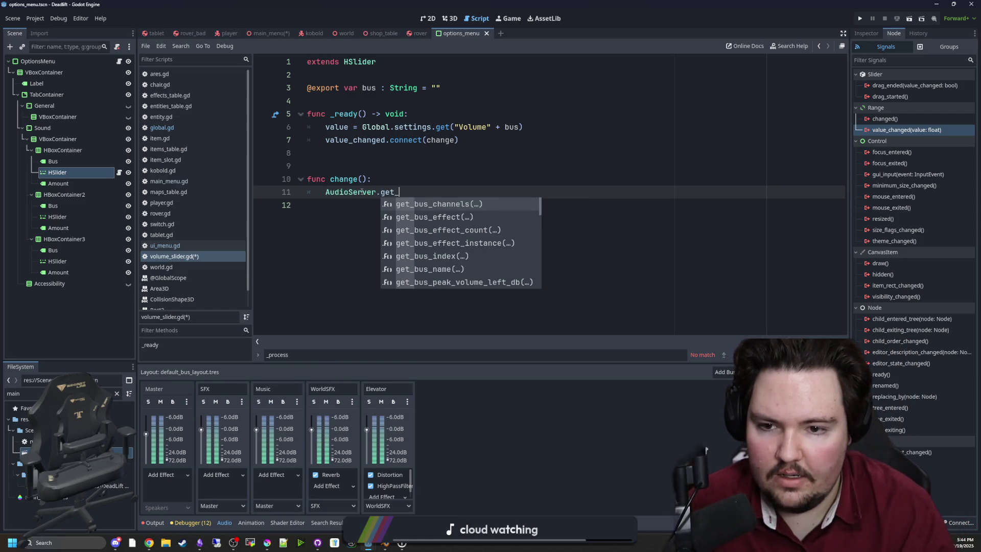
pyautogui.press('Down')
pyautogui.press('Down')
pyautogui.press('Down')
pyautogui.press('Return')
pyautogui.write('bus')
pyautogui.press('End')
pyautogui.press('Return')
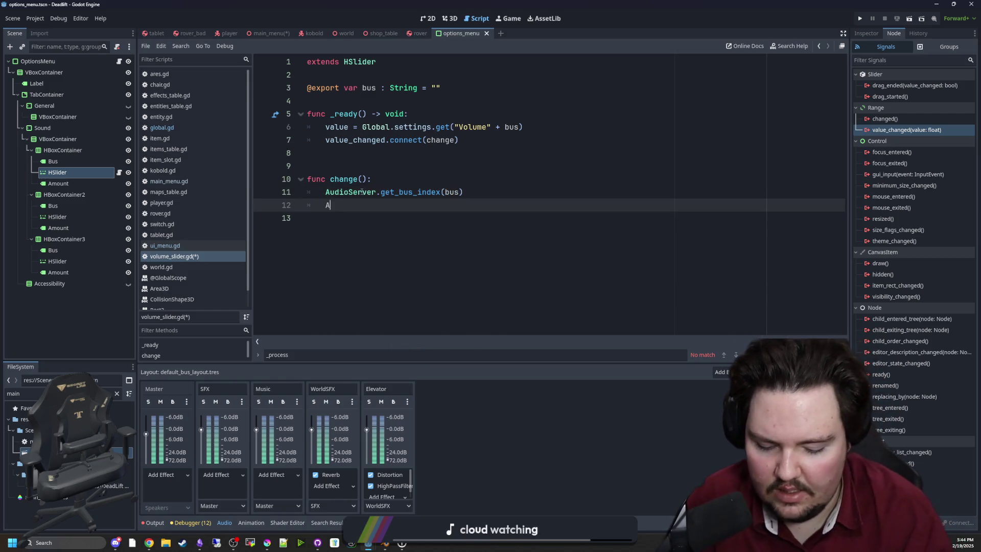
pyautogui.write('bus')
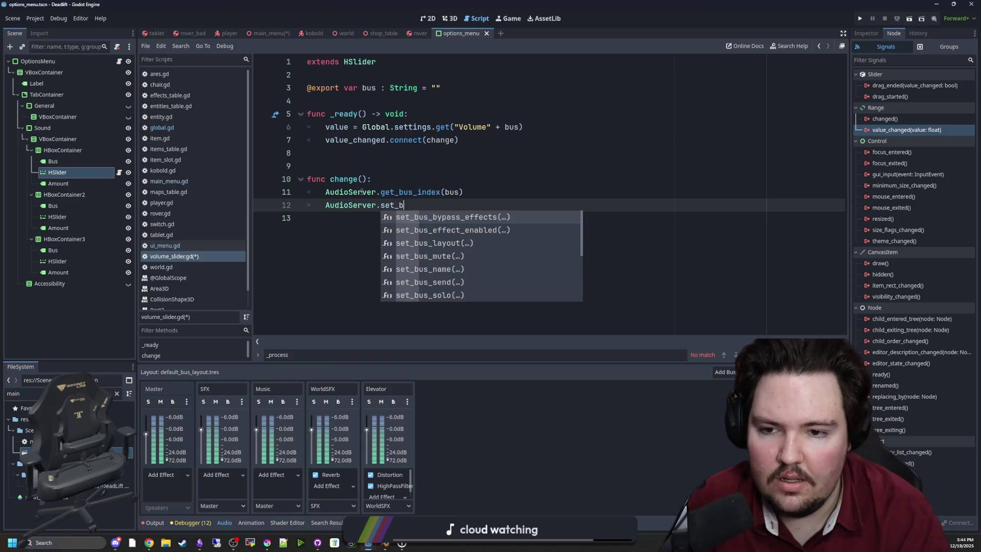
pyautogui.press('Down')
pyautogui.press('Down')
pyautogui.press('Down')
pyautogui.press('Down')
pyautogui.press('Down')
pyautogui.press('Down')
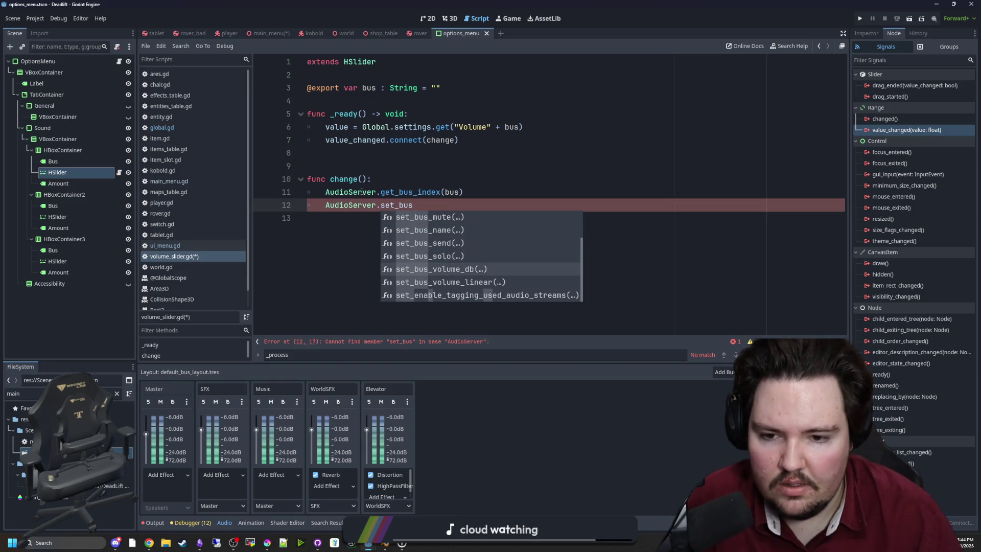
pyautogui.press('Return')
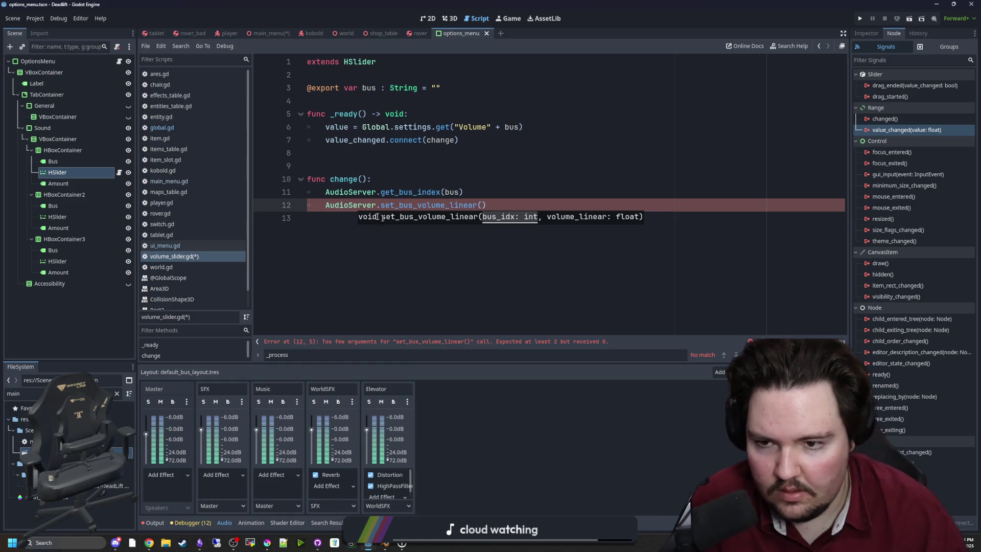
# - Store the bus index in var idx, call set_bus_volume_linear(idx, value), and save
pyautogui.click(327, 192)
pyautogui.write('var idx =')
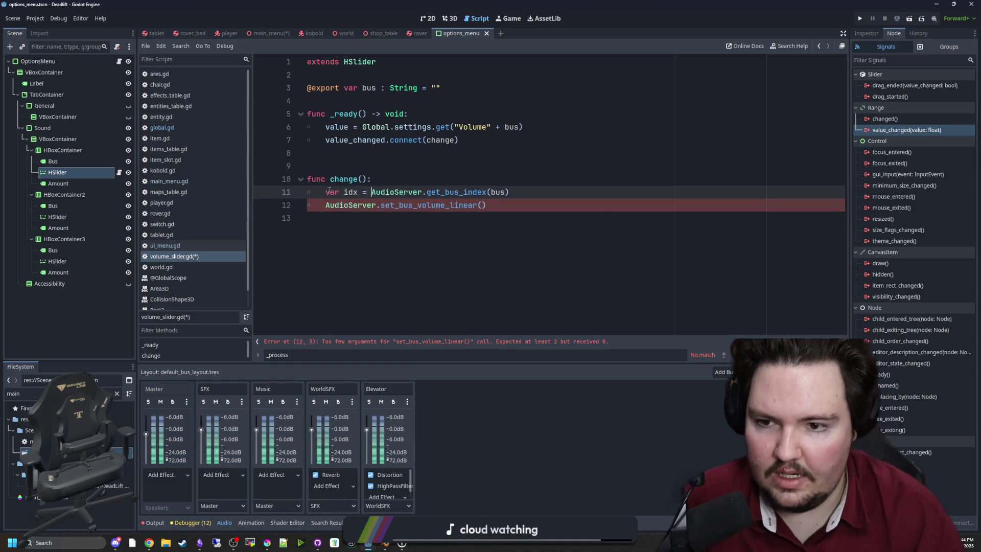
pyautogui.press('Escape')
pyautogui.doubleClick(351, 192)
pyautogui.click(481, 205)
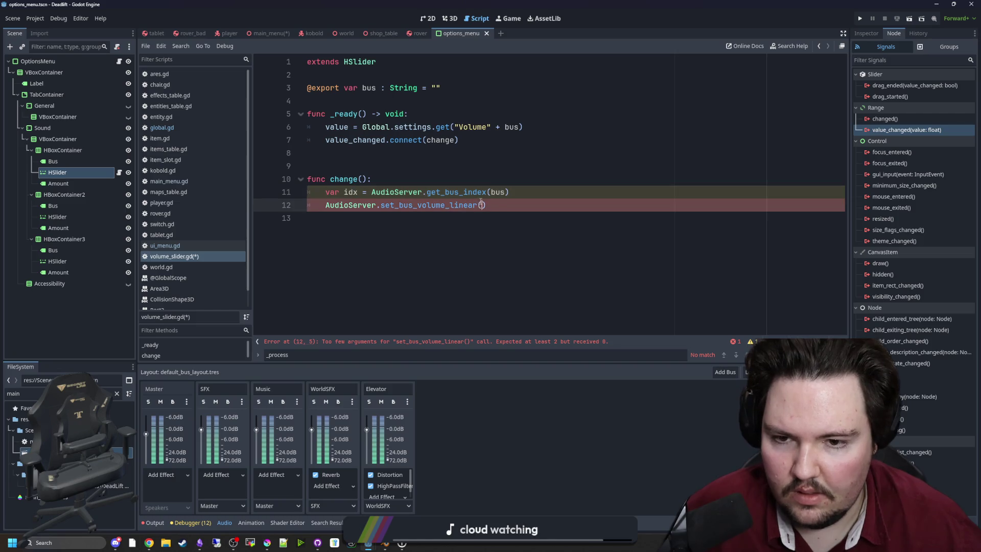
pyautogui.write(',')
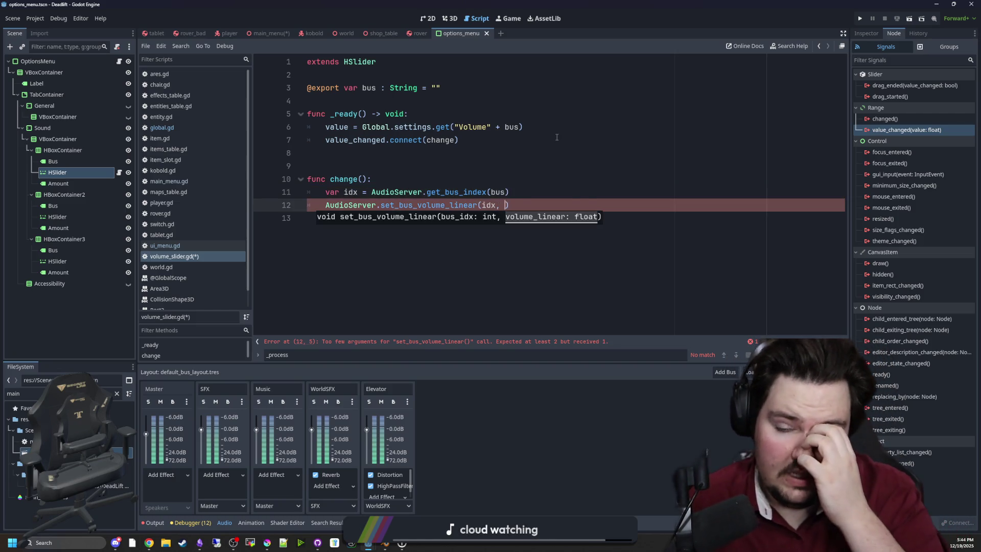
pyautogui.click(557, 137)
pyautogui.press('Down')
pyautogui.press('Down')
pyautogui.press('Down')
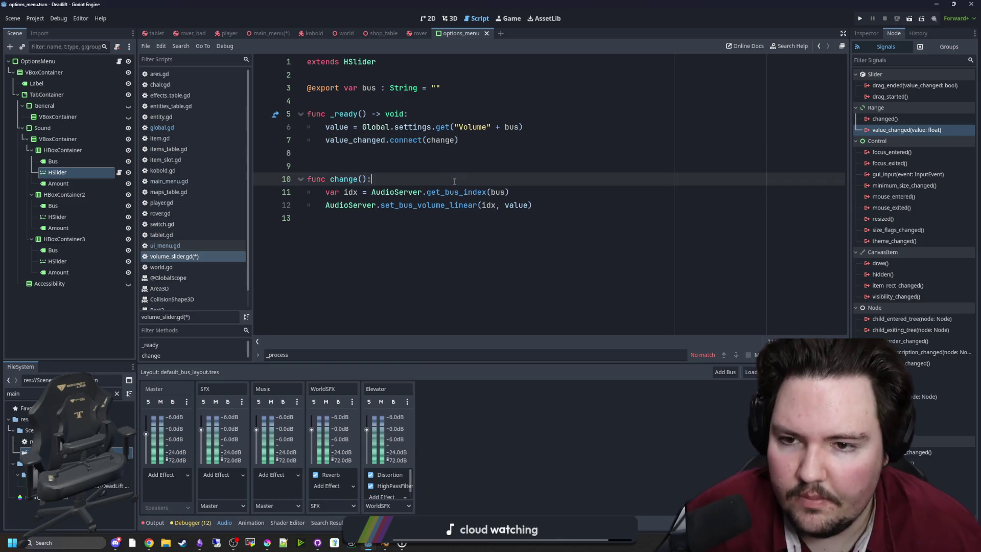
pyautogui.press('Up')
pyautogui.hotkey('ctrl', 's')
# - Set the first HSlider's Max Value to 1
pyautogui.click(57, 172)
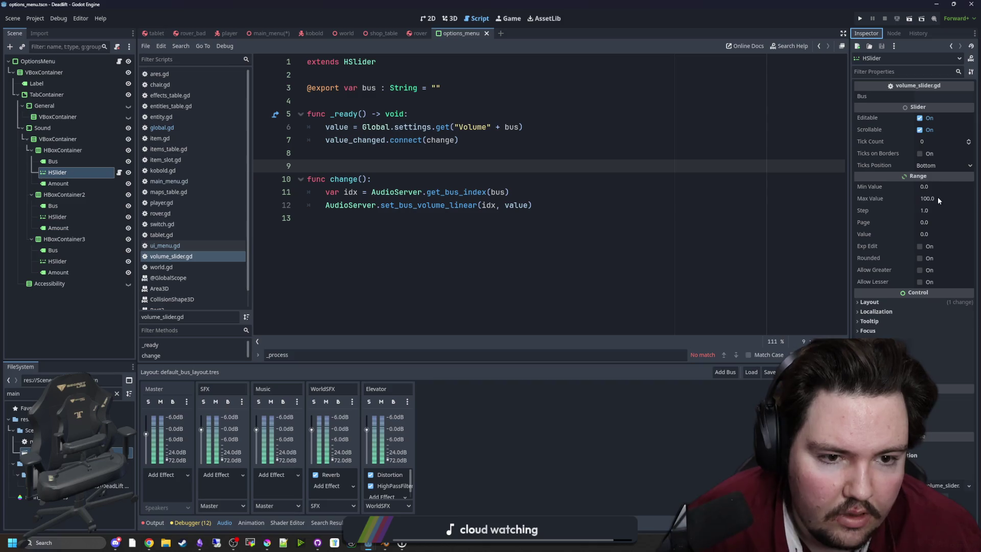
pyautogui.click(937, 198)
pyautogui.write('1')
pyautogui.press('Return')
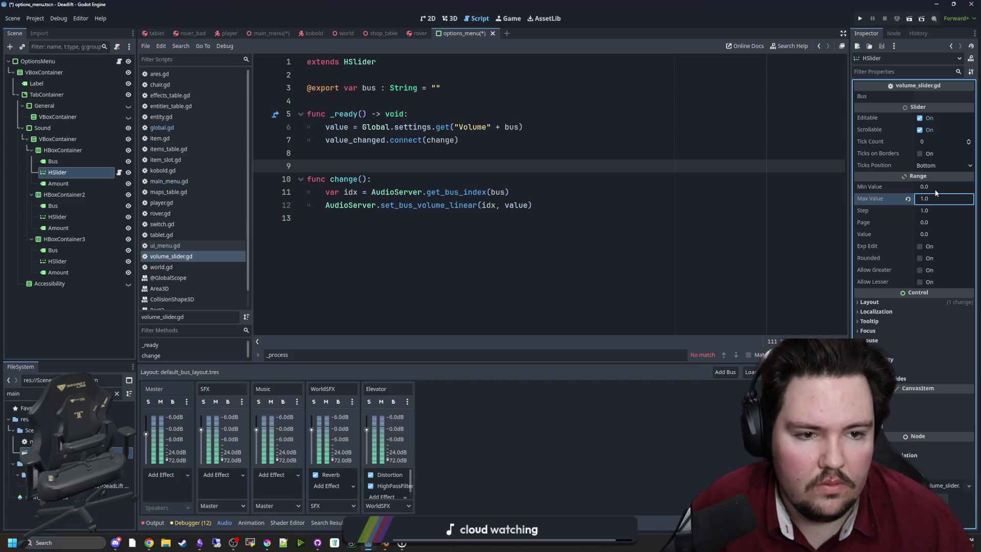
# - Set the first slider's Step to 0.01 and give the second slider the same range
pyautogui.click(940, 209)
pyautogui.write('0.')
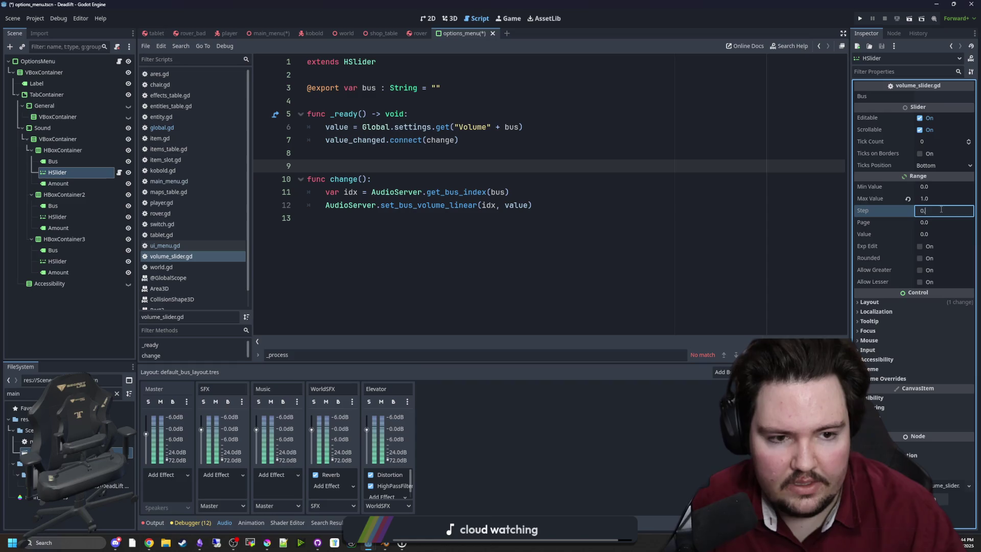
pyautogui.press('Return')
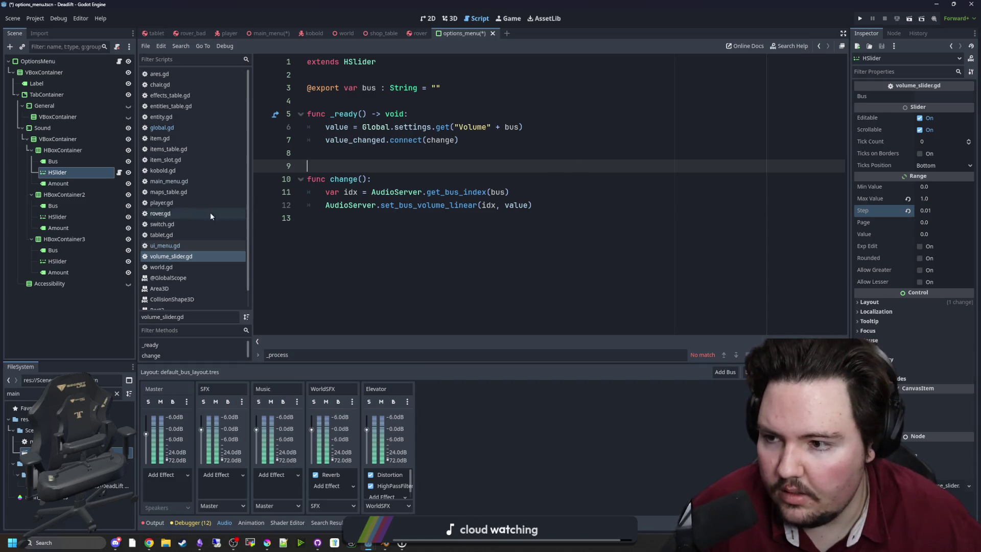
pyautogui.click(76, 208)
pyautogui.click(72, 215)
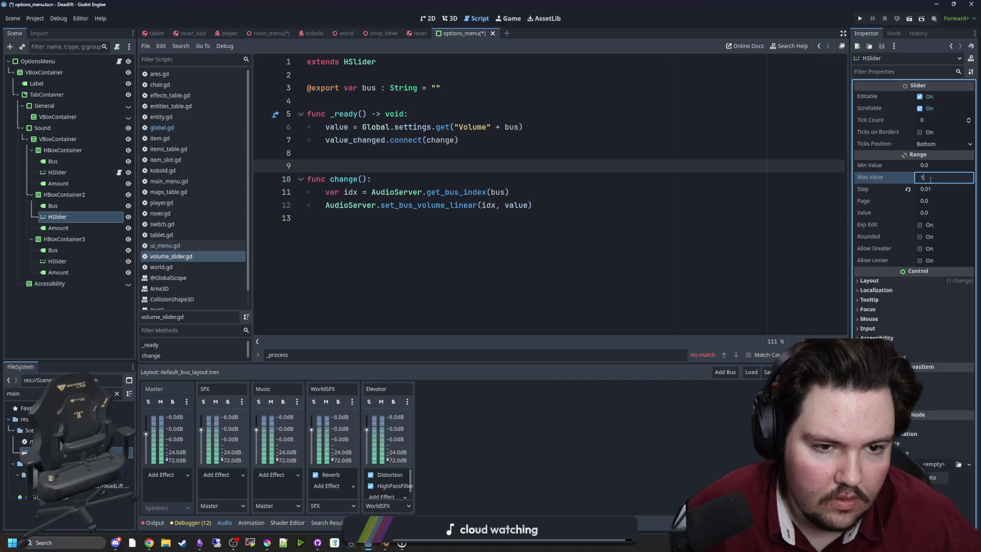
pyautogui.click(534, 205)
# - Set the third slider's Max Value to 1 and Step to 0.01
pyautogui.click(53, 262)
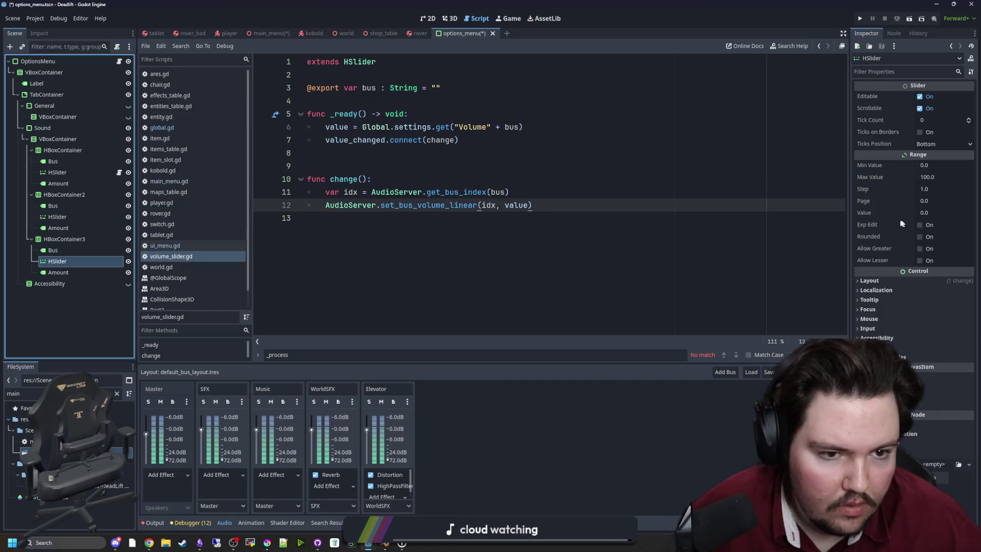
pyautogui.click(930, 190)
pyautogui.write('0.01')
pyautogui.click(930, 178)
pyautogui.write('1')
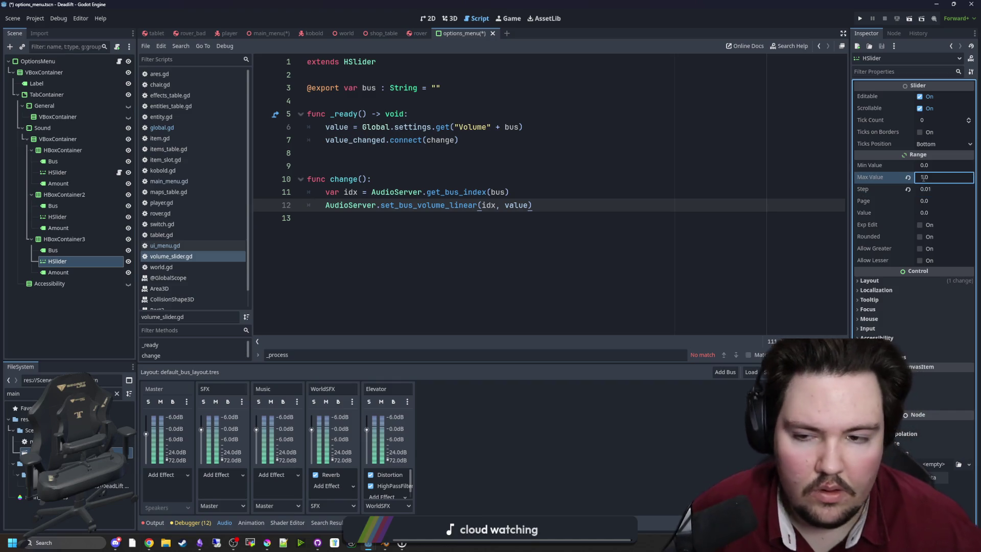
pyautogui.click(409, 152)
# - Save the options menu scene and start a new line 13 in change()
pyautogui.hotkey('ctrl', 's')
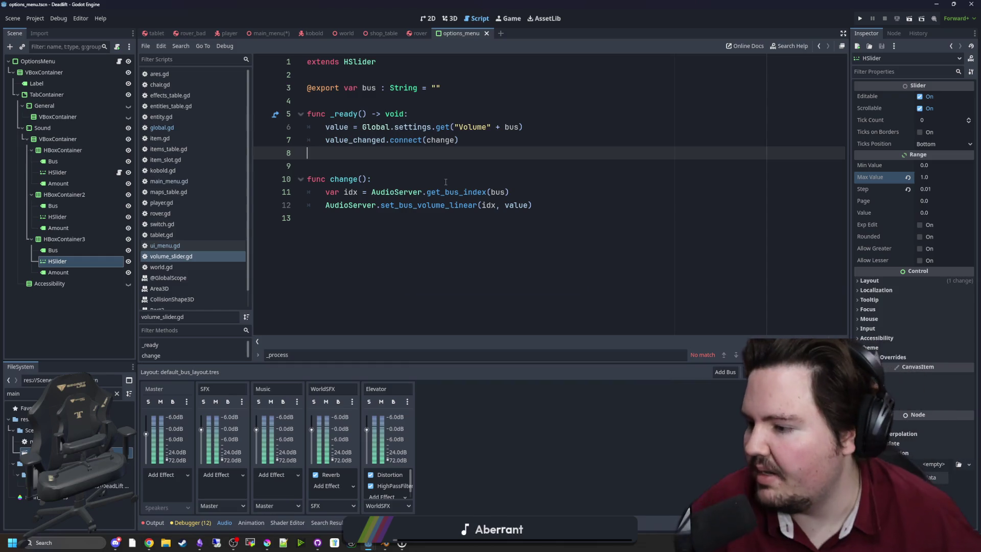
pyautogui.click(395, 164)
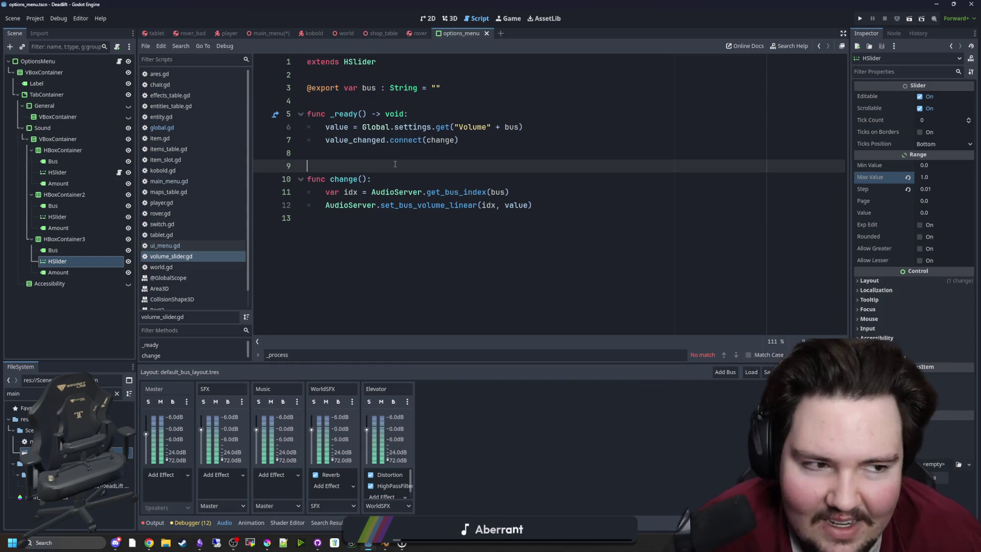
pyautogui.hotkey('ctrl', 's')
pyautogui.hotkey('ctrl', 's')
pyautogui.click(406, 155)
pyautogui.hotkey('ctrl', 's')
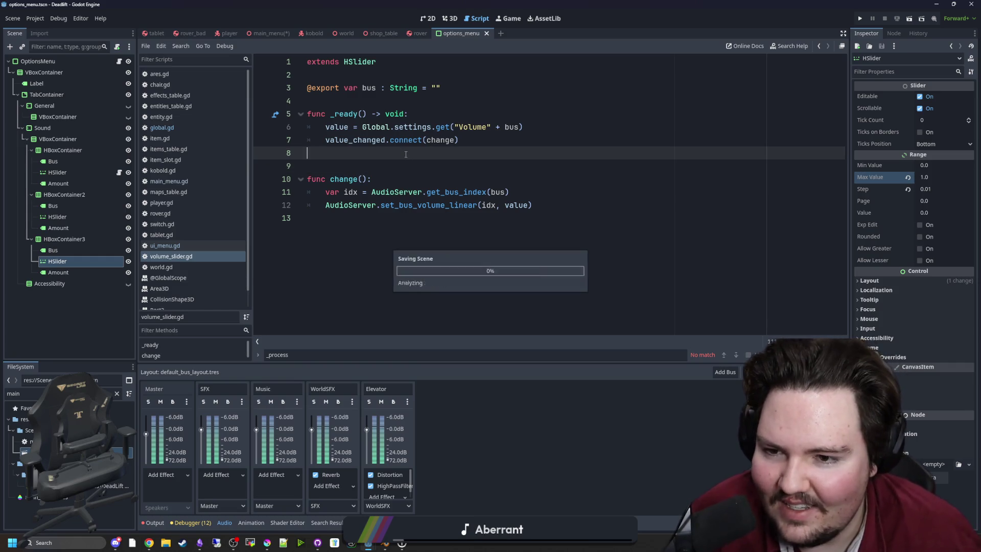
pyautogui.click(395, 167)
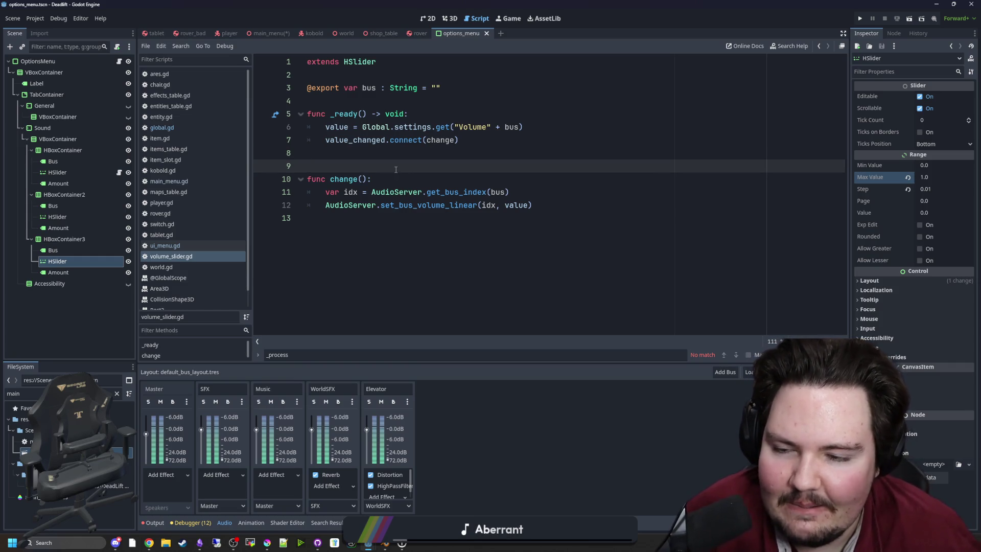
pyautogui.click(546, 204)
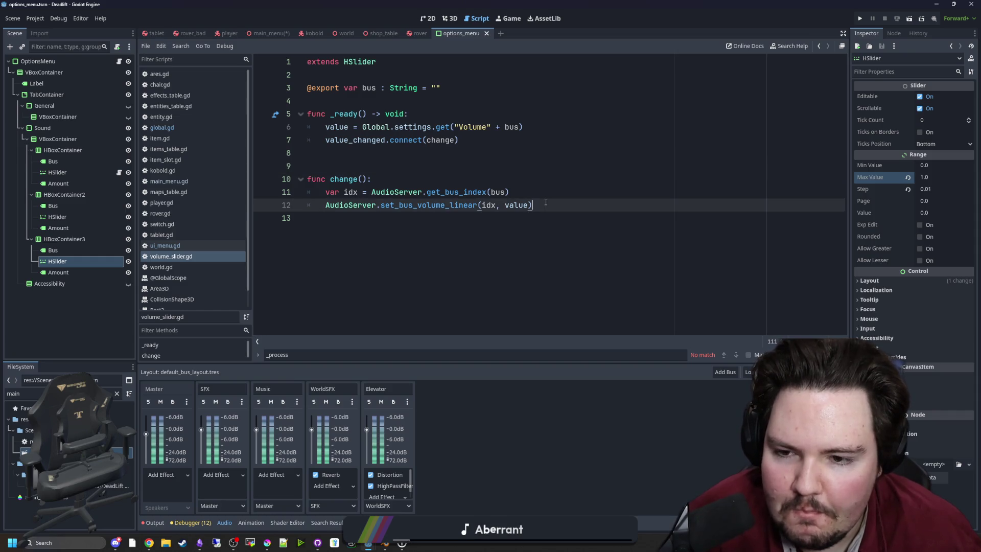
pyautogui.press('Return')
# - Set the sibling Amount label's text to str(roundi(value*100)) in change()
pyautogui.moveTo(58, 273)
pyautogui.mouseDown()
pyautogui.moveTo(109, 273)
pyautogui.moveTo(337, 219)
pyautogui.mouseUp()
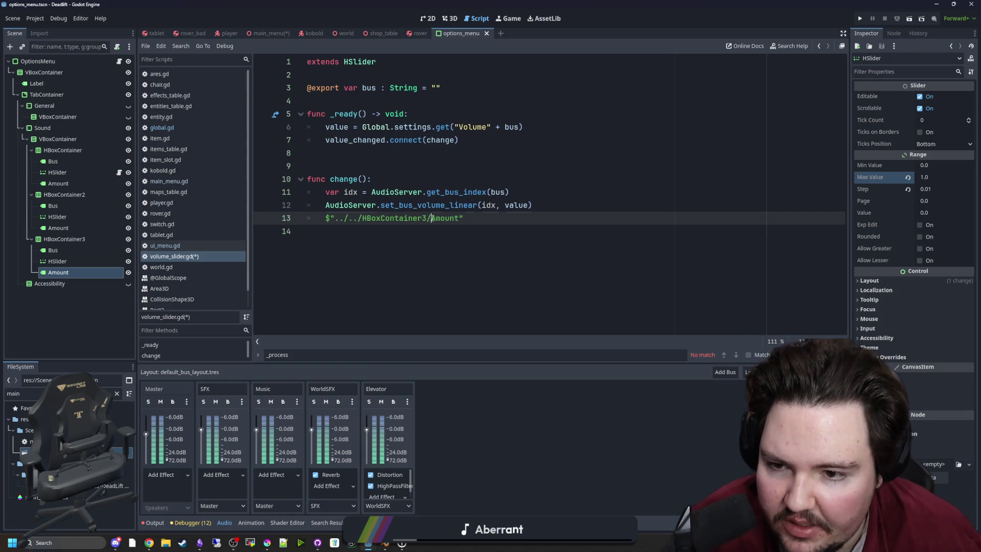
pyautogui.moveTo(432, 219); pyautogui.dragTo(343, 218)
pyautogui.press('BackSpace')
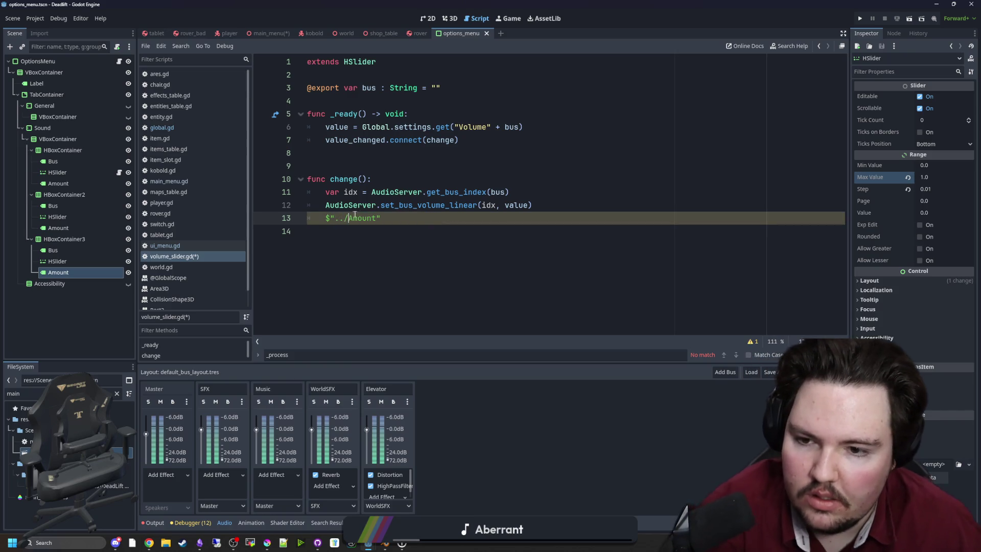
pyautogui.write('.text = str(roundi(value*100)')
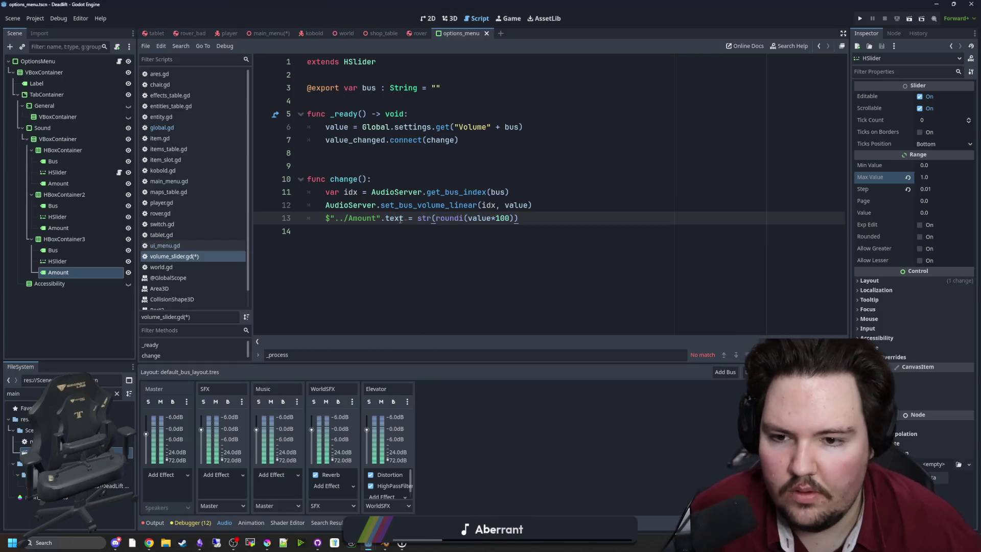
pyautogui.click(571, 200)
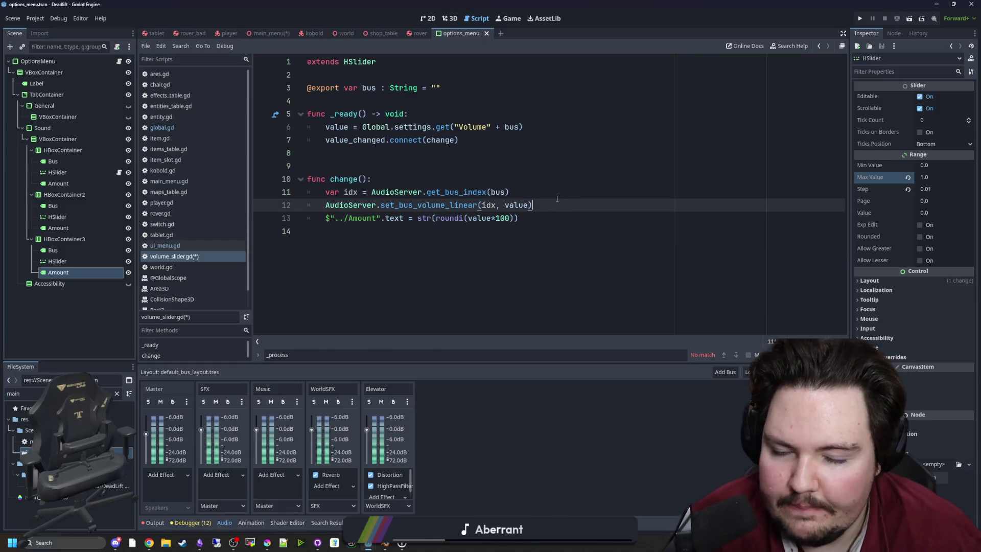
pyautogui.press('Return')
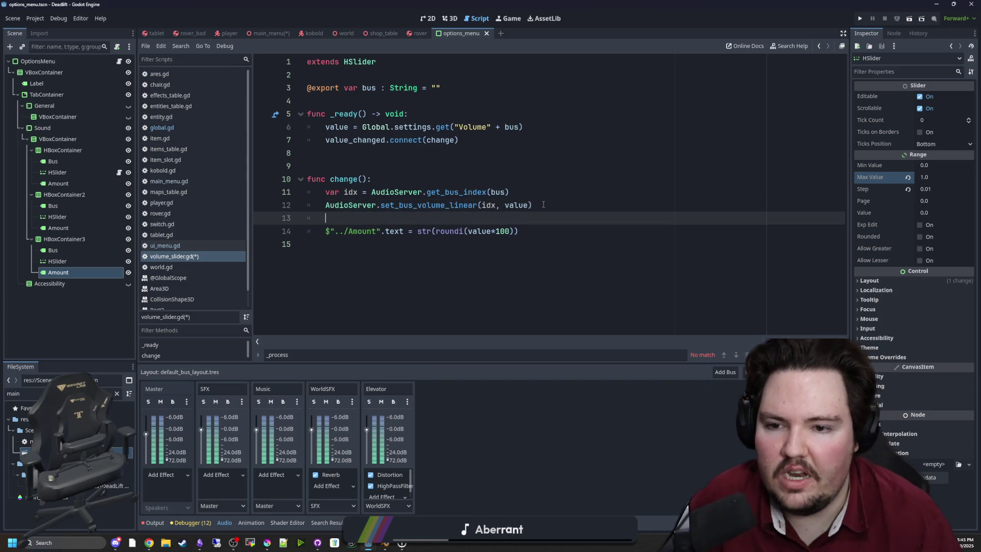
# - Copy the Global.settings.get("Volume" + bus) lookup onto a new line and change get to set
pyautogui.click(518, 159)
pyautogui.moveTo(523, 126)
pyautogui.mouseDown()
pyautogui.moveTo(373, 111)
pyautogui.moveTo(359, 126)
pyautogui.mouseUp()
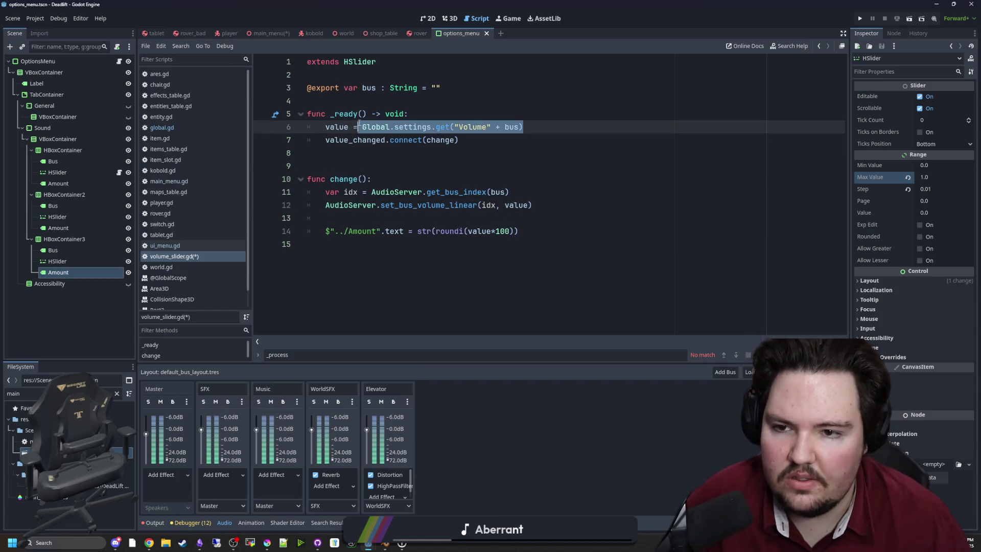
pyautogui.hotkey('ctrl', 'c')
pyautogui.click(383, 218)
pyautogui.hotkey('ctrl', 'v')
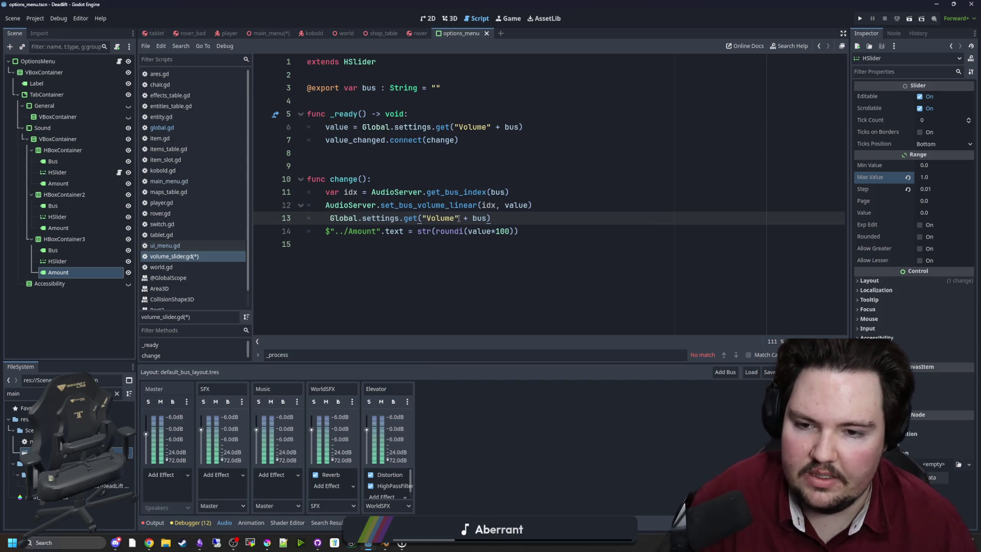
pyautogui.click(330, 218)
pyautogui.press('BackSpace')
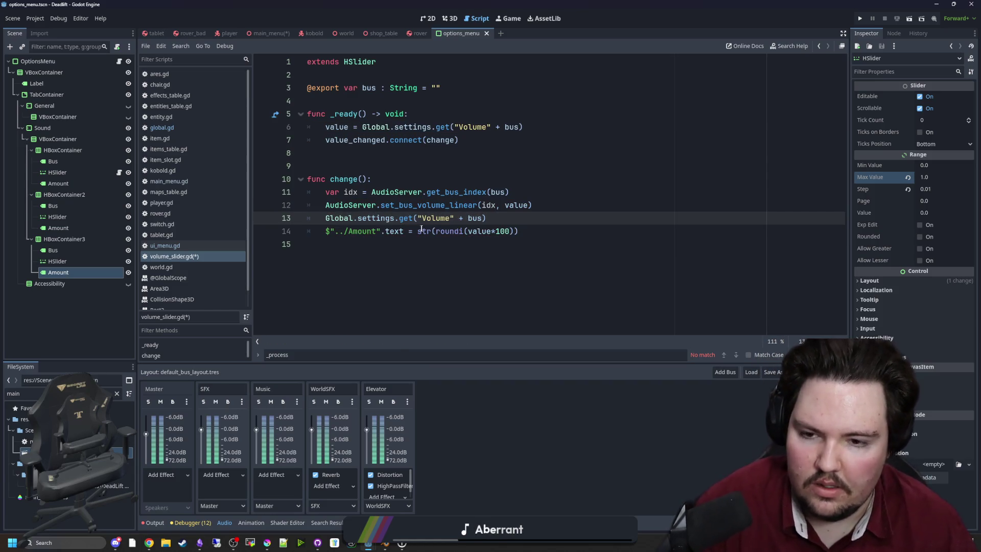
pyautogui.doubleClick(406, 218)
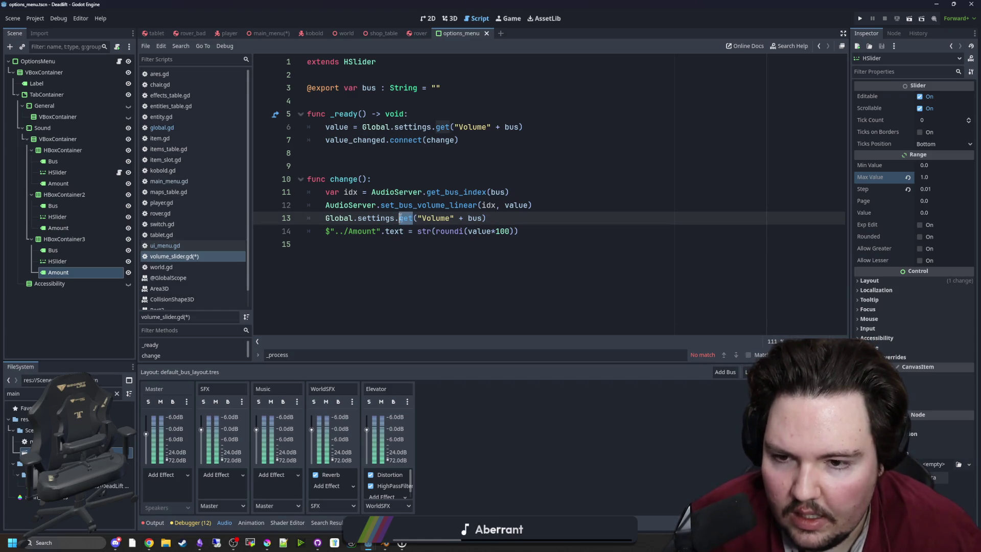
pyautogui.write('set')
pyautogui.press('Escape')
# - Check the Dictionary set documentation, add the value argument, and save volume_slider.gd
pyautogui.keyDown('ctrl'); pyautogui.click(405, 218); pyautogui.keyUp('ctrl')
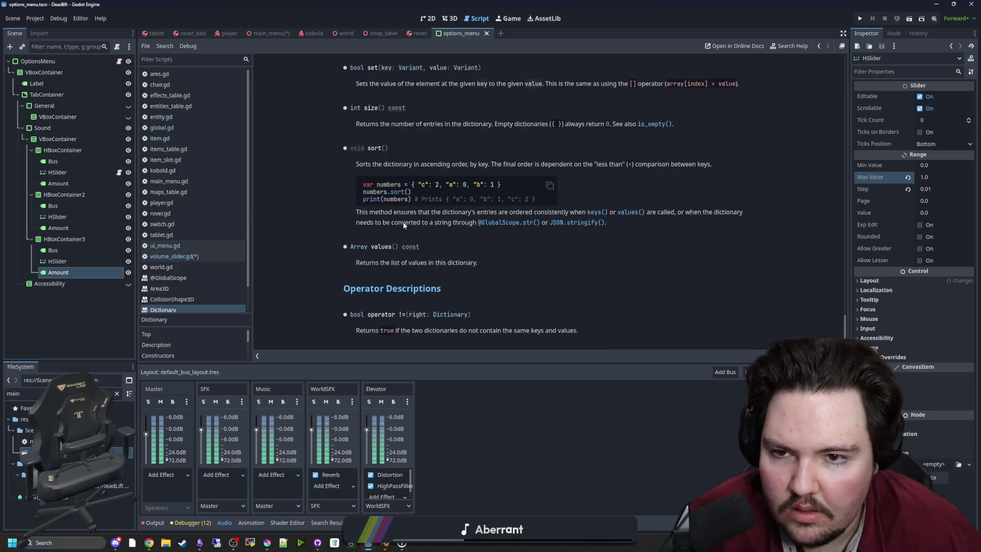
pyautogui.hotkey('alt', 'Left')
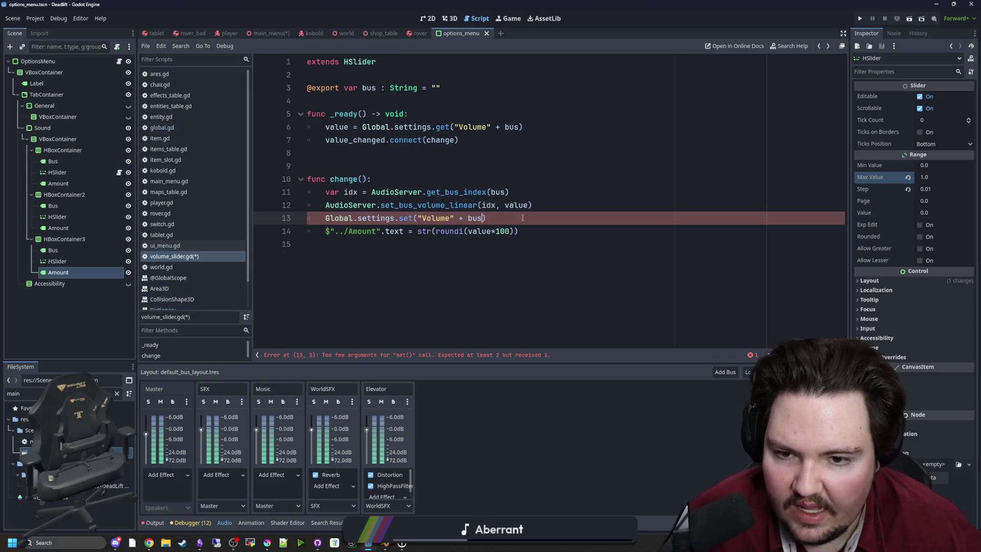
pyautogui.write('ue')
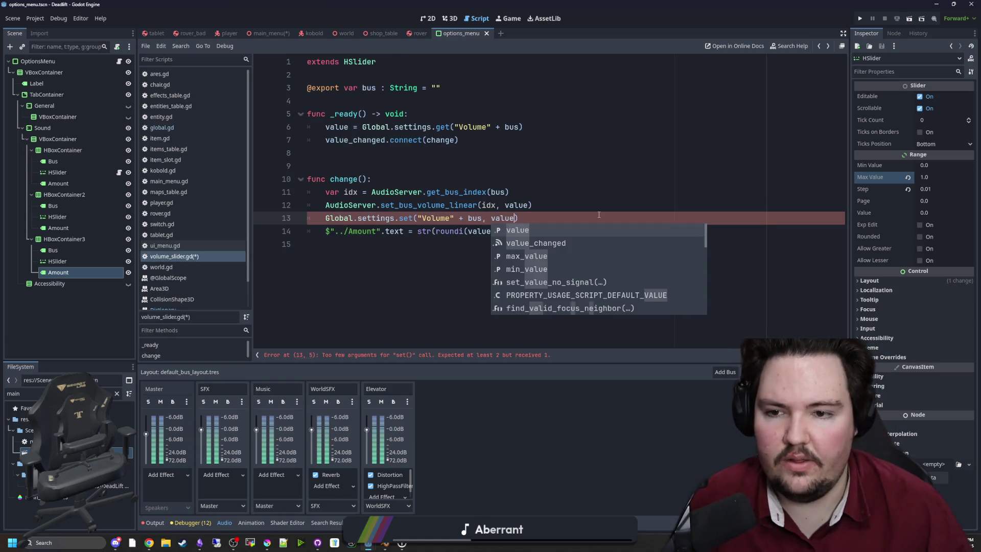
pyautogui.press('Return')
pyautogui.click(440, 178)
pyautogui.click(427, 168)
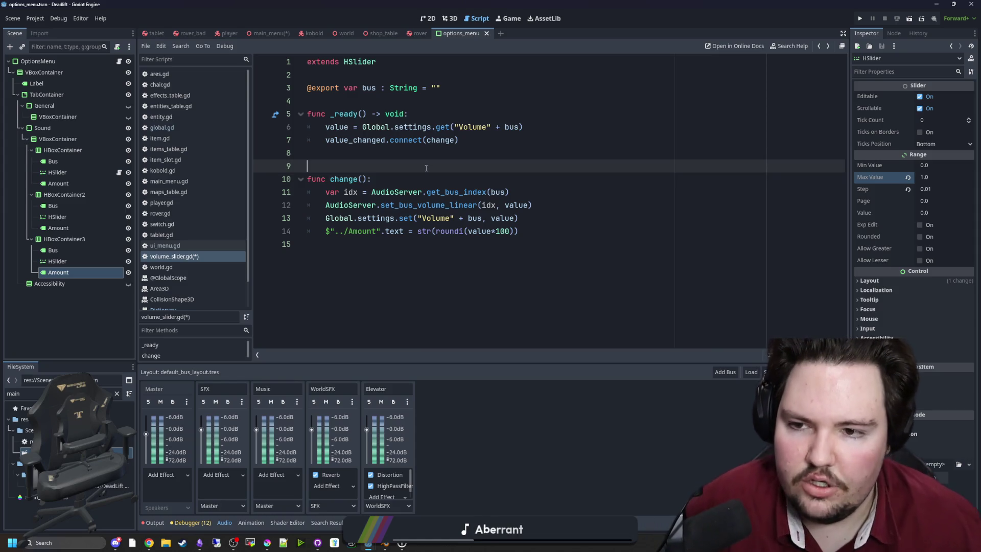
pyautogui.hotkey('ctrl', 's')
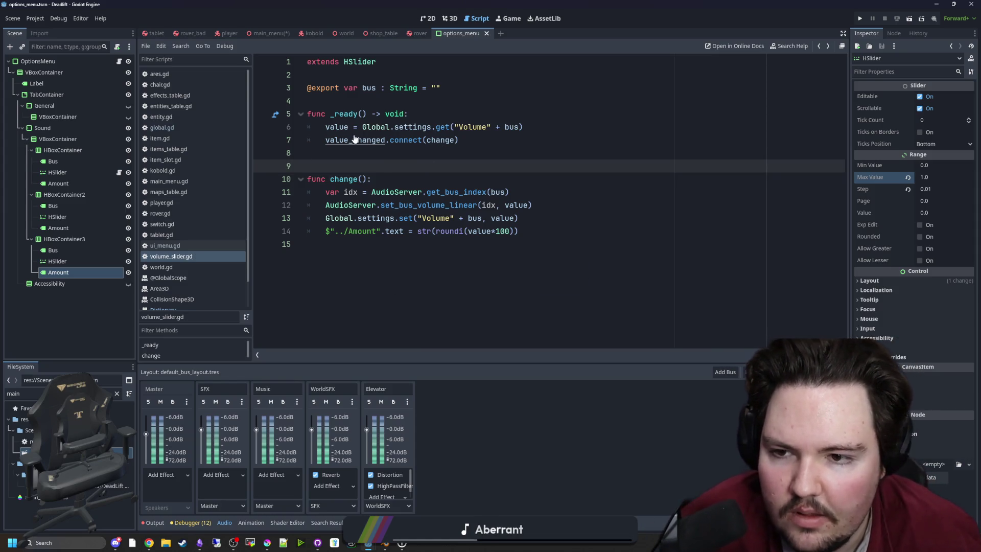
# - Rename change's parameter on line 10 to _newValue after checking the value_changed signal docs
pyautogui.keyDown('ctrl'); pyautogui.click(352, 140); pyautogui.keyUp('ctrl')
pyautogui.hotkey('alt', 'Left')
pyautogui.hotkey('alt', 'Left')
pyautogui.hotkey('alt', 'Left')
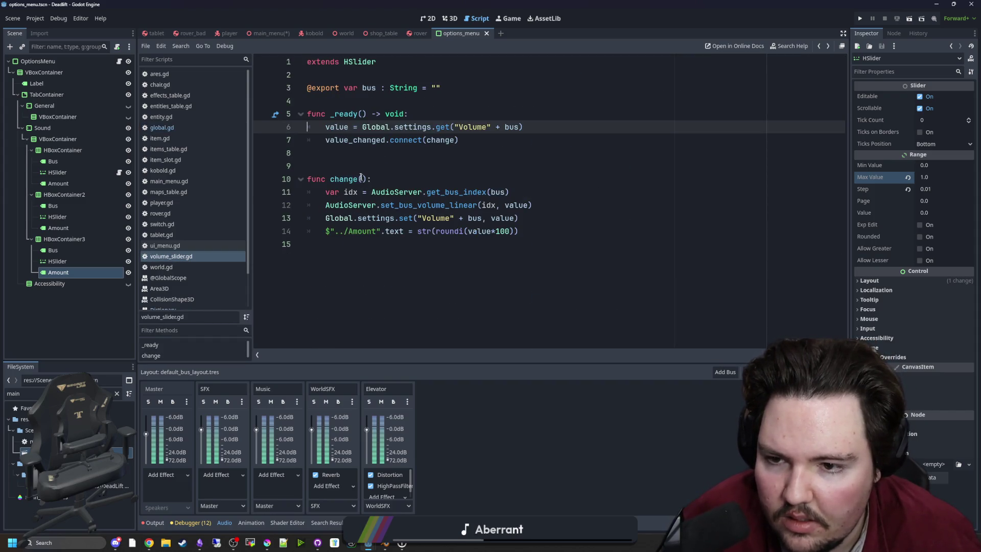
pyautogui.click(361, 179)
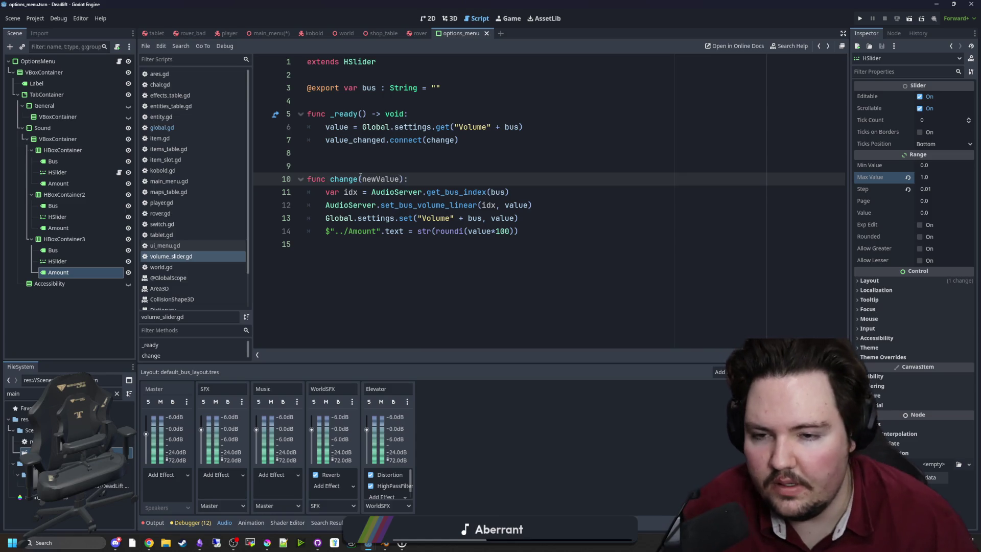
pyautogui.press('BackSpace')
pyautogui.write('_')
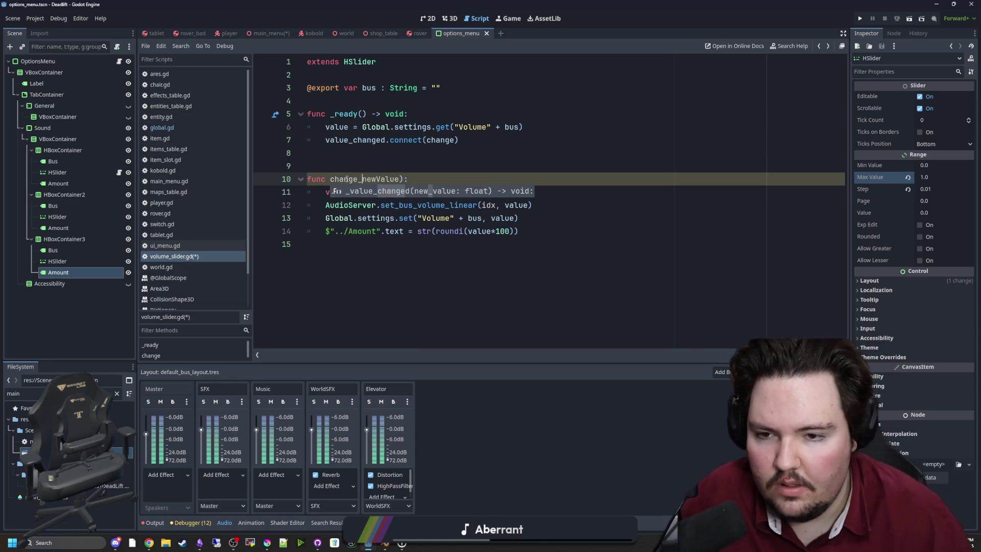
pyautogui.press('BackSpace')
pyautogui.write('(_')
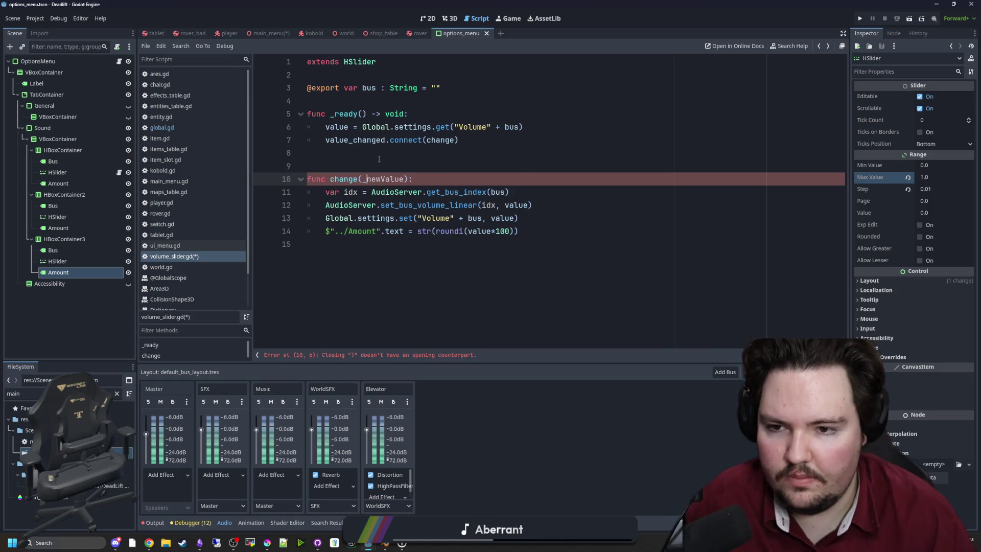
# - Save volume_slider.gd with the renamed parameter
pyautogui.click(379, 159)
pyautogui.hotkey('ctrl', 's')
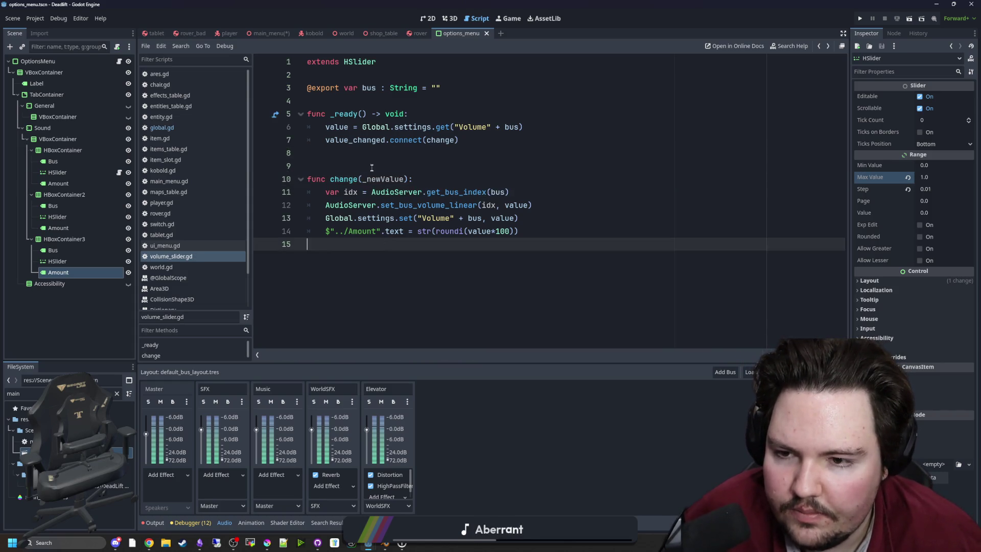
pyautogui.click(372, 167)
pyautogui.hotkey('ctrl', 's')
pyautogui.click(380, 155)
pyautogui.hotkey('ctrl', 's')
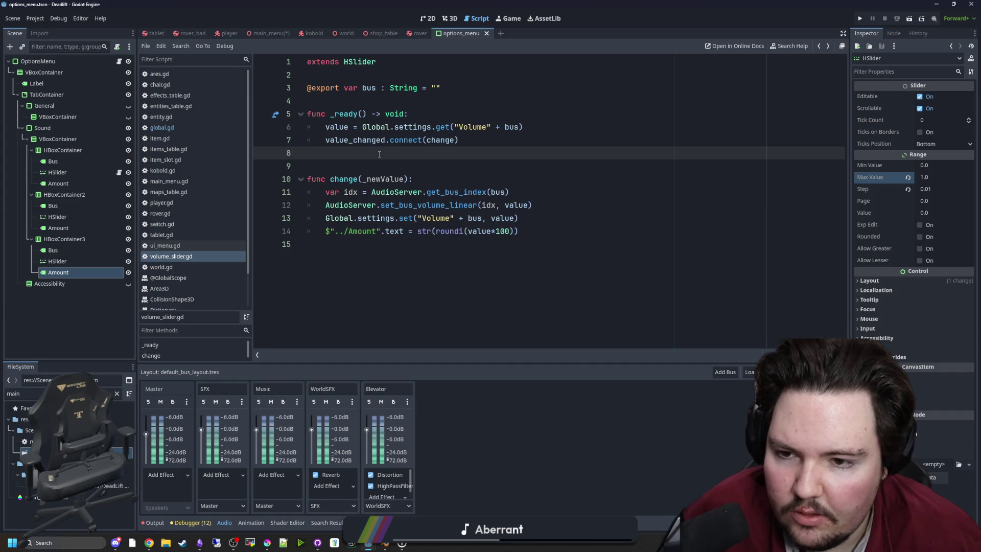
# - Add change(value) as the last line of _ready and save the script
pyautogui.click(474, 143)
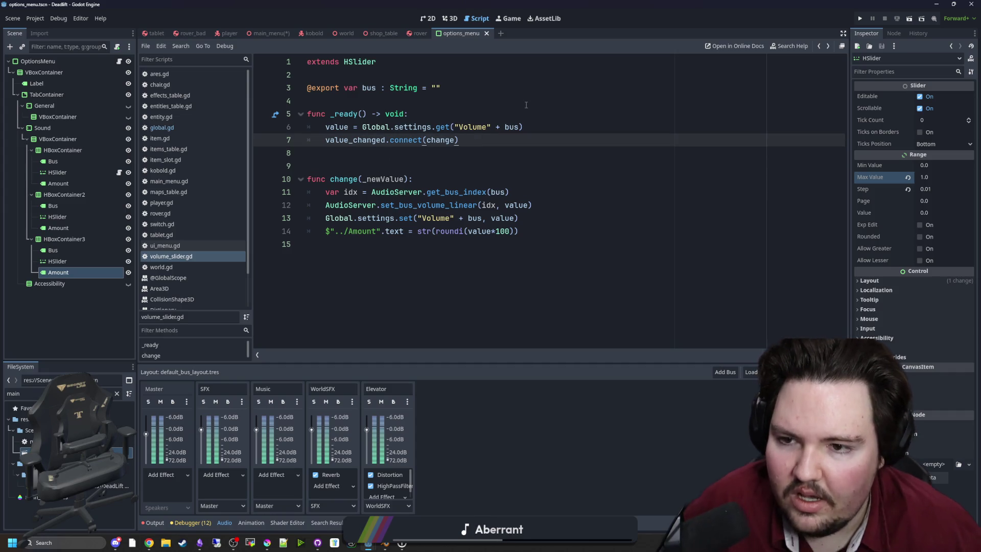
pyautogui.press('Return')
pyautogui.write('change(')
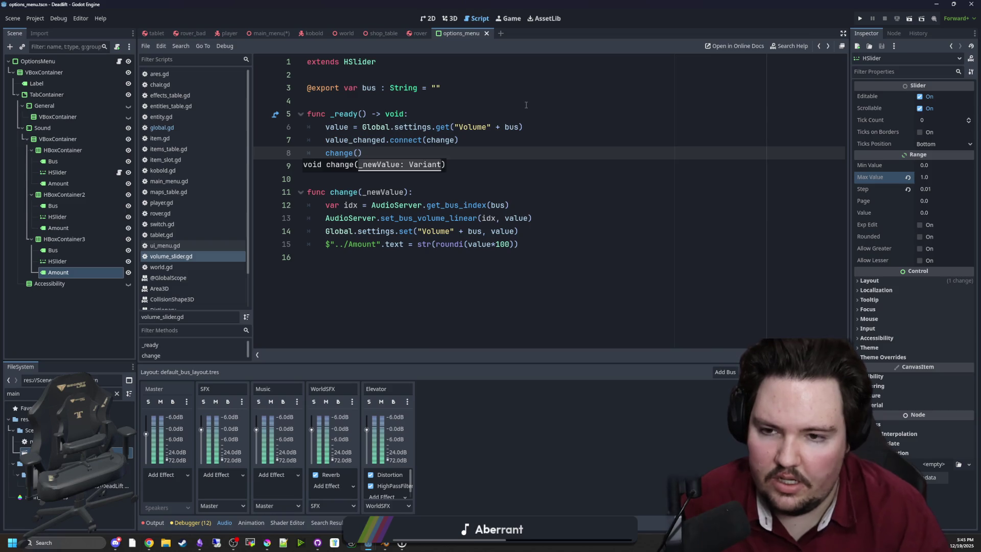
pyautogui.write('vca')
pyautogui.press('BackSpace')
pyautogui.press('BackSpace')
pyautogui.write('alue')
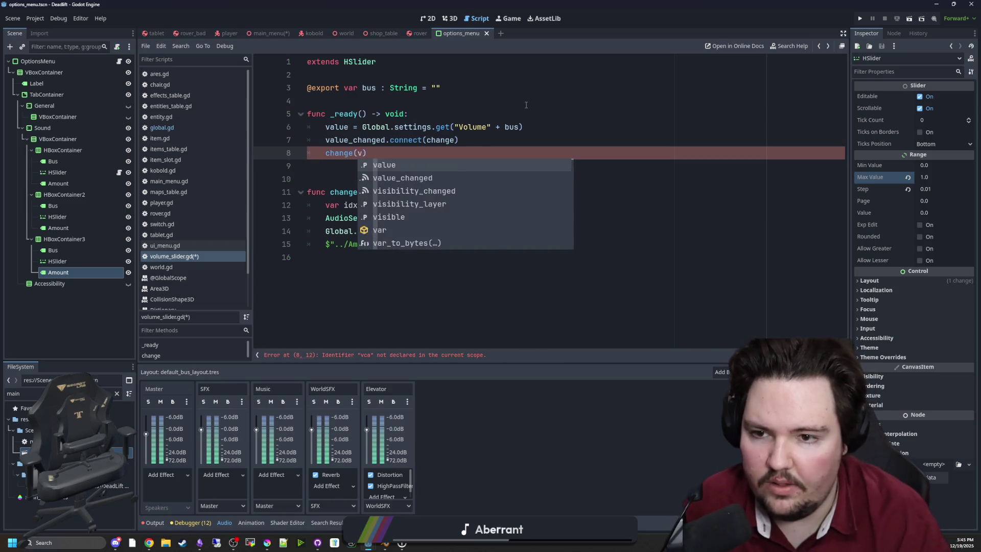
pyautogui.click(486, 140)
pyautogui.click(411, 109)
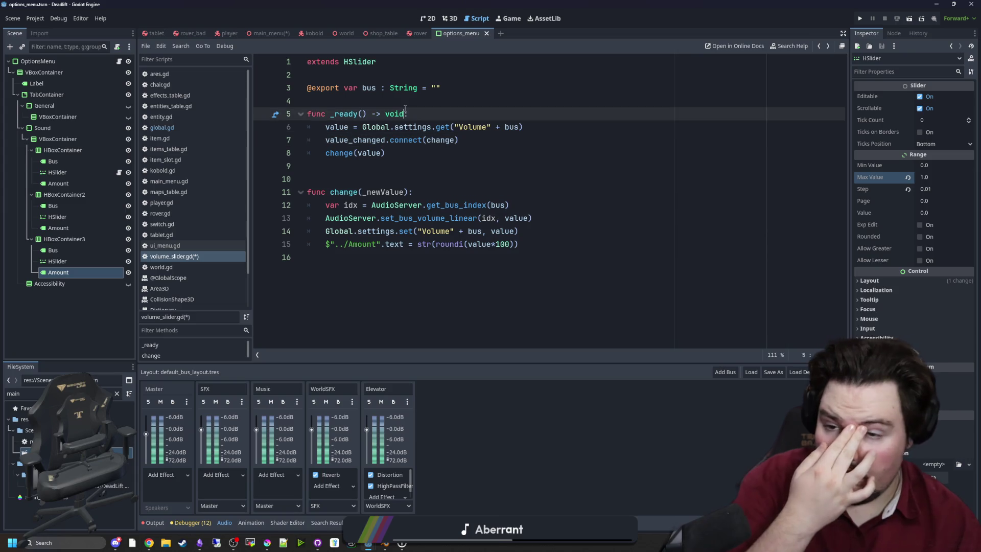
pyautogui.click(416, 89)
pyautogui.click(403, 99)
pyautogui.hotkey('ctrl', 's')
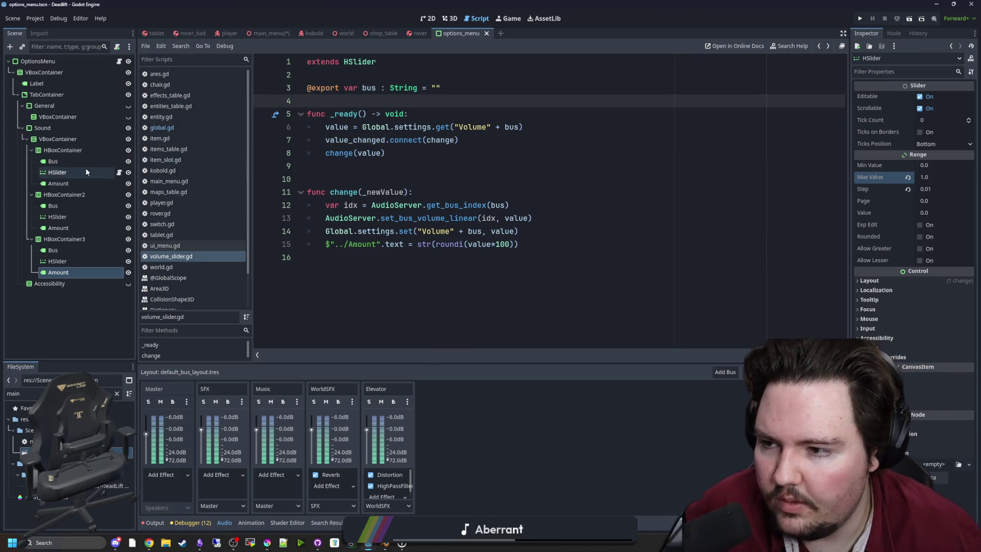
pyautogui.click(77, 173)
# - Set the Master slider's Bus property to Master
pyautogui.click(431, 19)
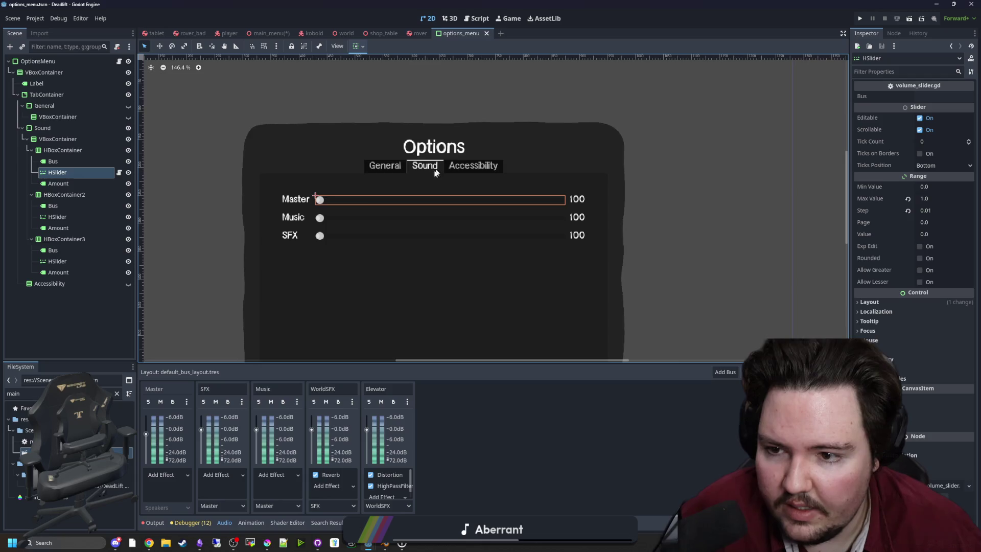
pyautogui.click(918, 97)
pyautogui.write('Master')
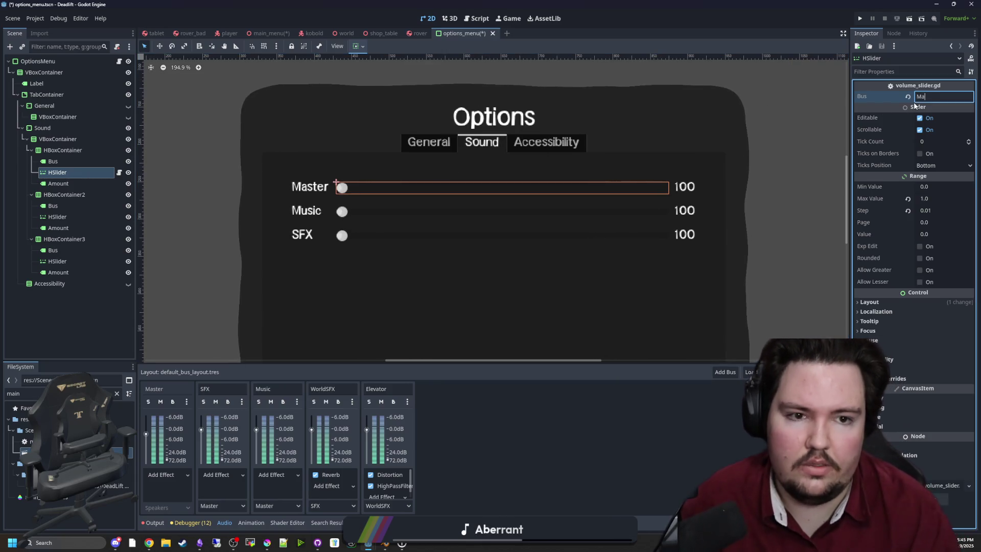
pyautogui.scroll(-1, 950, 89)
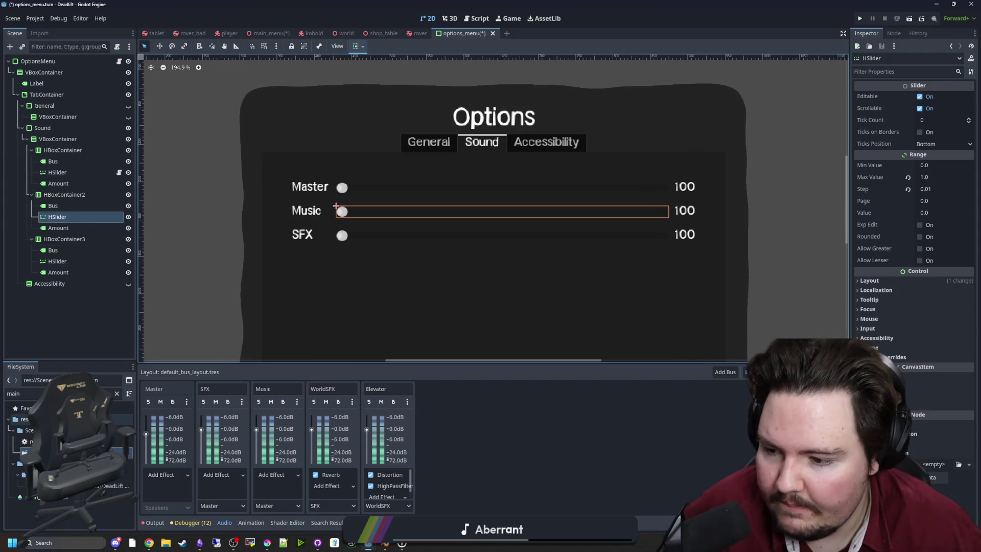
# - Attach volume_slider.gd to the Music and SFX sliders
pyautogui.click(117, 393)
pyautogui.write('volume')
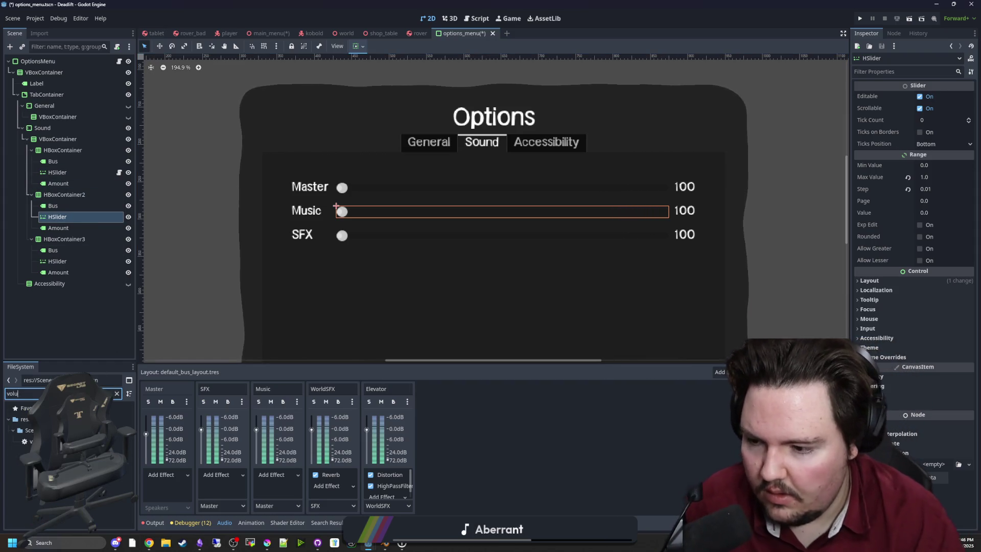
pyautogui.moveTo(30, 442)
pyautogui.mouseDown()
pyautogui.moveTo(82, 225)
pyautogui.moveTo(61, 216)
pyautogui.mouseUp()
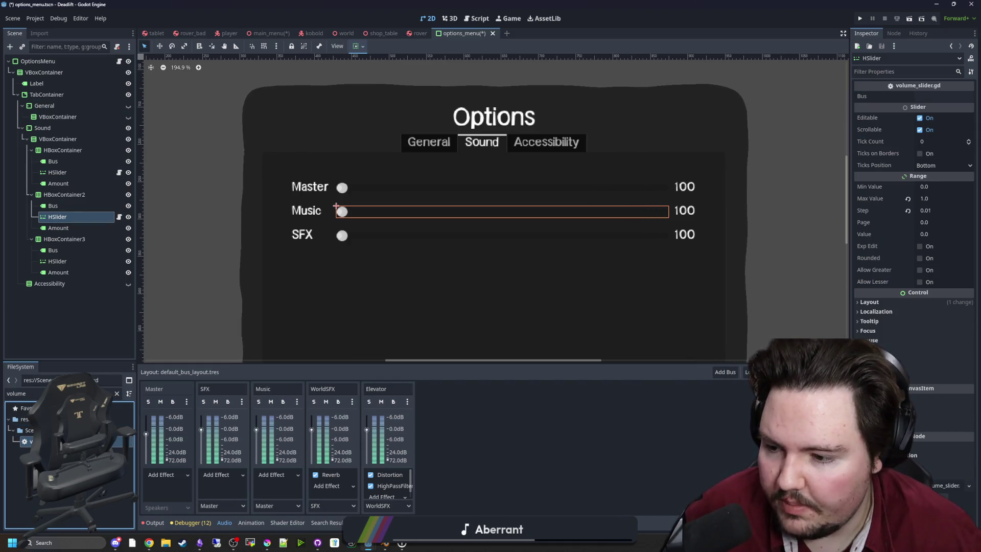
pyautogui.moveTo(75, 290); pyautogui.dragTo(77, 261)
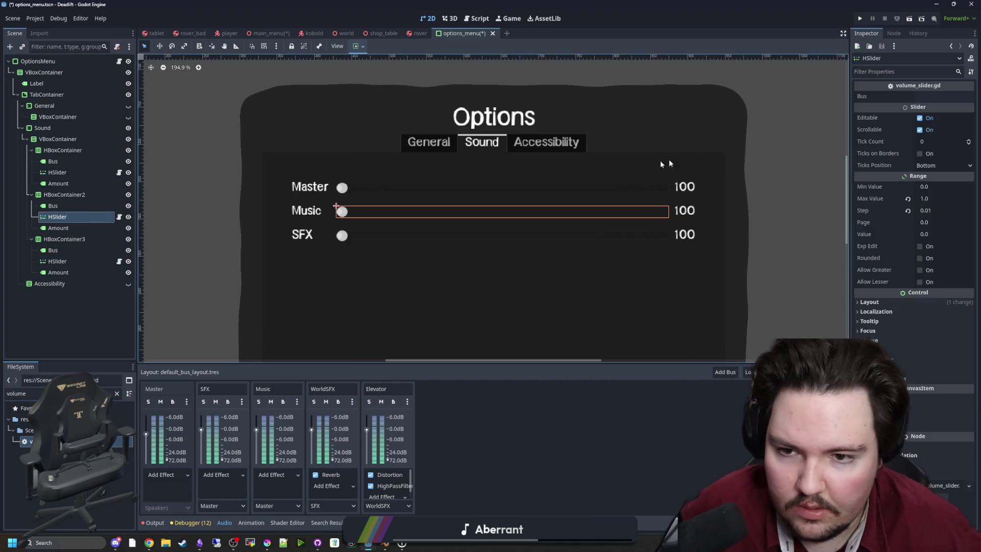
# - Set the Music slider's Bus to Music and the SFX slider's to SFX, then save the scene
pyautogui.click(944, 96)
pyautogui.write('Music')
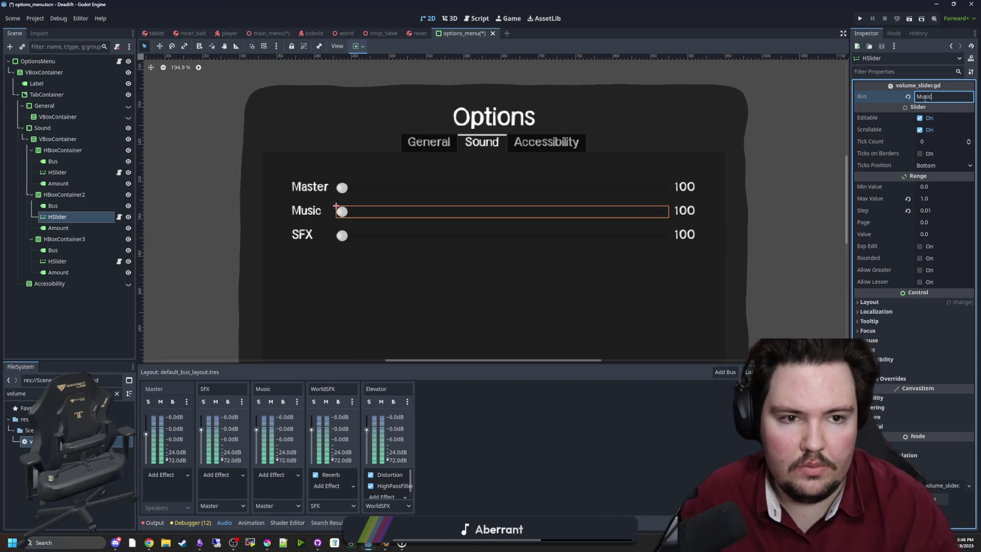
pyautogui.click(57, 261)
pyautogui.click(944, 96)
pyautogui.write('SFX')
pyautogui.click(345, 273)
pyautogui.click(84, 226)
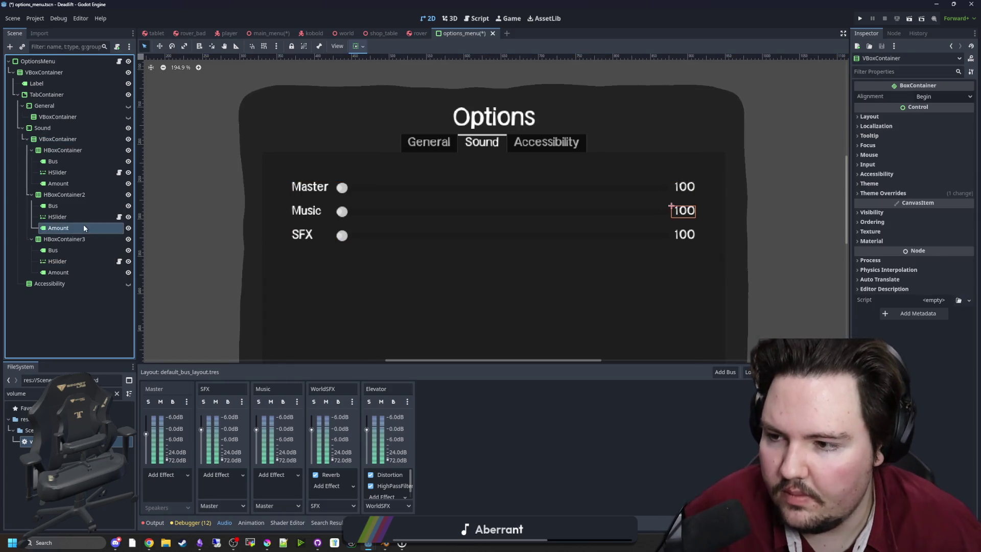
pyautogui.click(77, 216)
pyautogui.hotkey('ctrl', 's')
# - Open global.gd in the script editor
pyautogui.scroll(-5, 427, 193)
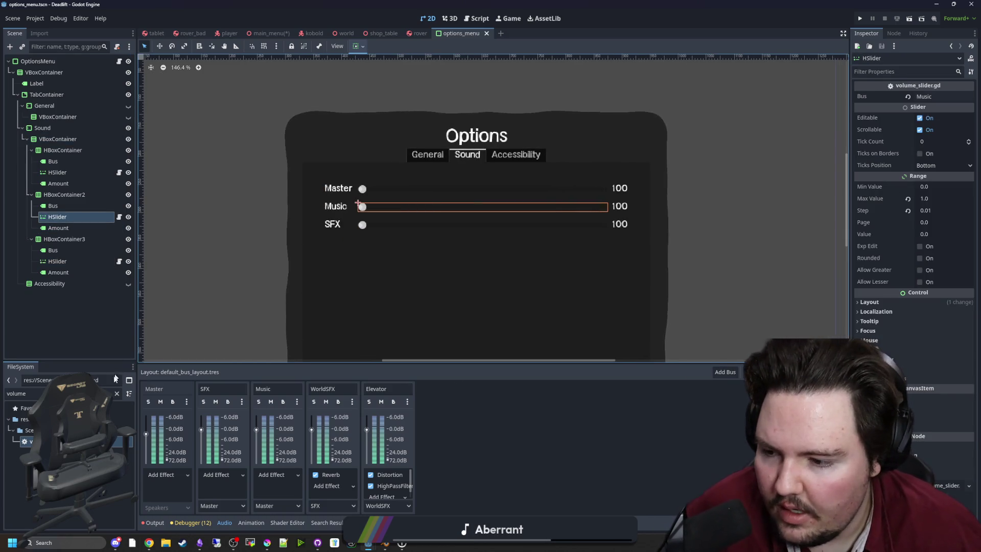
pyautogui.click(117, 395)
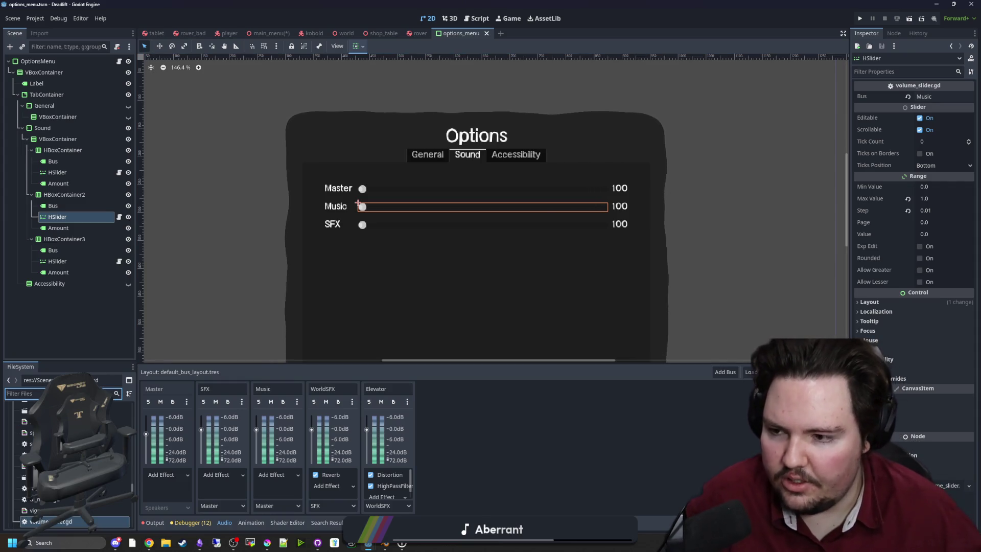
pyautogui.write('glob')
pyautogui.press('Return')
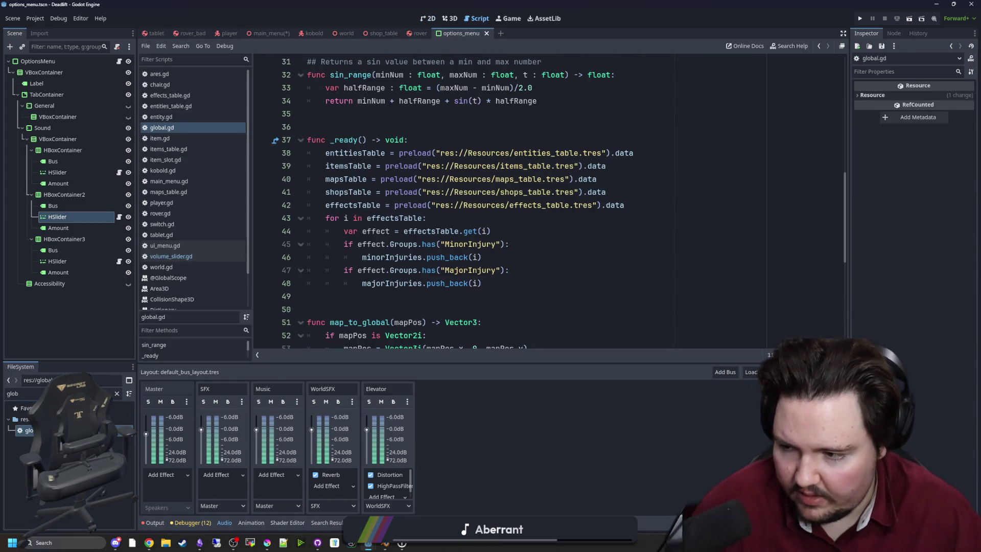
# - Add save_settings and load_settings(): headers below the settings dictionary
pyautogui.scroll(10, 403, 274)
pyautogui.scroll(-4, 464, 197)
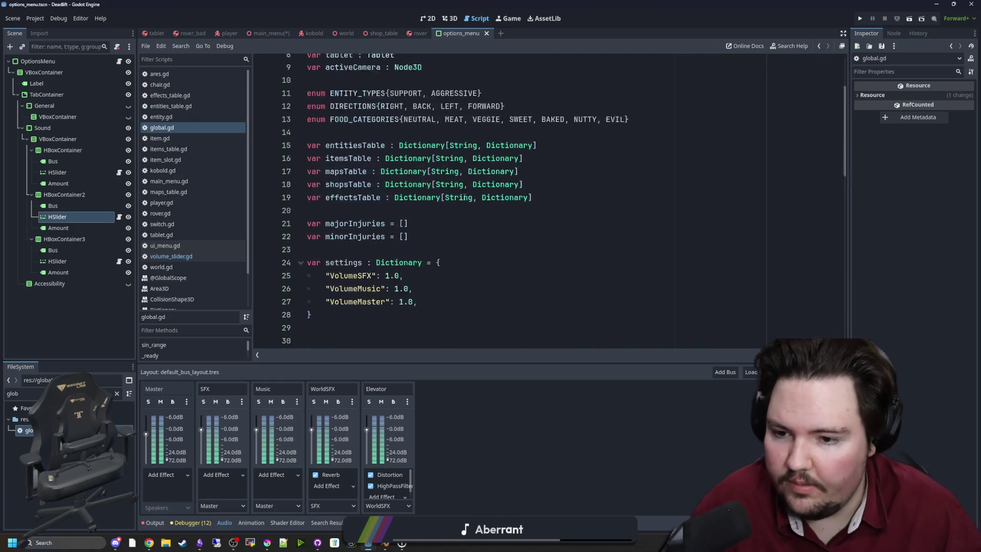
pyautogui.scroll(-3, 464, 196)
pyautogui.click(342, 157)
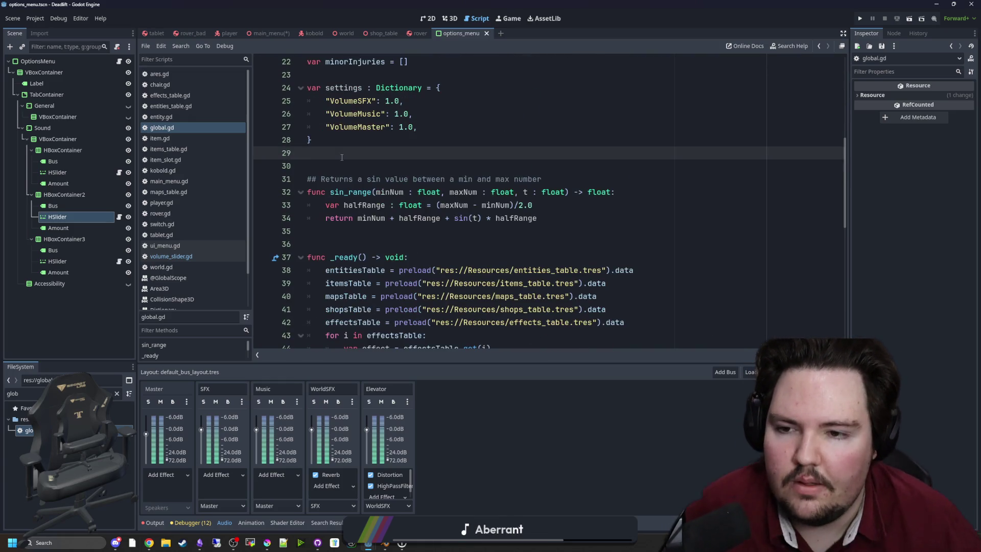
pyautogui.press('Return')
pyautogui.press('Return')
pyautogui.write('gamesettings')
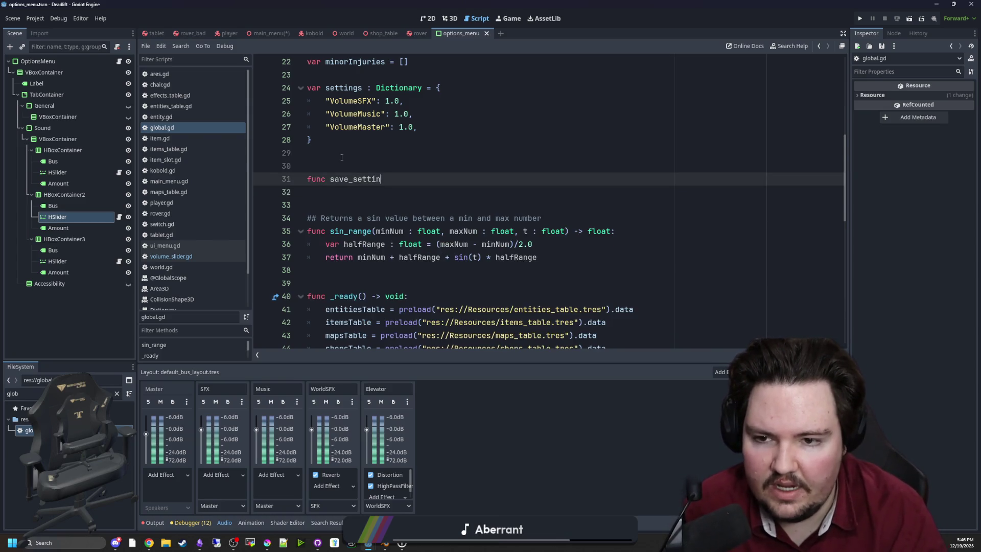
pyautogui.press('Return')
pyautogui.press('Return')
pyautogui.write('oad_settings')
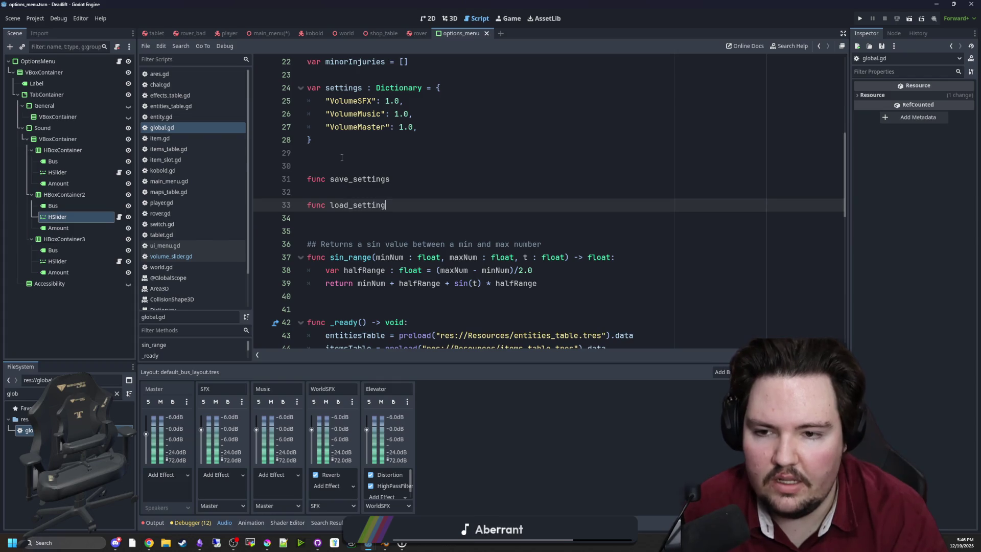
pyautogui.write('():')
pyautogui.press('Return')
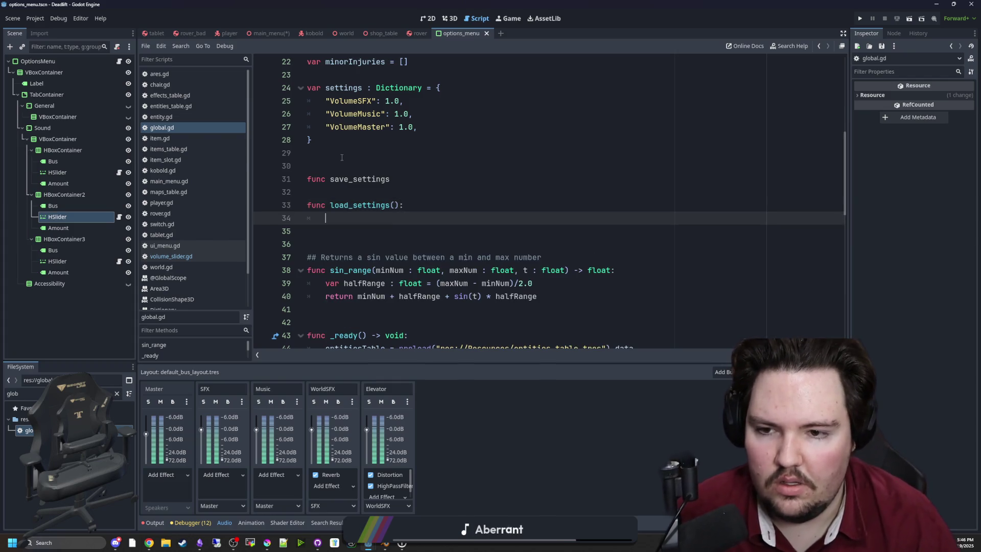
# - Finish the header as func save_settings(): with an empty body line
pyautogui.press('Up')
pyautogui.press('Up')
pyautogui.press('Up')
pyautogui.press('Right')
pyautogui.press('Right')
pyautogui.press('Right')
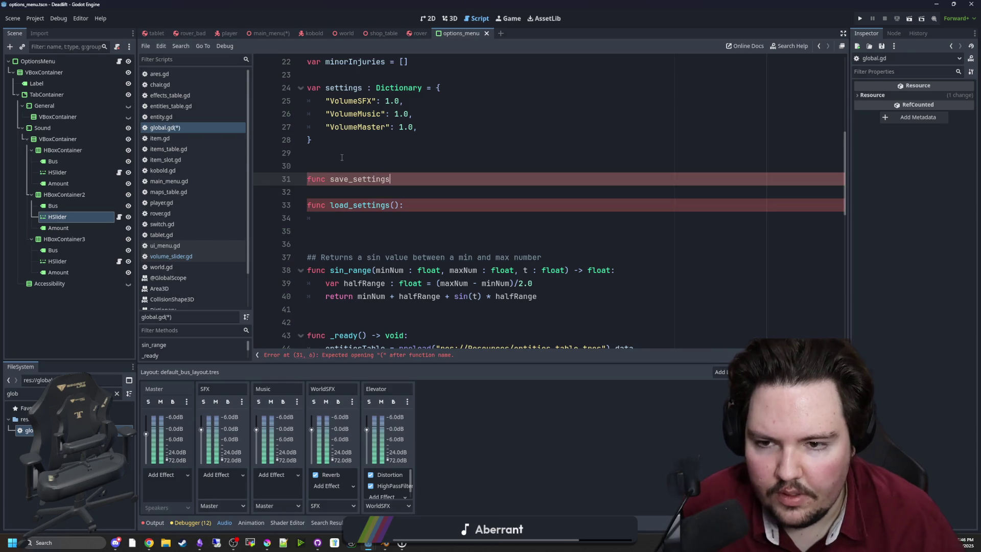
pyautogui.write('():')
pyautogui.press('Return')
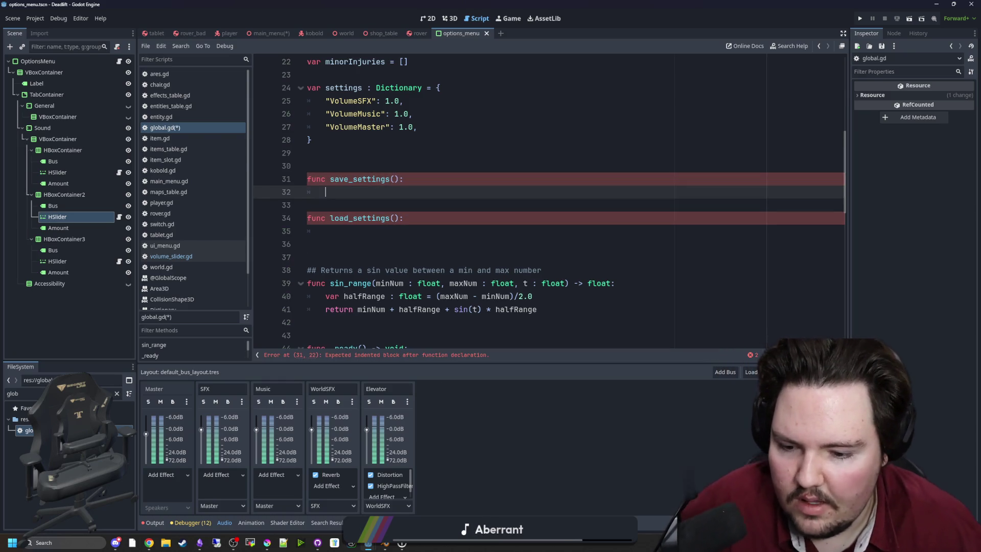
pyautogui.moveTo(367, 543)
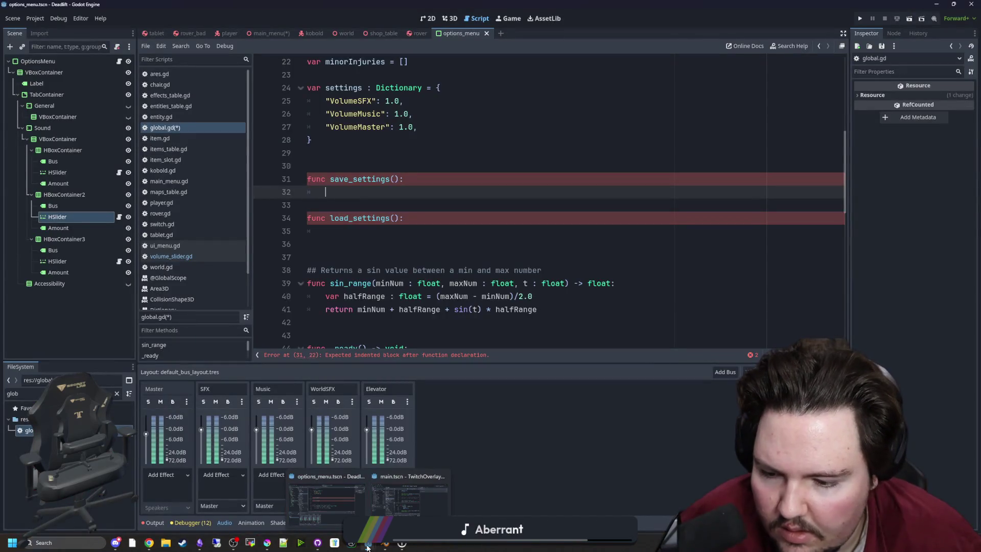
# - Check the empty bodies of save_settings and load_settings in global.gd
pyautogui.rightClick(368, 547)
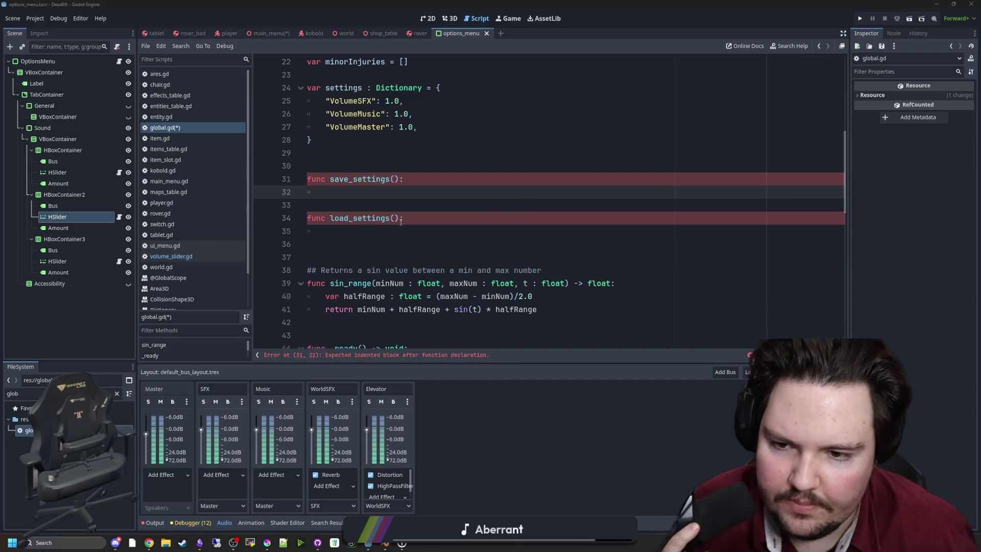
pyautogui.press('Down')
pyautogui.press('Down')
pyautogui.press('Down')
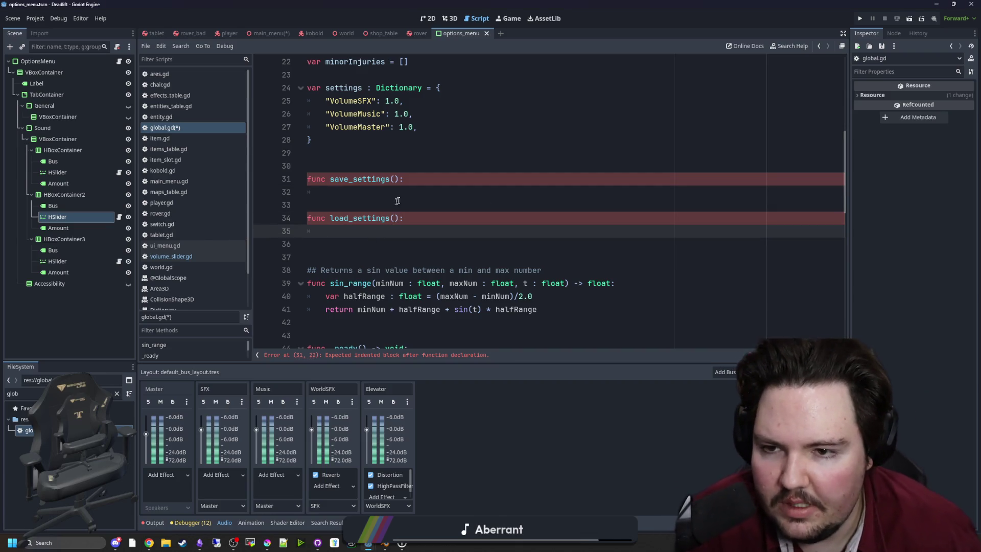
pyautogui.click(401, 198)
pyautogui.click(376, 231)
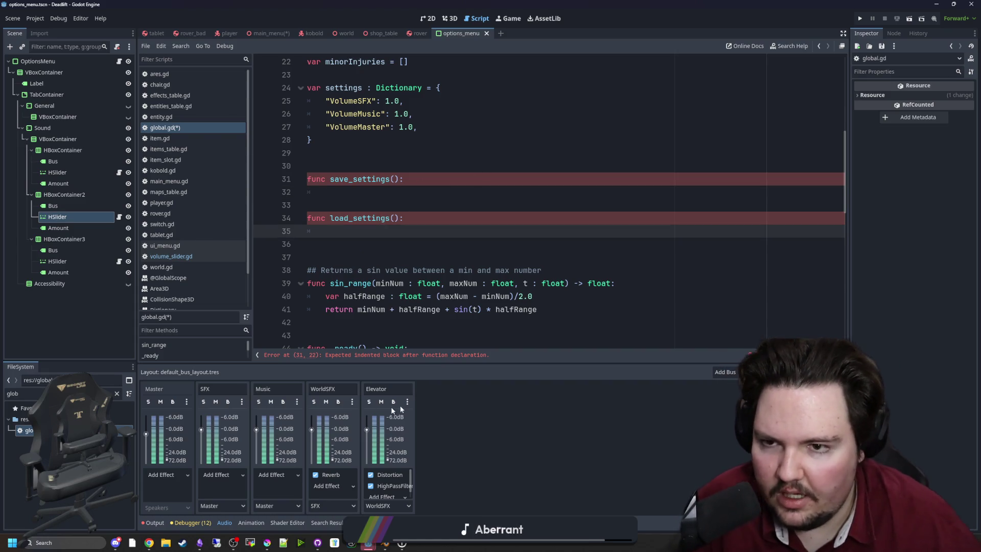
# - Open the Lured In project from the Project Manager and maximize its editor
pyautogui.moveTo(366, 546)
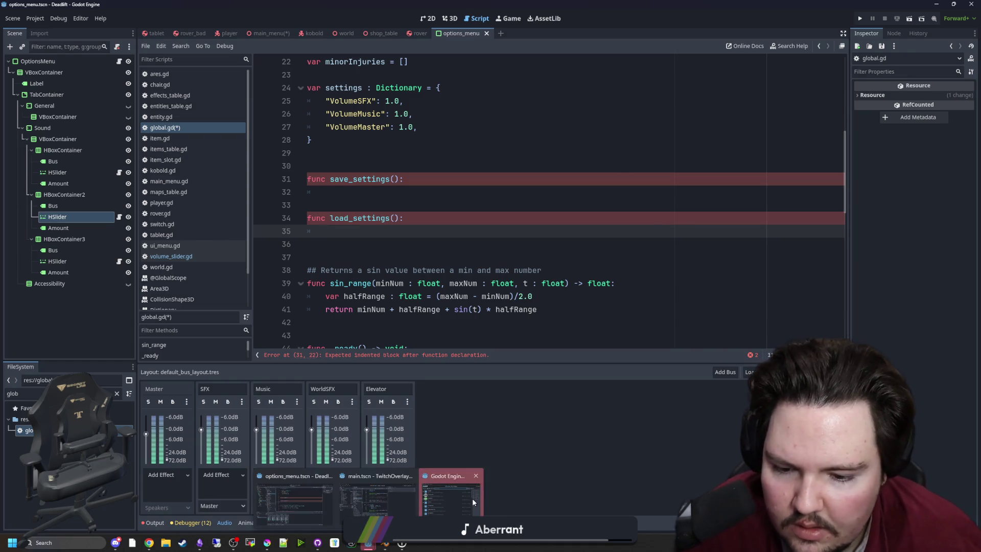
pyautogui.click(473, 498)
pyautogui.doubleClick(382, 246)
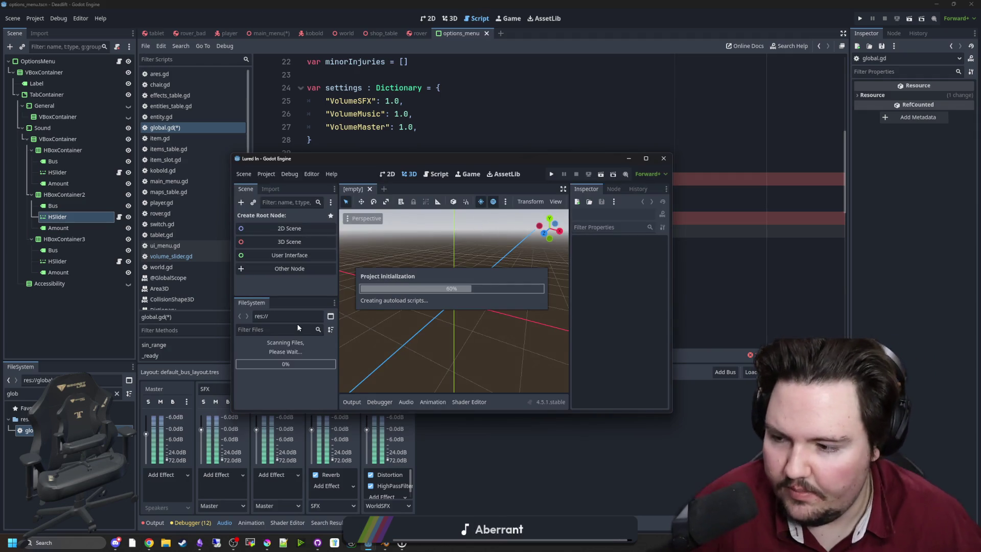
pyautogui.click(646, 158)
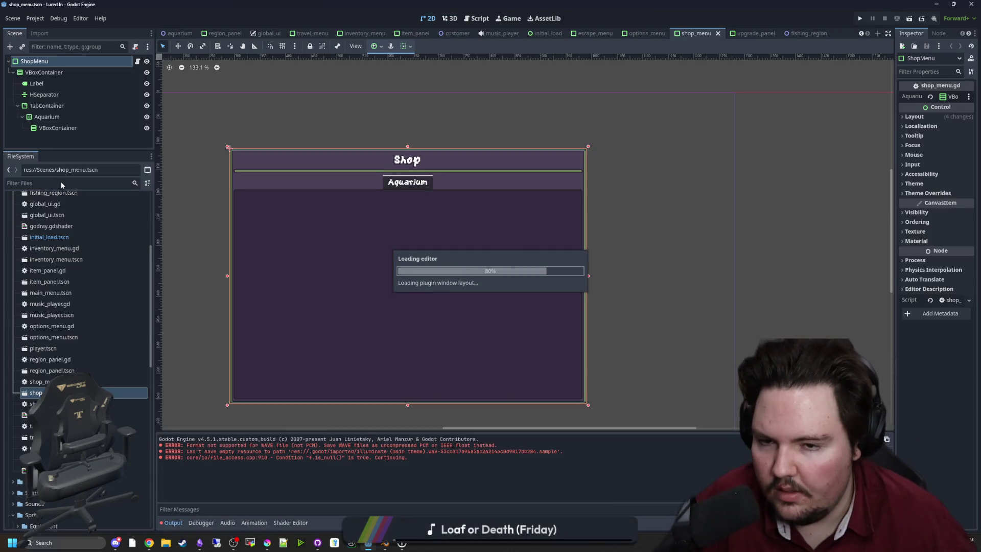
# - Open Lured In's global.gd and look over its saveData code
pyautogui.click(67, 182)
pyautogui.write('globa')
pyautogui.doubleClick(57, 262)
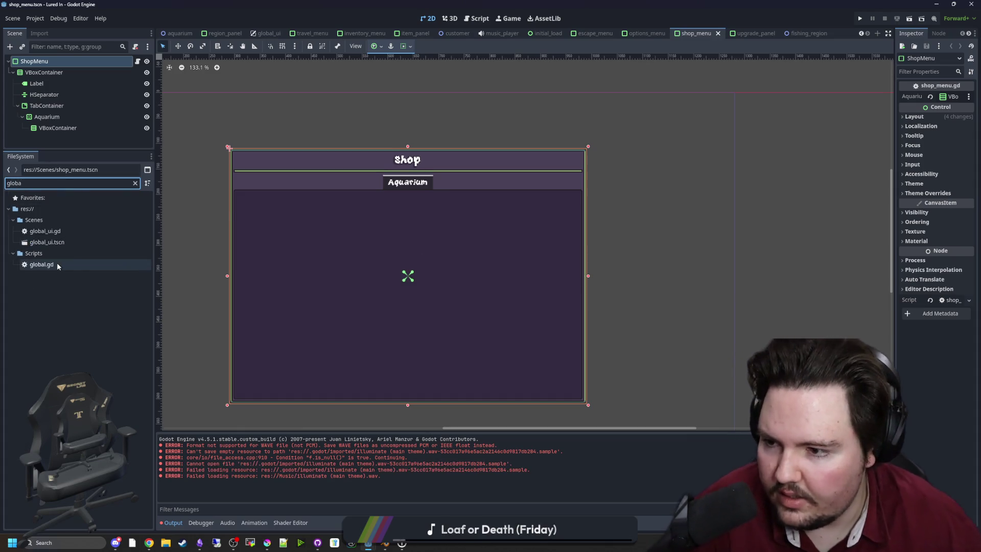
pyautogui.scroll(3, 444, 243)
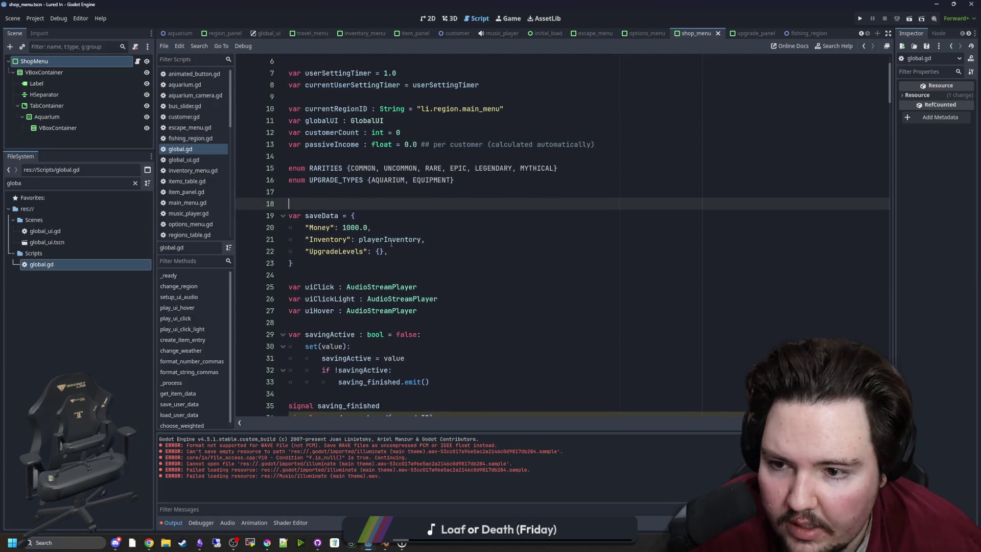
pyautogui.moveTo(290, 264); pyautogui.dragTo(290, 215)
pyautogui.click(323, 200)
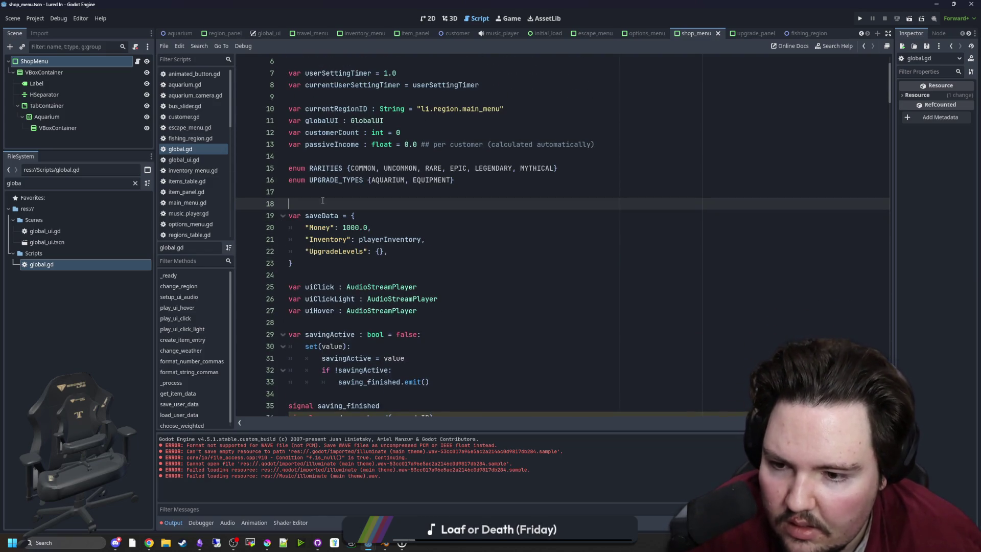
pyautogui.scroll(2, 378, 266)
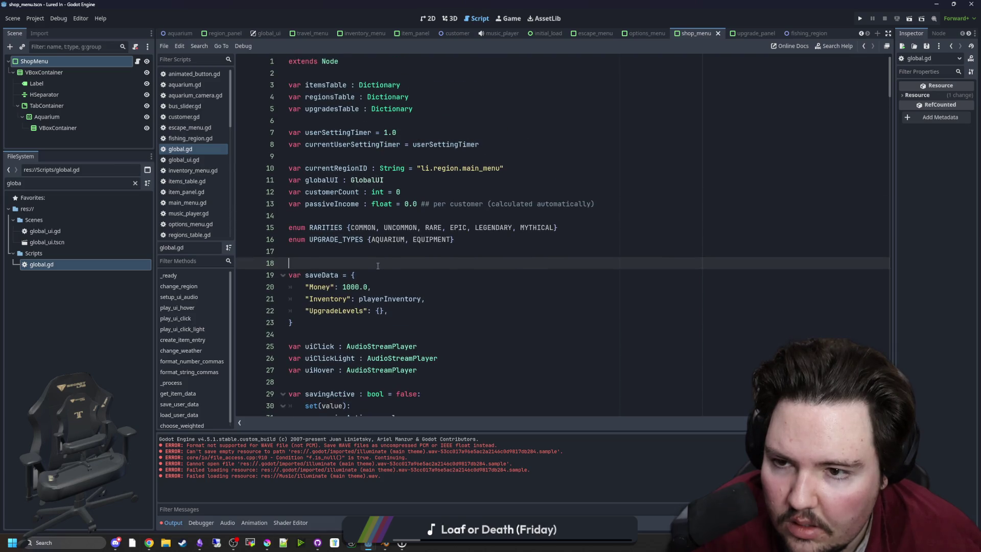
pyautogui.moveTo(621, 205); pyautogui.dragTo(290, 168)
pyautogui.click(289, 168)
pyautogui.scroll(-4, 380, 256)
pyautogui.click(434, 332)
pyautogui.scroll(-4, 380, 182)
pyautogui.scroll(-7, 380, 183)
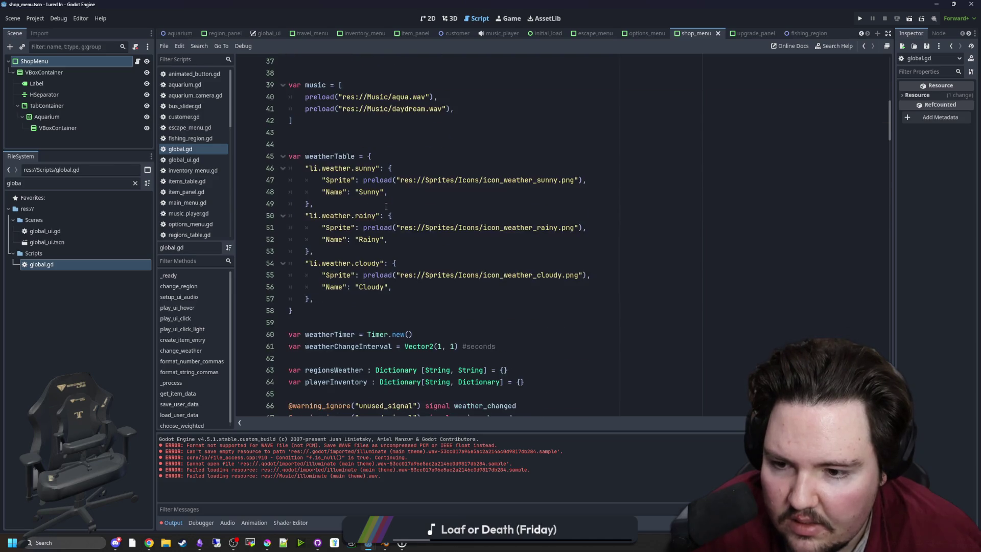
# - Search for save_game and select the save_user_data and load_user_data functions
pyautogui.hotkey('ctrl', 'f')
pyautogui.write('save_game')
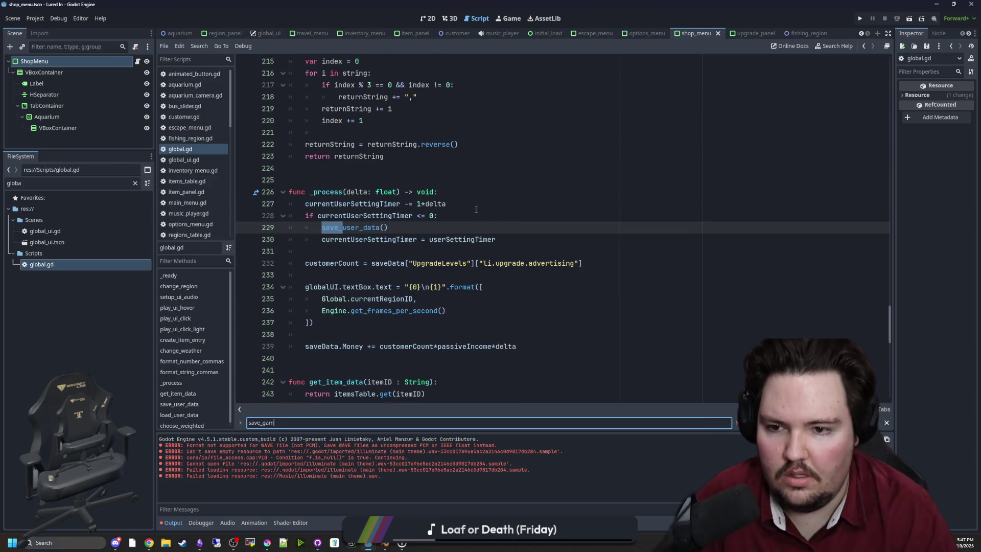
pyautogui.click(371, 229)
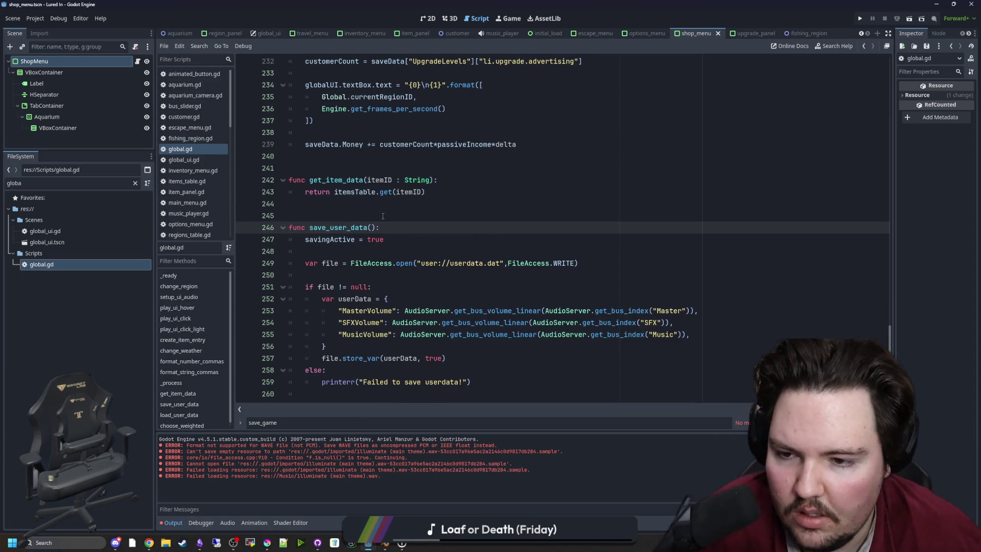
pyautogui.click(381, 216)
pyautogui.scroll(-2, 393, 184)
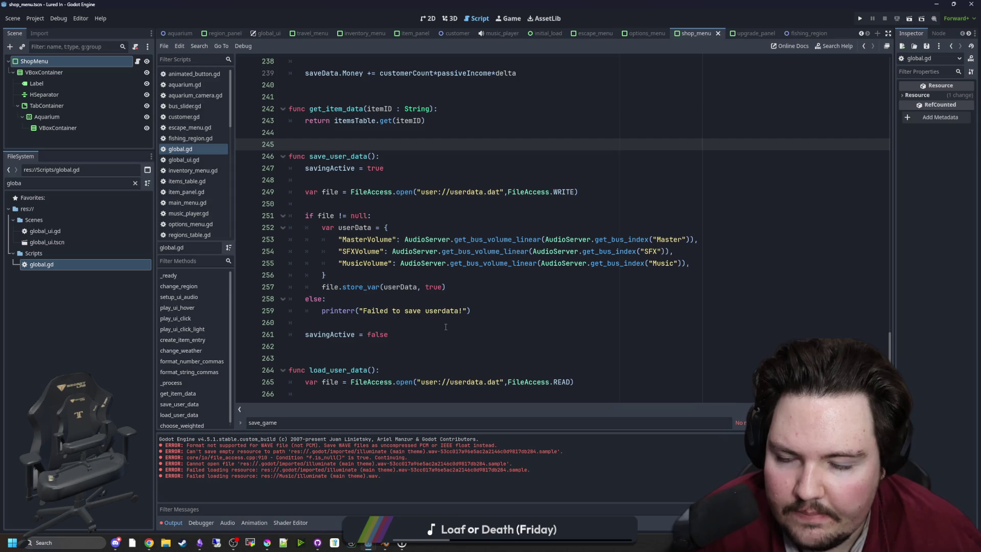
pyautogui.click(444, 324)
pyautogui.moveTo(424, 337); pyautogui.dragTo(261, 171)
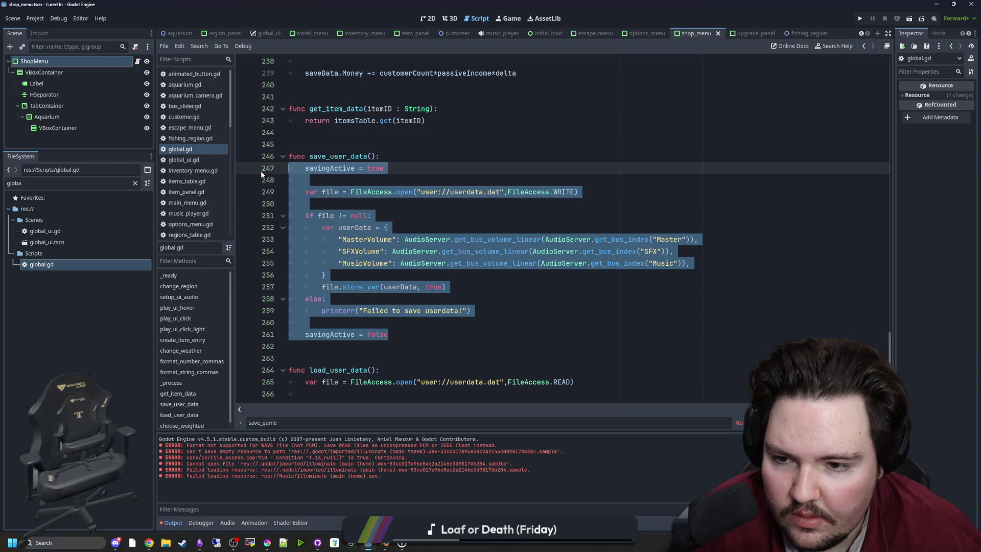
pyautogui.moveTo(425, 335)
pyautogui.mouseDown()
pyautogui.moveTo(409, 333)
pyautogui.moveTo(266, 194)
pyautogui.moveTo(268, 158)
pyautogui.mouseUp()
pyautogui.click(441, 311)
pyautogui.scroll(-6, 439, 317)
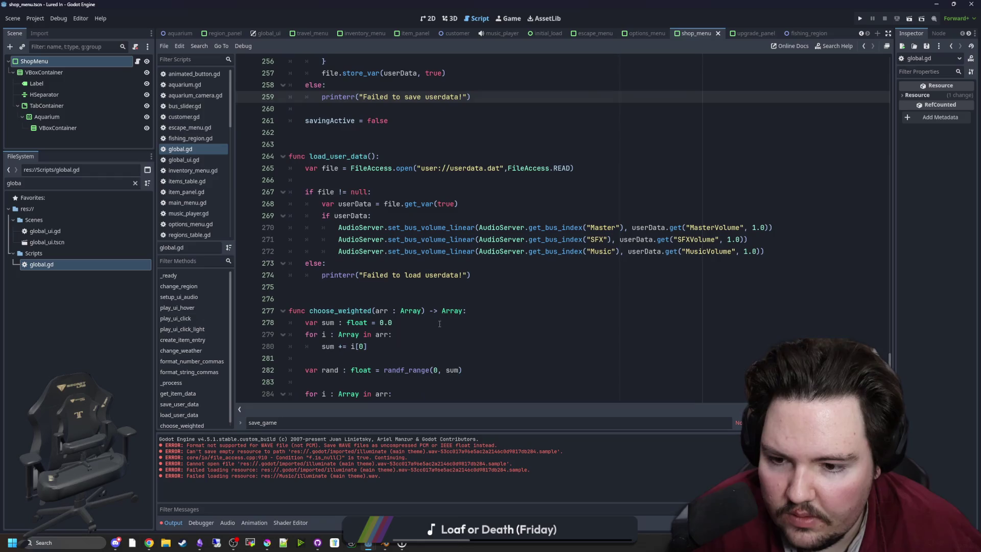
pyautogui.moveTo(451, 280)
pyautogui.mouseDown()
pyautogui.moveTo(317, 220)
pyautogui.moveTo(307, 128)
pyautogui.moveTo(445, 3)
pyautogui.mouseUp()
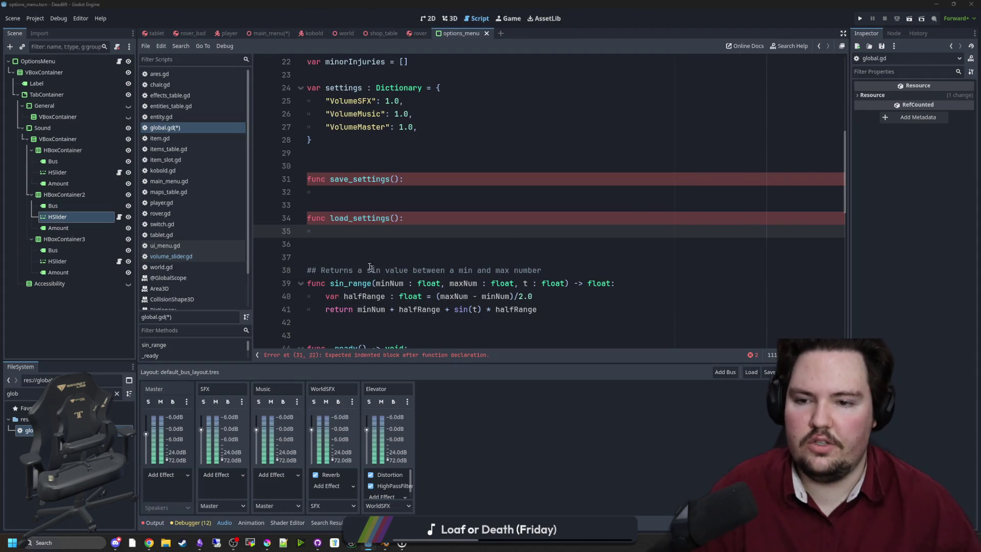
pyautogui.press('Down')
pyautogui.press('Down')
pyautogui.press('Down')
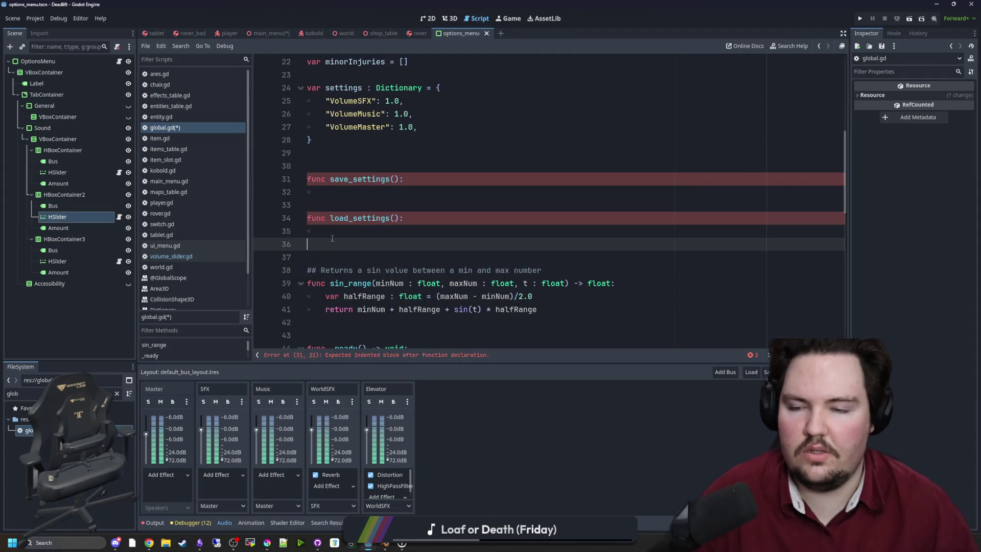
# - Widen the code editor and delete the empty save_settings and load_settings stubs
pyautogui.scroll(-8, 358, 245)
pyautogui.scroll(-2, 350, 238)
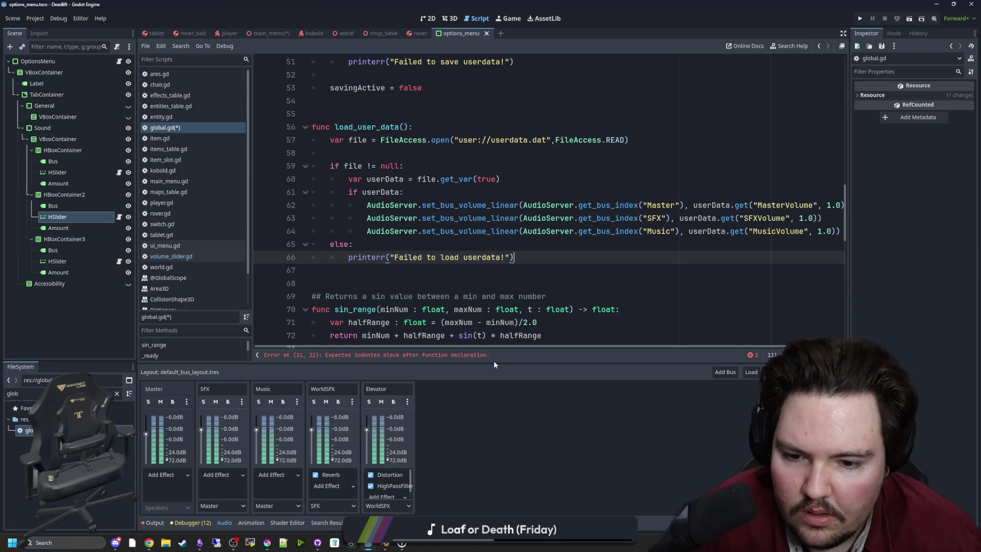
pyautogui.scroll(8, 452, 266)
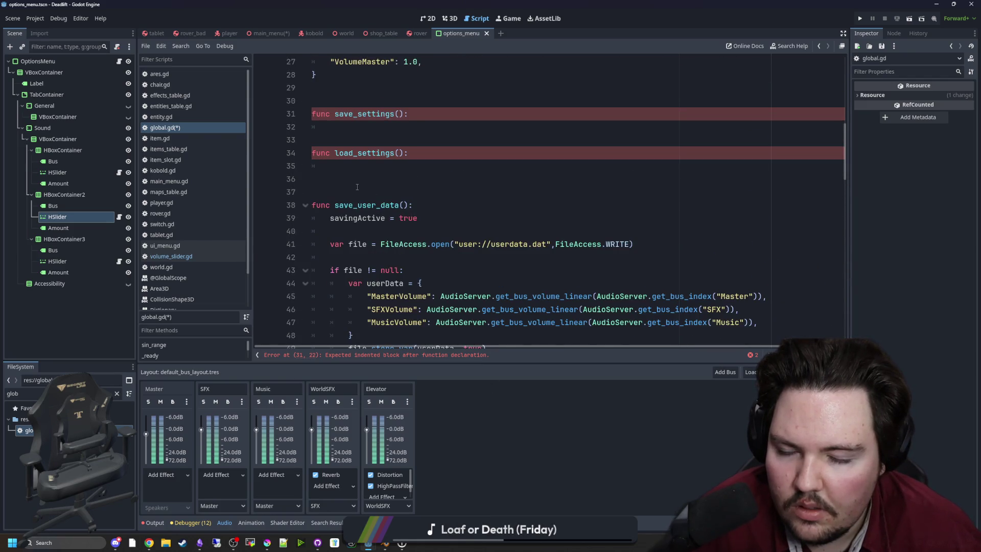
pyautogui.scroll(-3, 357, 187)
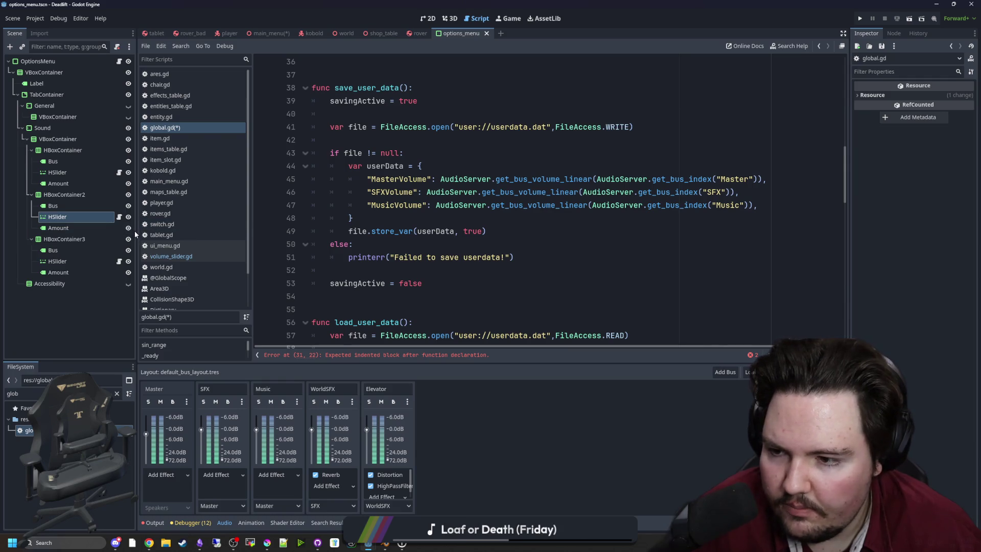
pyautogui.moveTo(134, 231); pyautogui.dragTo(122, 231)
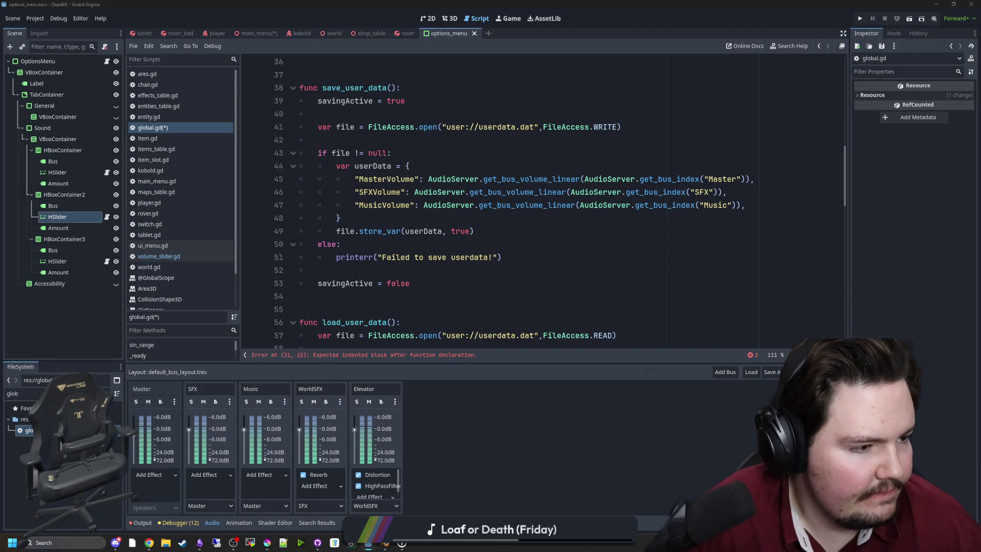
pyautogui.scroll(3, 395, 203)
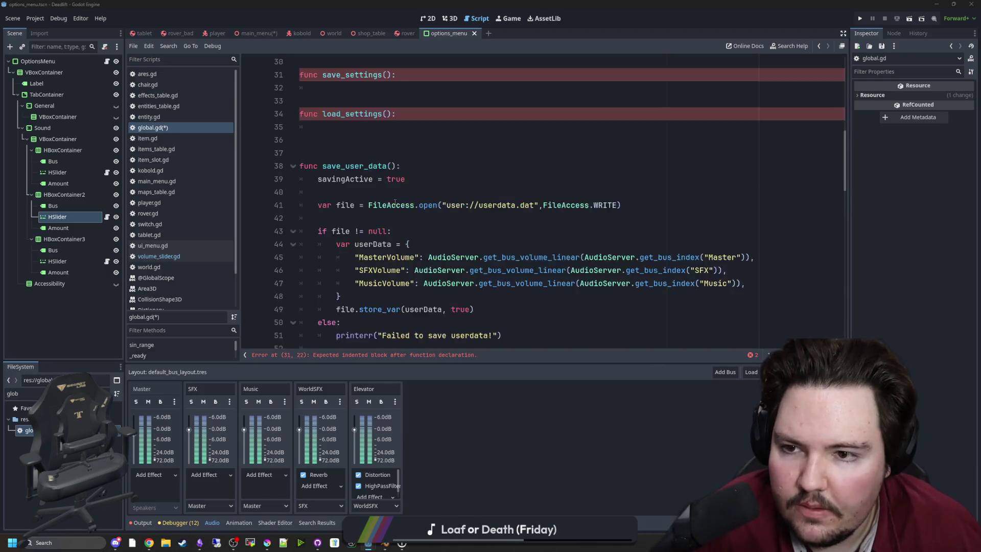
pyautogui.moveTo(383, 186); pyautogui.dragTo(302, 101)
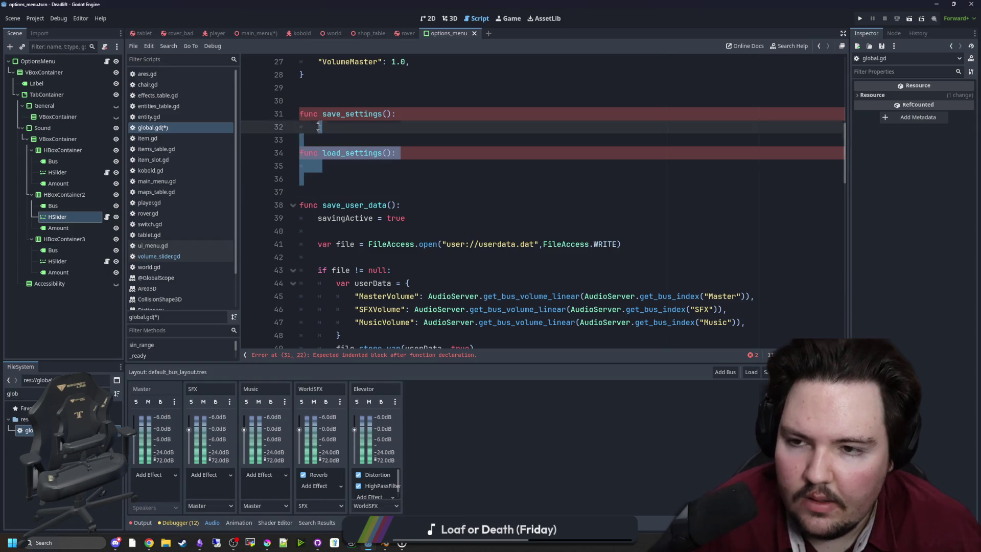
pyautogui.press('BackSpace')
# - Declare var savingActive = false after the minorInjuries variable
pyautogui.doubleClick(356, 127)
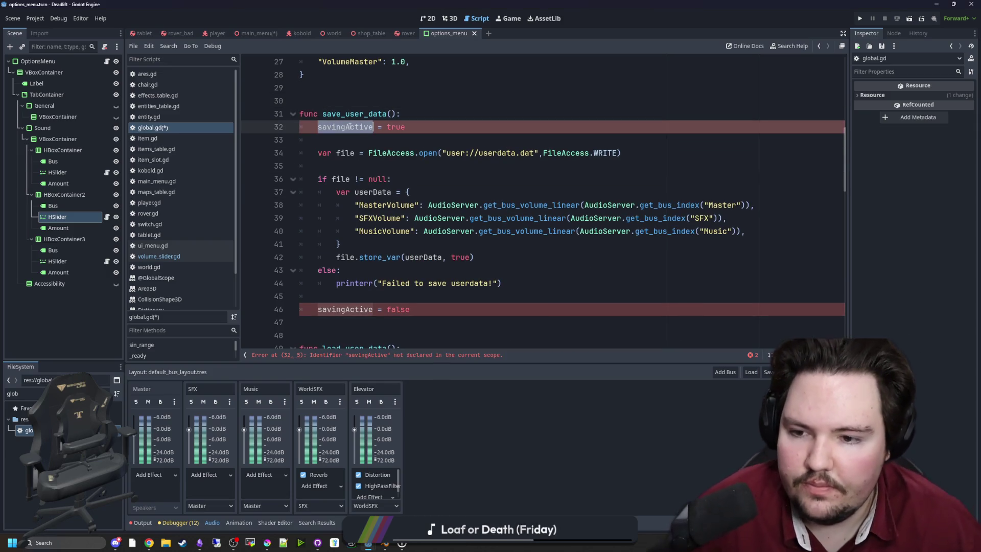
pyautogui.scroll(5, 413, 211)
pyautogui.scroll(-2, 413, 211)
pyautogui.click(345, 126)
pyautogui.press('Return')
pyautogui.press('Return')
pyautogui.press('Up')
pyautogui.write('var sa')
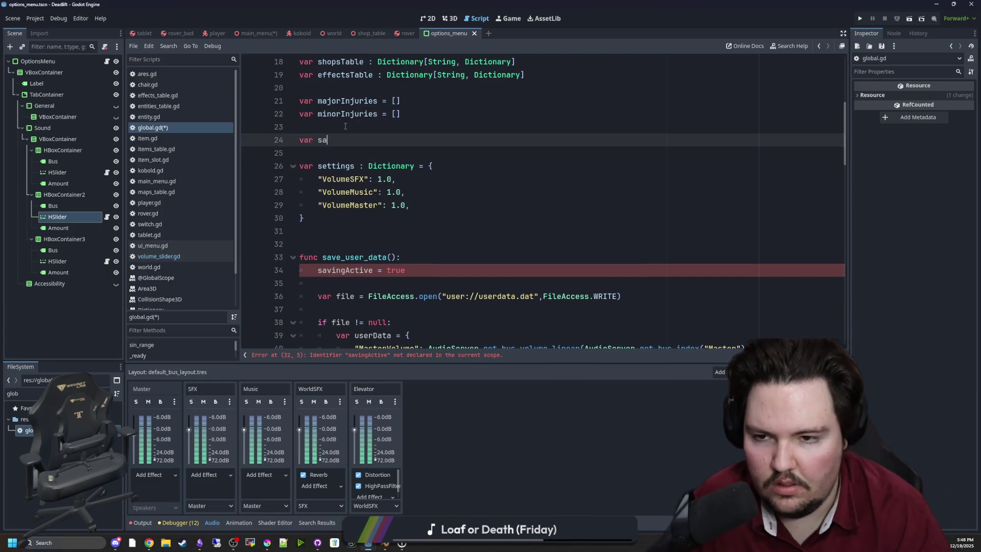
pyautogui.write('ve = false')
pyautogui.press('BackSpace')
pyautogui.press('BackSpace')
pyautogui.press('BackSpace')
pyautogui.write('e')
# - Review the pasted MasterVolume, SFX and Music volume entries in save_user_data
pyautogui.scroll(-4, 379, 123)
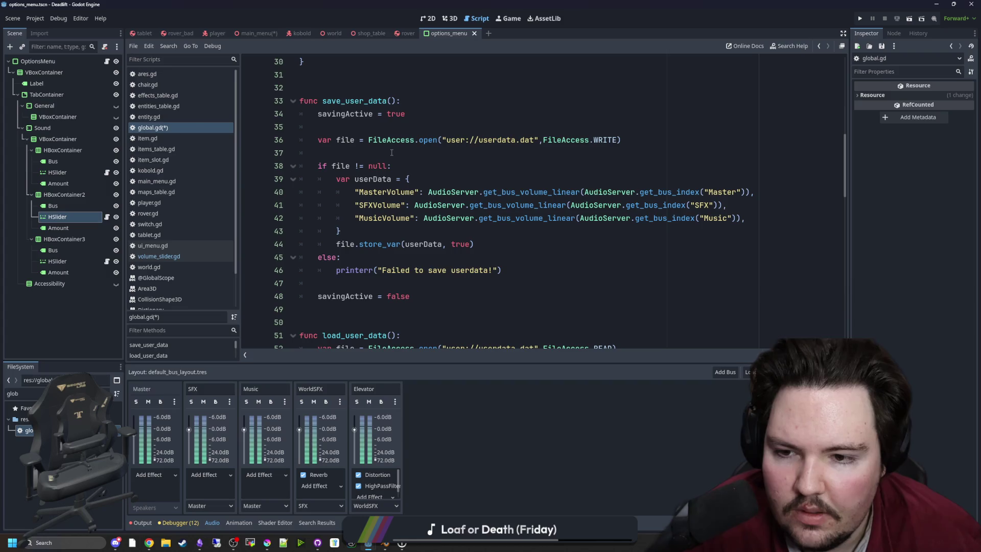
pyautogui.moveTo(365, 193)
pyautogui.mouseDown()
pyautogui.moveTo(530, 193)
pyautogui.moveTo(746, 231)
pyautogui.moveTo(780, 221)
pyautogui.mouseUp()
pyautogui.click(780, 221)
pyautogui.scroll(5, 465, 221)
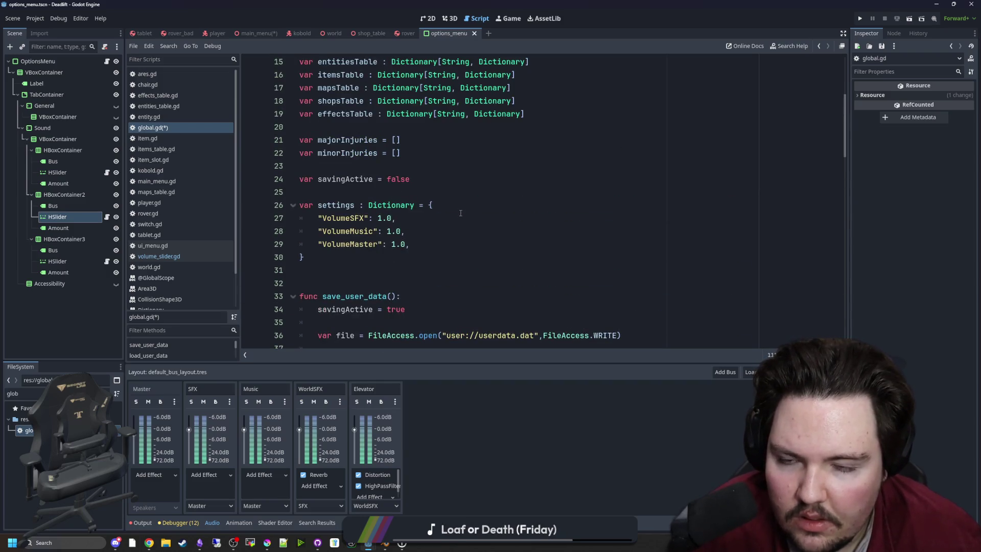
pyautogui.scroll(2, 460, 213)
pyautogui.scroll(-6, 431, 261)
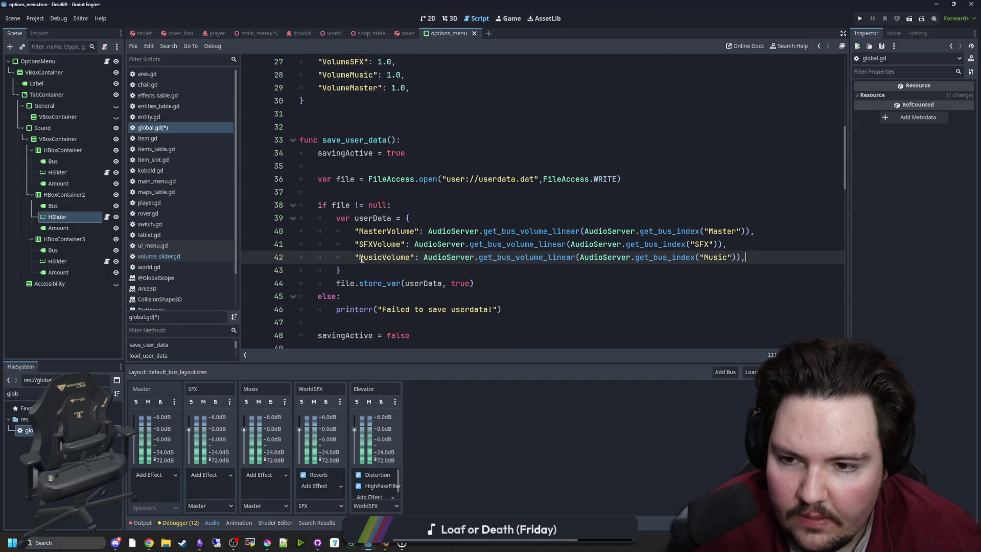
# - Replace the userData dictionary in save_user_data so it calls store_var(settings, true)
pyautogui.moveTo(375, 268); pyautogui.dragTo(392, 205)
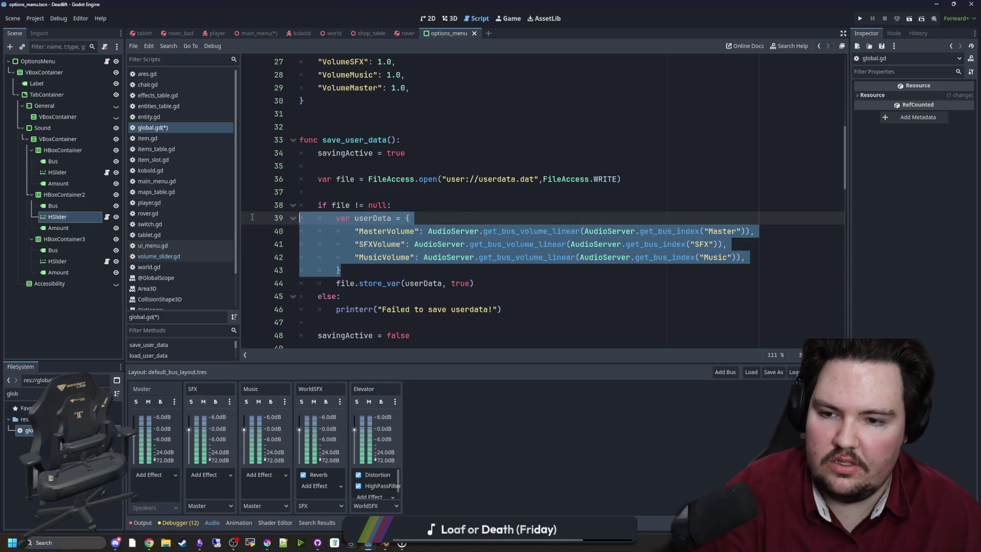
pyautogui.press('BackSpace')
pyautogui.doubleClick(415, 219)
pyautogui.write('settings')
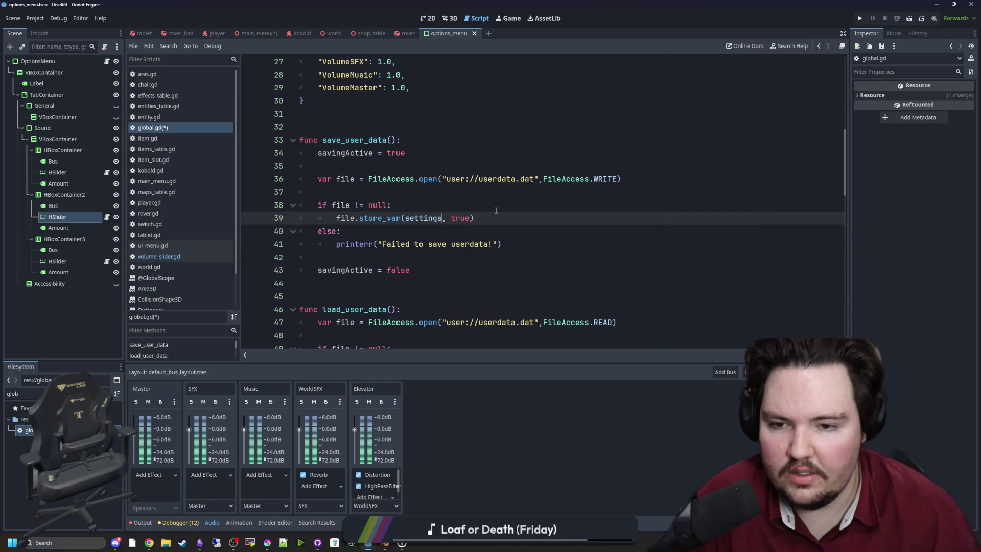
pyautogui.click(444, 203)
pyautogui.scroll(-1, 429, 215)
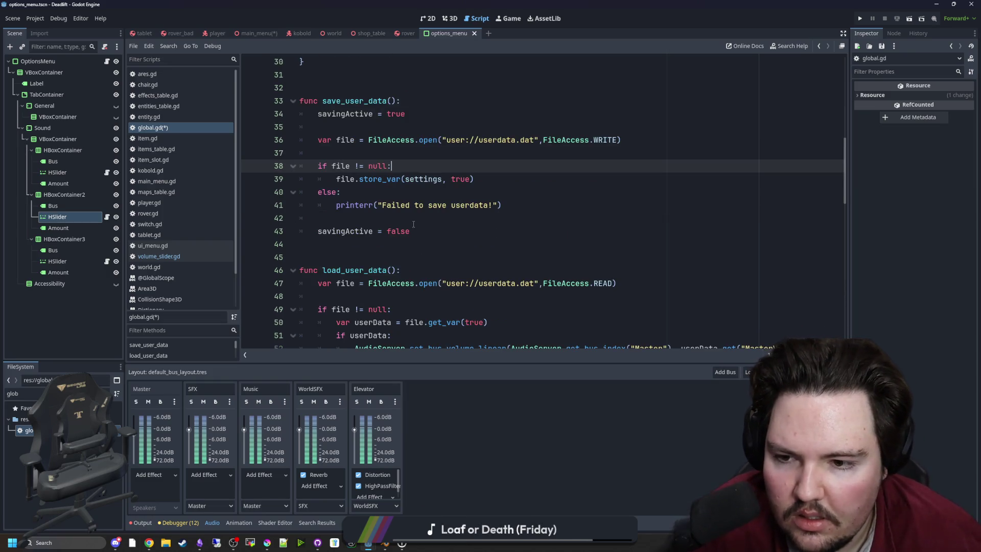
pyautogui.click(375, 220)
# - Remove the extra blank lines in save_user_data
pyautogui.click(345, 153)
pyautogui.press('BackSpace')
pyautogui.press('BackSpace')
pyautogui.click(358, 126)
pyautogui.press('BackSpace')
pyautogui.press('BackSpace')
pyautogui.click(357, 192)
pyautogui.press('BackSpace')
pyautogui.scroll(-2, 364, 205)
# - In load_user_data, drop the old volume block and read the file into var v = file.get_var(true)
pyautogui.click(373, 180)
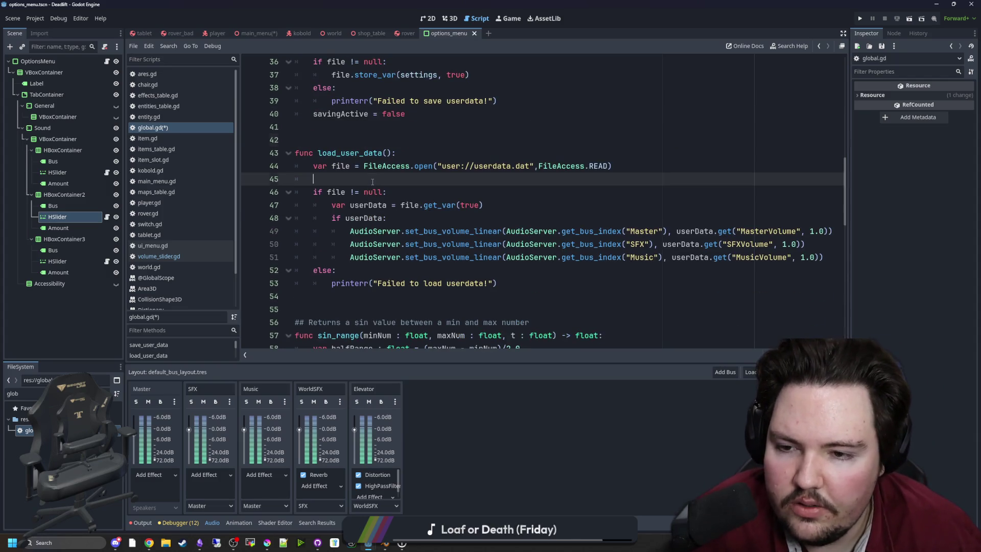
pyautogui.moveTo(823, 258); pyautogui.dragTo(274, 217)
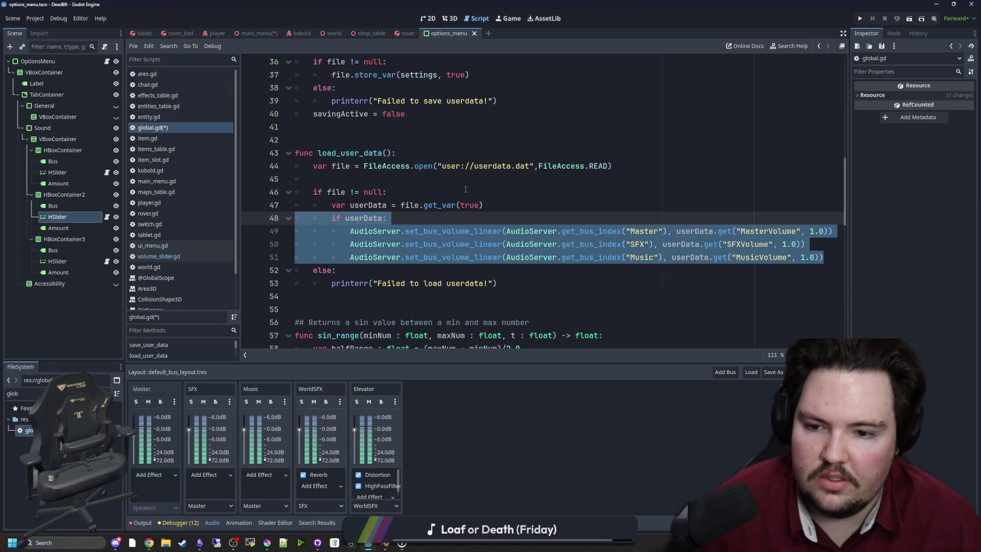
pyautogui.press('BackSpace')
pyautogui.press('BackSpace')
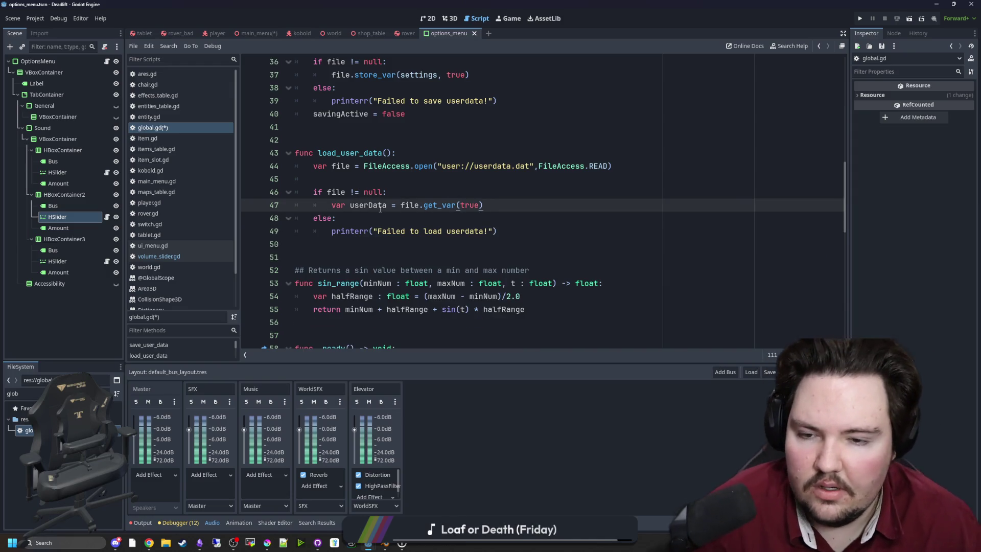
pyautogui.scroll(4, 395, 204)
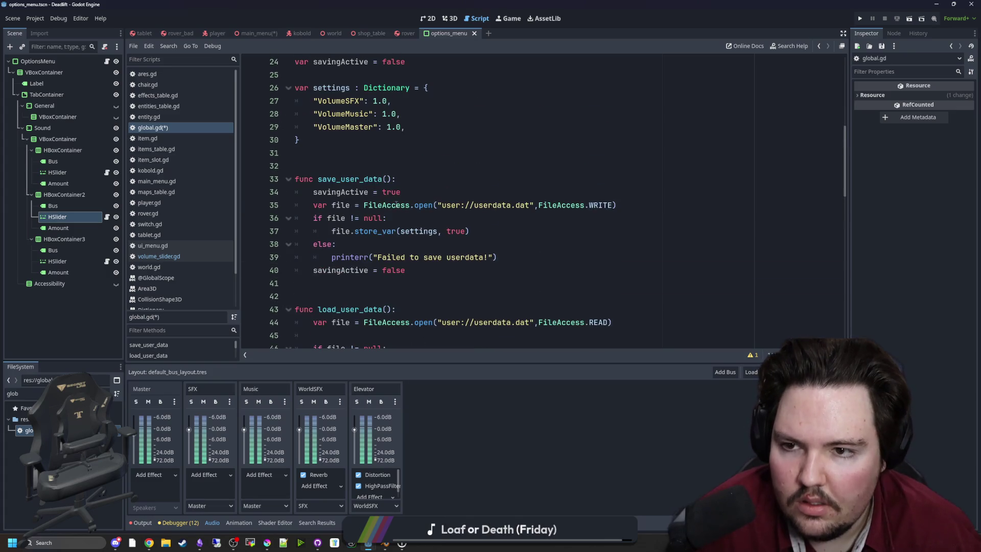
pyautogui.write('settings = file.get_var(true')
pyautogui.scroll(-2, 437, 234)
pyautogui.click(404, 244)
pyautogui.moveTo(483, 257); pyautogui.dragTo(403, 257)
pyautogui.click(404, 247)
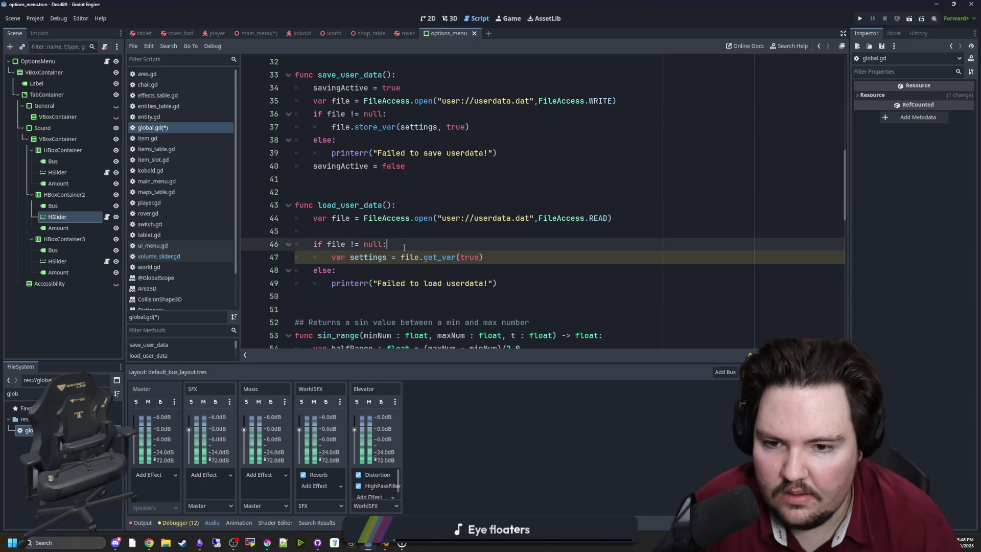
pyautogui.press('Return')
pyautogui.write('file.get_var(true)')
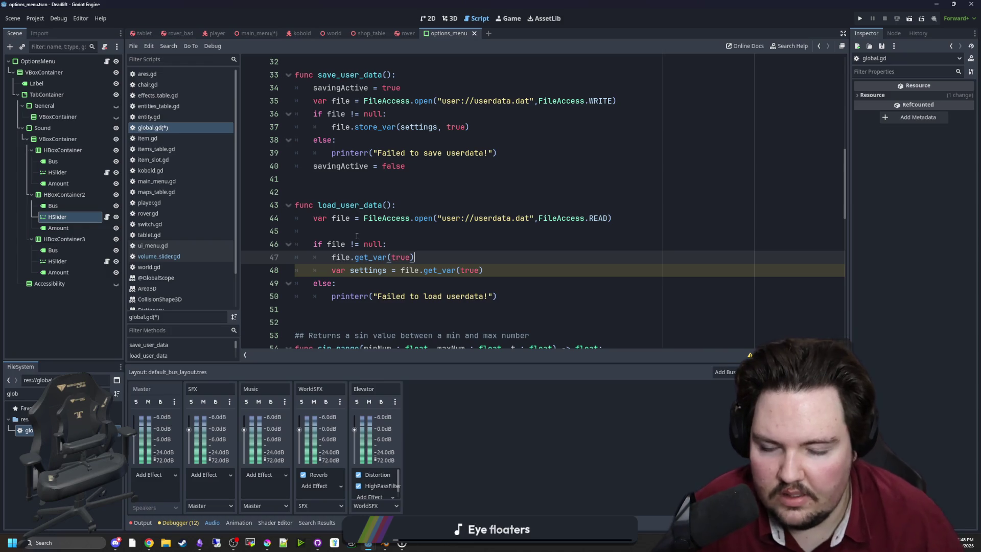
pyautogui.click(332, 257)
pyautogui.write('var v =')
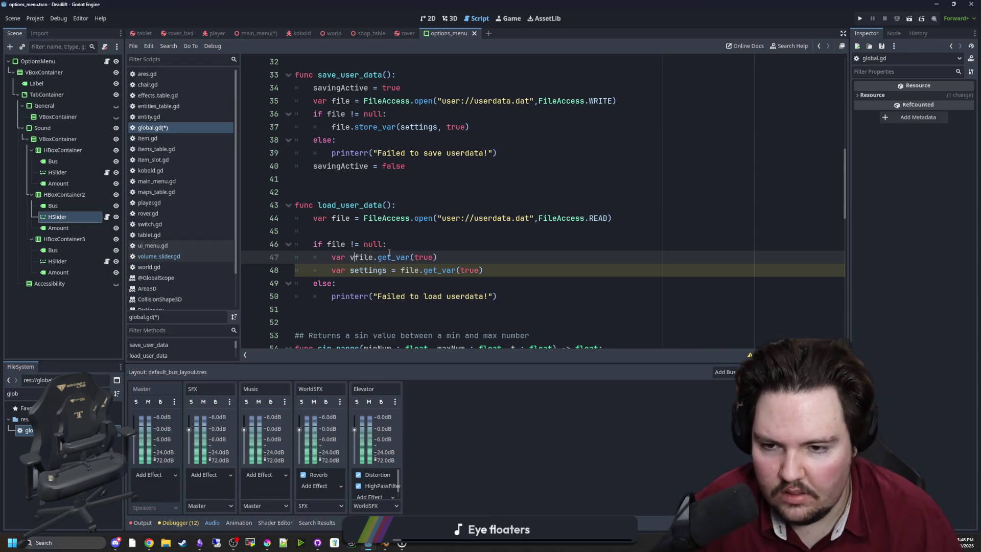
pyautogui.moveTo(401, 270); pyautogui.dragTo(484, 270)
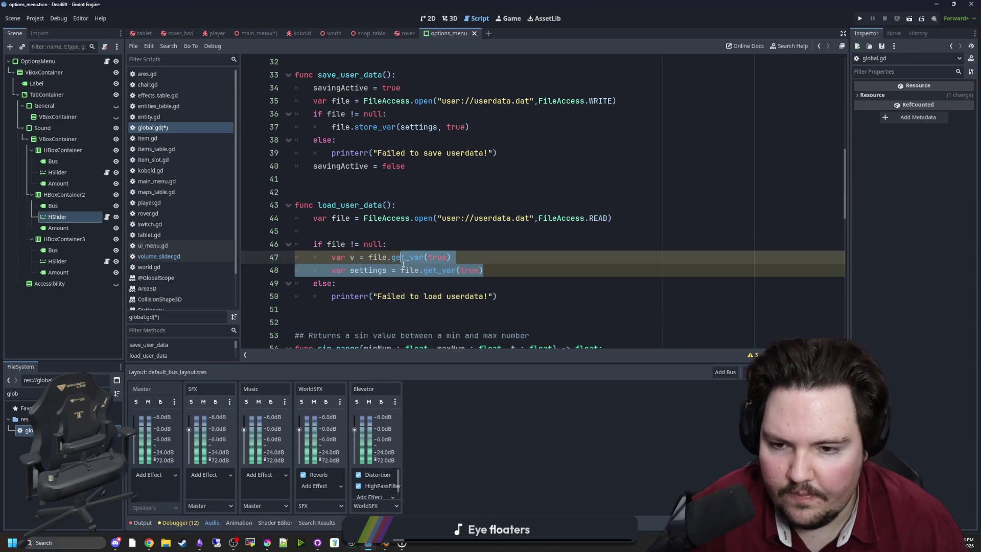
pyautogui.write('v')
# - Assign settings = v only inside an 'if v is Dictionary' check
pyautogui.click(488, 256)
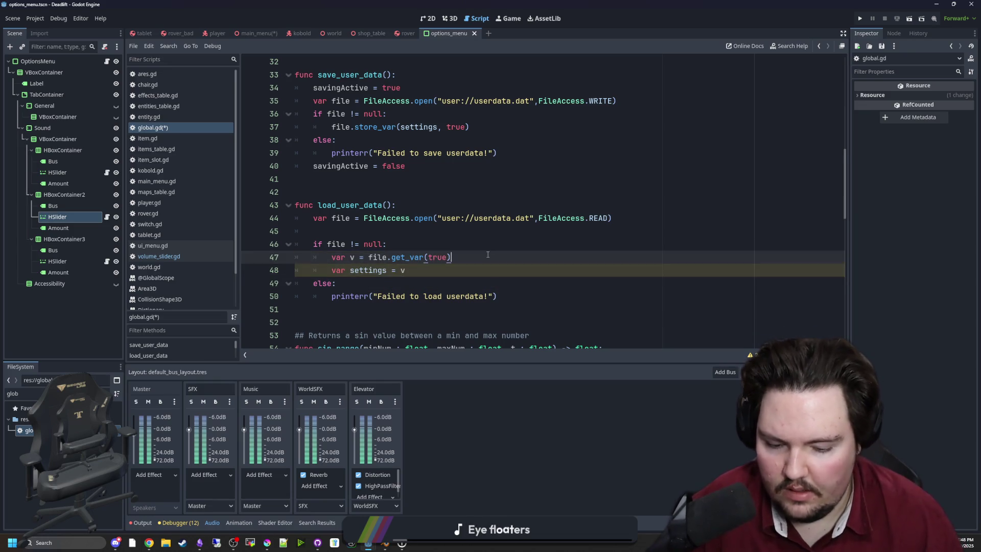
pyautogui.press('Return')
pyautogui.write('if v:')
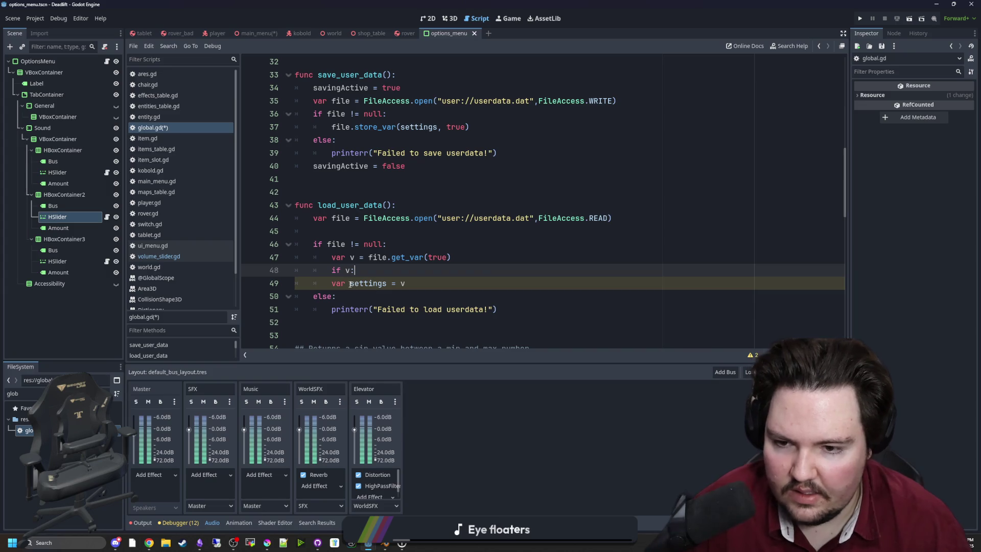
pyautogui.moveTo(350, 284); pyautogui.dragTo(328, 284)
pyautogui.press('BackSpace')
pyautogui.press('Tab')
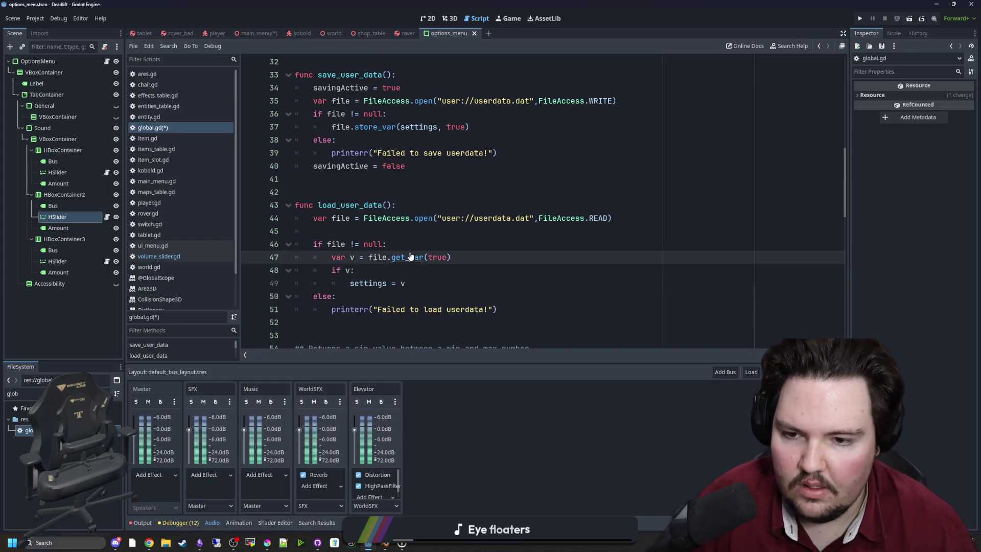
pyautogui.keyDown('ctrl'); pyautogui.click(409, 257); pyautogui.keyUp('ctrl')
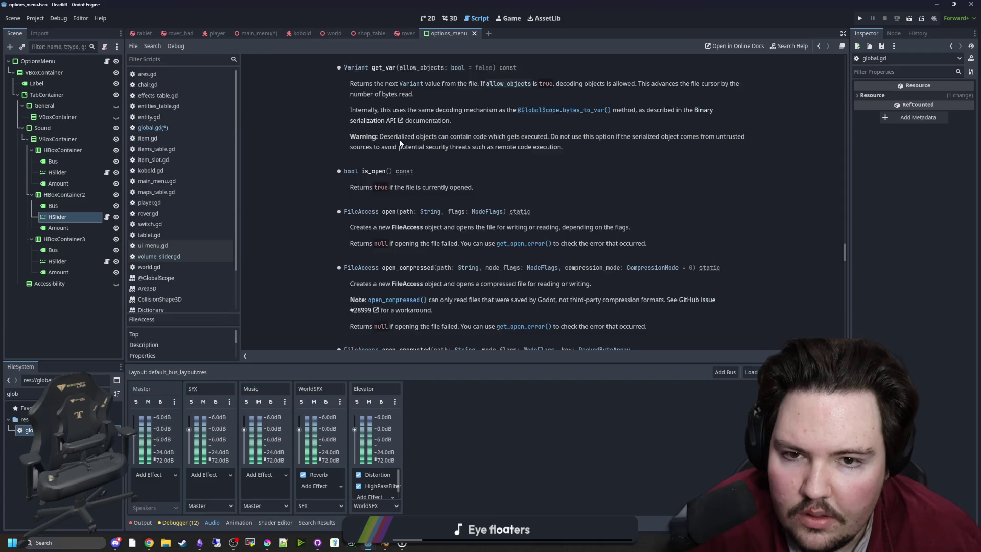
pyautogui.hotkey('alt', 'Left')
pyautogui.moveTo(365, 275); pyautogui.dragTo(261, 274)
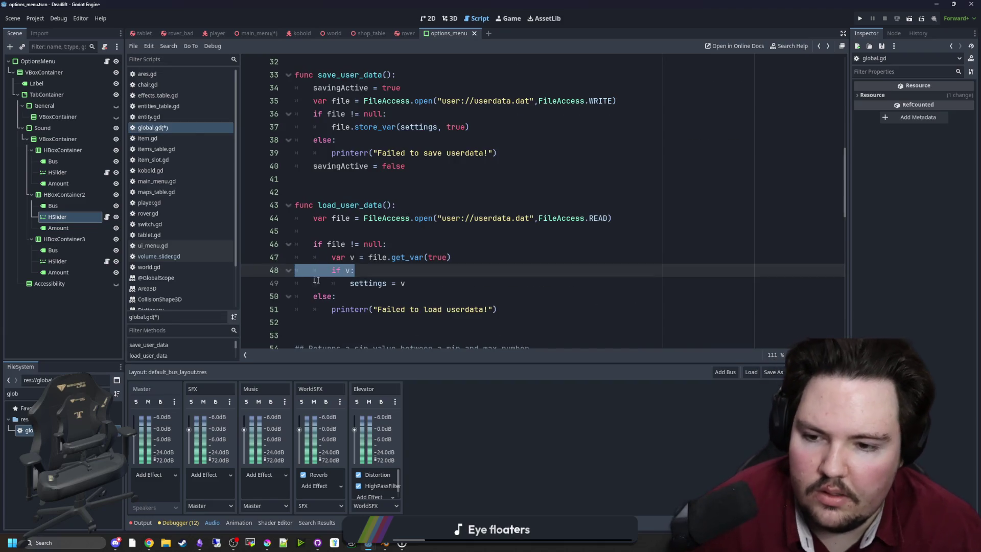
pyautogui.click(374, 270)
pyautogui.scroll(-1, 375, 264)
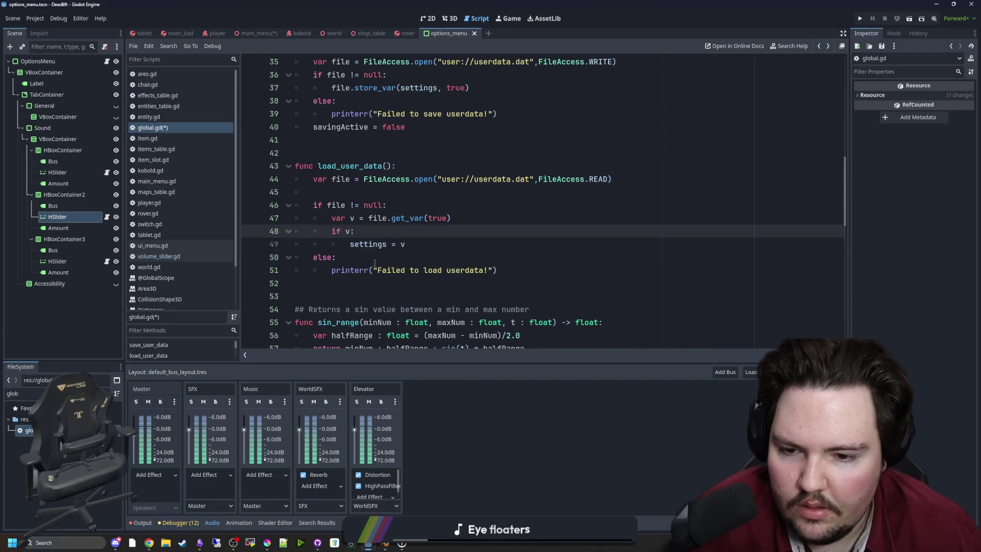
pyautogui.write('is Dictio')
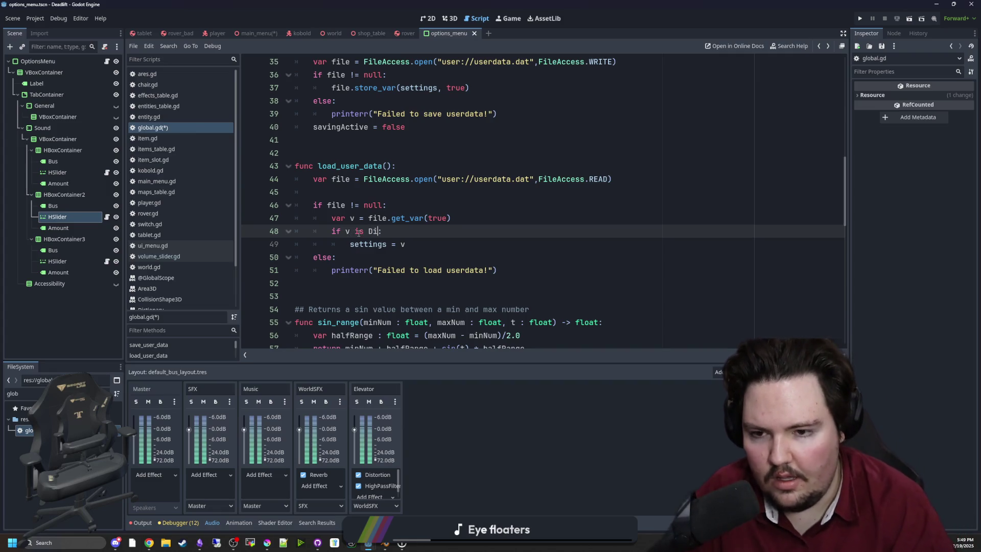
pyautogui.press('Return')
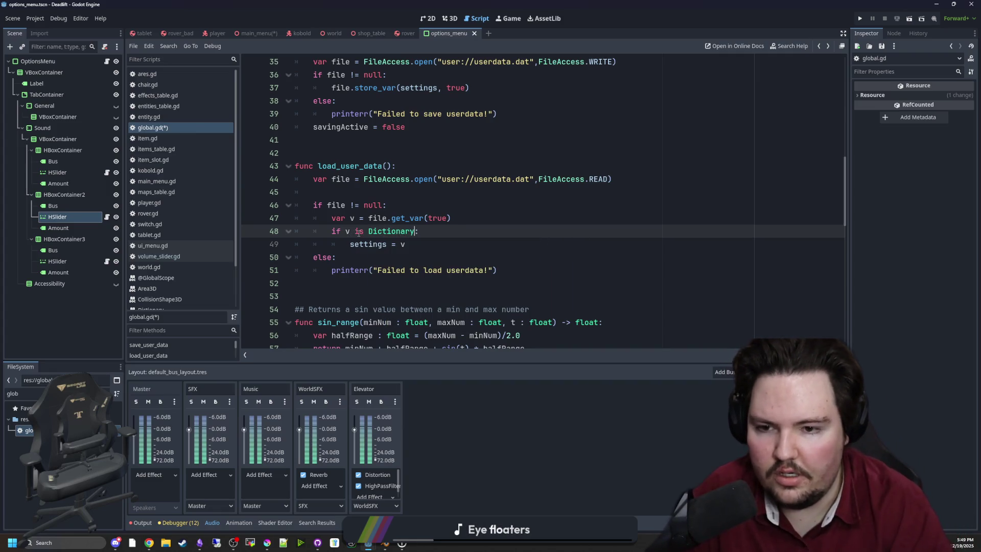
# - Delete the leftover blank line in load_user_data and review both functions
pyautogui.click(381, 261)
pyautogui.click(398, 281)
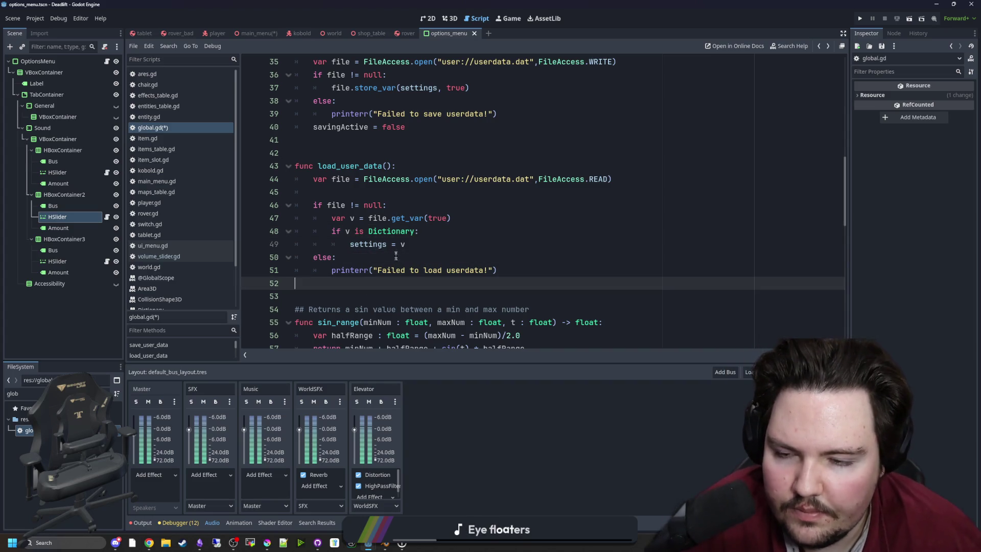
pyautogui.scroll(3, 399, 250)
pyautogui.scroll(-3, 383, 179)
pyautogui.click(372, 141)
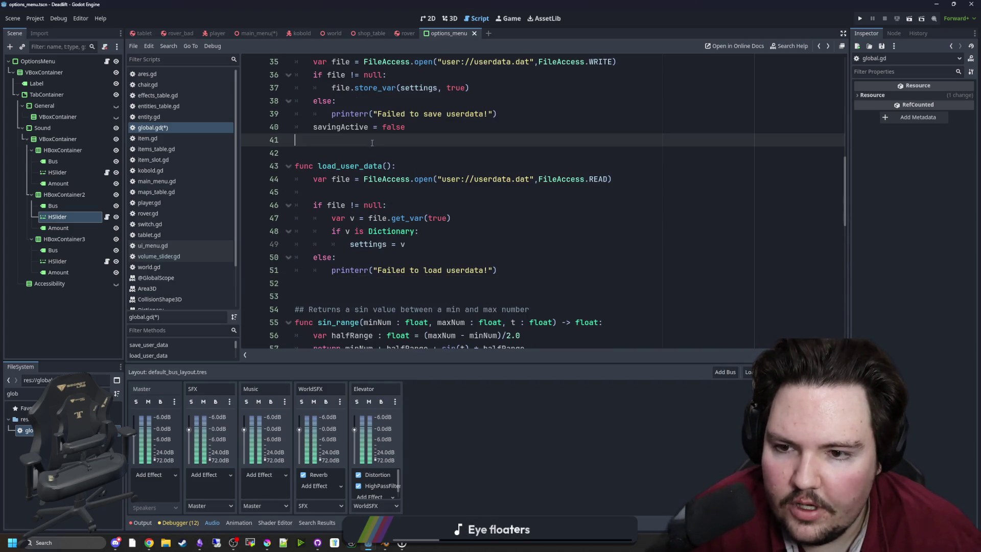
pyautogui.click(513, 192)
pyautogui.press('BackSpace')
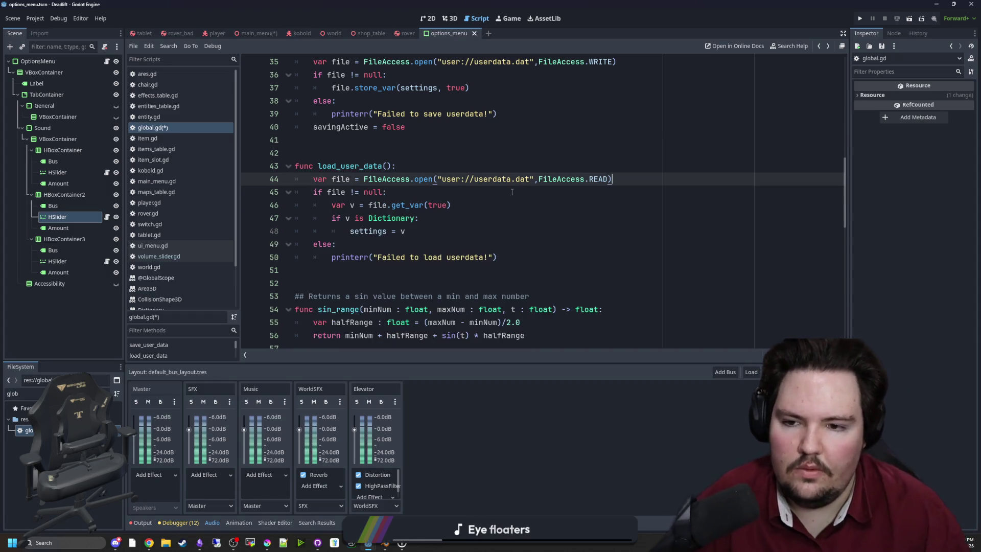
pyautogui.click(424, 153)
pyautogui.scroll(1, 423, 160)
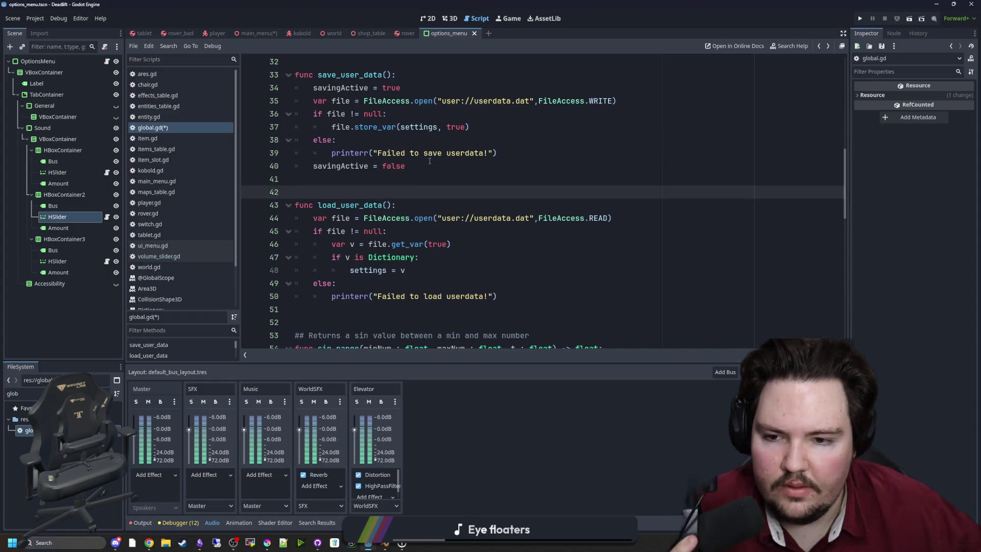
pyautogui.click(366, 244)
pyautogui.click(378, 283)
pyautogui.doubleClick(368, 270)
pyautogui.click(378, 283)
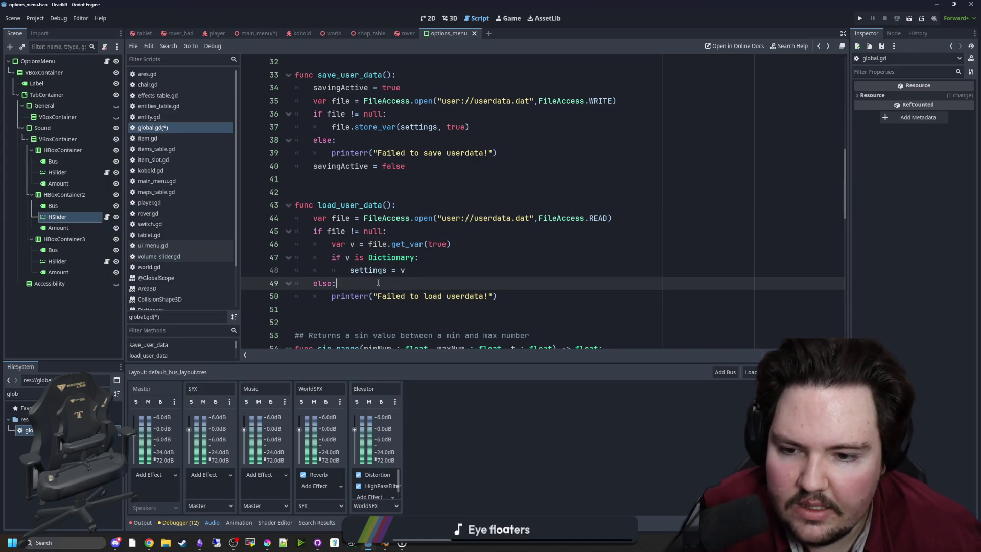
pyautogui.scroll(3, 385, 263)
pyautogui.click(450, 257)
pyautogui.scroll(1, 452, 247)
pyautogui.click(351, 225)
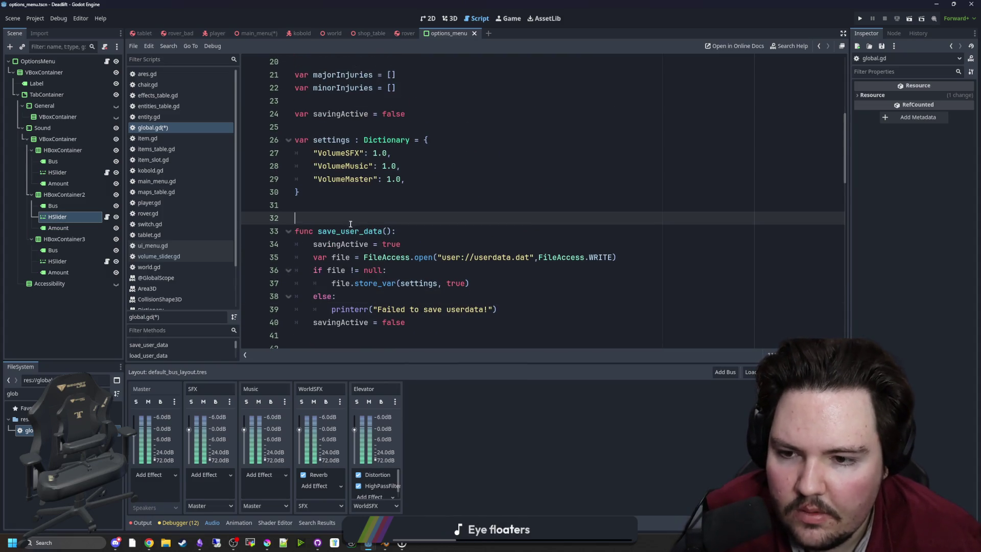
pyautogui.doubleClick(385, 231)
pyautogui.click(378, 205)
# - Save the global.gd script
pyautogui.hotkey('ctrl', 's')
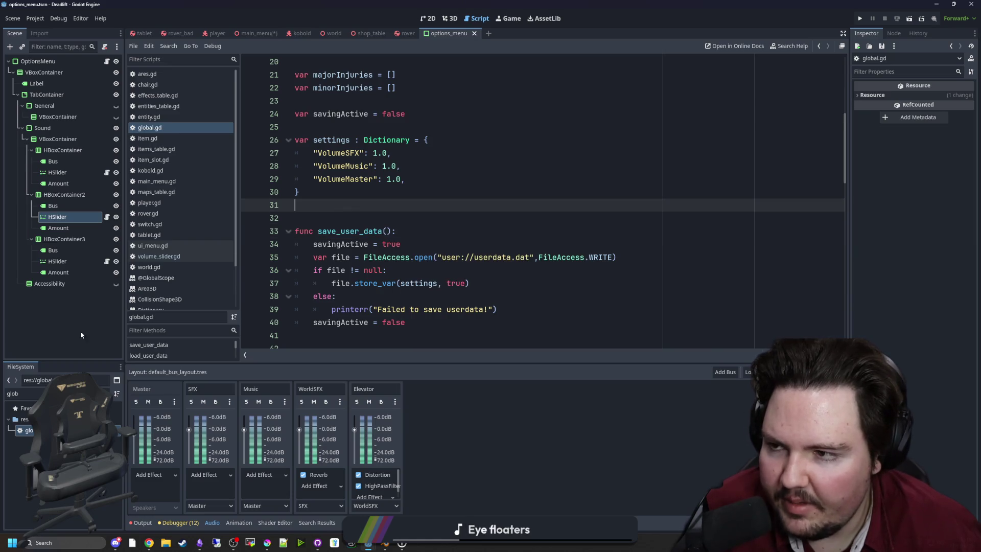
pyautogui.scroll(7, 393, 248)
pyautogui.scroll(-7, 422, 199)
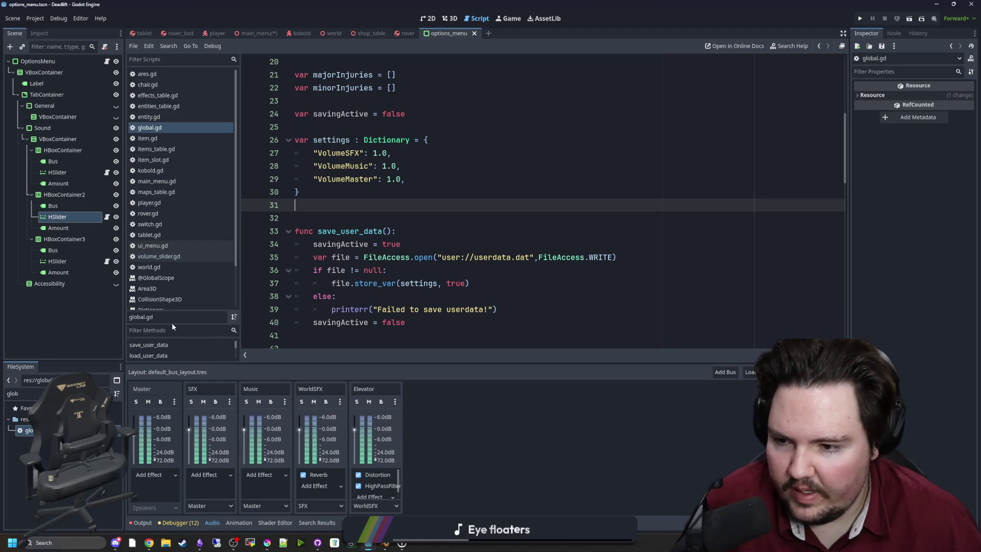
pyautogui.moveTo(181, 312); pyautogui.dragTo(183, 225)
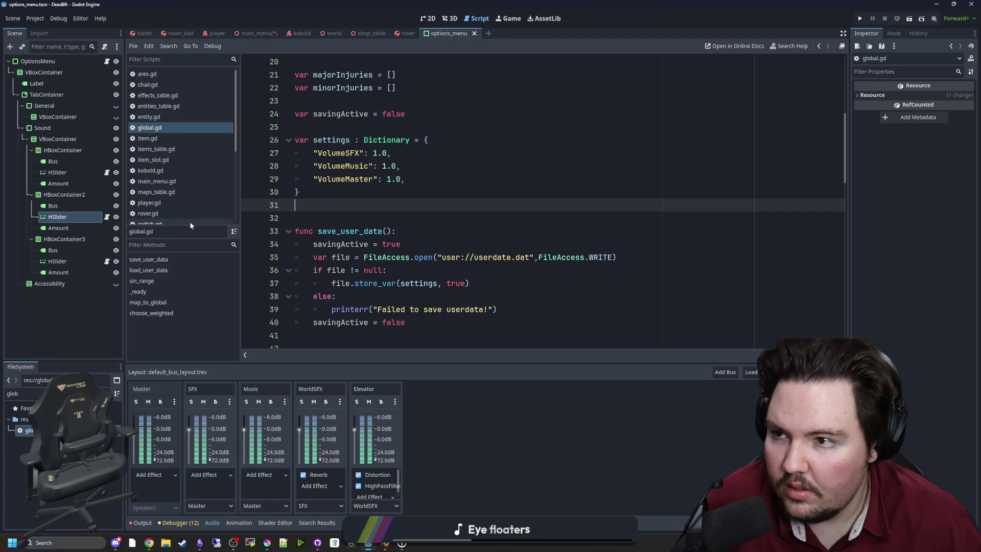
pyautogui.click(157, 290)
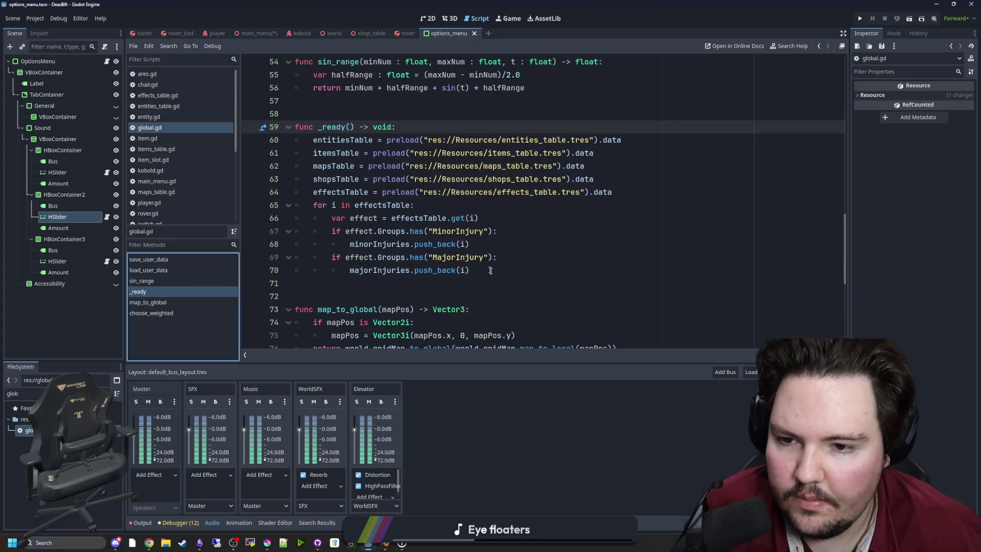
# - Add var timer = Timer.new() and add_child(timer) at the end of _ready
pyautogui.click(489, 268)
pyautogui.press('Return')
pyautogui.press('Return')
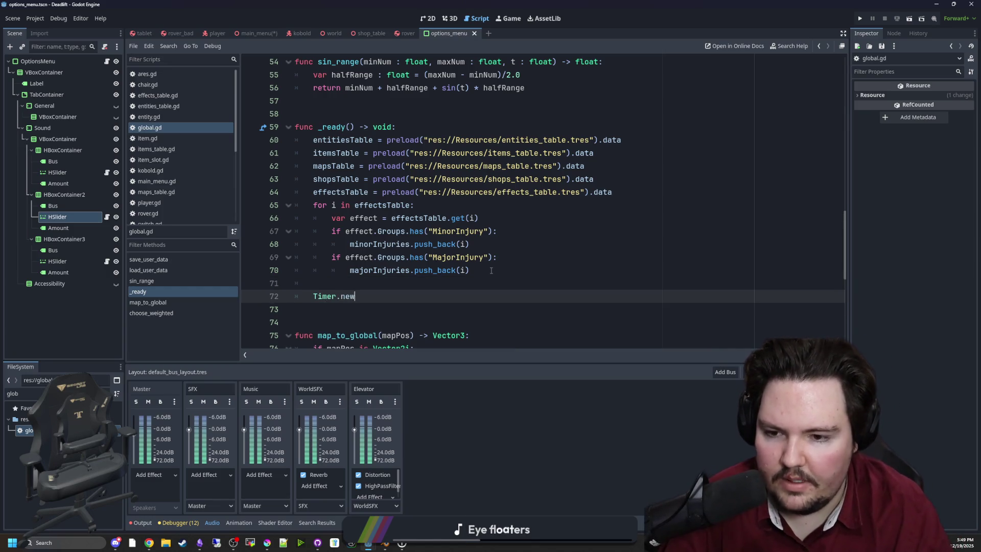
pyautogui.press('Return')
pyautogui.write('ad')
pyautogui.press('BackSpace')
pyautogui.press('BackSpace')
pyautogui.press('BackSpace')
pyautogui.write('_')
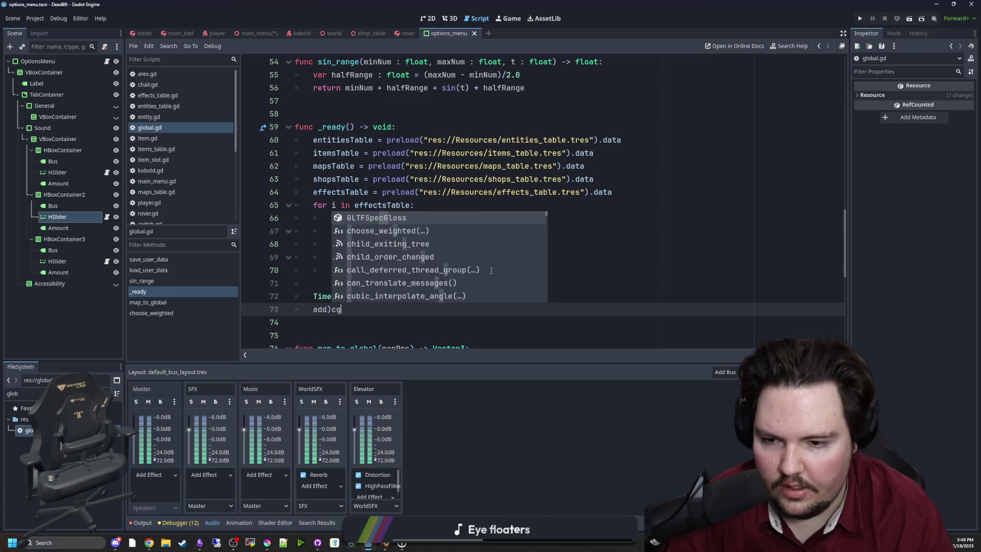
pyautogui.press('BackSpace')
pyautogui.press('BackSpace')
pyautogui.write('ild')
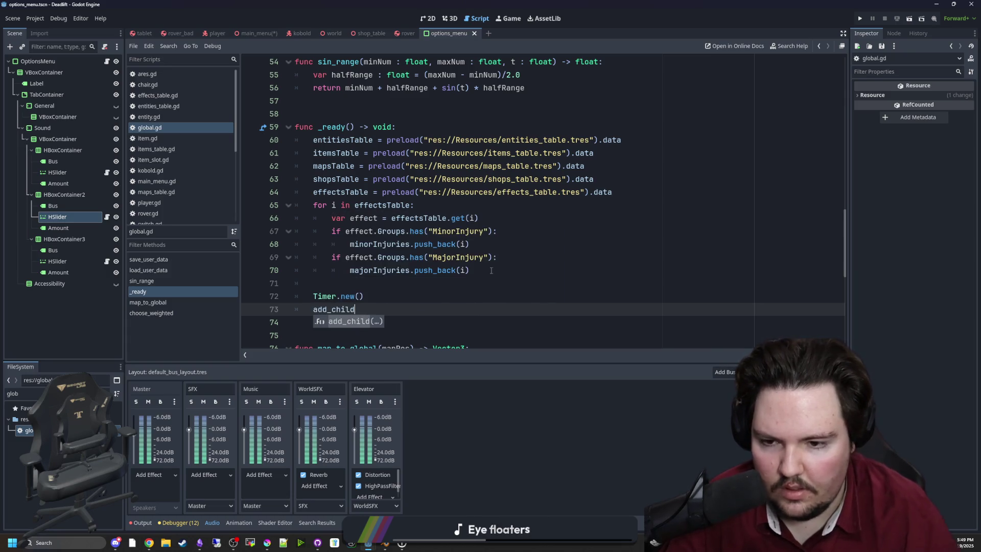
pyautogui.moveTo(313, 296); pyautogui.dragTo(357, 298)
pyautogui.press('BackSpace')
pyautogui.press('BackSpace')
pyautogui.click(357, 297)
pyautogui.write('(Timer.new(')
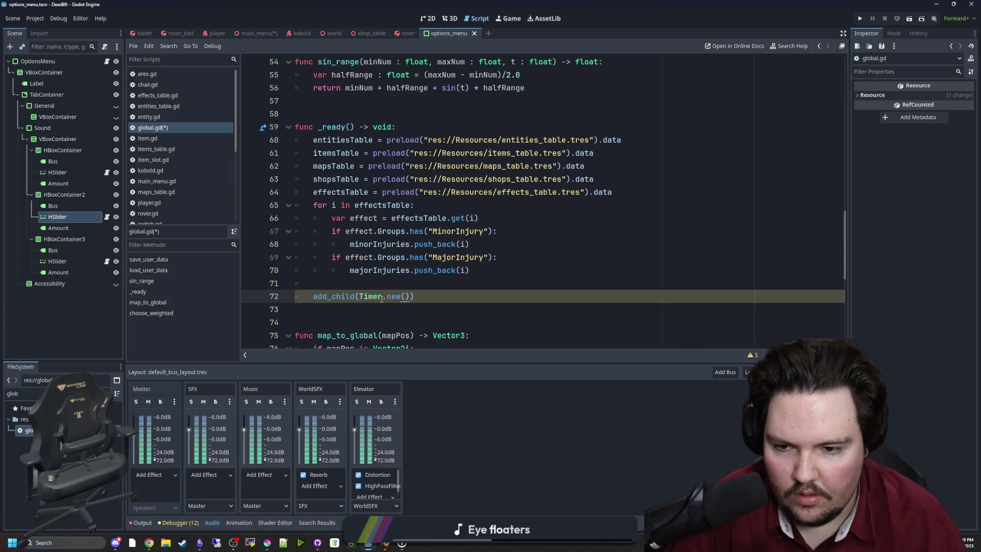
pyautogui.moveTo(412, 296); pyautogui.dragTo(358, 297)
pyautogui.press('BackSpace')
pyautogui.click(362, 283)
pyautogui.press('Return')
pyautogui.write('var timer = Timer.new(')
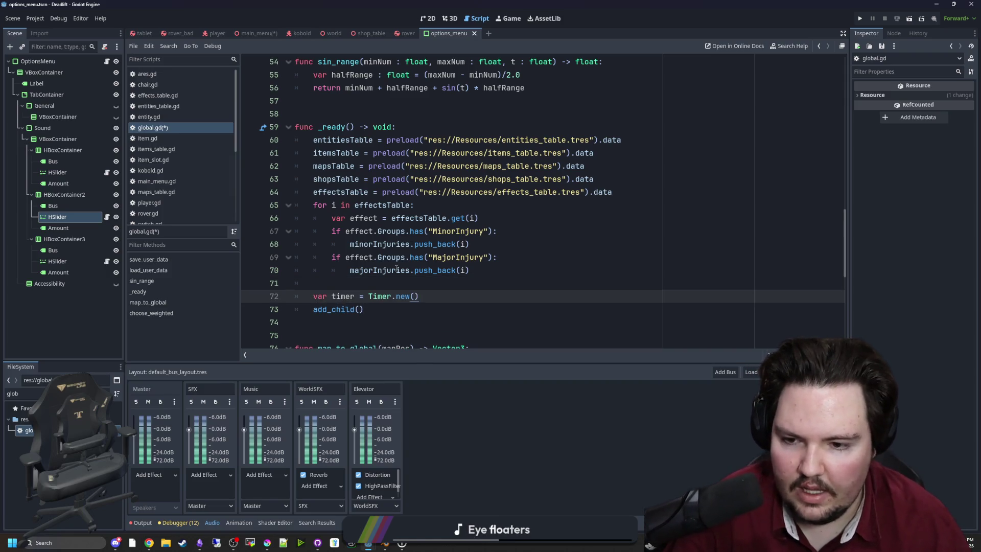
pyautogui.press('Return')
# - Set the timer's wait_time to 1.0, connect timeout to save_user_data, and start it
pyautogui.press('Down')
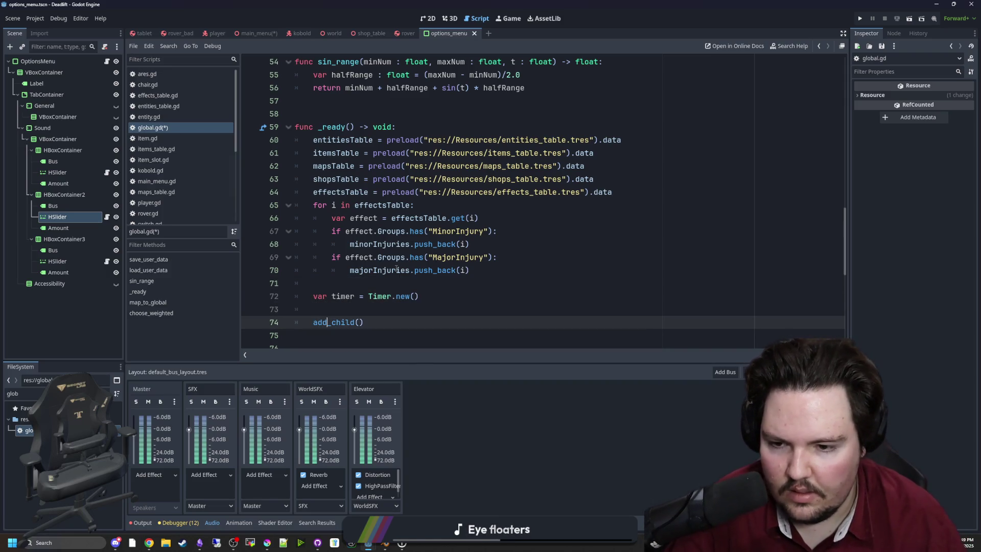
pyautogui.press('Up')
pyautogui.write('timer.')
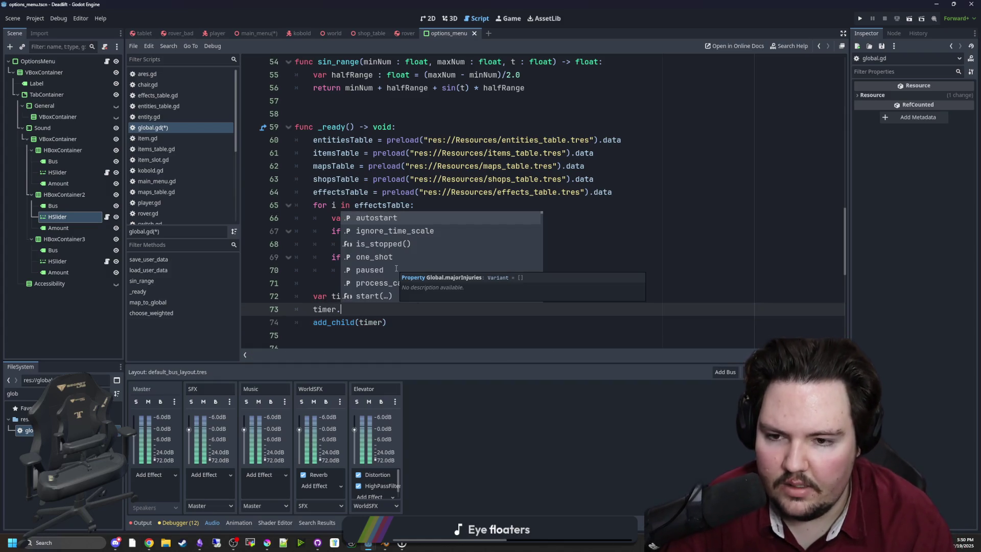
pyautogui.write('wait_time')
pyautogui.write('(')
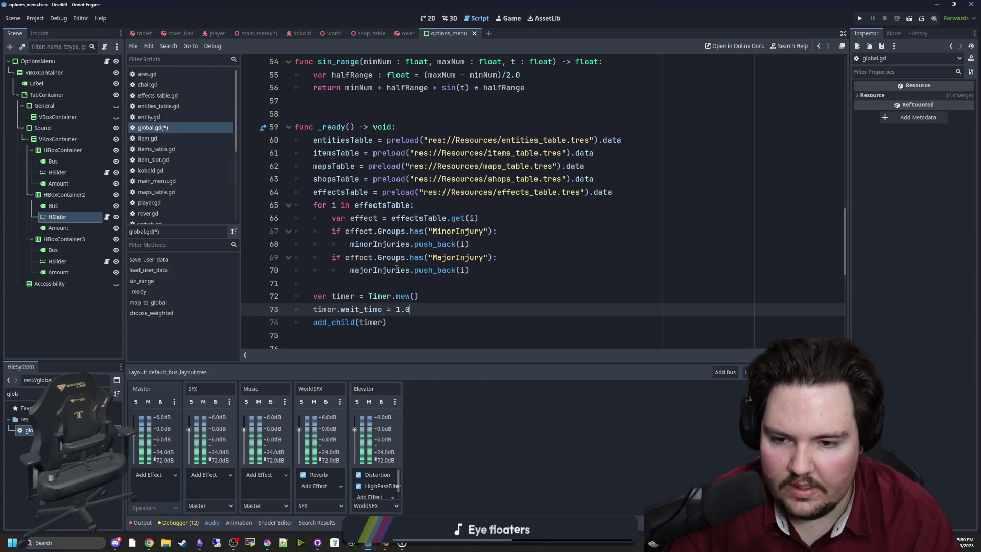
pyautogui.press('Return')
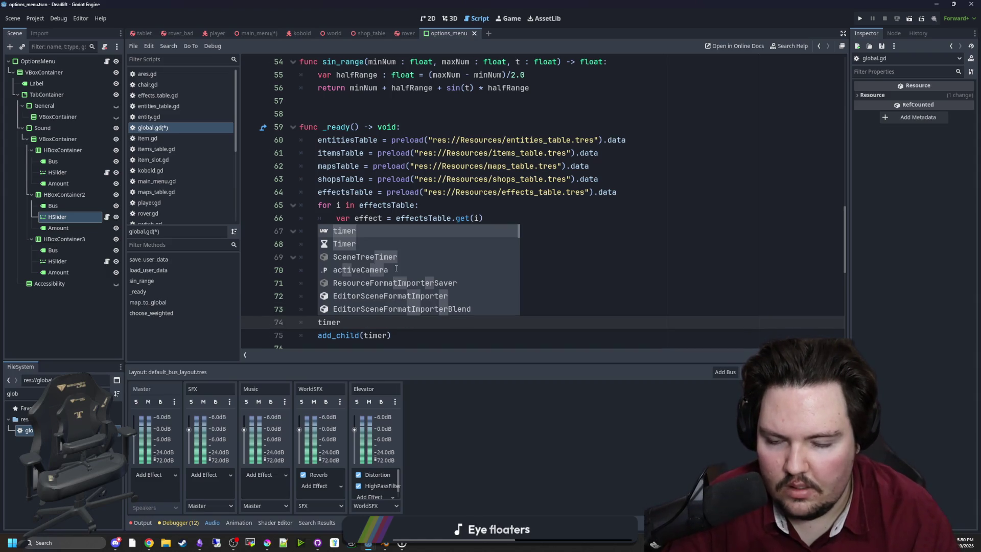
pyautogui.press('BackSpace')
pyautogui.hotkey('alt', 'Down')
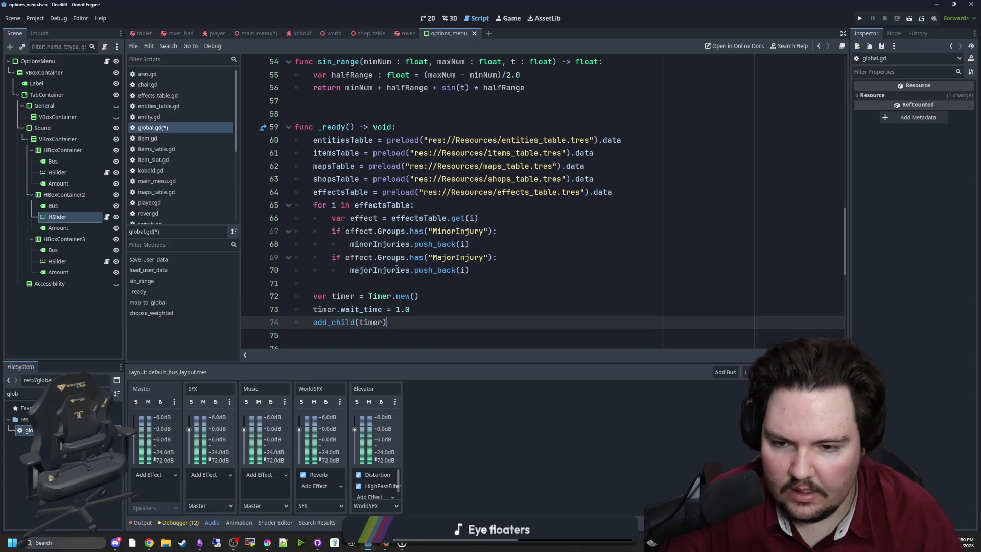
pyautogui.write('t()')
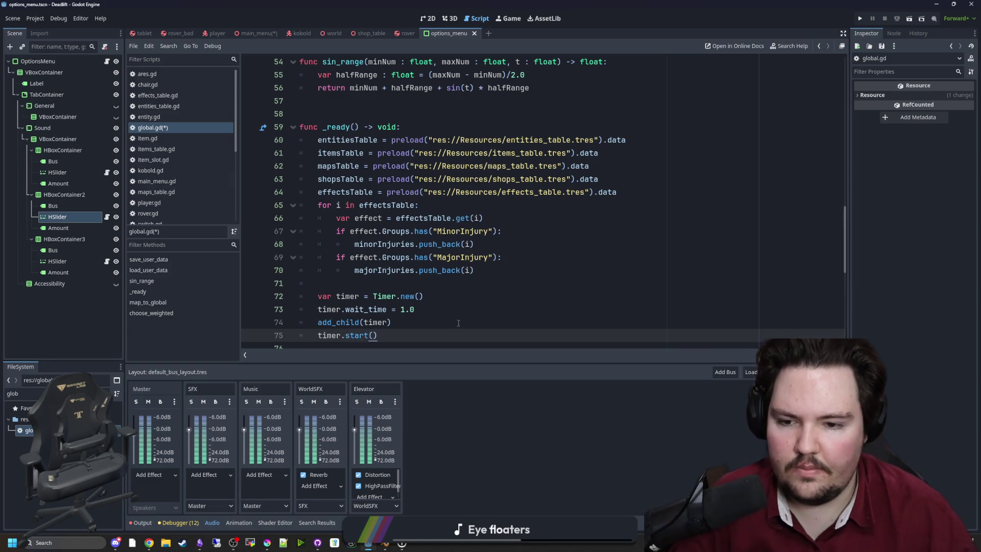
pyautogui.click(419, 323)
pyautogui.hotkey('ctrl', 'shift', 'Return')
pyautogui.write('timer.tim')
pyautogui.press('Return')
pyautogui.write('.timeout.con')
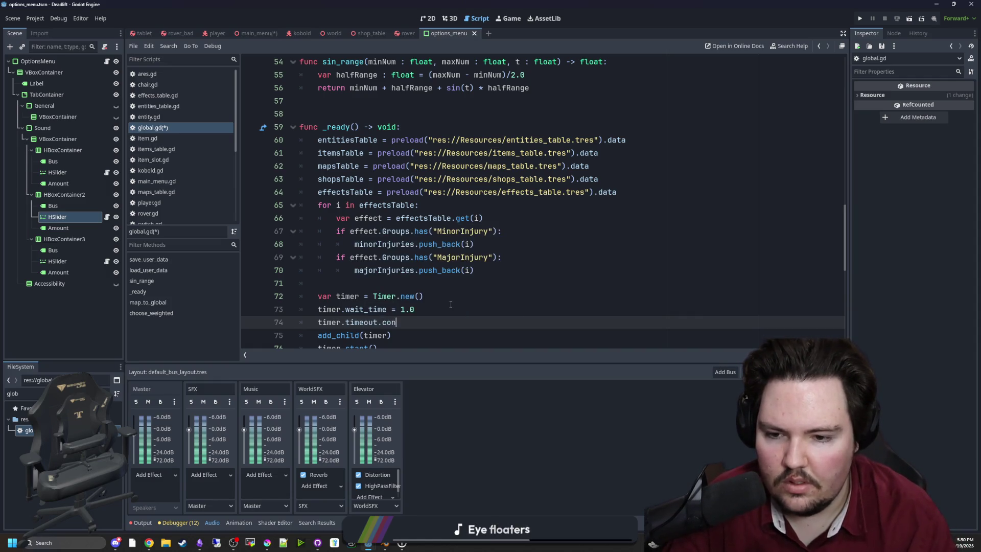
pyautogui.write('u')
pyautogui.press('Return')
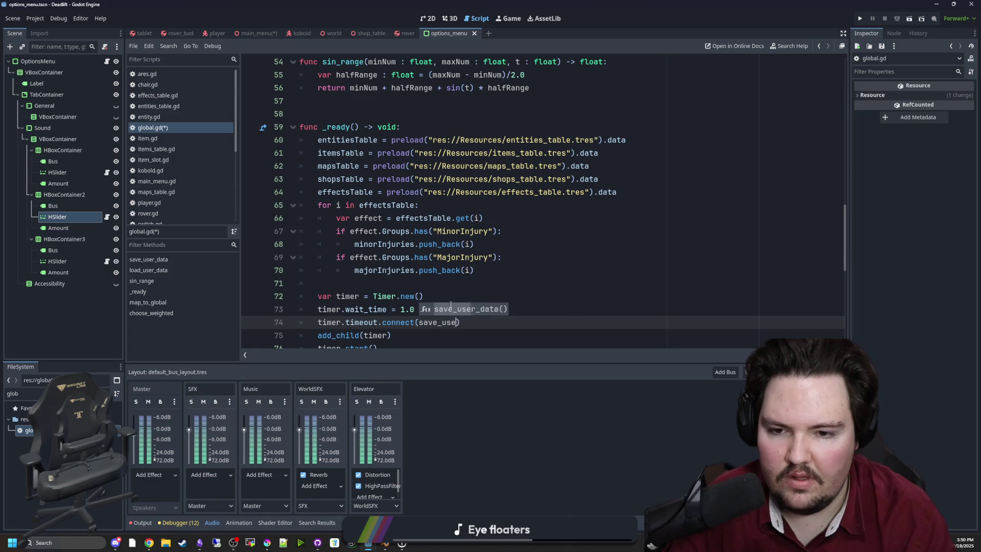
pyautogui.press('BackSpace')
pyautogui.press('Up')
# - Save the script and run the project
pyautogui.hotkey('ctrl', 's')
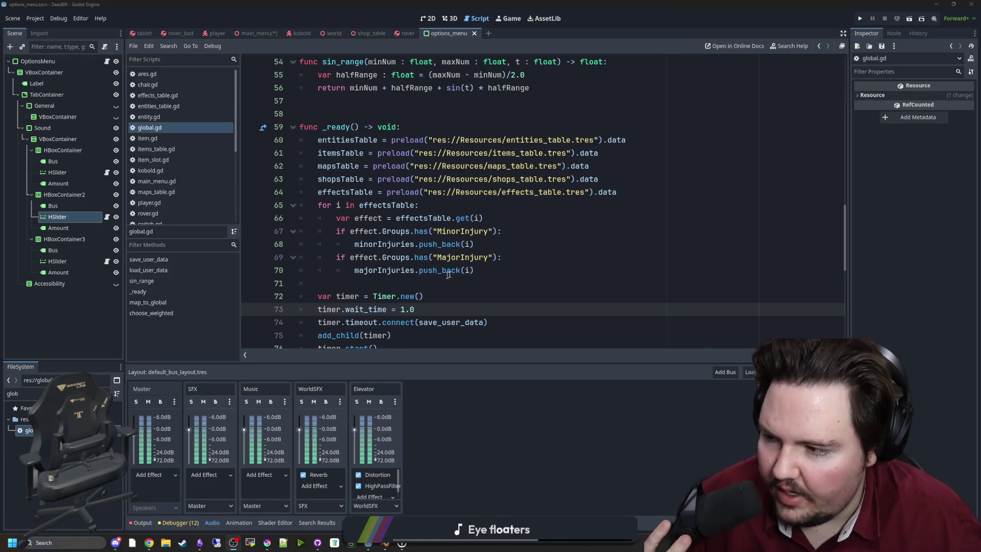
pyautogui.click(451, 269)
pyautogui.click(859, 20)
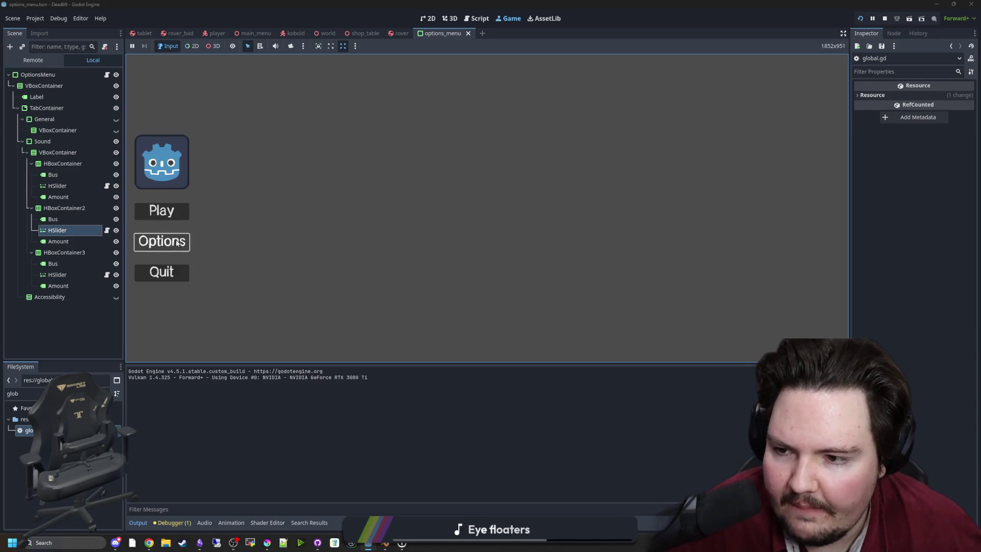
# - Try the Options button in the running game, stop it, and open main_menu via the 'main' filter
pyautogui.click(175, 246)
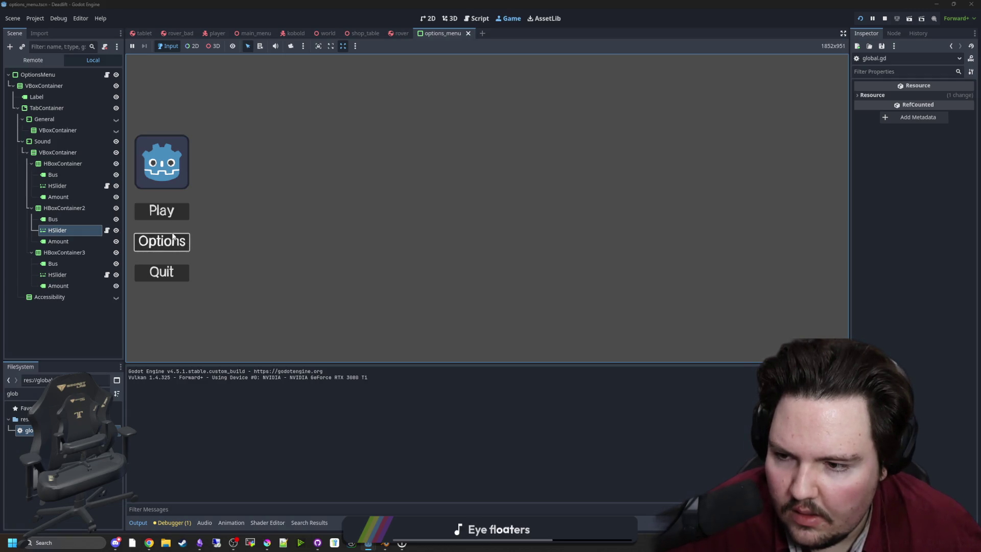
pyautogui.click(885, 18)
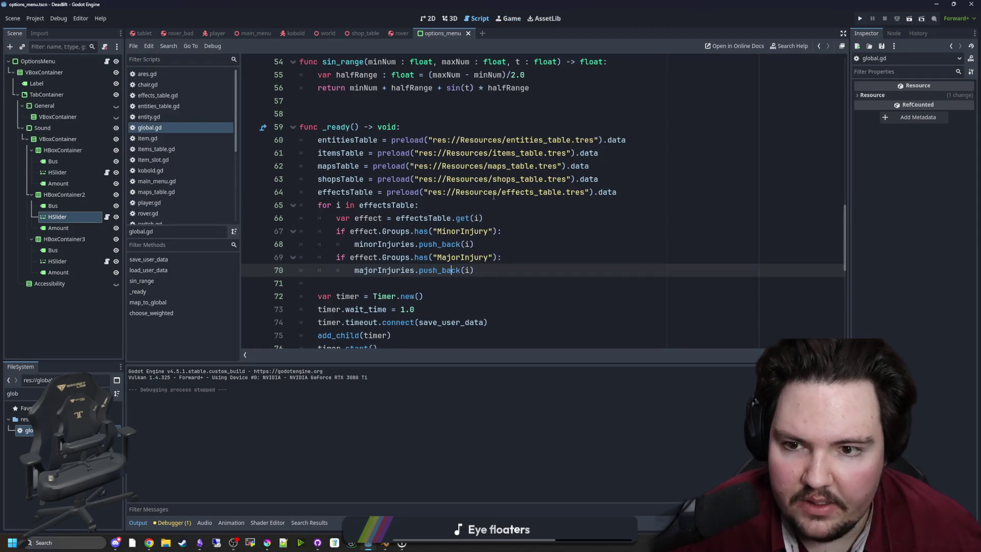
pyautogui.click(375, 103)
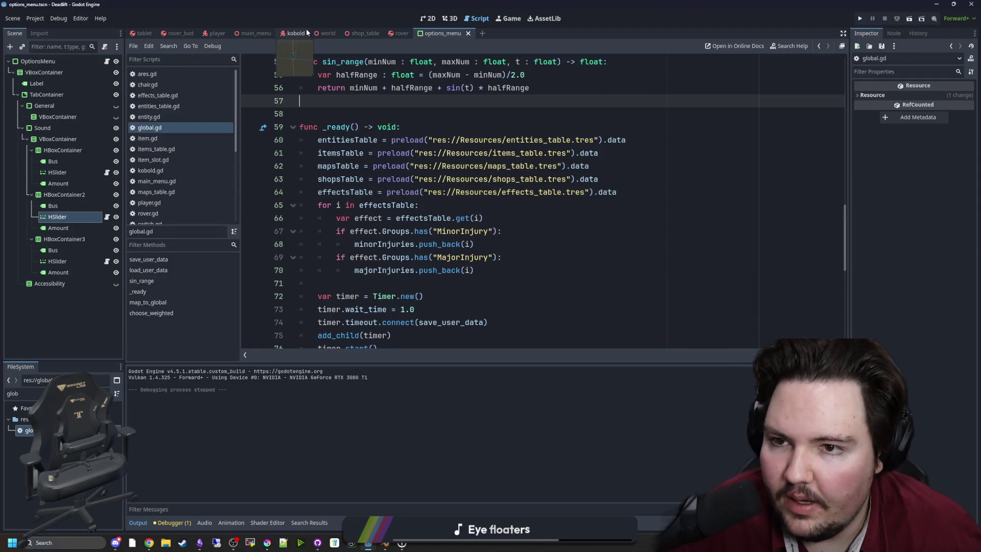
pyautogui.press('BackSpace')
pyautogui.press('BackSpace')
pyautogui.press('BackSpace')
pyautogui.write('main')
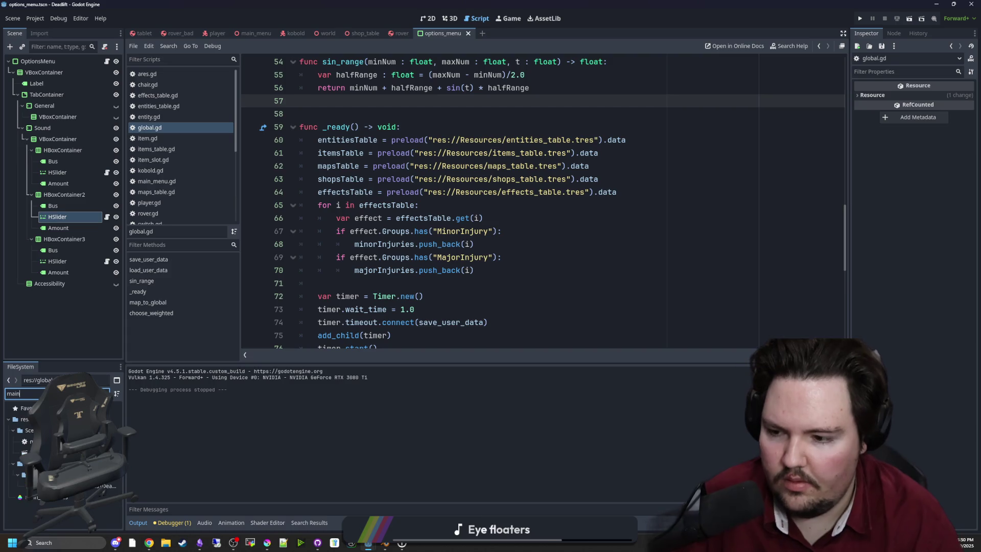
pyautogui.doubleClick(31, 452)
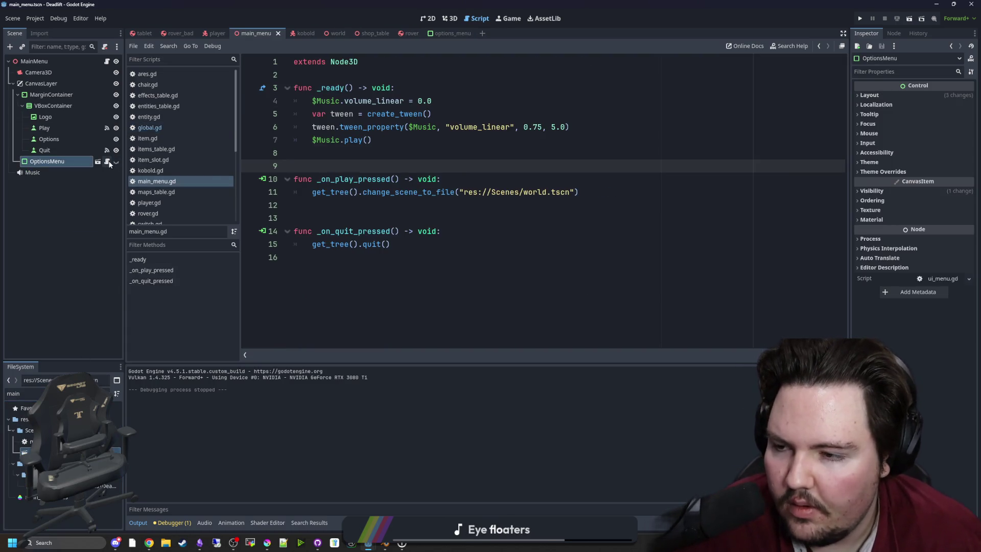
# - Save the scene and inspect the Options button's pressed signal
pyautogui.hotkey('ctrl', 's')
pyautogui.click(396, 153)
pyautogui.hotkey('ctrl', 's')
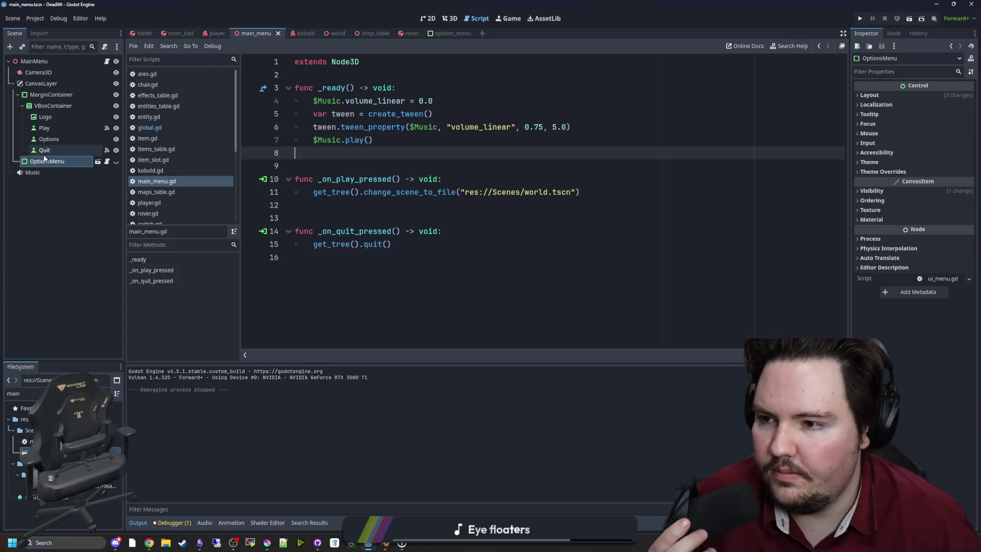
pyautogui.click(58, 140)
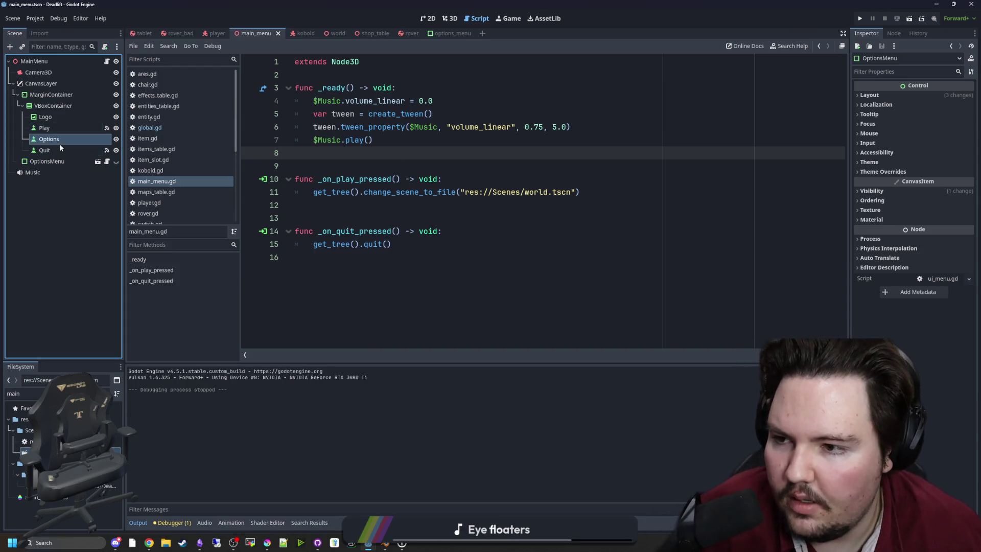
pyautogui.click(894, 34)
pyautogui.rightClick(891, 108)
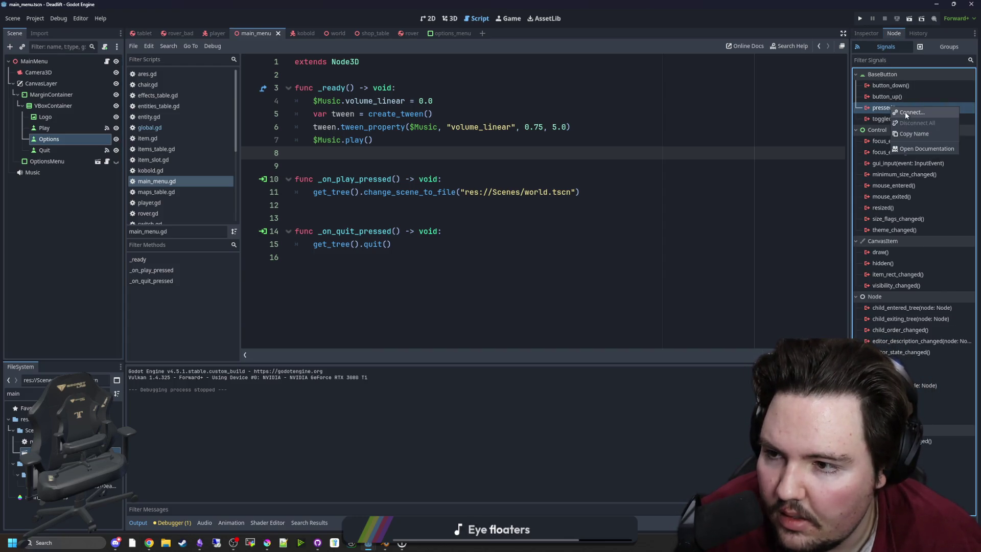
pyautogui.click(367, 257)
# - Connect the Options pressed signal to OptionsMenu, then delete the generated _on_options_pressed function and save
pyautogui.click(49, 129)
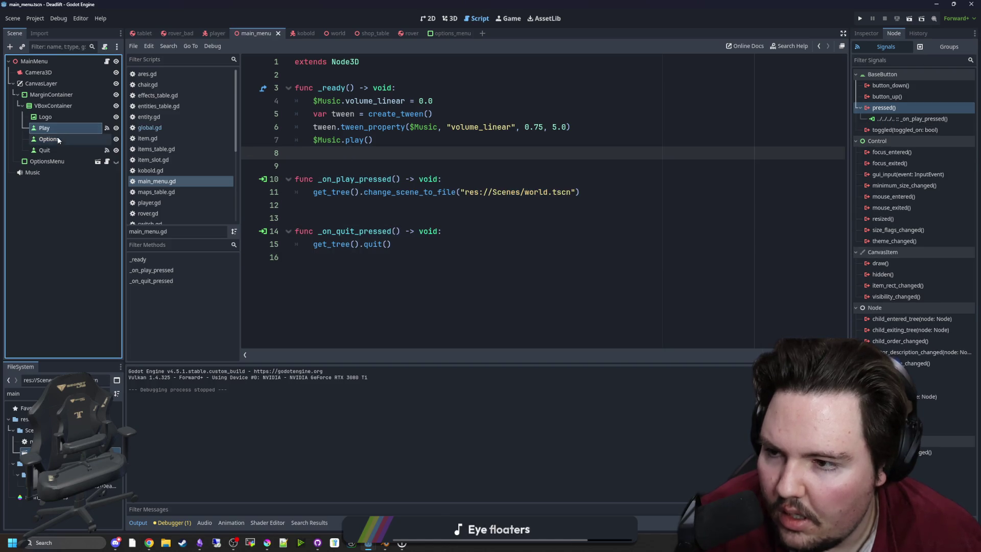
pyautogui.click(58, 139)
pyautogui.rightClick(890, 107)
pyautogui.click(915, 111)
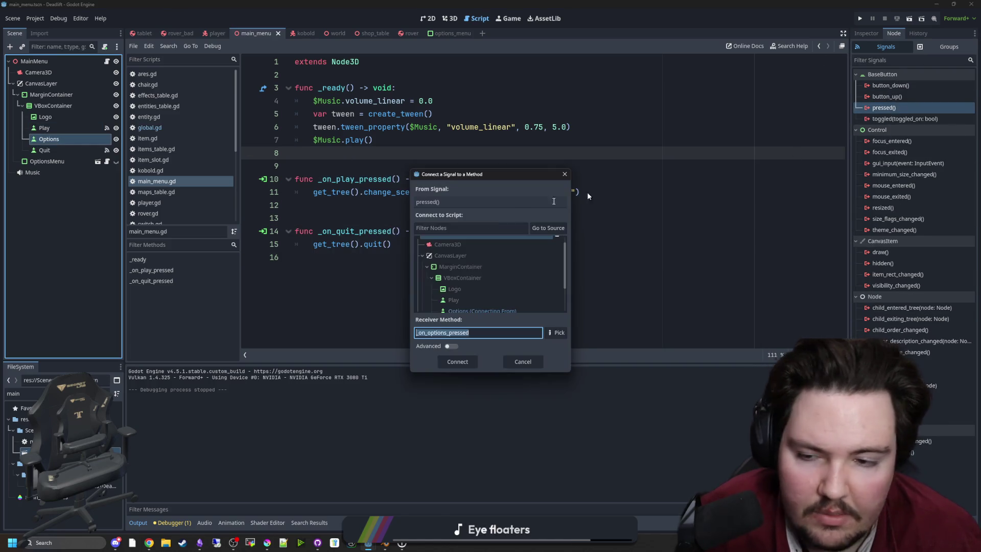
pyautogui.scroll(-2, 472, 299)
pyautogui.doubleClick(472, 298)
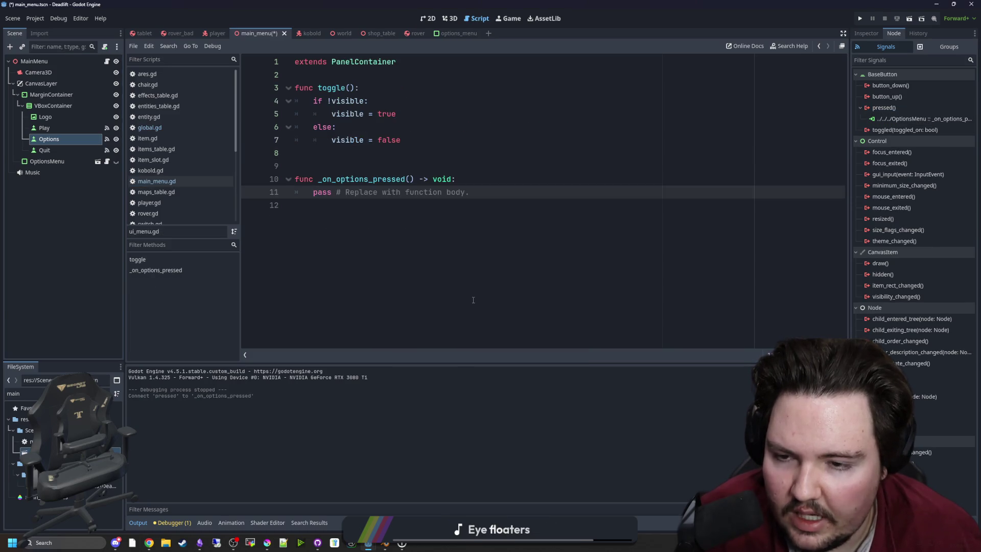
pyautogui.moveTo(475, 217); pyautogui.dragTo(306, 153)
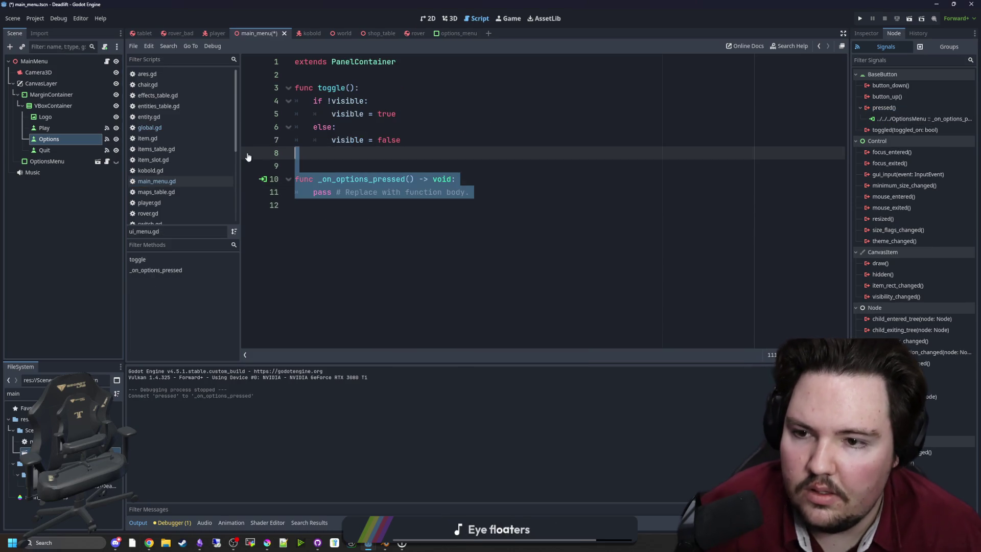
pyautogui.press('BackSpace')
pyautogui.press('BackSpace')
pyautogui.click(324, 76)
pyautogui.hotkey('ctrl', 's')
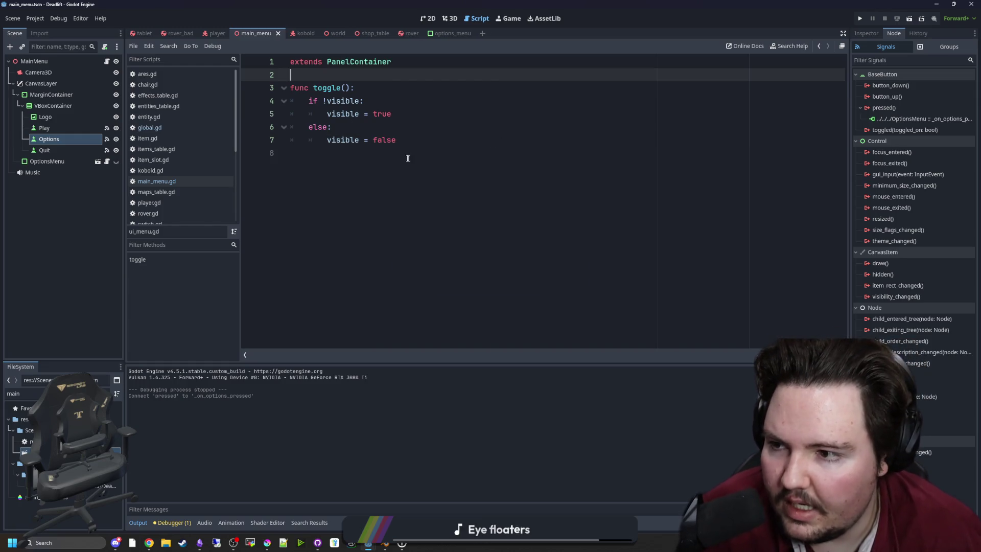
# - Disconnect _on_options_pressed and connect pressed to OptionsMenu's toggle() method, then save the scene
pyautogui.click(61, 140)
pyautogui.rightClick(922, 118)
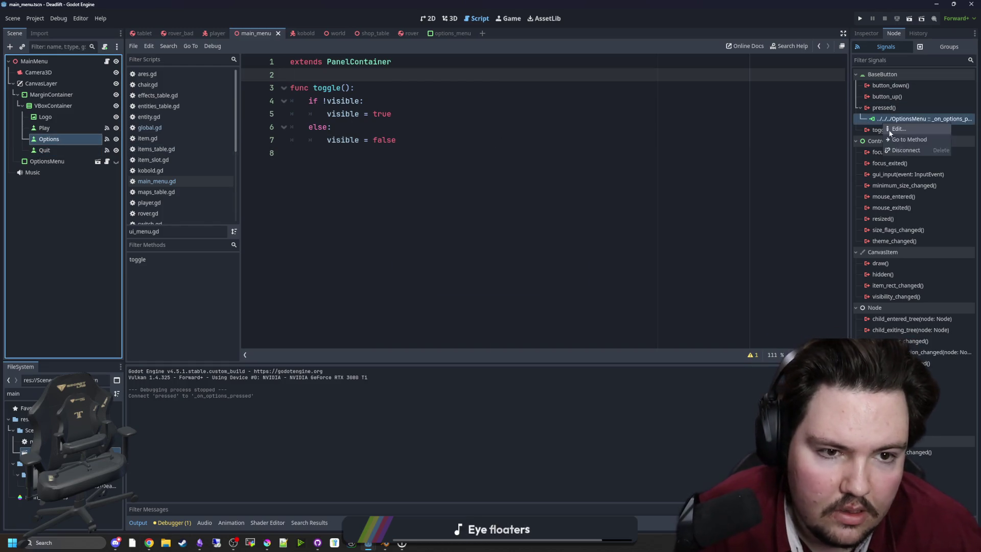
pyautogui.click(915, 149)
pyautogui.rightClick(908, 108)
pyautogui.click(914, 139)
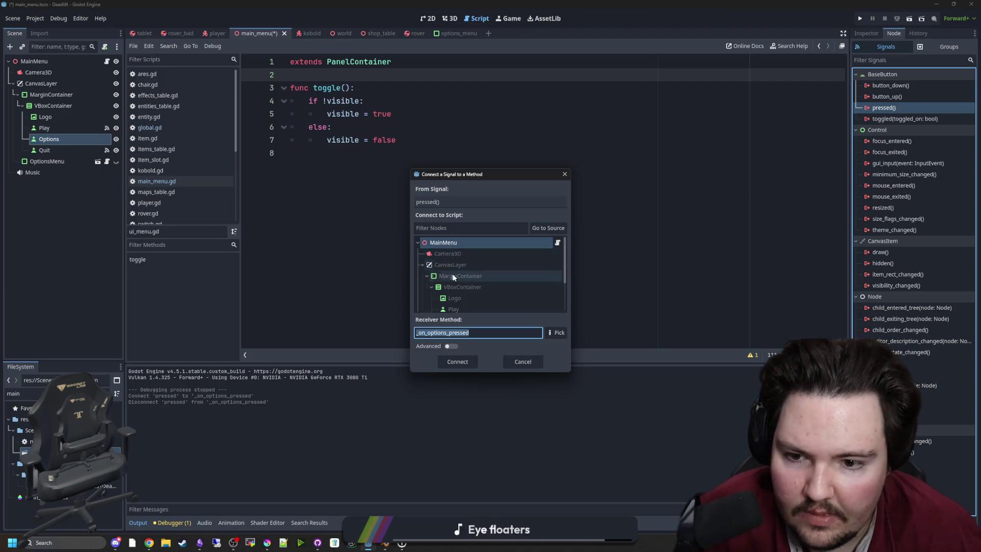
pyautogui.scroll(-3, 463, 275)
pyautogui.click(462, 288)
pyautogui.click(553, 333)
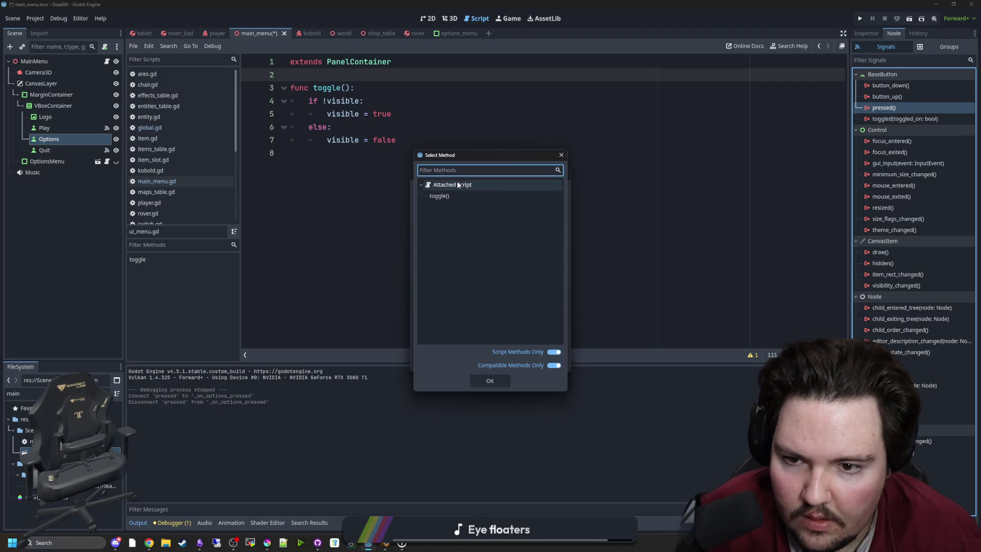
pyautogui.doubleClick(447, 195)
pyautogui.click(470, 364)
pyautogui.hotkey('ctrl', 's')
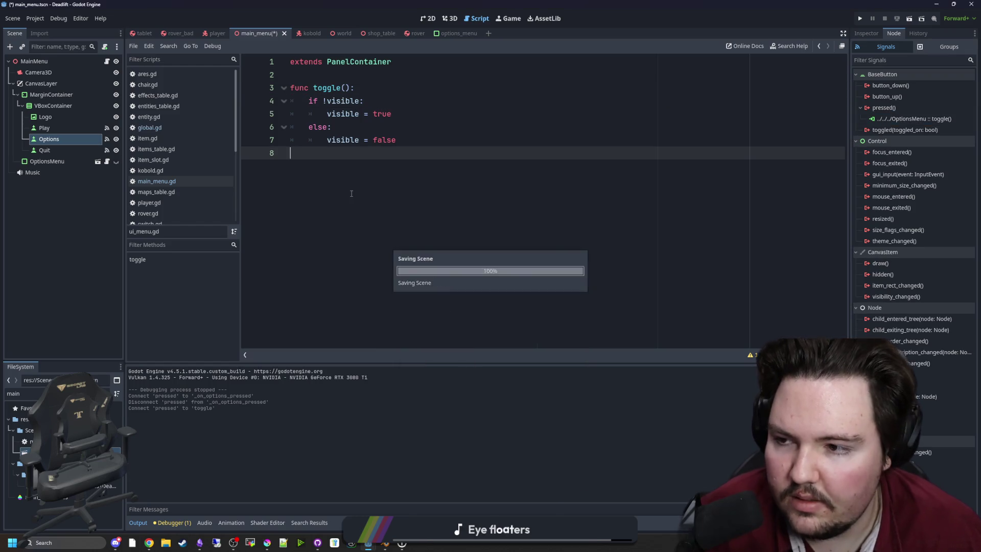
pyautogui.click(428, 19)
pyautogui.scroll(3, 195, 232)
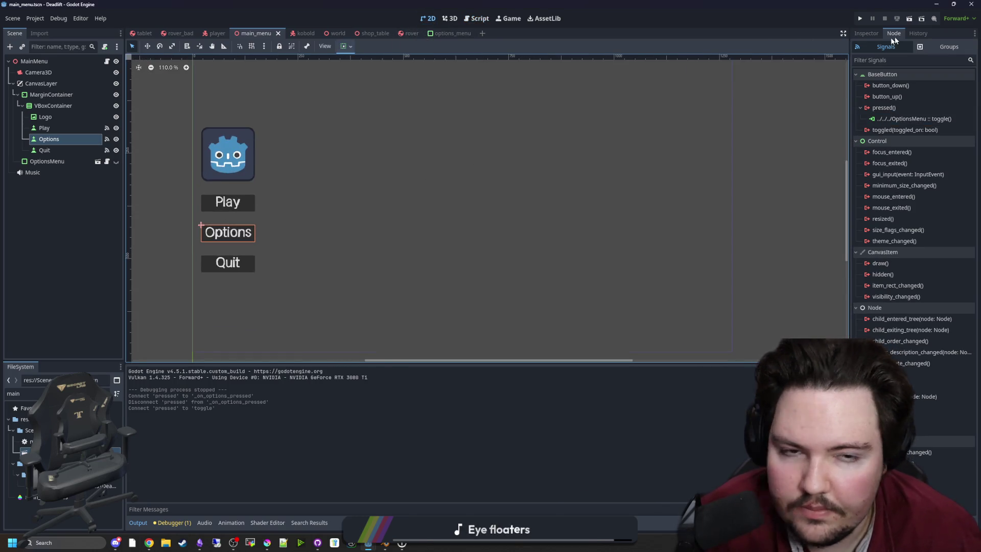
# - Run the game, open Options and drag the Master and Music volumes to 0, then stop
pyautogui.click(860, 19)
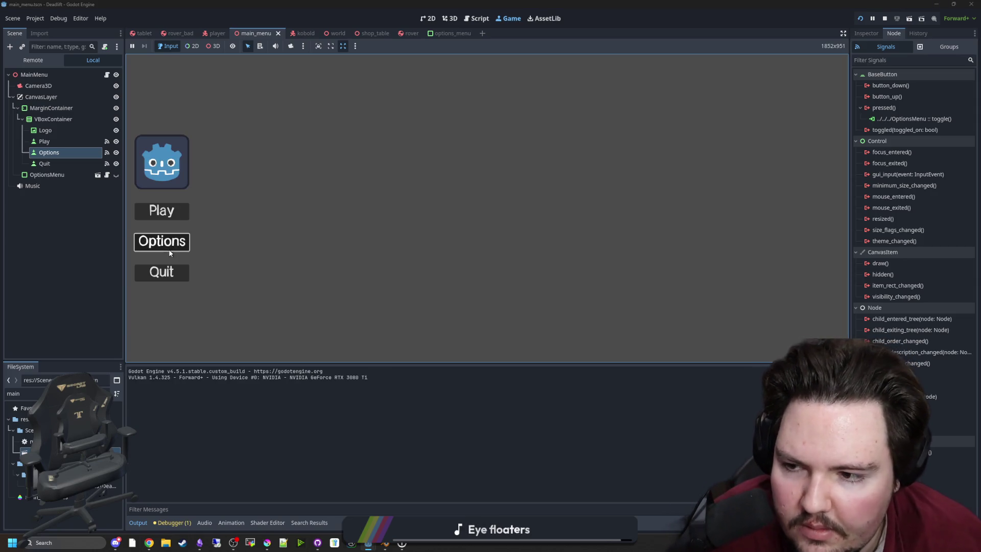
pyautogui.click(170, 252)
pyautogui.moveTo(532, 164)
pyautogui.mouseDown()
pyautogui.moveTo(402, 166)
pyautogui.moveTo(593, 170)
pyautogui.moveTo(400, 178)
pyautogui.moveTo(623, 174)
pyautogui.moveTo(409, 182)
pyautogui.moveTo(433, 180)
pyautogui.moveTo(435, 193)
pyautogui.moveTo(390, 197)
pyautogui.moveTo(400, 178)
pyautogui.mouseUp()
pyautogui.moveTo(583, 164); pyautogui.dragTo(400, 165)
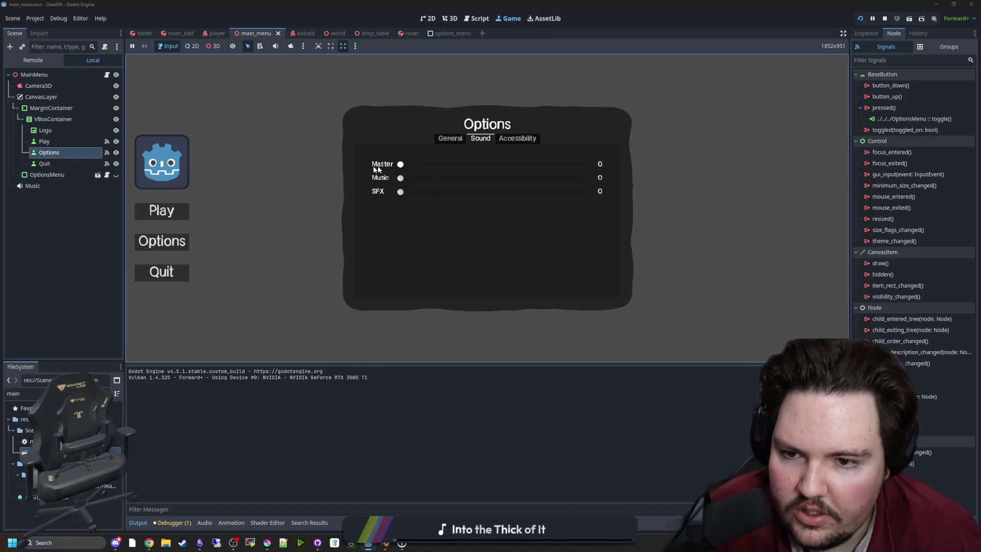
pyautogui.click(179, 271)
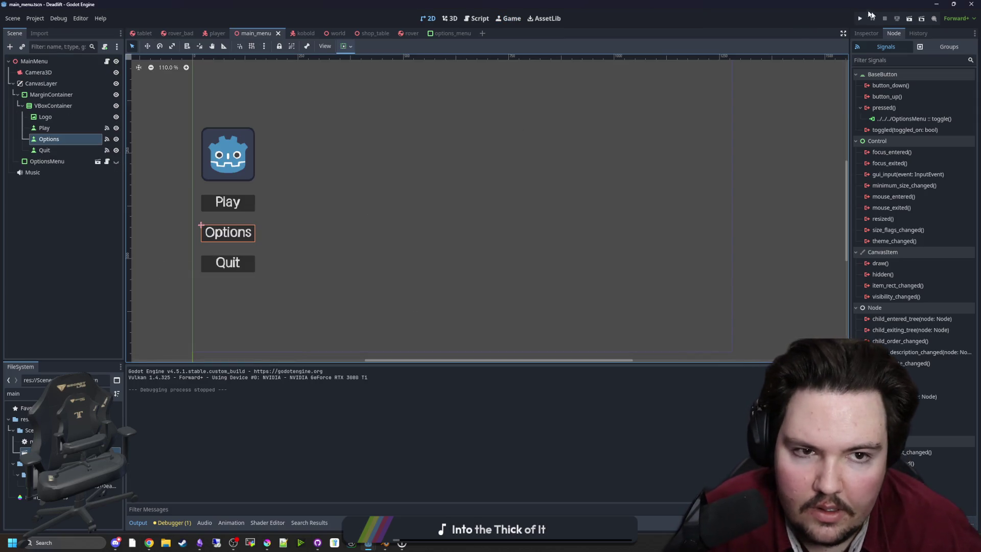
# - Rerun to confirm Options shows the volumes back at 100, then stop and clear the file filter
pyautogui.click(860, 19)
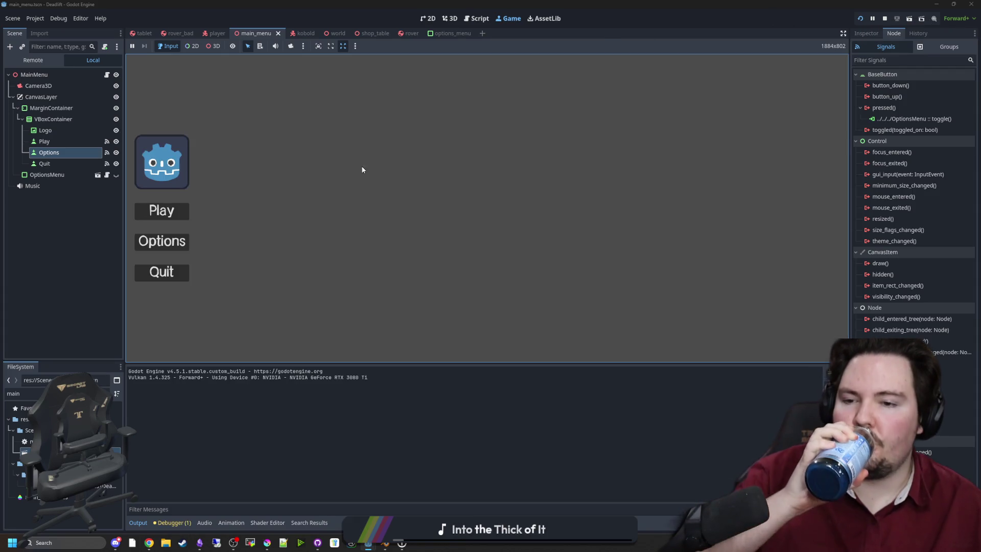
pyautogui.click(161, 241)
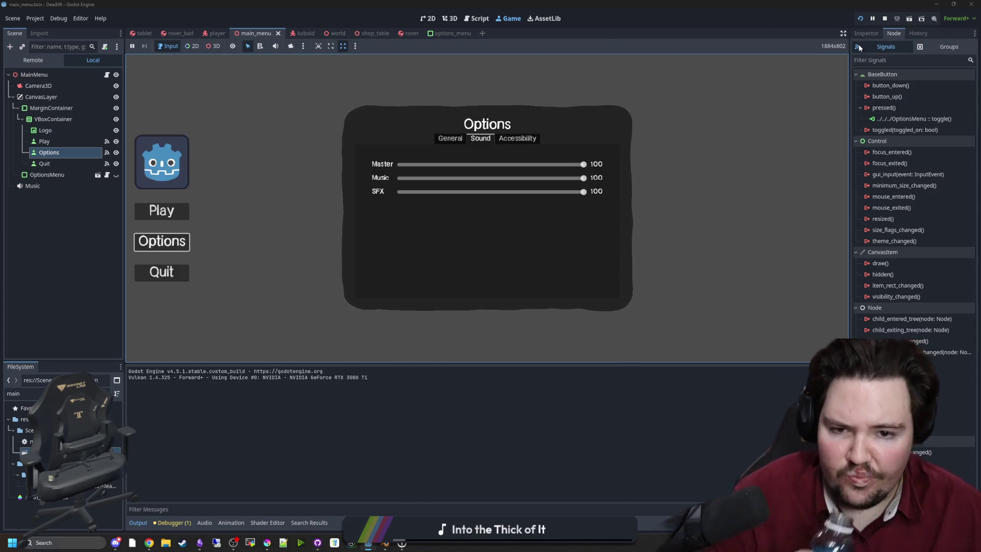
pyautogui.click(885, 19)
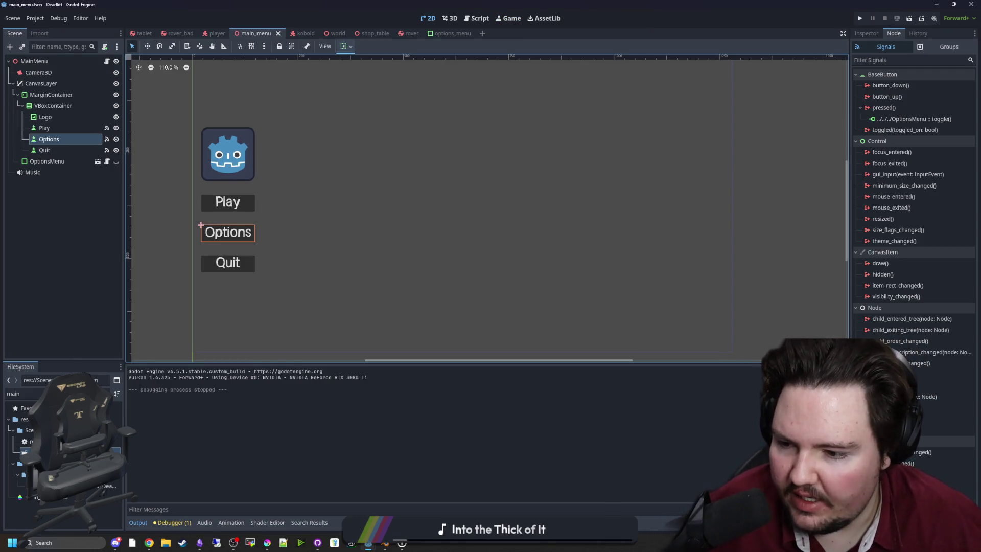
pyautogui.hotkey('ctrl', 'a')
pyautogui.press('BackSpace')
# - Filter the FileSystem for 'glob' and open global.gd near its _ready function
pyautogui.write('glob')
pyautogui.doubleClick(29, 430)
pyautogui.scroll(2, 373, 105)
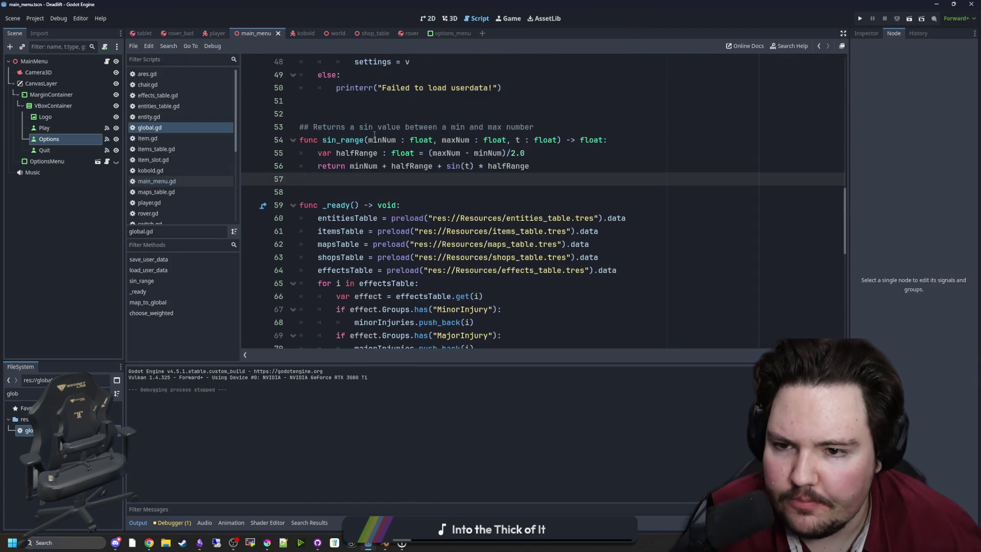
pyautogui.scroll(-3, 377, 133)
pyautogui.scroll(2, 378, 146)
pyautogui.scroll(3, 379, 145)
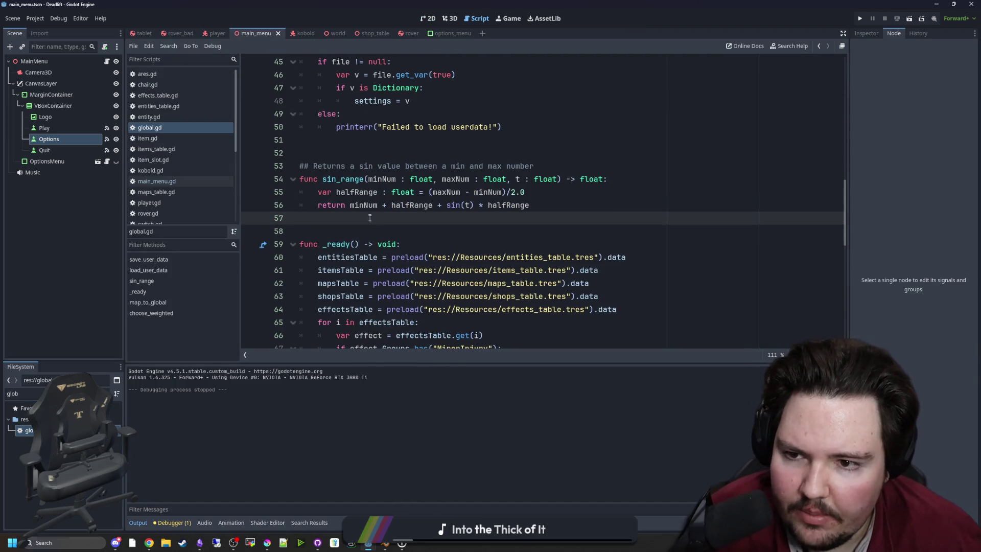
# - Add func _enter_tree() calling load_user_data() above _ready, then run the project
pyautogui.press('Return')
pyautogui.press('Return')
pyautogui.press('Return')
pyautogui.press('Up')
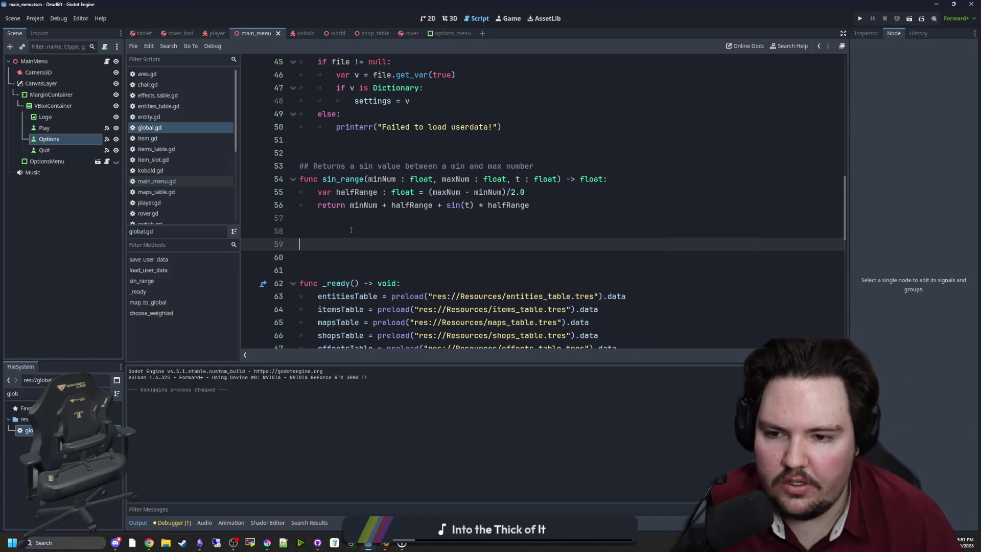
pyautogui.write('nter')
pyautogui.press('Return')
pyautogui.press('Return')
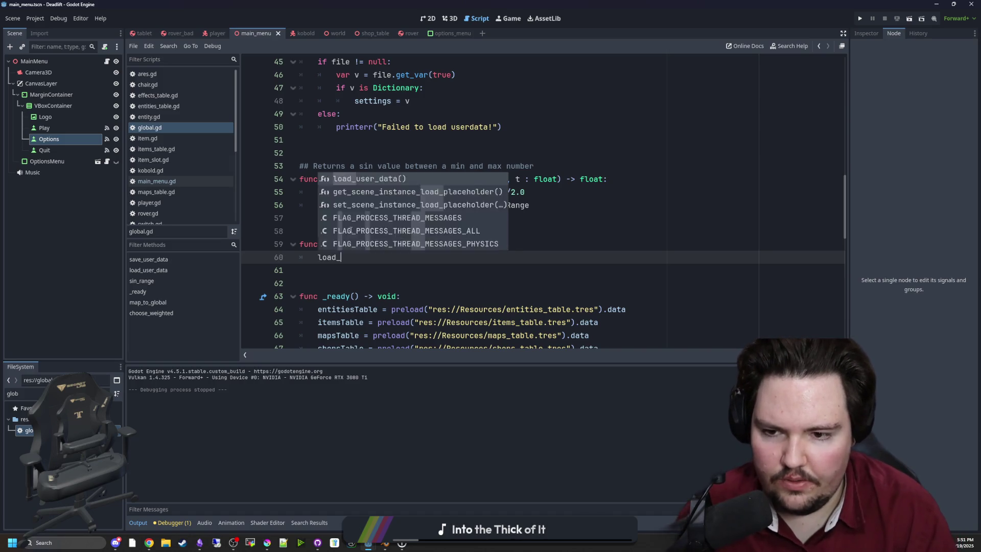
pyautogui.press('Return')
pyautogui.click(351, 231)
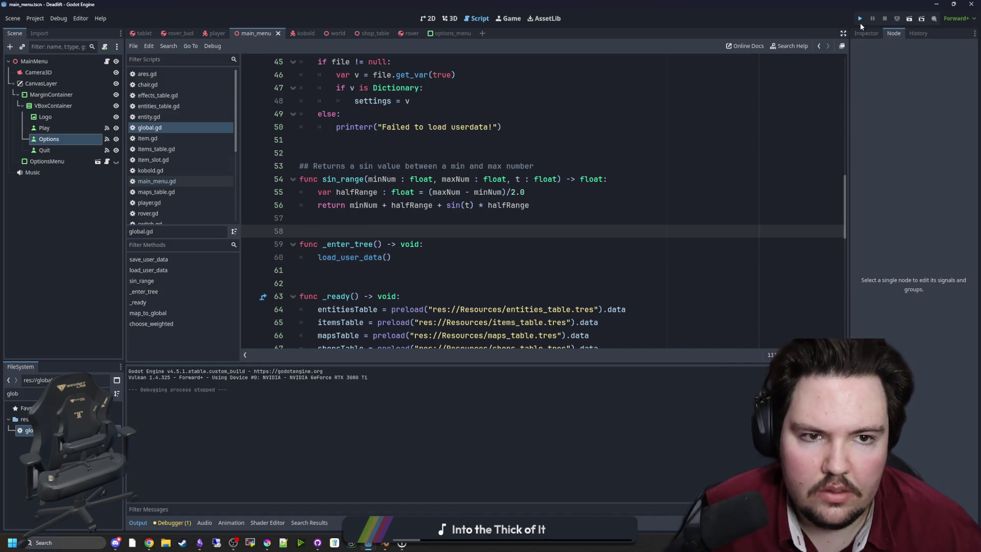
pyautogui.click(861, 19)
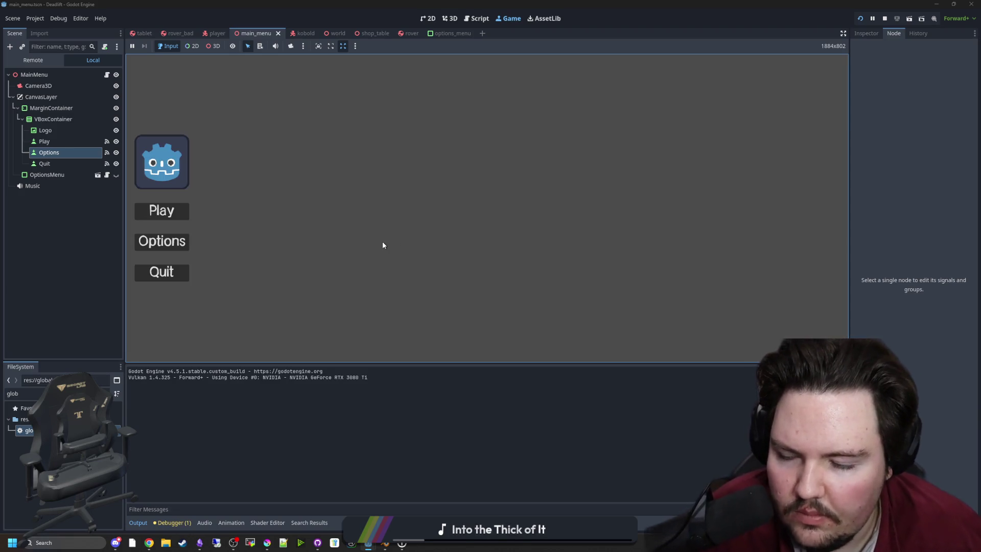
# - Turn the Master, Music and SFX volumes down to 0 in Options, quit, and rerun
pyautogui.click(176, 239)
pyautogui.moveTo(444, 164); pyautogui.dragTo(323, 180)
pyautogui.click(398, 178)
pyautogui.moveTo(410, 193); pyautogui.dragTo(308, 198)
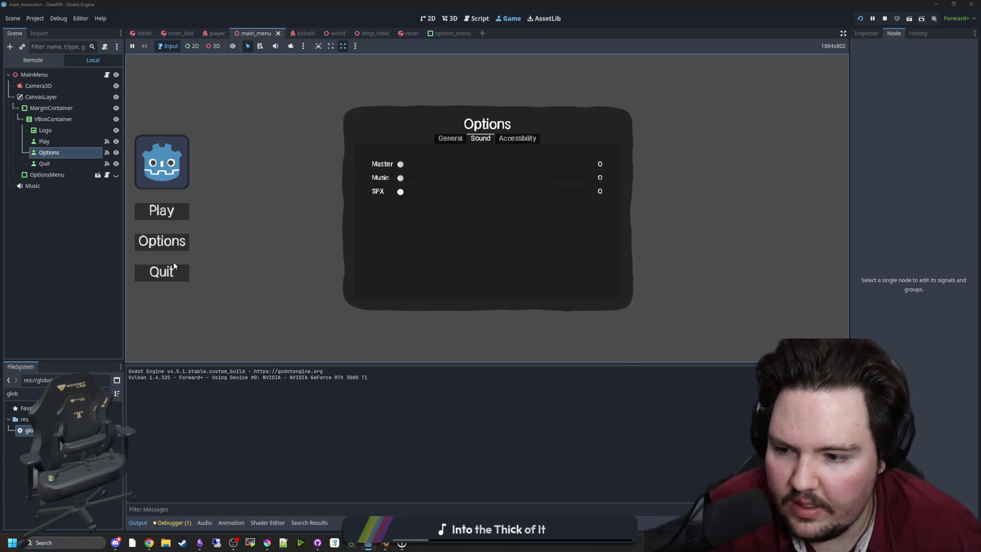
pyautogui.click(174, 279)
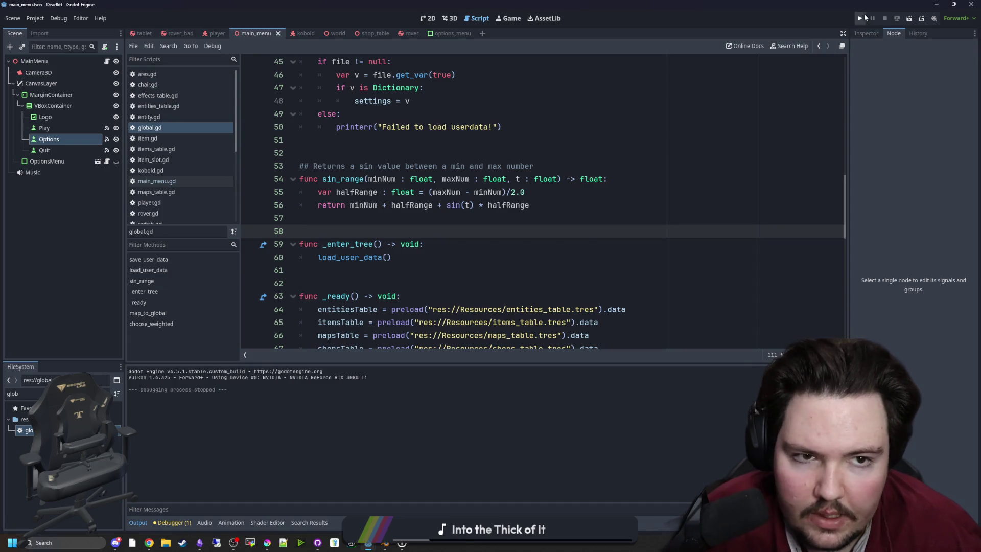
pyautogui.click(861, 18)
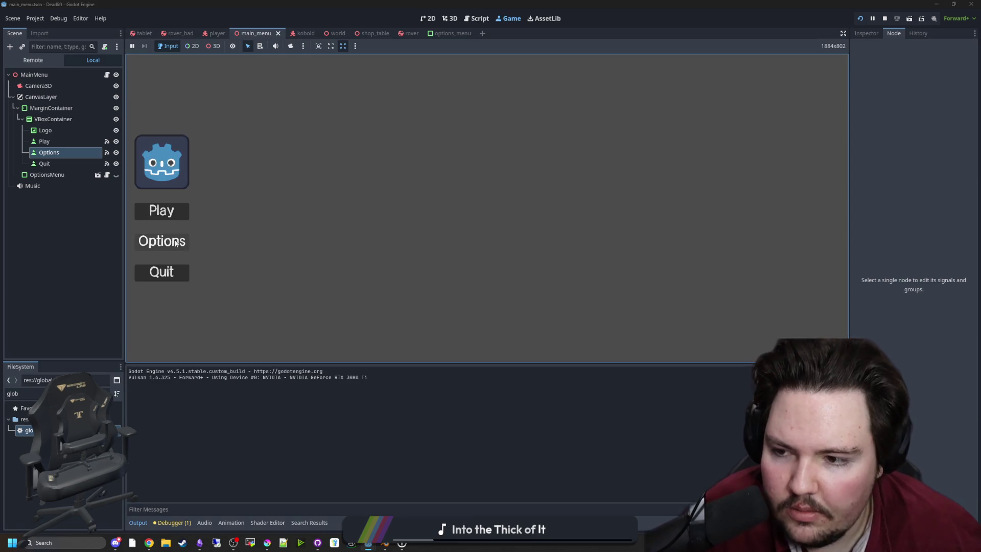
# - Confirm the volumes stayed saved, then set Master 55, Music 8 and SFX 44
pyautogui.click(176, 244)
pyautogui.moveTo(401, 164)
pyautogui.mouseDown()
pyautogui.moveTo(501, 164)
pyautogui.moveTo(423, 178)
pyautogui.moveTo(496, 178)
pyautogui.mouseUp()
pyautogui.moveTo(401, 192)
pyautogui.mouseDown()
pyautogui.moveTo(481, 192)
pyautogui.moveTo(415, 178)
pyautogui.mouseUp()
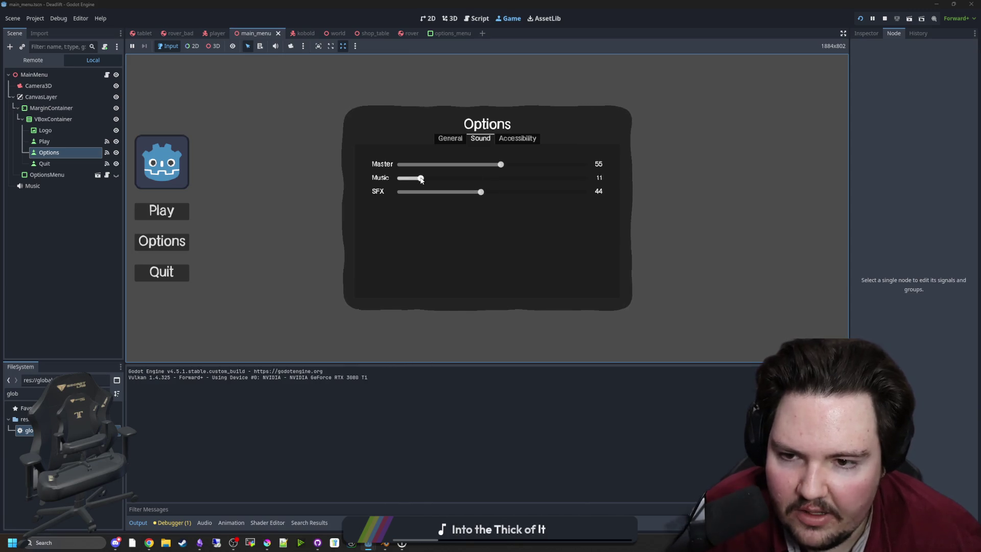
# - Start the game, bring up the pause menu, stop with F8, and clear the file filter
pyautogui.click(176, 210)
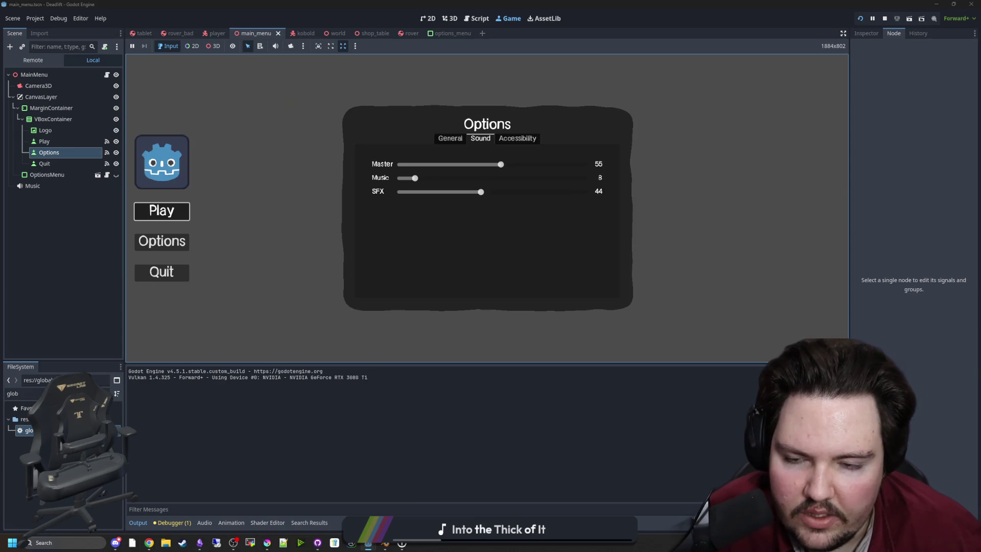
pyautogui.press('Escape')
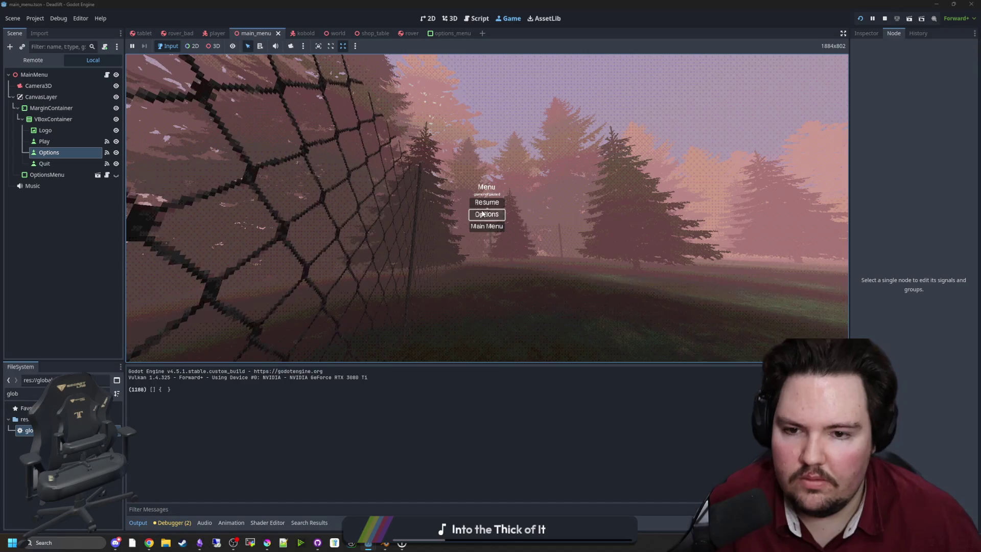
pyautogui.press('F8')
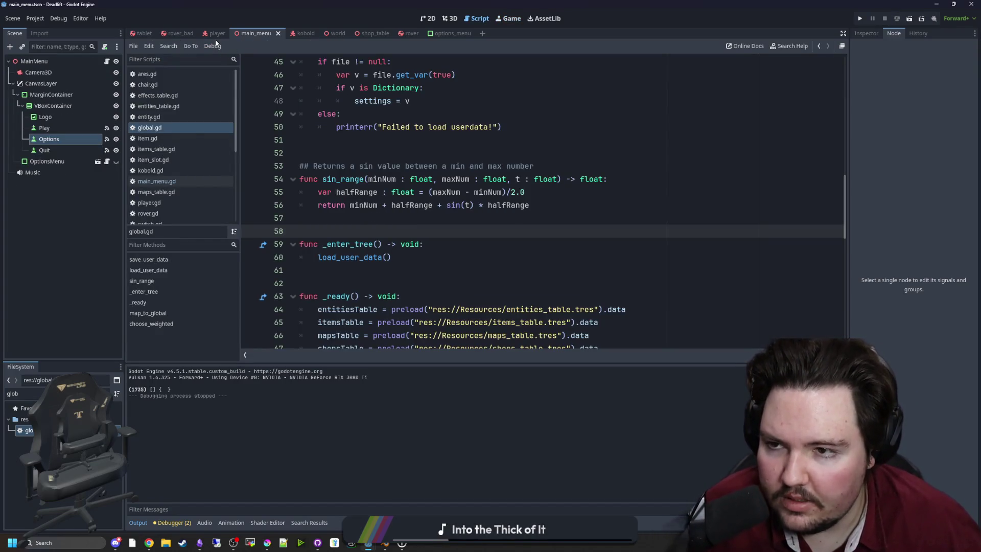
pyautogui.press('BackSpace')
pyautogui.press('BackSpace')
pyautogui.press('BackSpace')
# - Open world.tscn, expand CanvasLayer and select the PauseMenu node
pyautogui.write('world')
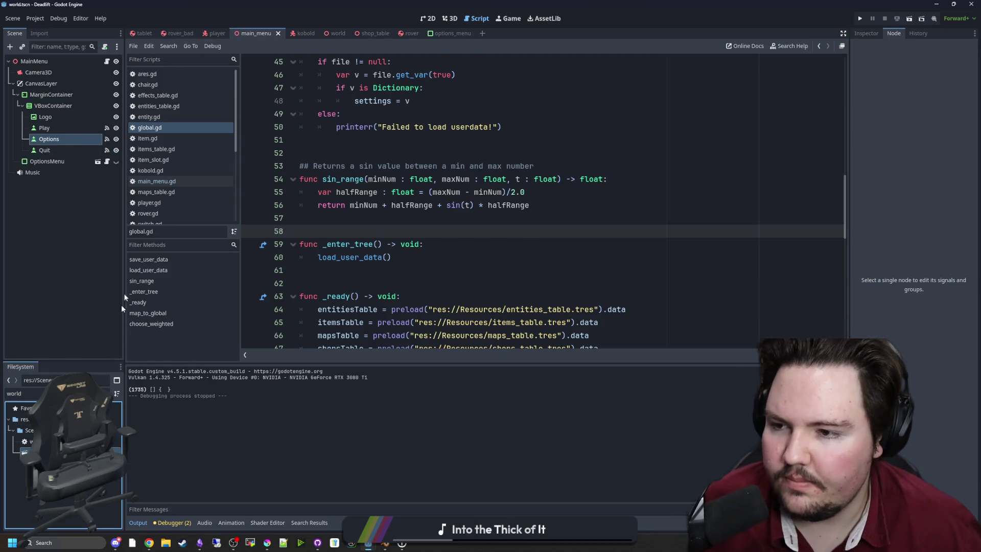
pyautogui.doubleClick(61, 452)
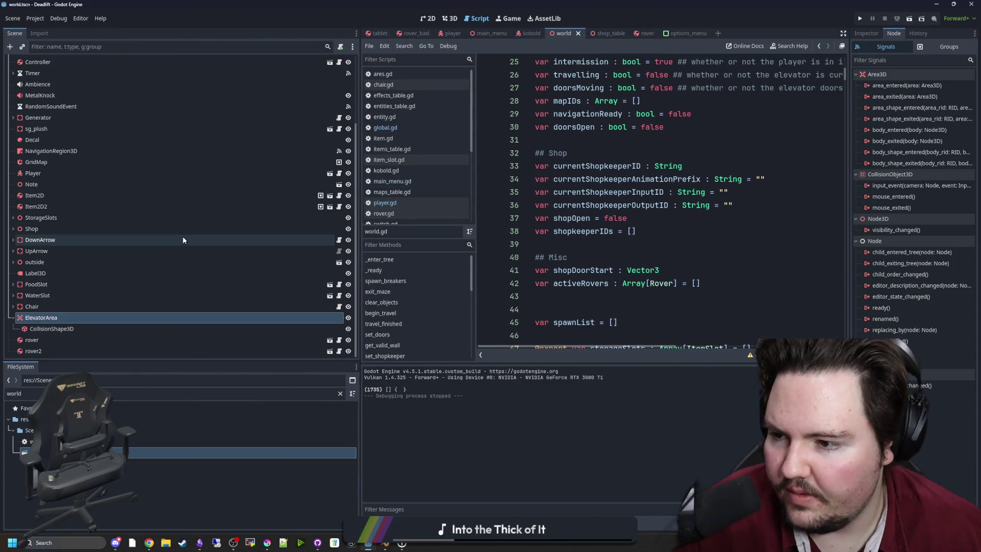
pyautogui.click(14, 140)
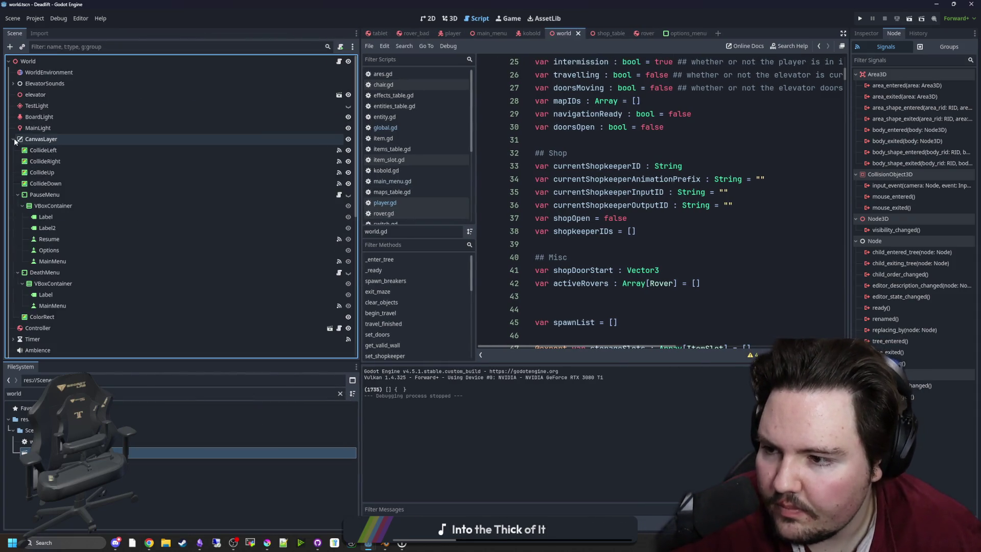
pyautogui.click(45, 195)
pyautogui.click(427, 19)
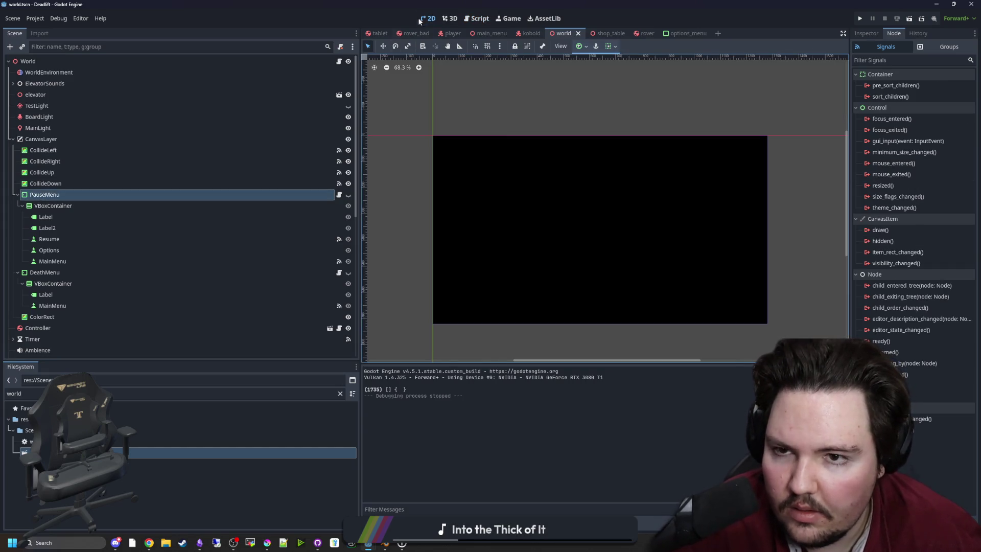
# - Select the ColorRect, toggle its visibility, and inspect its effect.gdshader ShaderMaterial
pyautogui.scroll(5, 118, 257)
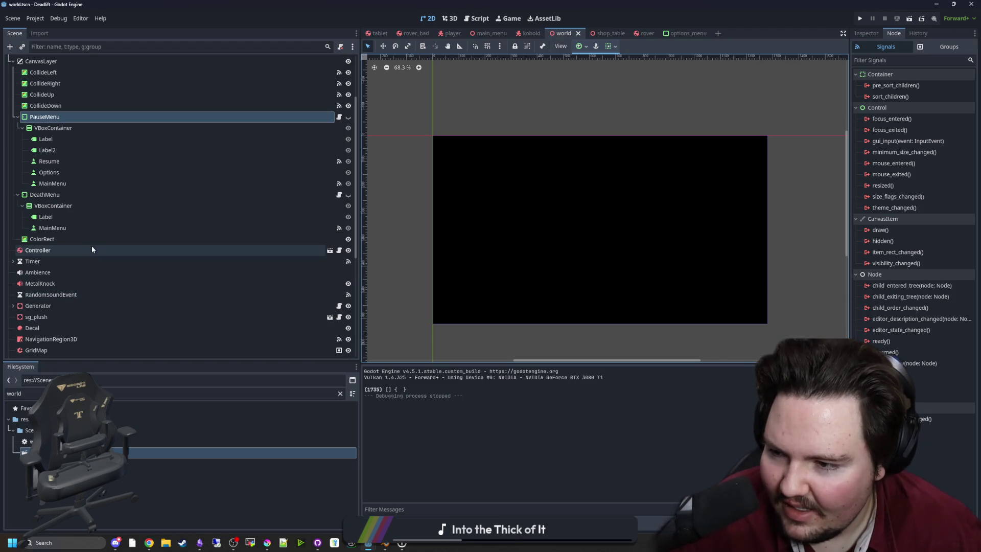
pyautogui.click(77, 244)
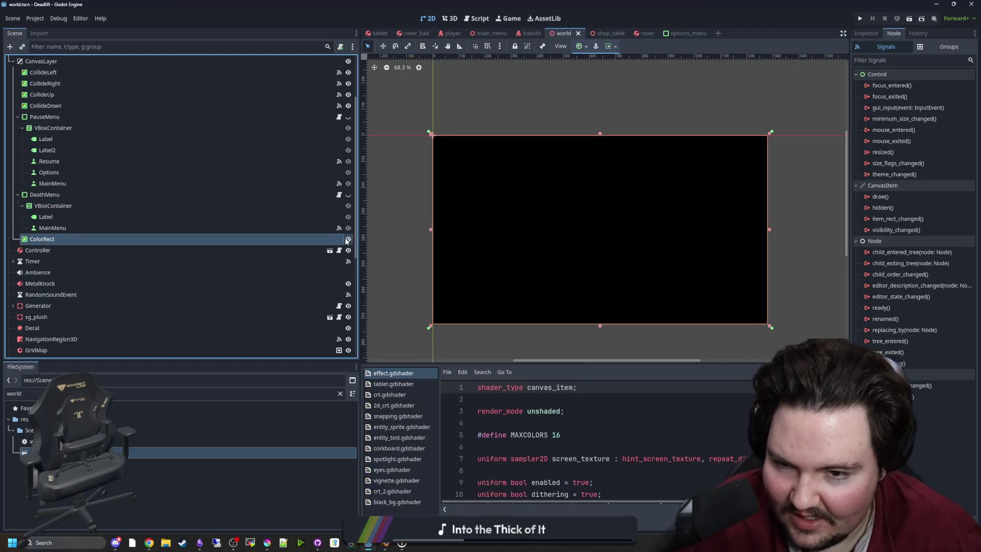
pyautogui.click(348, 239)
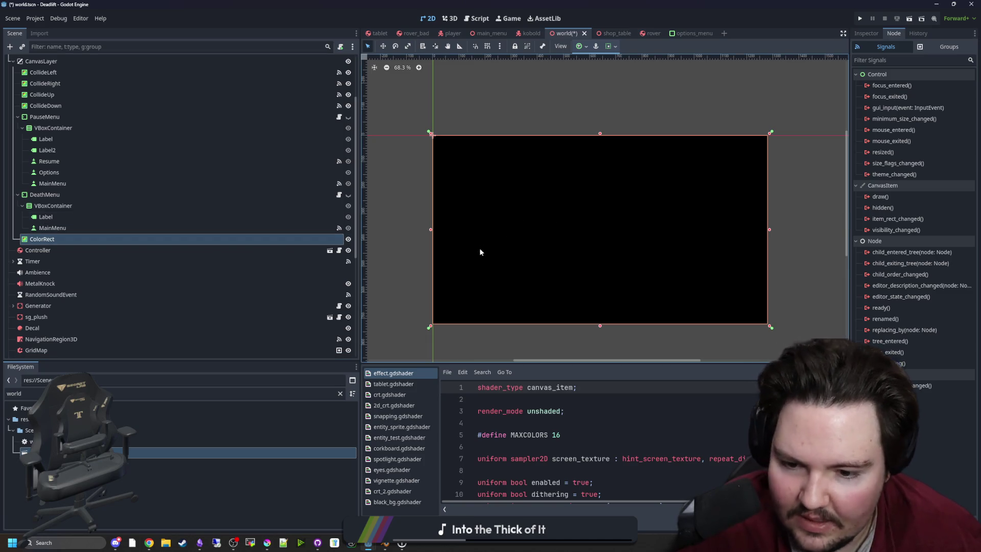
pyautogui.click(866, 34)
pyautogui.scroll(-5, 902, 240)
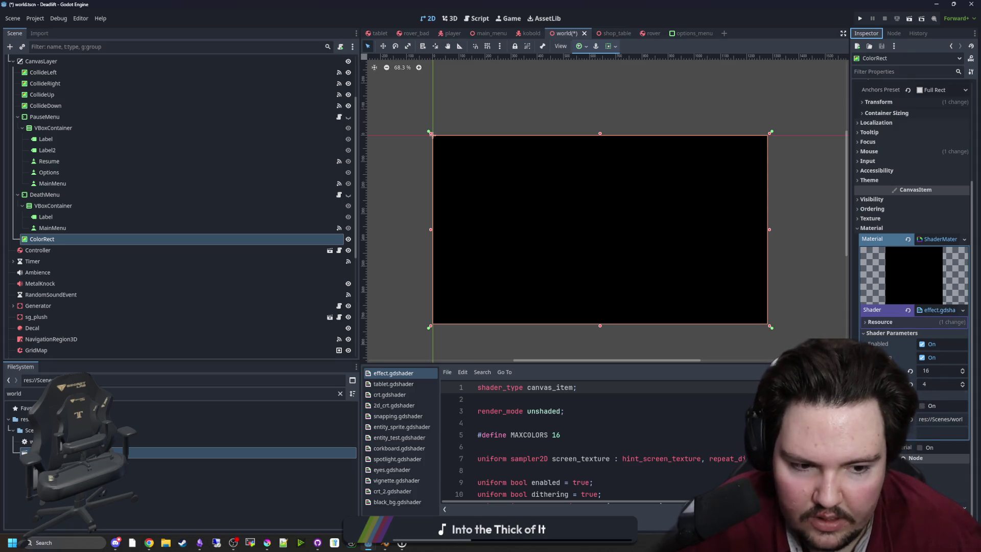
pyautogui.scroll(-20, 674, 396)
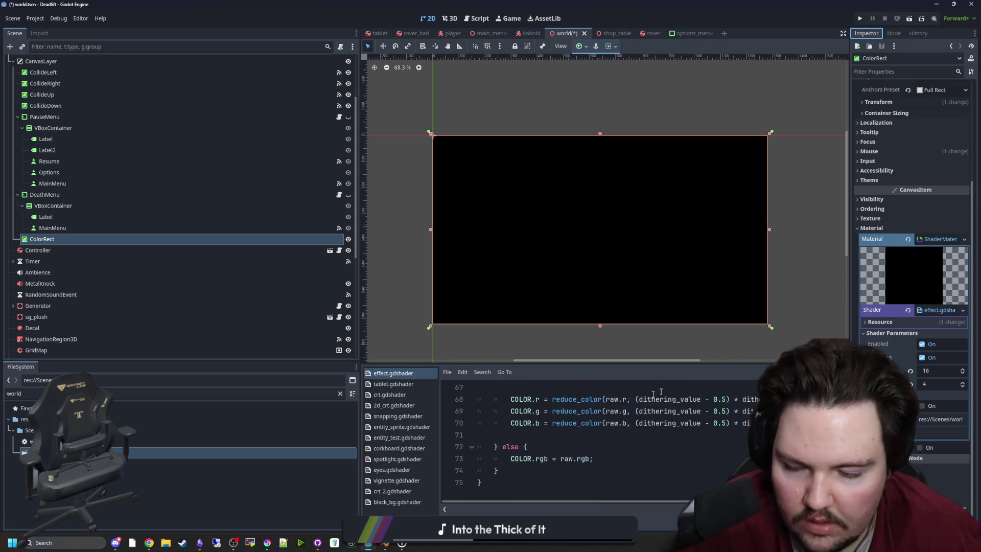
pyautogui.scroll(3, 58, 194)
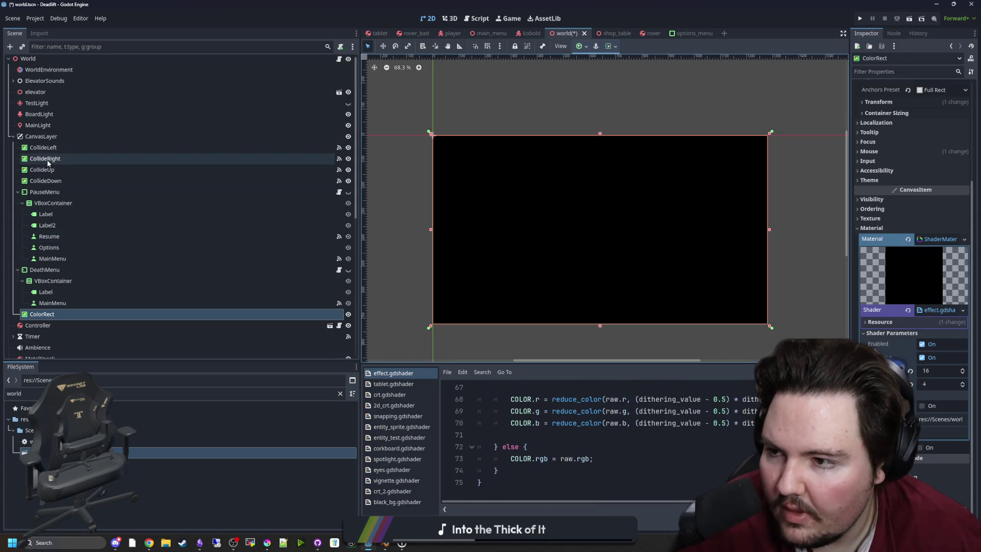
pyautogui.scroll(-9, 60, 204)
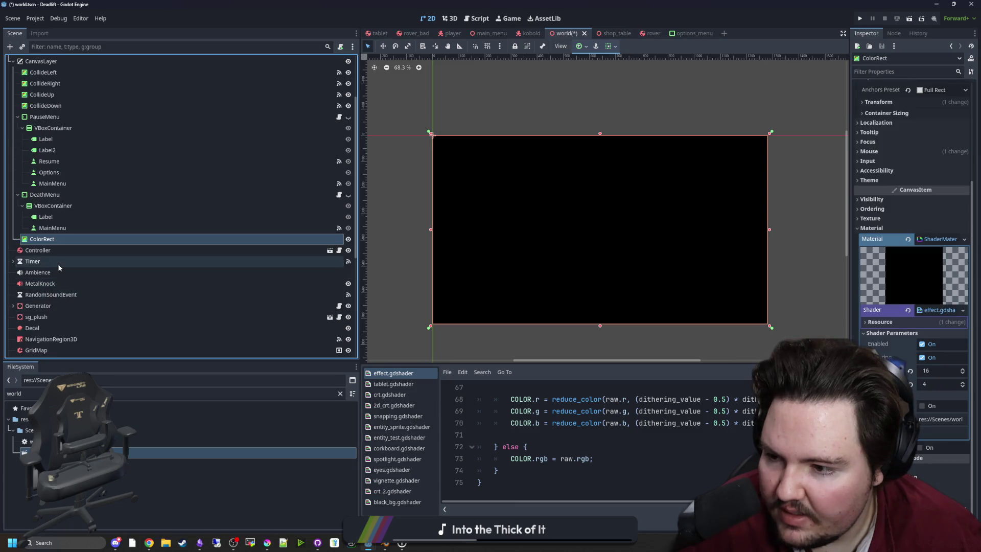
pyautogui.scroll(-2, 59, 268)
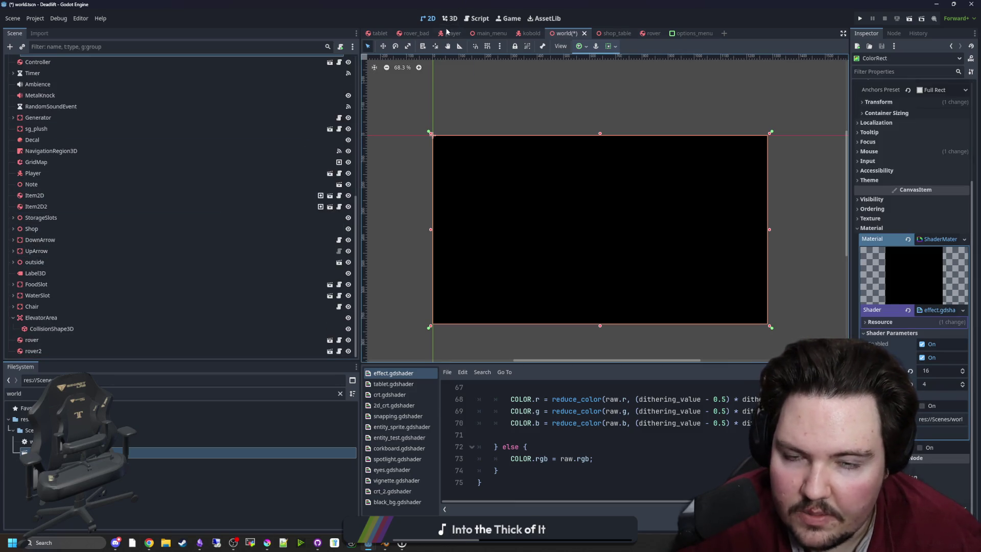
pyautogui.click(446, 33)
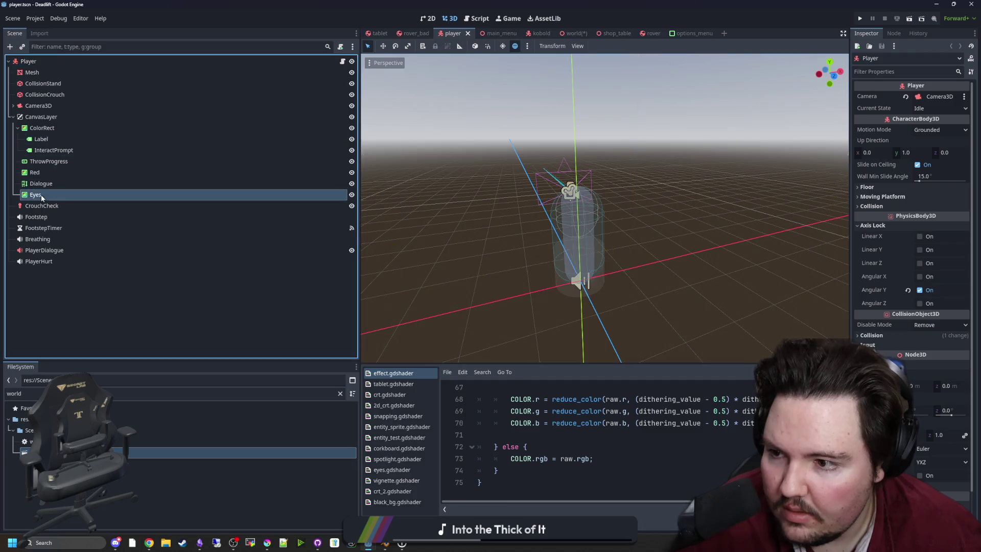
# - Make the Eyes overlay visible in the editor, briefly hiding and reshowing the Red overlay
pyautogui.click(41, 195)
pyautogui.scroll(-3, 457, 193)
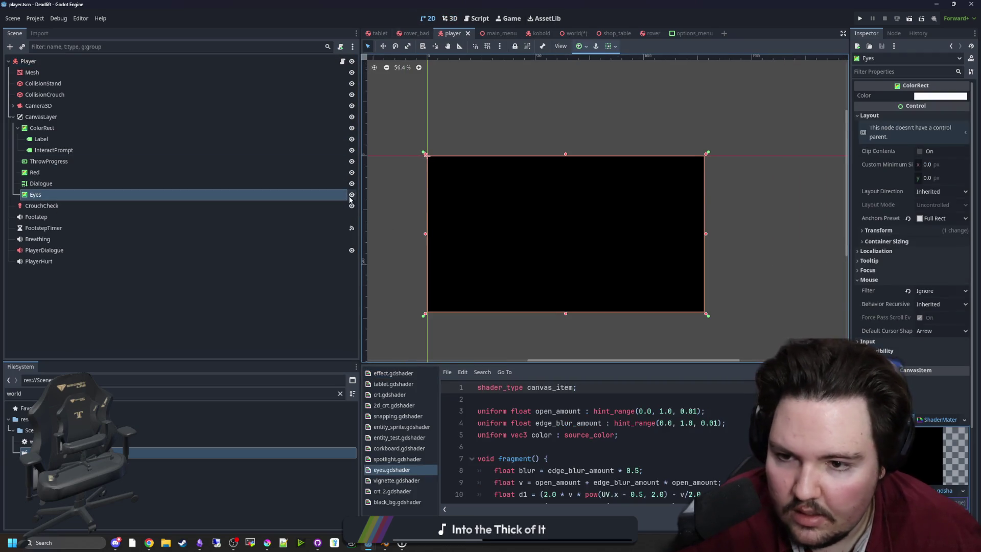
pyautogui.click(351, 195)
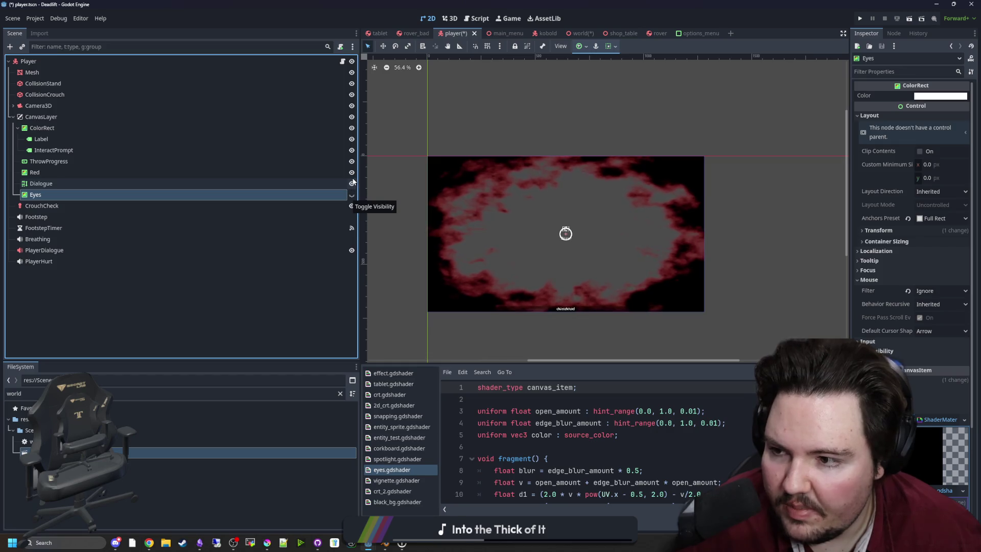
pyautogui.click(352, 174)
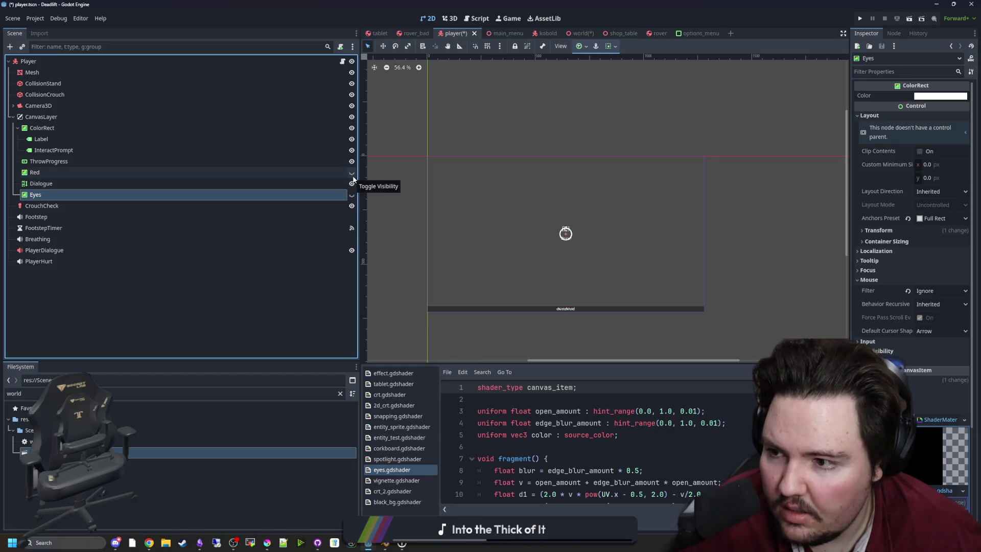
pyautogui.click(351, 173)
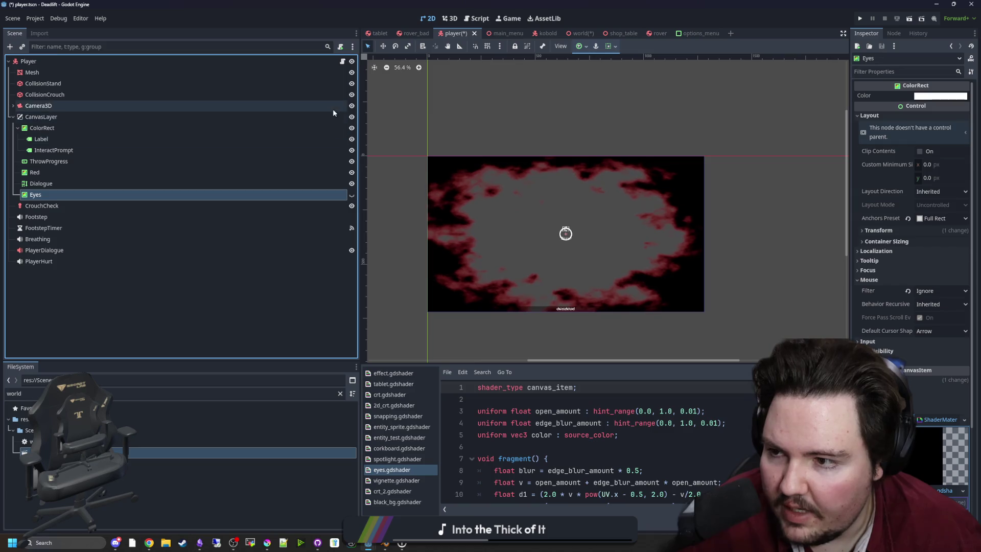
# - Add $CanvasLayer/Eyes.visible = true to player.gd's _ready, save, and return to the world scene
pyautogui.click(343, 61)
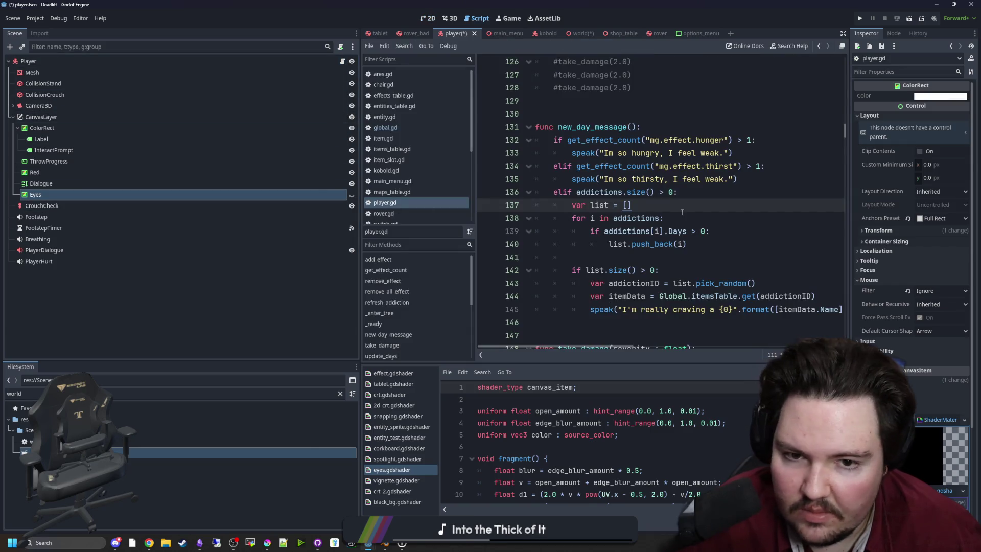
pyautogui.scroll(5, 682, 211)
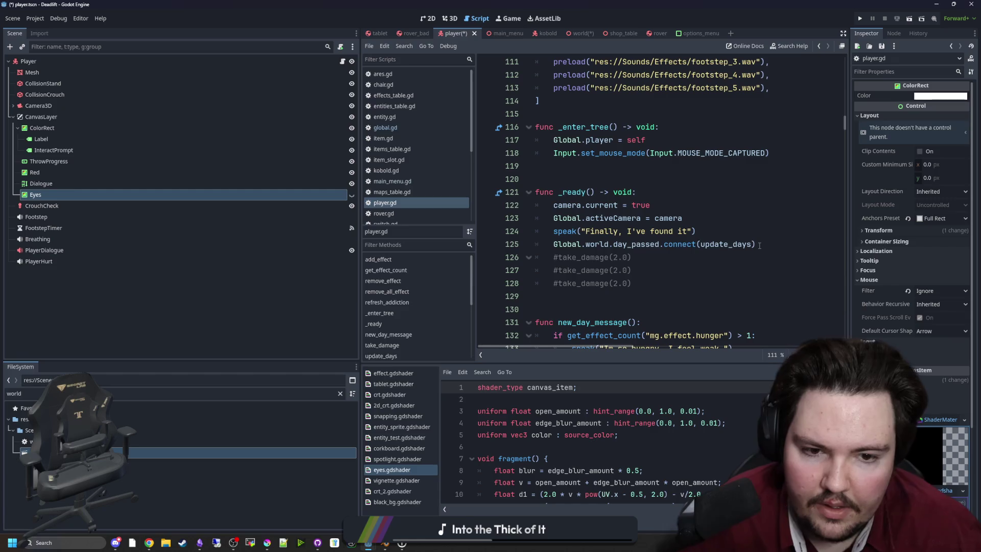
pyautogui.click(760, 246)
pyautogui.press('Return')
pyautogui.moveTo(35, 195); pyautogui.dragTo(642, 257)
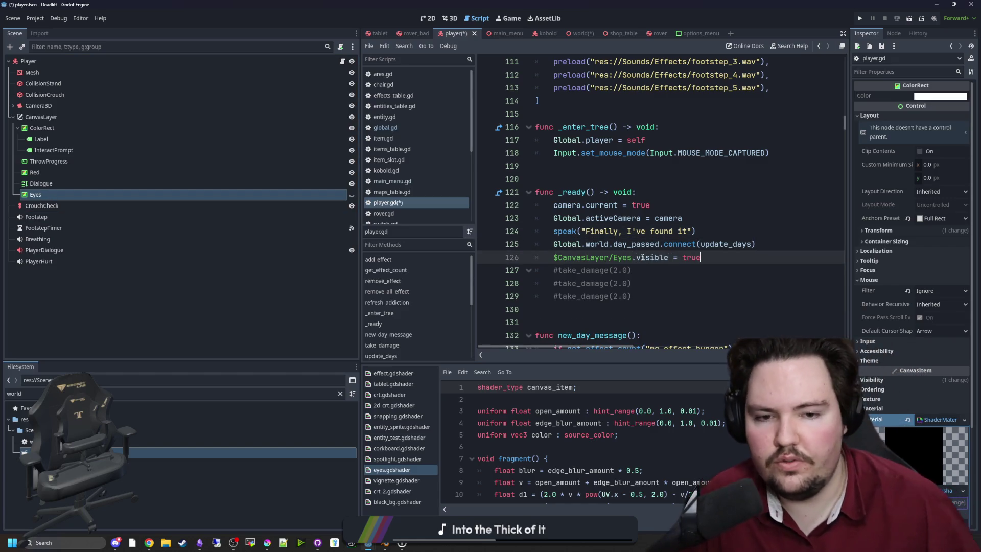
pyautogui.click(636, 192)
pyautogui.hotkey('ctrl', 's')
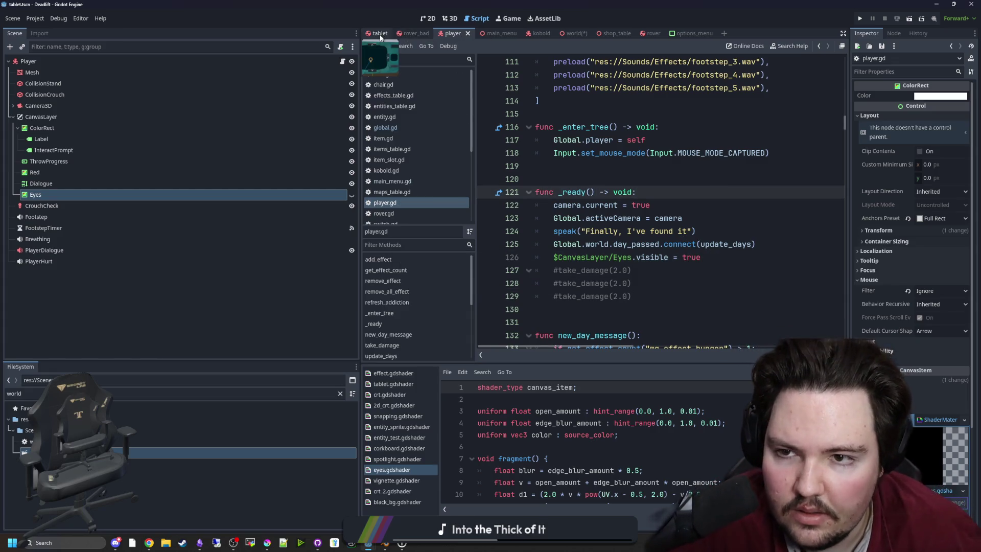
pyautogui.click(380, 35)
pyautogui.click(571, 32)
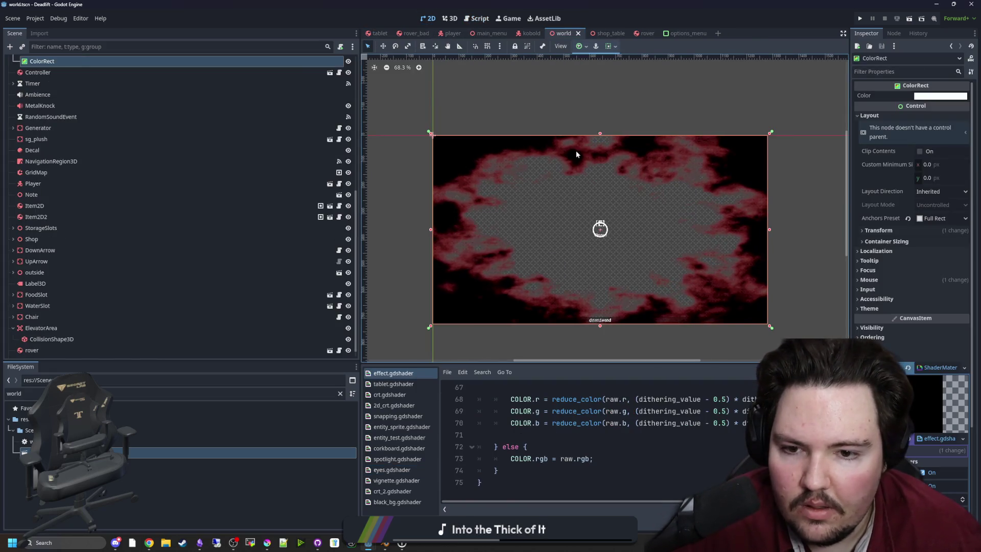
# - Search 'option' in the Add Child Node dialog for CanvasLayer, then cancel it
pyautogui.scroll(3, 730, 294)
pyautogui.scroll(3, 256, 196)
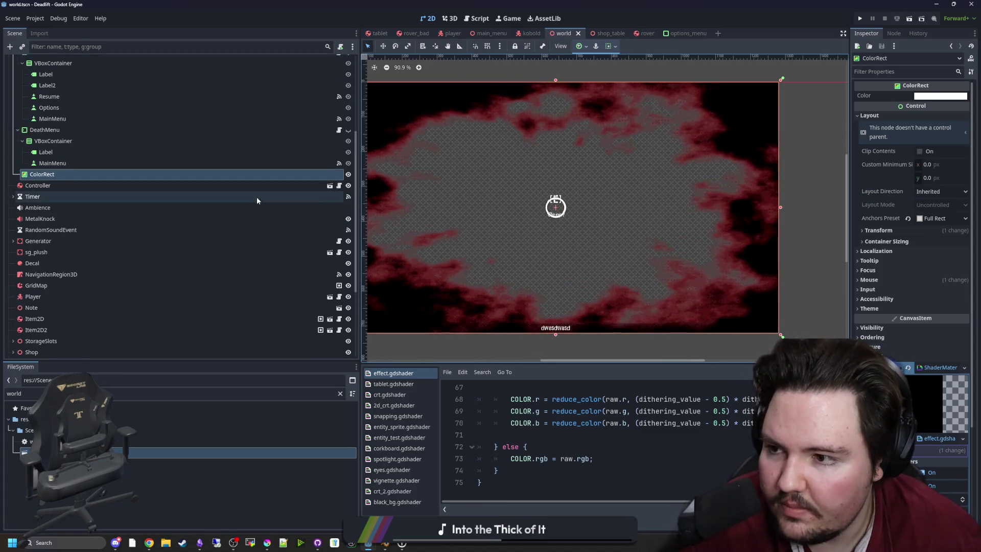
pyautogui.scroll(5, 257, 197)
pyautogui.click(230, 164)
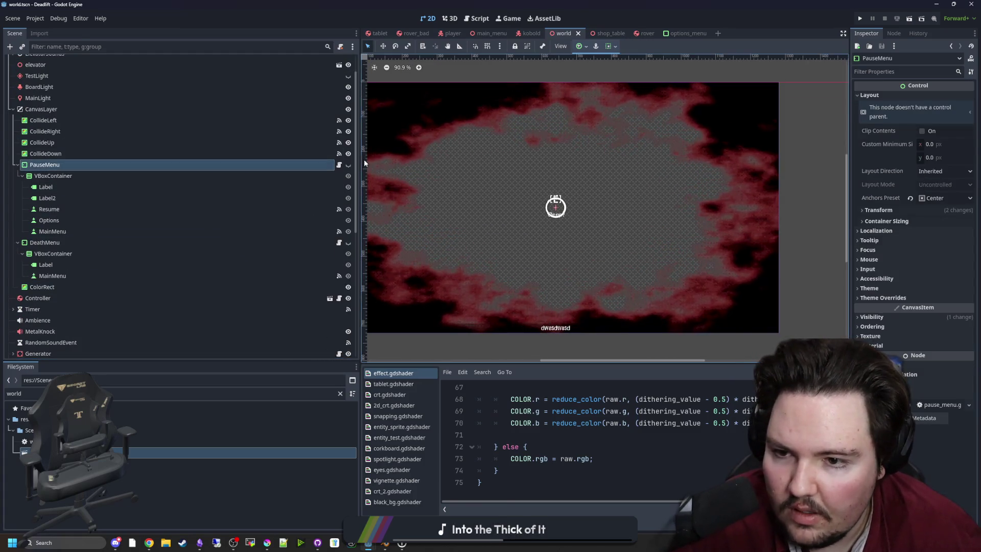
pyautogui.click(306, 165)
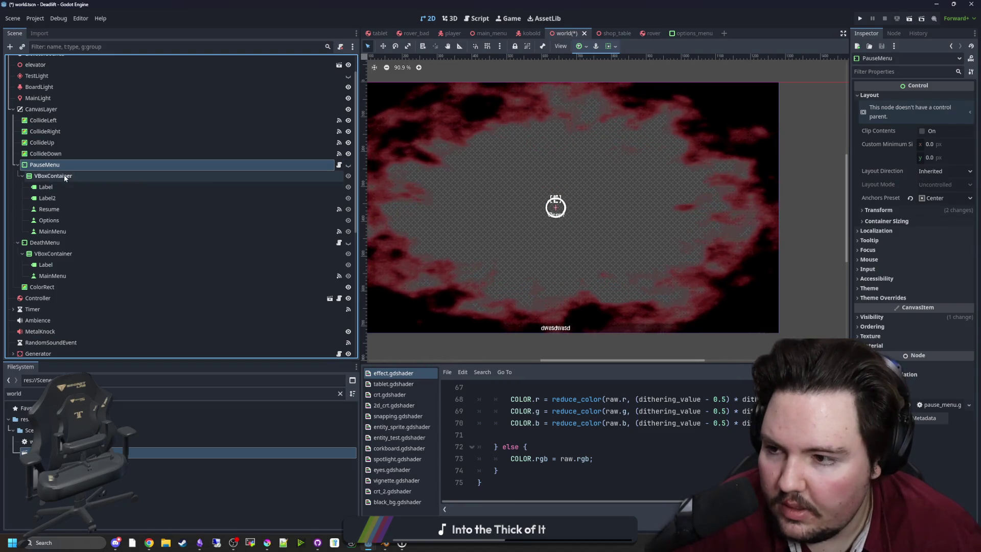
pyautogui.click(52, 110)
pyautogui.rightClick(53, 110)
pyautogui.click(80, 120)
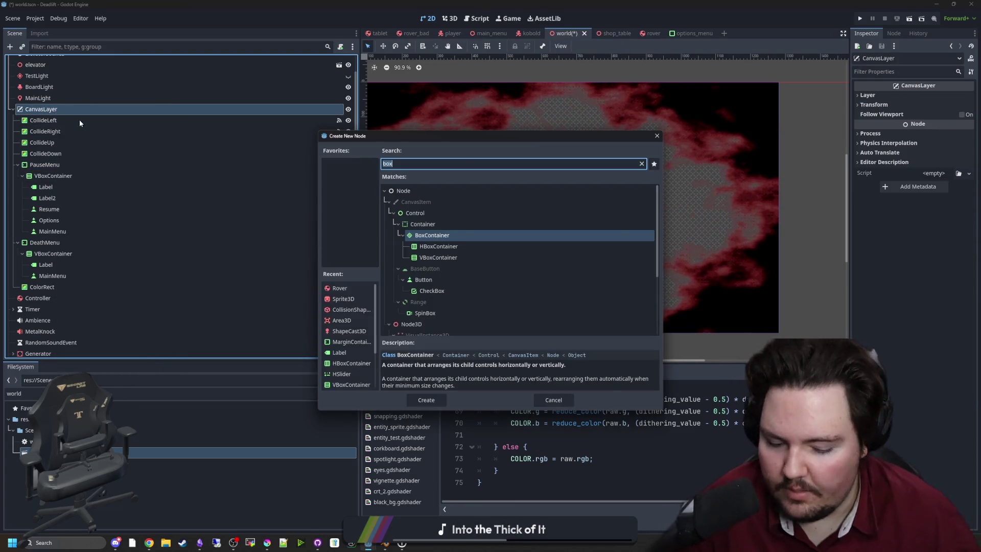
pyautogui.write('opti')
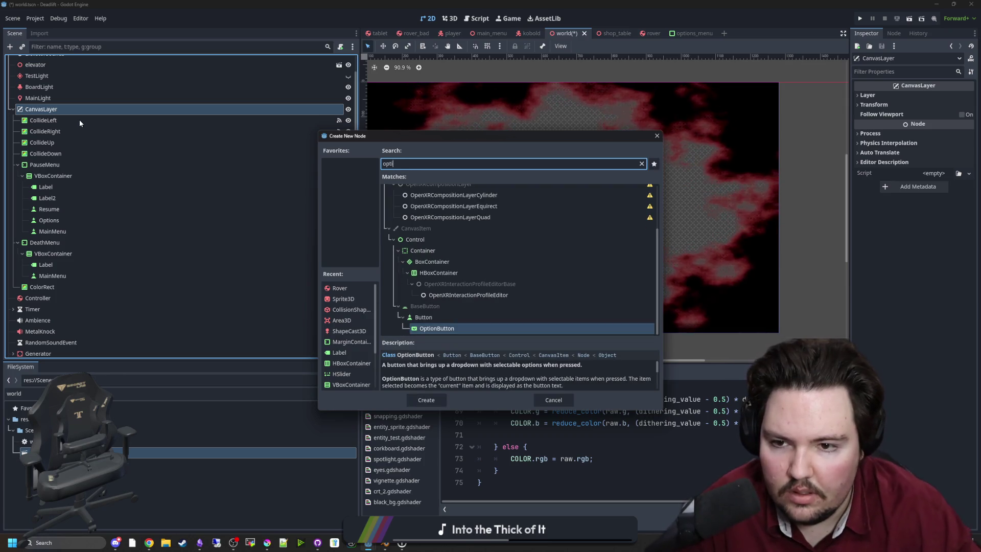
pyautogui.write('on')
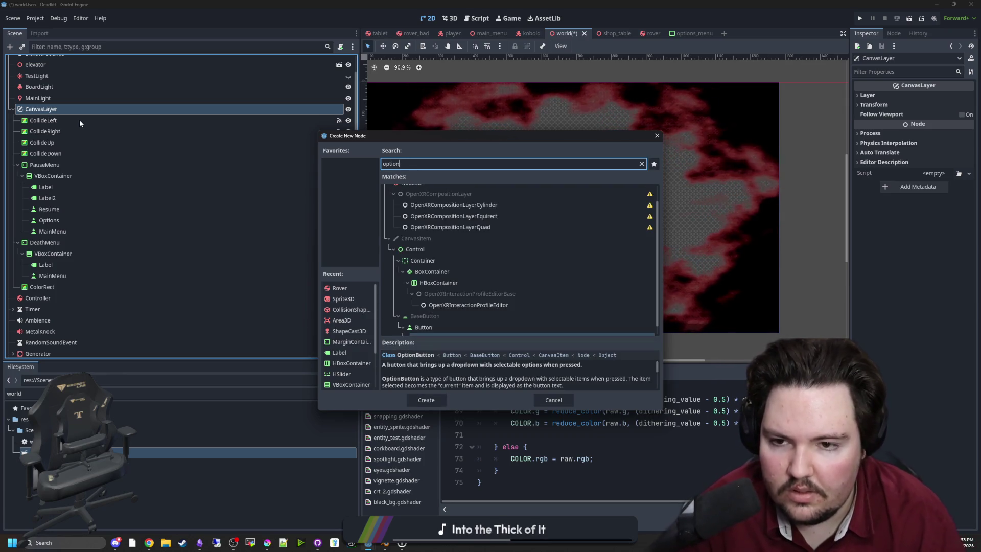
pyautogui.press('BackSpace')
pyautogui.press('BackSpace')
pyautogui.press('BackSpace')
pyautogui.click(553, 400)
# - Instance options_menu.tscn under CanvasLayer, placing OptionsMenu above DeathMenu
pyautogui.doubleClick(141, 396)
pyautogui.write('options')
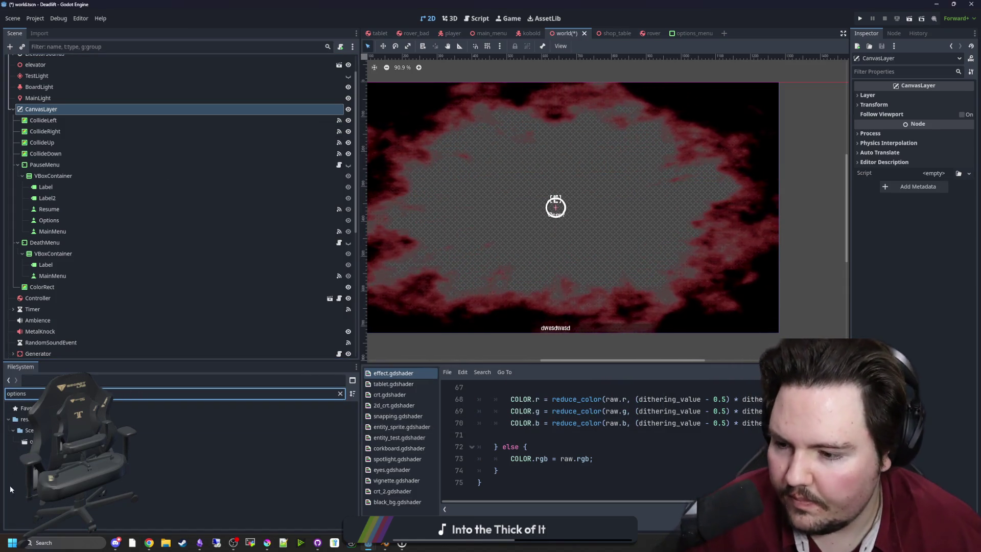
pyautogui.moveTo(30, 441); pyautogui.dragTo(58, 161)
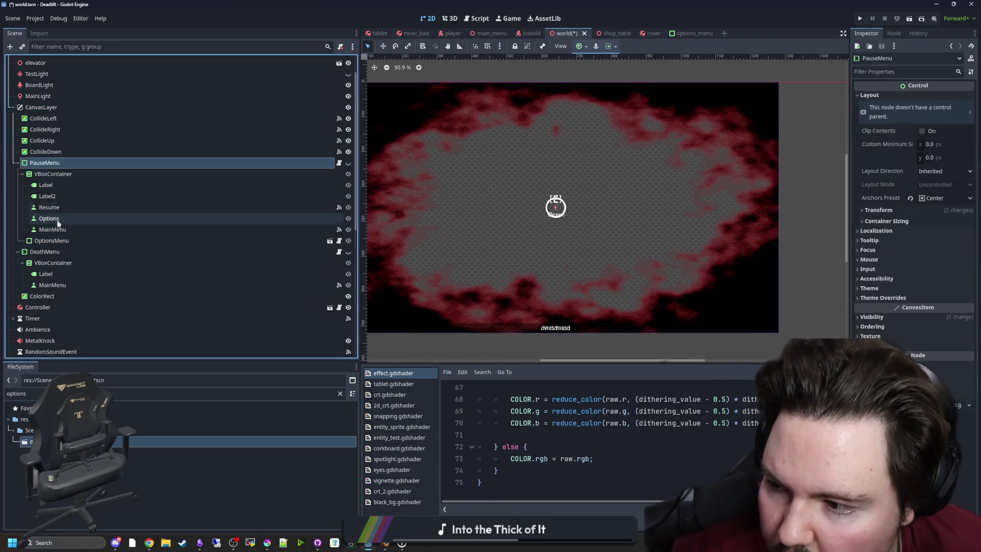
pyautogui.scroll(4, 586, 203)
pyautogui.moveTo(51, 240); pyautogui.dragTo(31, 250)
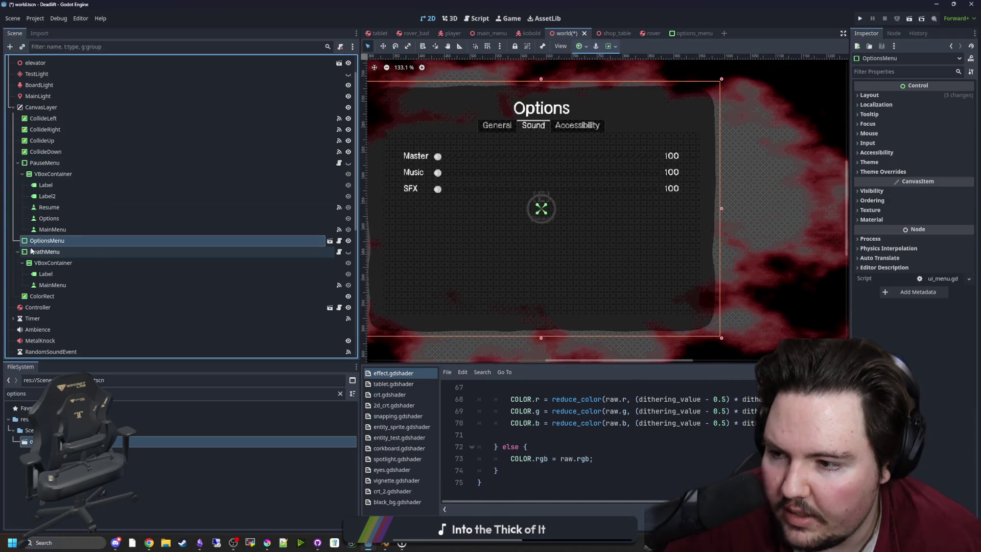
pyautogui.scroll(-5, 495, 244)
pyautogui.scroll(3, 496, 243)
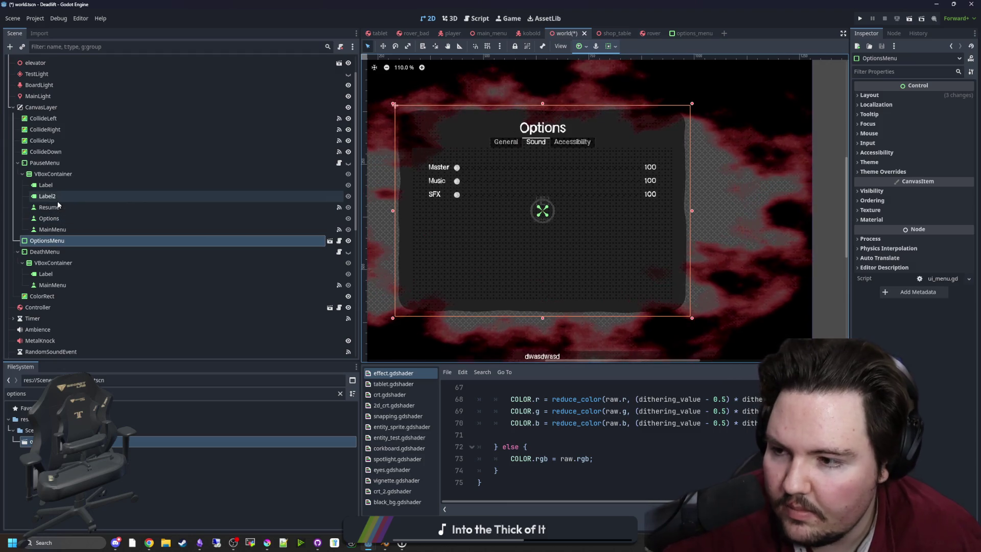
# - Open pause_menu.gd, add blank lines at its end, and drag in the Options button reference
pyautogui.click(49, 218)
pyautogui.click(210, 152)
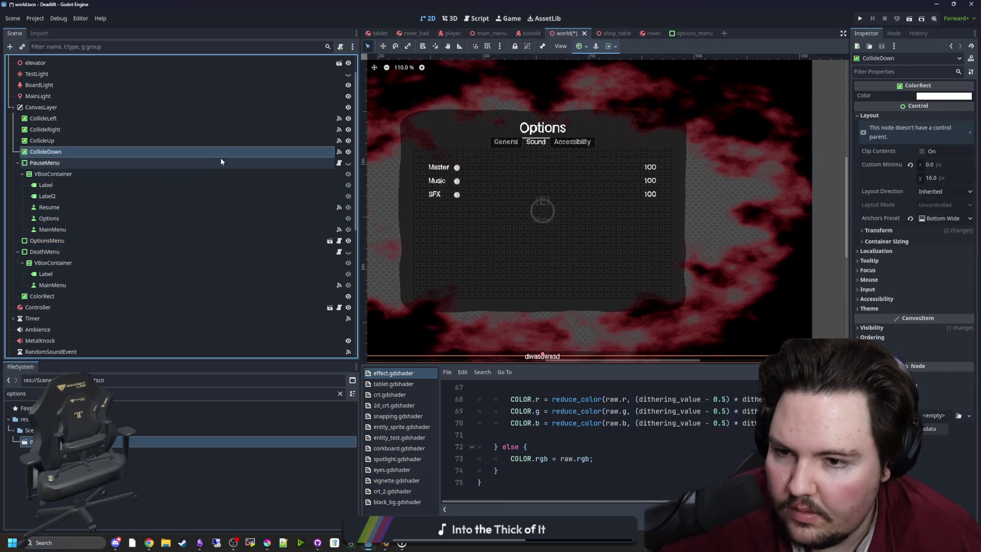
pyautogui.click(222, 163)
pyautogui.click(339, 163)
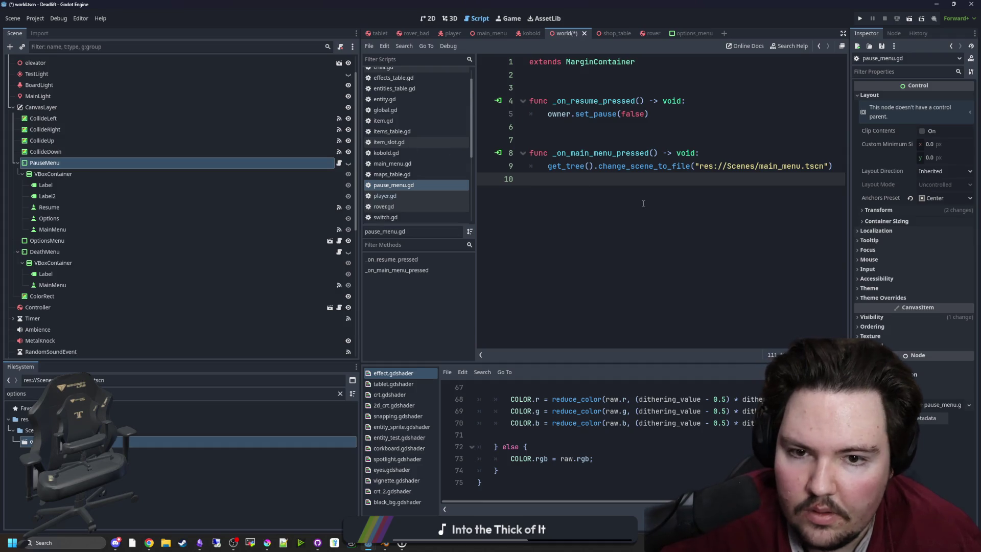
pyautogui.click(609, 134)
pyautogui.click(570, 179)
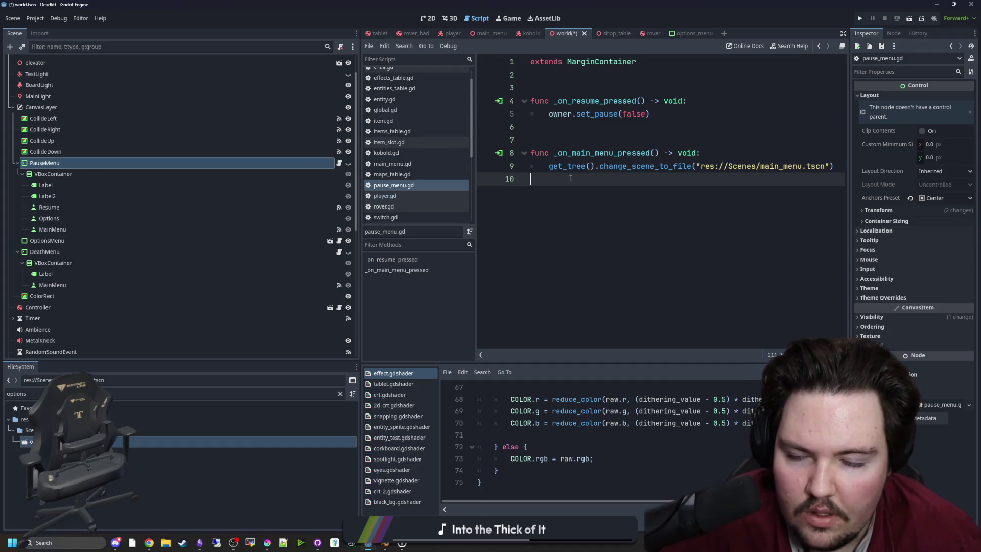
pyautogui.press('Return')
pyautogui.press('Return')
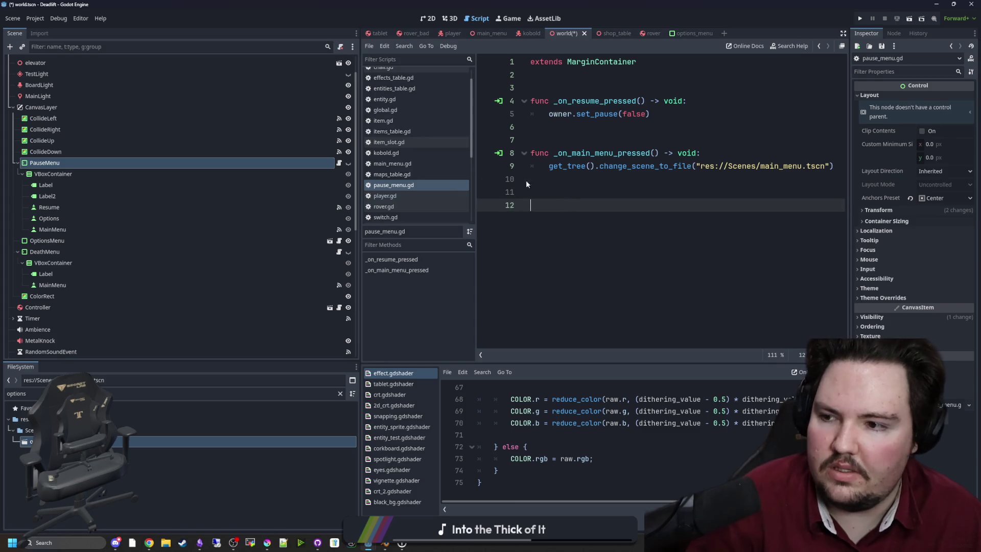
pyautogui.moveTo(87, 219); pyautogui.dragTo(104, 221)
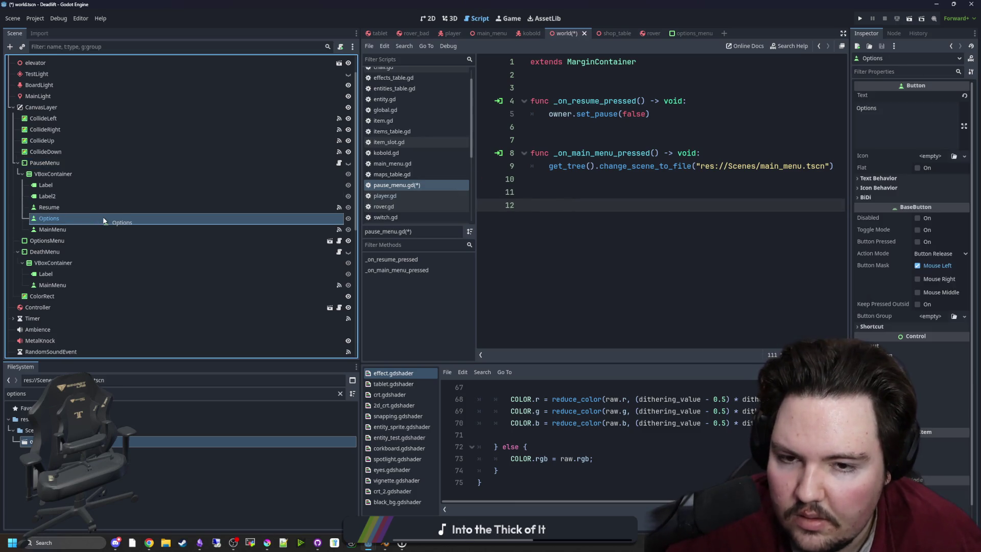
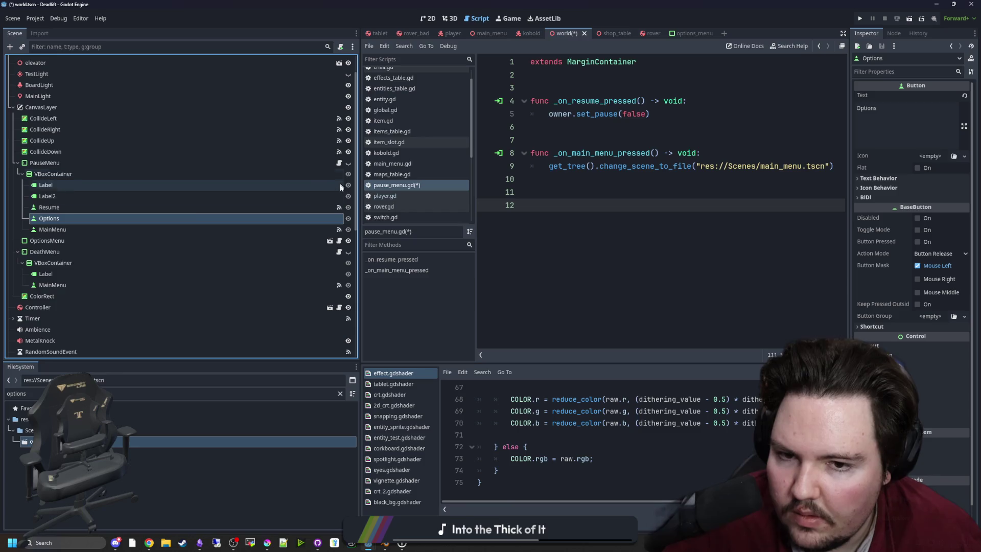
# - Connect the Options button's pressed() signal to the PauseMenu script, generating the _on_options_pressed stub in pause_menu.gd
pyautogui.click(894, 34)
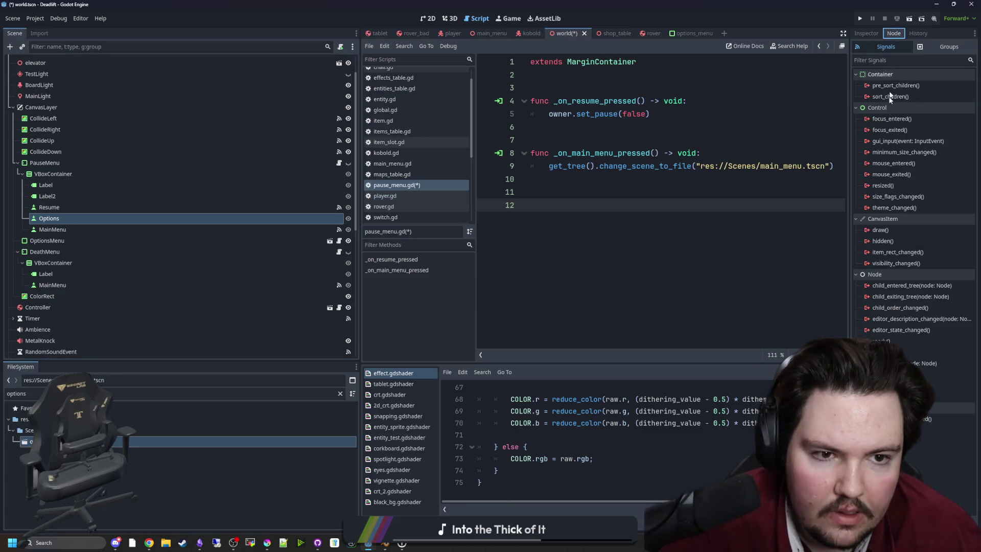
pyautogui.click(51, 218)
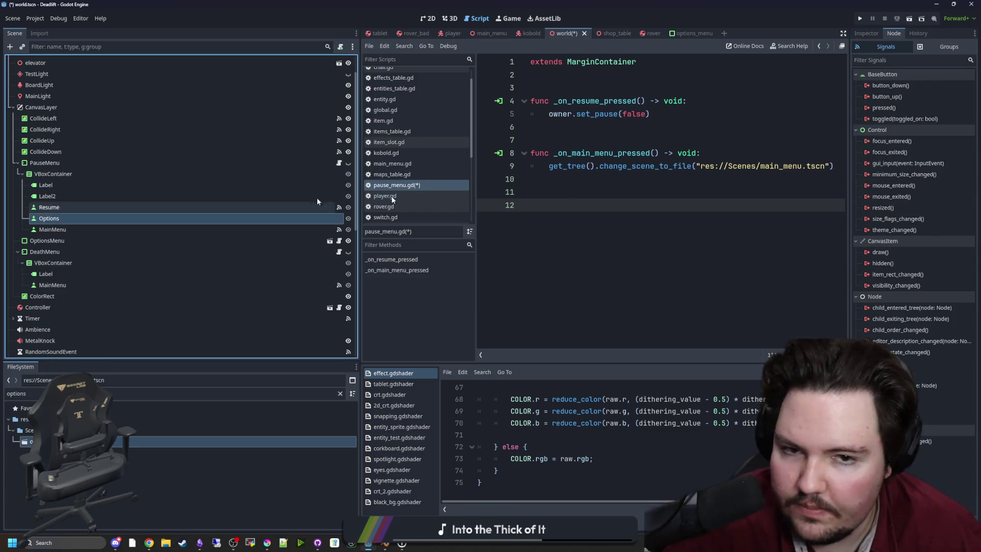
pyautogui.doubleClick(884, 108)
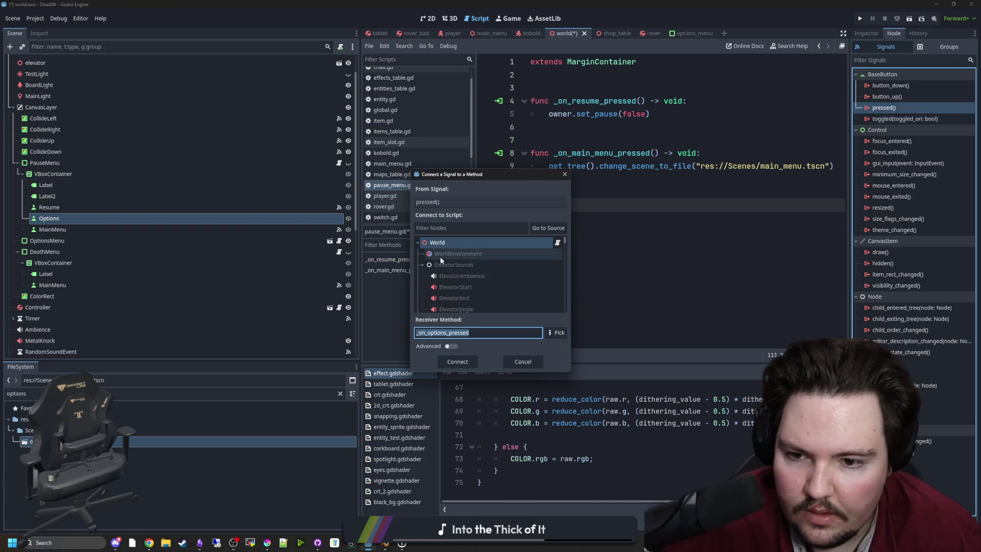
pyautogui.scroll(-10, 462, 262)
pyautogui.scroll(3, 466, 286)
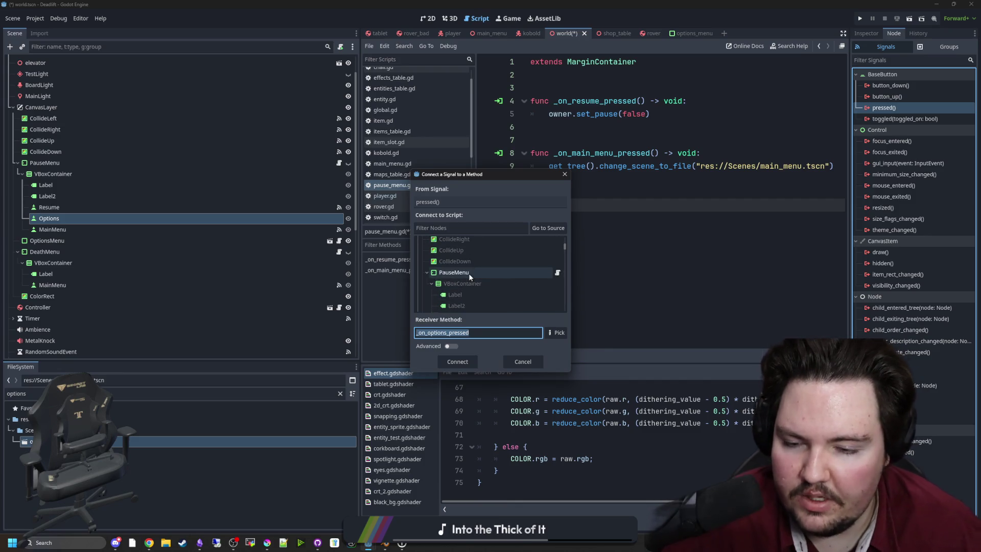
pyautogui.doubleClick(471, 274)
pyautogui.click(711, 219)
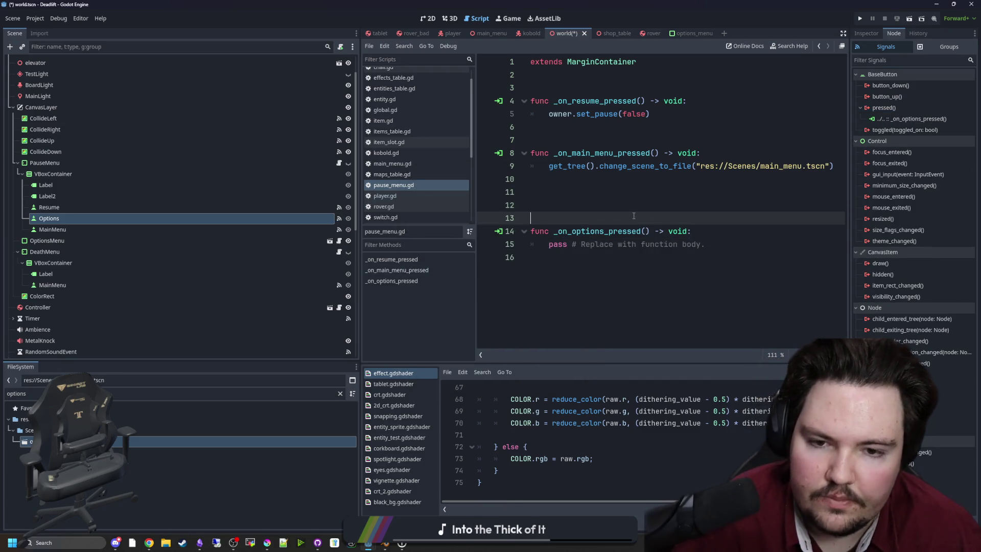
# - Replace pass in _on_options_pressed with visible = false and $"../OptionsMenu".visible = true, then save
pyautogui.press('BackSpace')
pyautogui.press('BackSpace')
pyautogui.moveTo(712, 220); pyautogui.dragTo(622, 220)
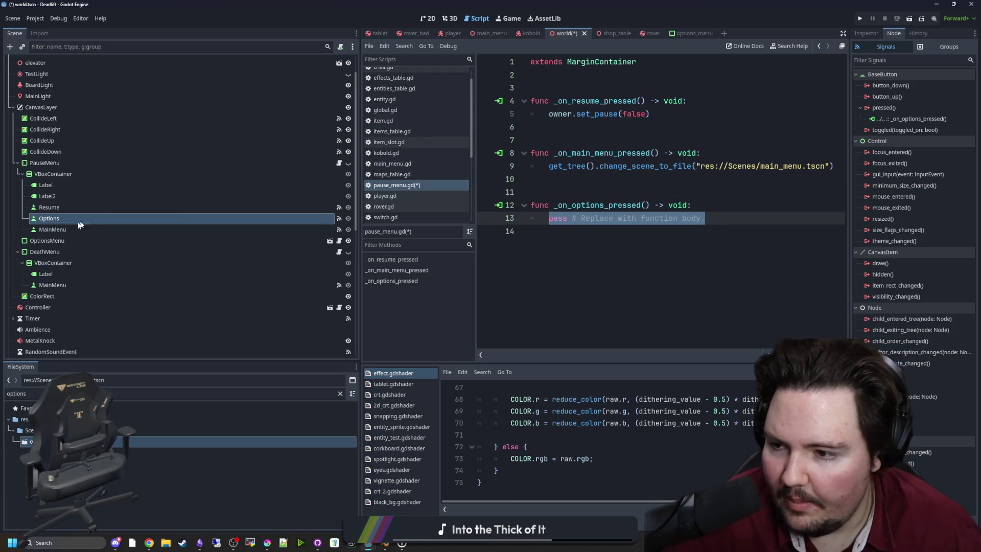
pyautogui.moveTo(48, 240); pyautogui.dragTo(686, 225)
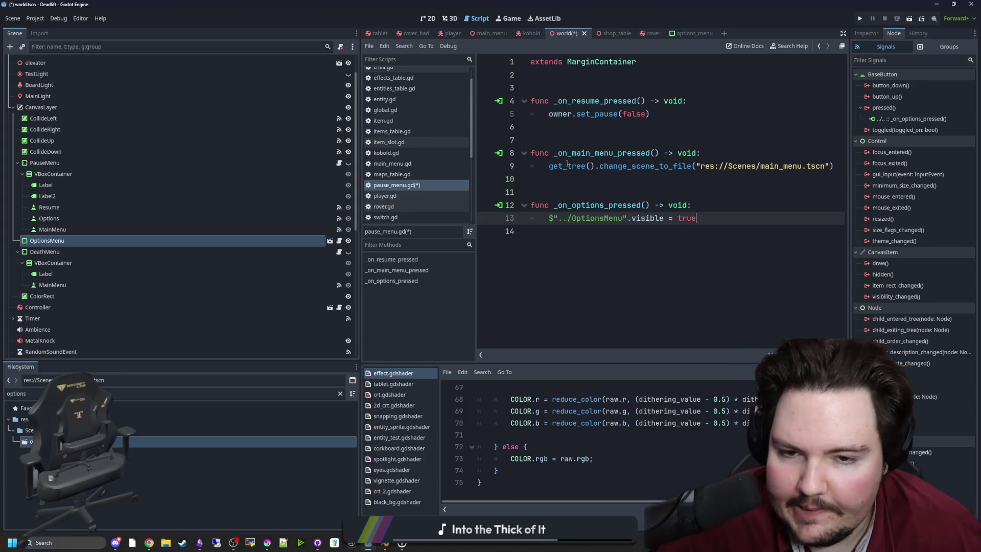
pyautogui.click(715, 207)
pyautogui.press('Return')
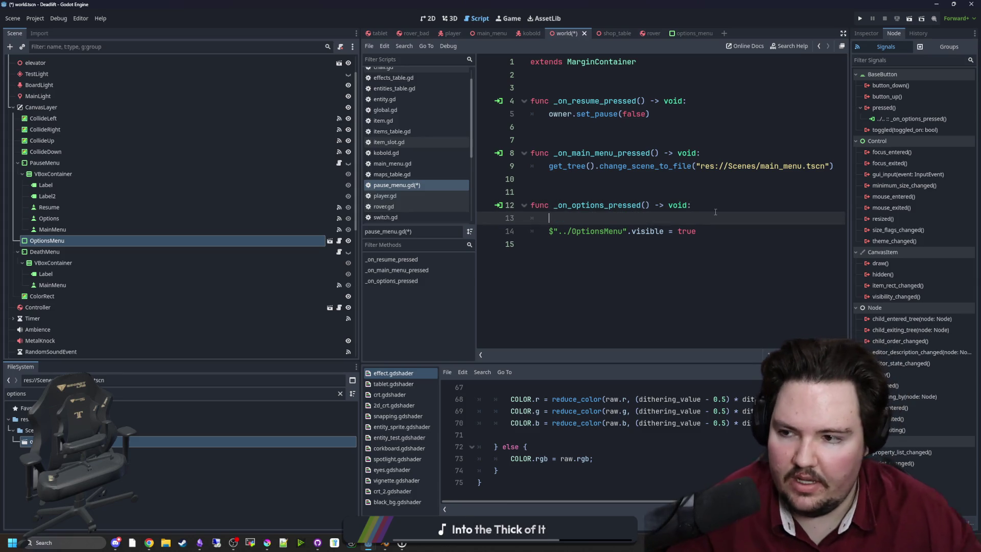
pyautogui.moveTo(107, 162)
pyautogui.mouseDown()
pyautogui.moveTo(645, 224)
pyautogui.moveTo(640, 218)
pyautogui.mouseUp()
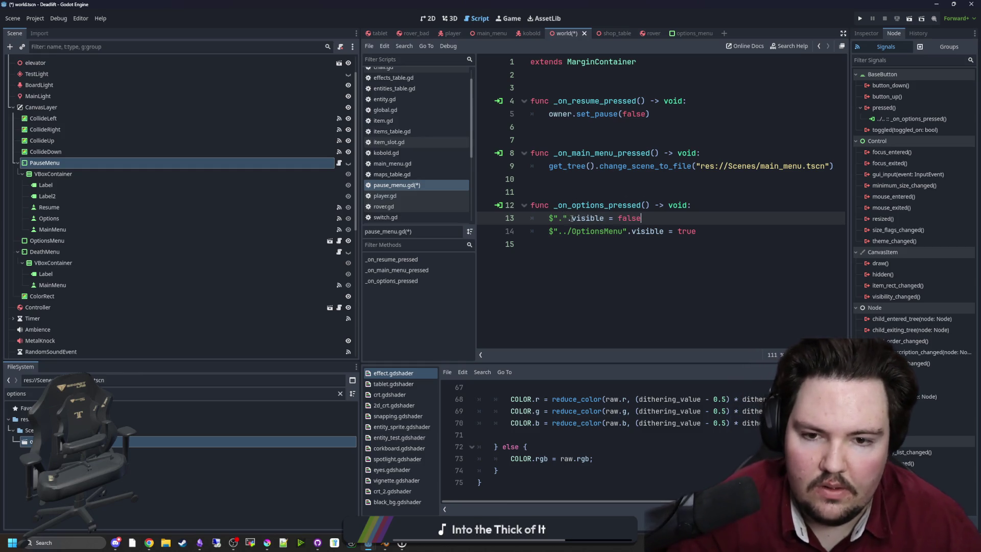
pyautogui.click(595, 195)
pyautogui.hotkey('ctrl', 's')
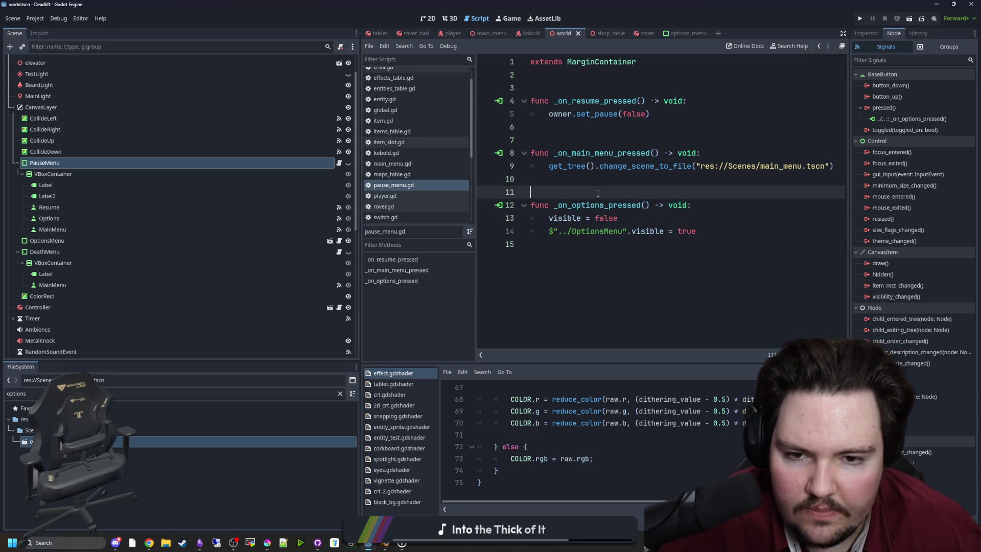
pyautogui.press('Down')
pyautogui.press('Down')
pyautogui.press('End')
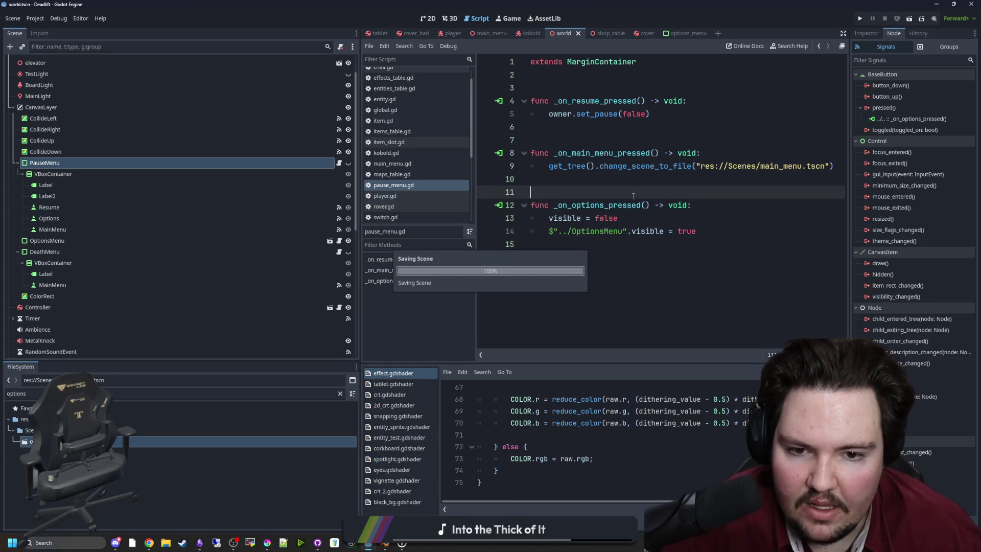
pyautogui.click(636, 197)
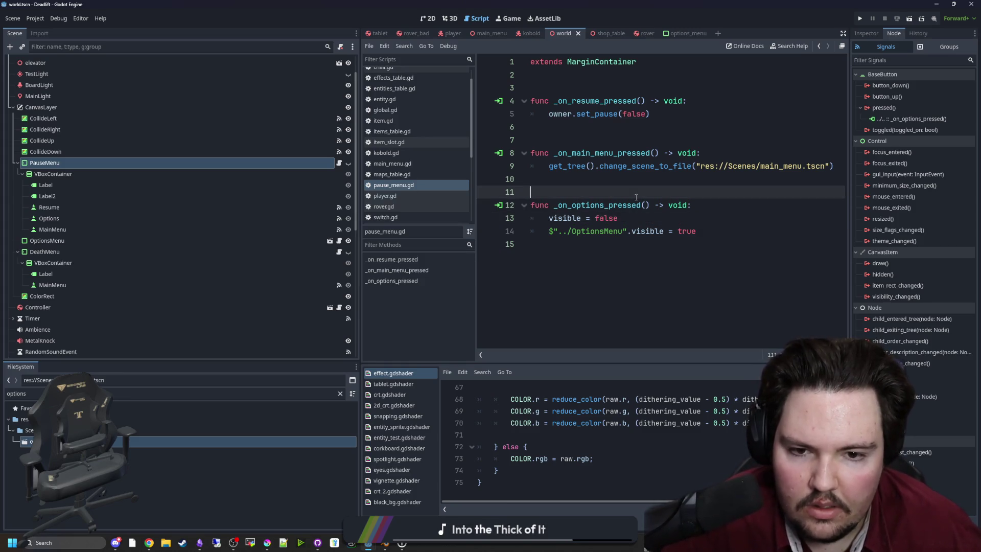
# - Select the OptionsMenu node and open its options_menu.tscn scene in the 2D workspace
pyautogui.click(77, 241)
pyautogui.click(339, 241)
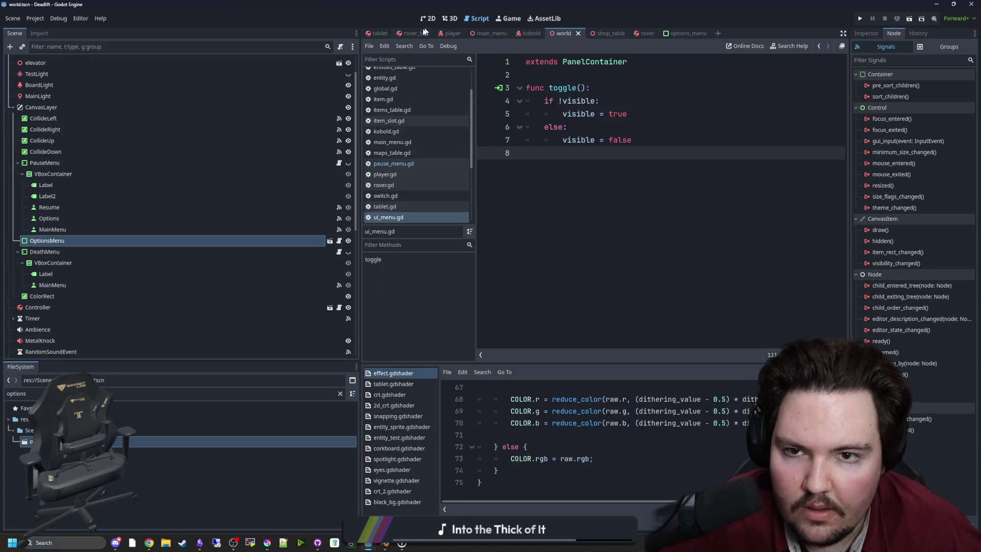
pyautogui.click(428, 20)
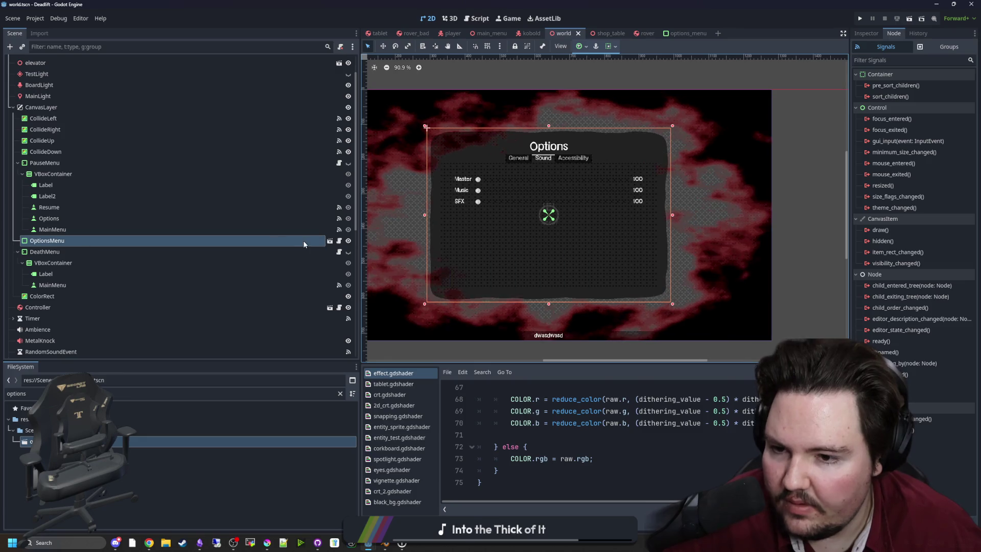
pyautogui.click(331, 241)
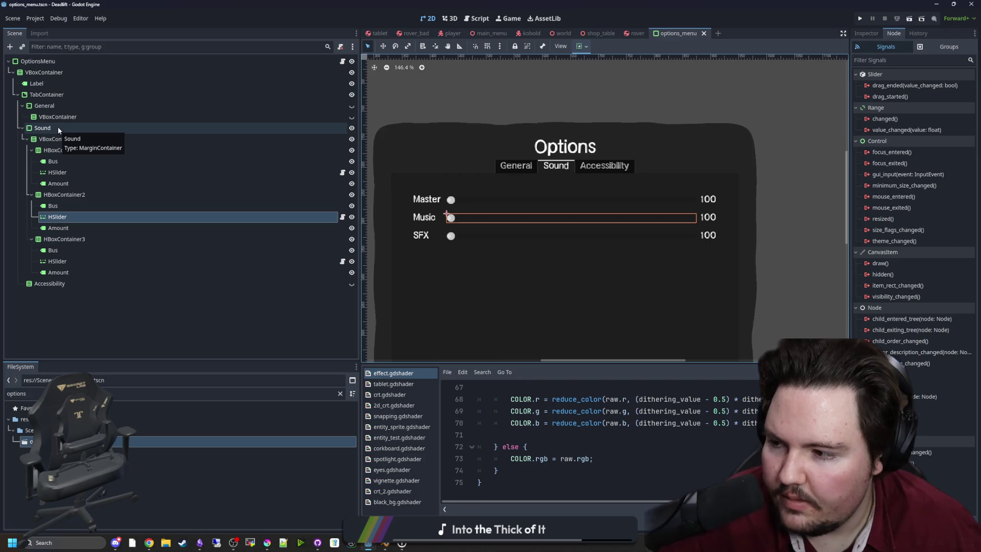
# - Add a Button child to the VBoxContainer and move it to the top of the tree
pyautogui.click(56, 72)
pyautogui.click(52, 84)
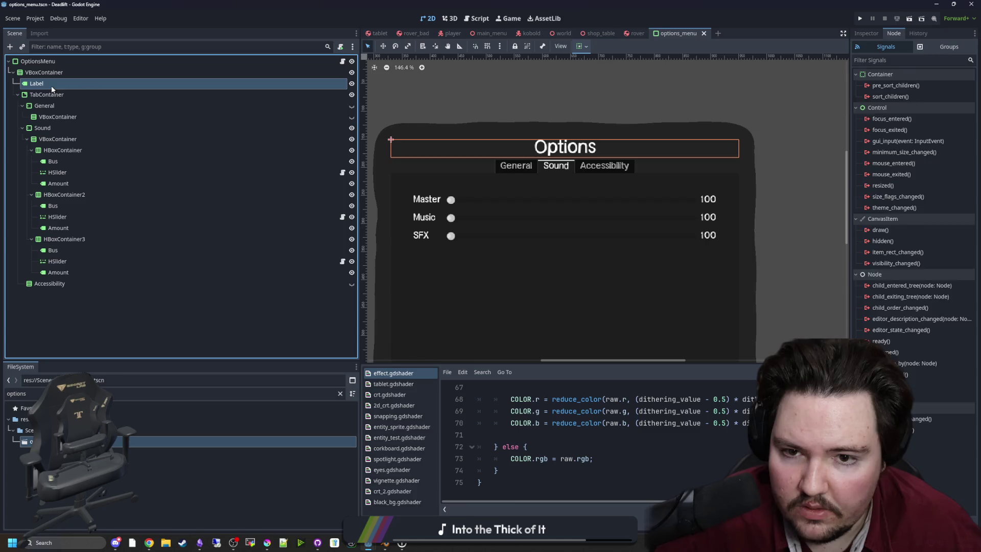
pyautogui.rightClick(53, 72)
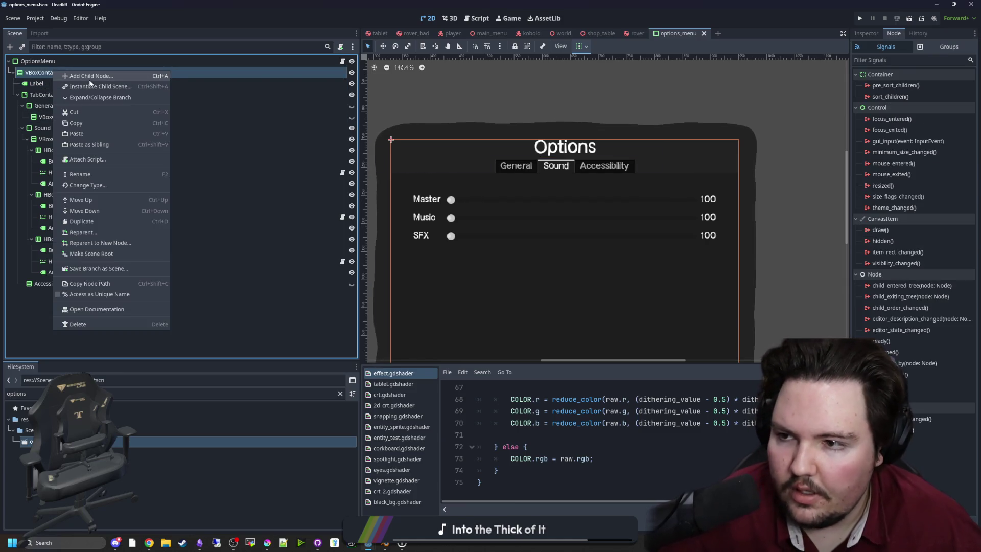
pyautogui.click(89, 76)
pyautogui.write('button')
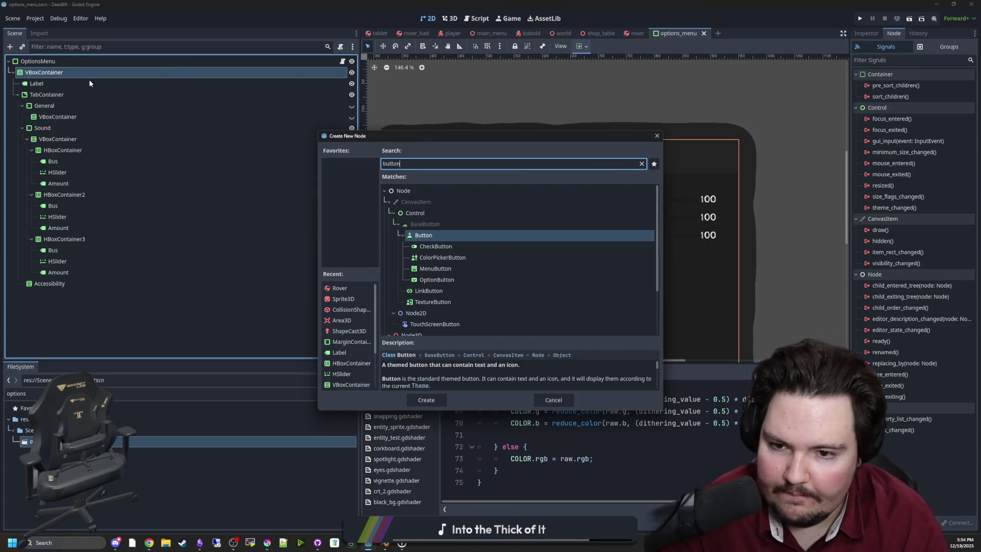
pyautogui.press('Return')
pyautogui.moveTo(49, 254); pyautogui.dragTo(53, 220)
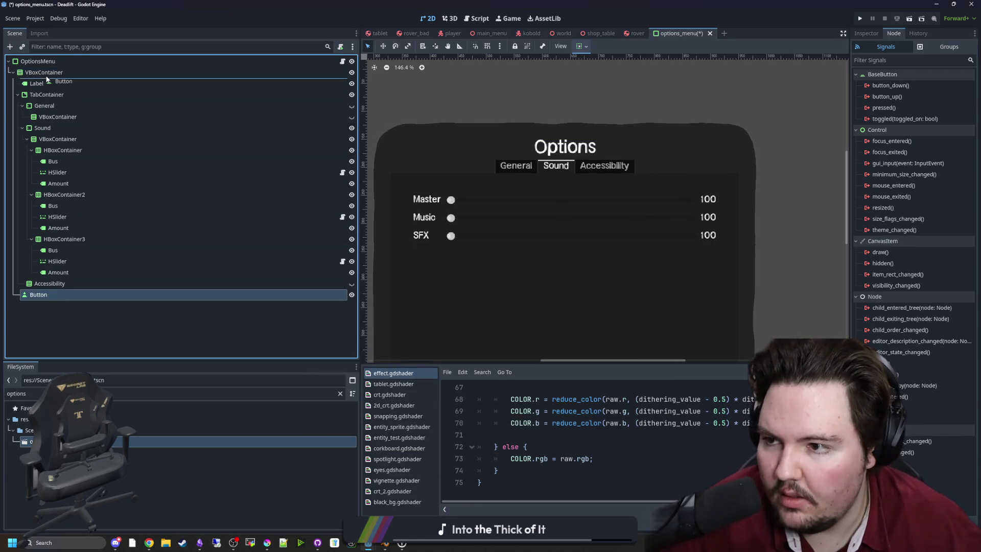
pyautogui.moveTo(47, 79); pyautogui.dragTo(47, 77)
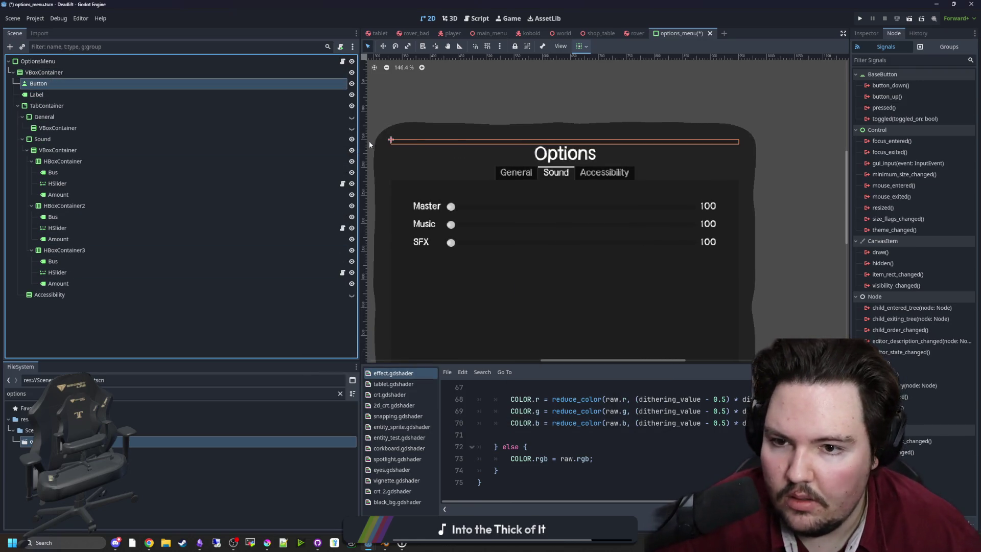
# - Add an HBoxContainer at the top and nest the Button and Options title Label inside it
pyautogui.rightClick(47, 73)
pyautogui.click(70, 75)
pyautogui.write('la')
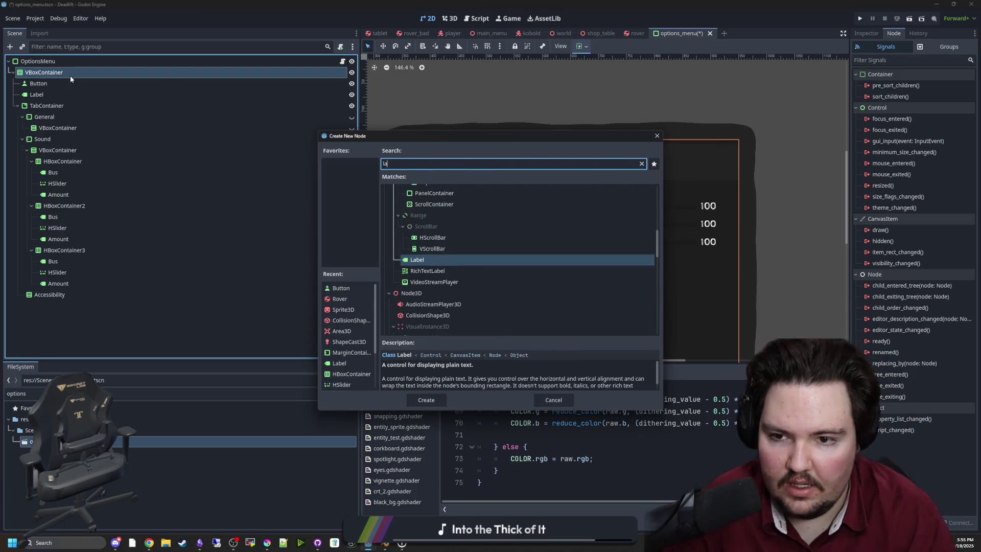
pyautogui.press('BackSpace')
pyautogui.press('BackSpace')
pyautogui.write('hbox')
pyautogui.press('Return')
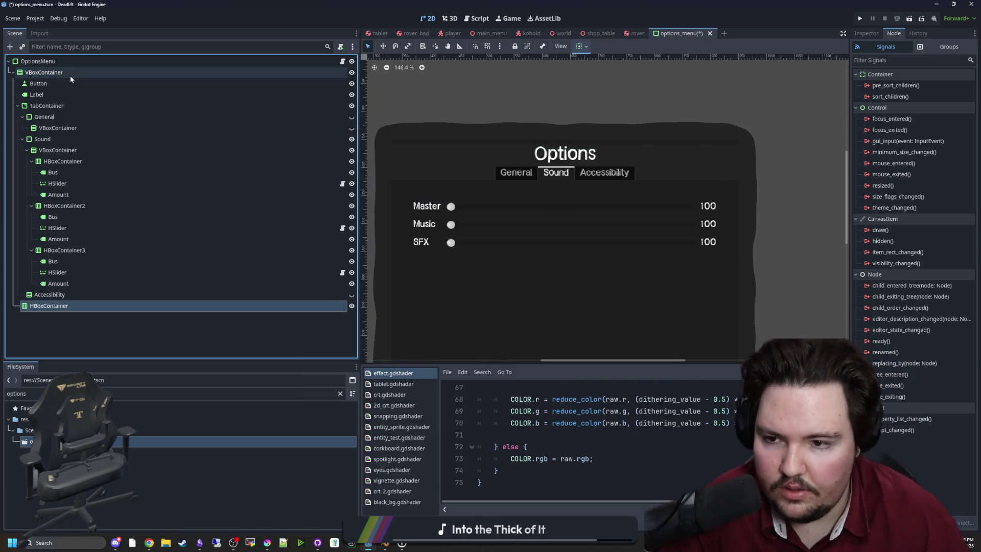
pyautogui.moveTo(45, 74)
pyautogui.mouseDown()
pyautogui.moveTo(43, 114)
pyautogui.moveTo(50, 94)
pyautogui.mouseUp()
pyautogui.click(47, 84)
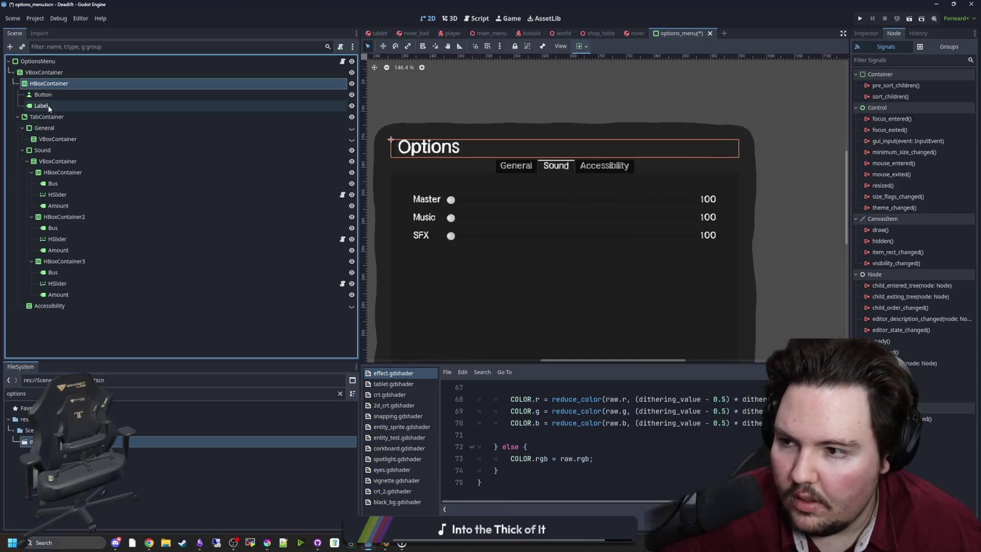
# - Enable Expand on the Options title Label so it spans the header row
pyautogui.click(49, 107)
pyautogui.click(867, 33)
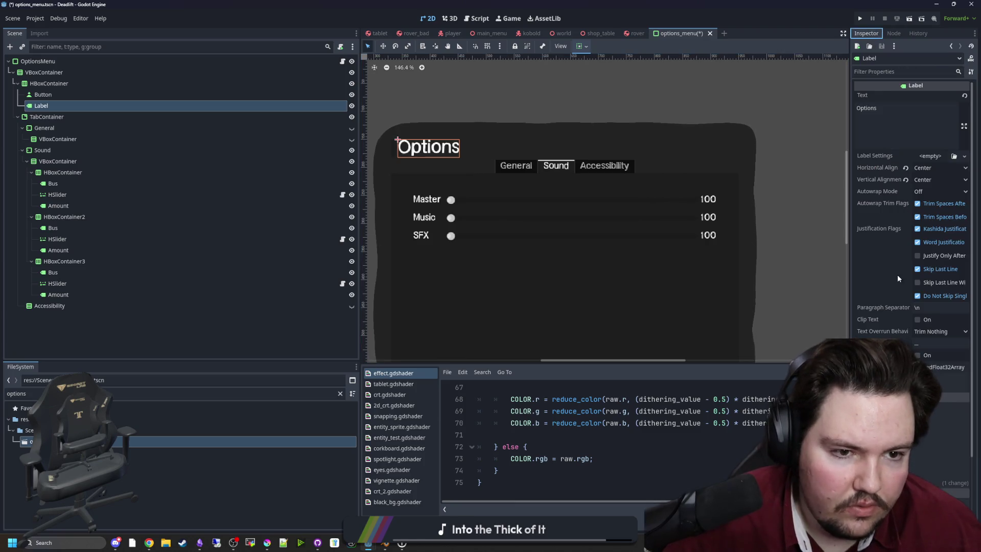
pyautogui.scroll(-5, 912, 230)
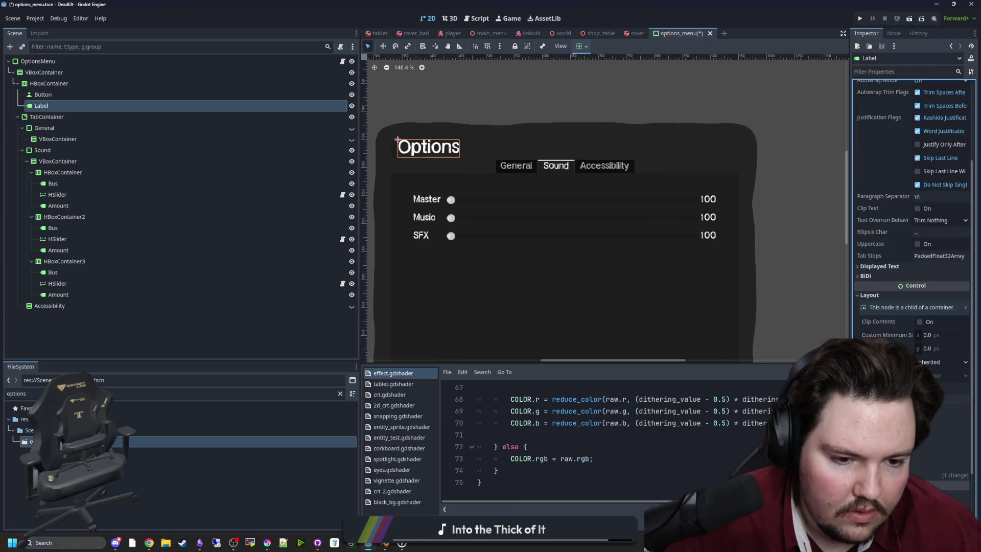
pyautogui.click(930, 423)
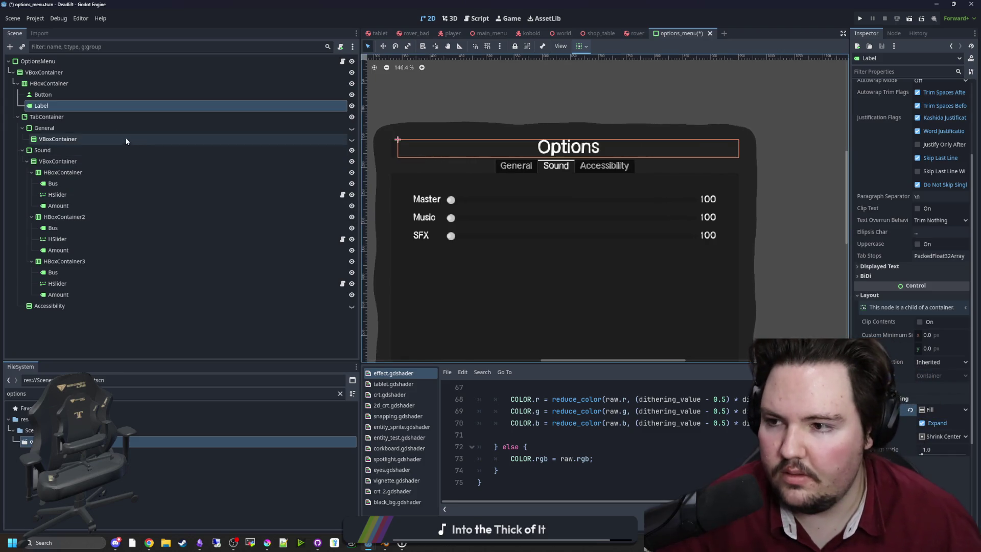
# - Set the Button's Text to X so it acts as a close button
pyautogui.click(100, 95)
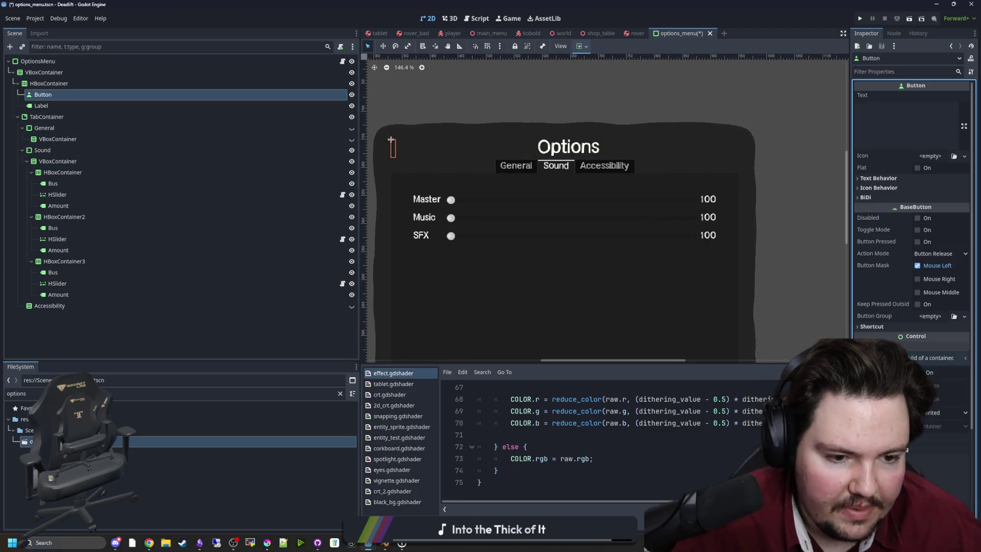
pyautogui.scroll(-5, 922, 291)
pyautogui.click(889, 313)
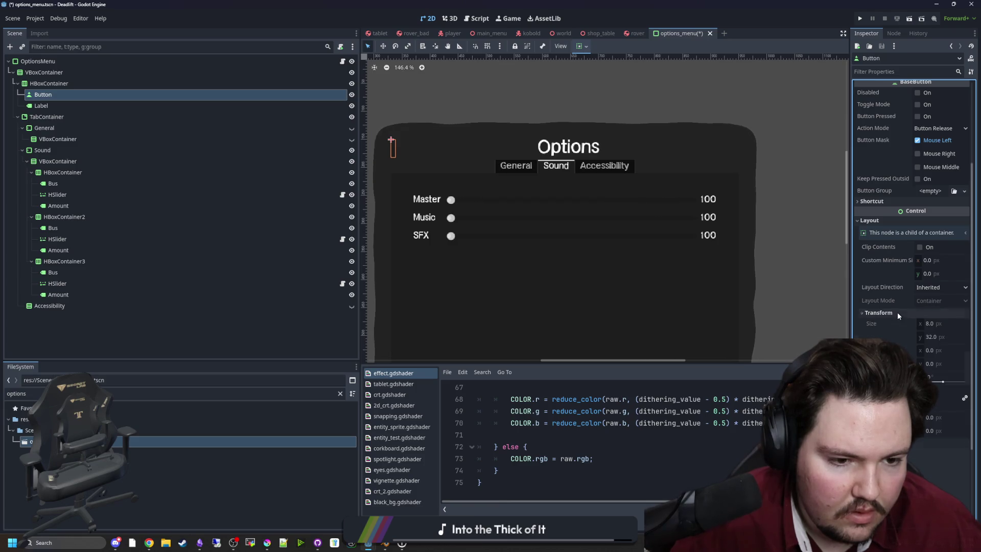
pyautogui.click(899, 313)
pyautogui.scroll(5, 929, 262)
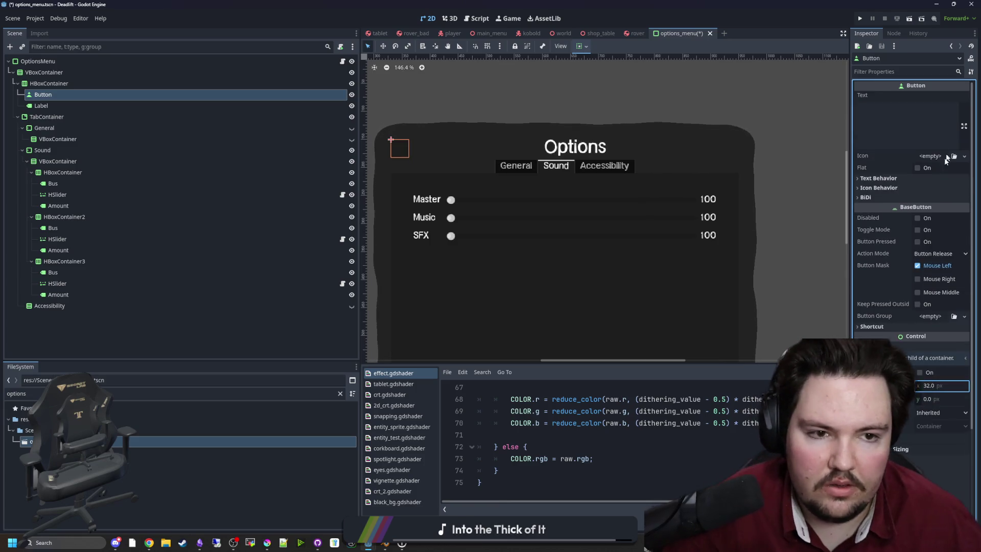
pyautogui.click(942, 137)
pyautogui.scroll(-1, 415, 147)
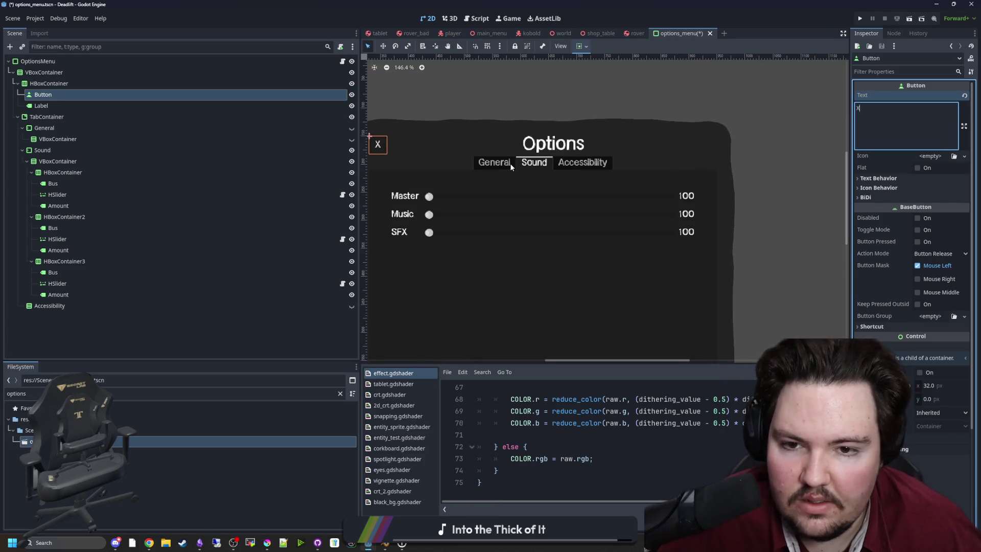
pyautogui.click(54, 95)
# - Add a VSeparator to the HBoxContainer with Modulate alpha 0 and a custom minimum size
pyautogui.rightClick(68, 85)
pyautogui.hotkey('ctrl', 'a')
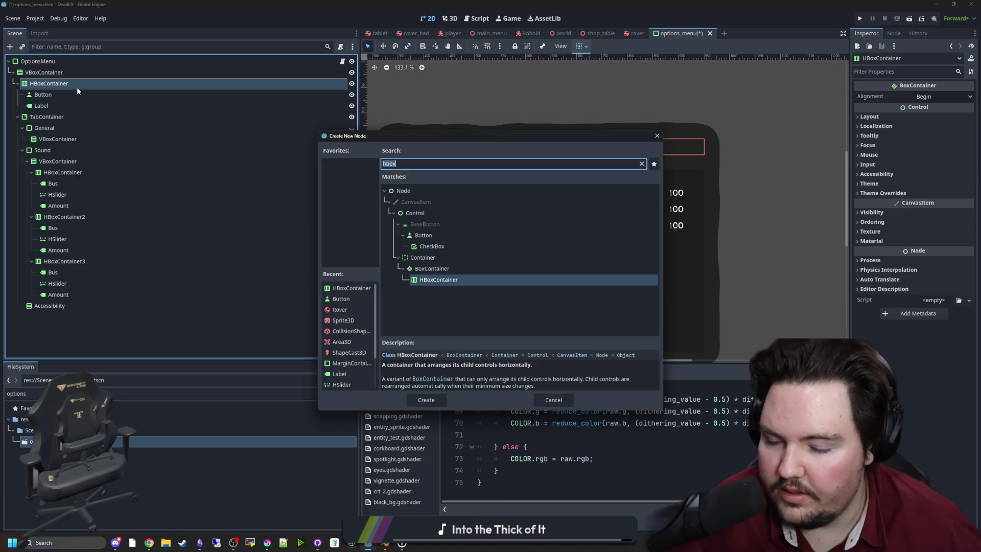
pyautogui.write('separ')
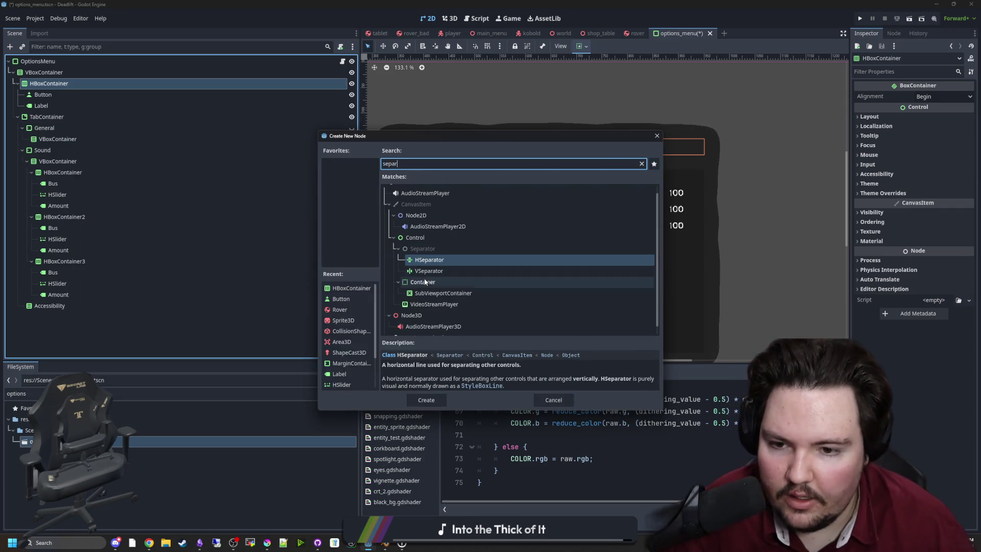
pyautogui.doubleClick(437, 272)
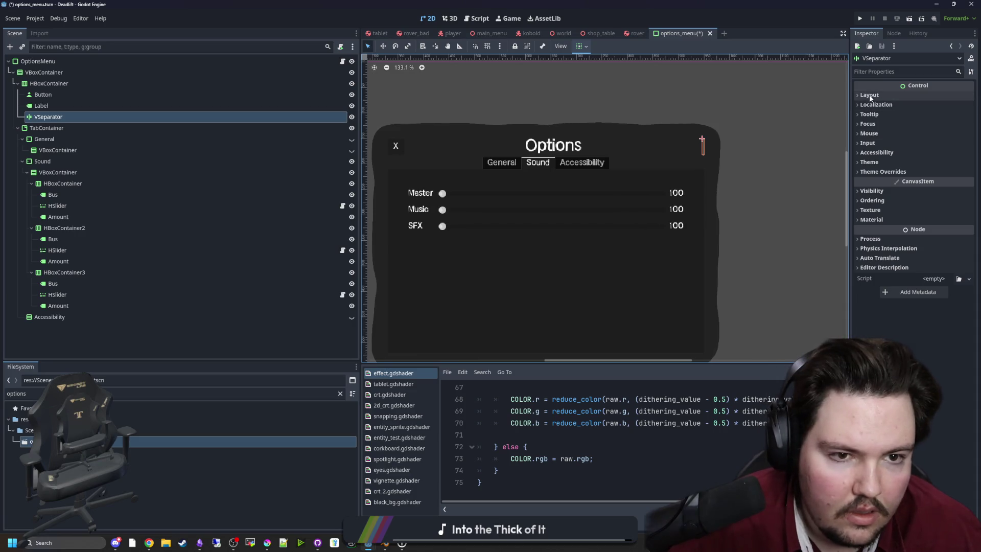
pyautogui.click(872, 191)
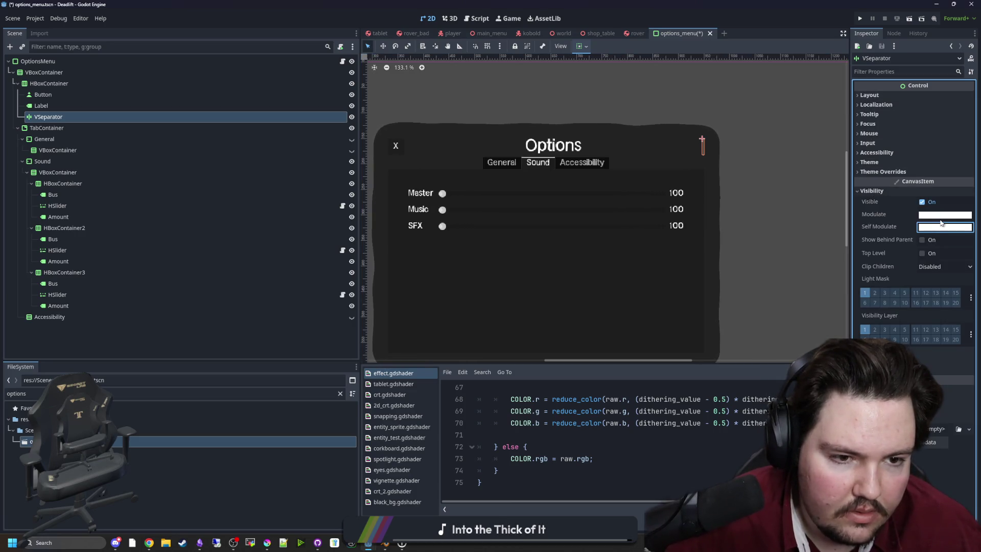
pyautogui.click(945, 219)
pyautogui.click(910, 95)
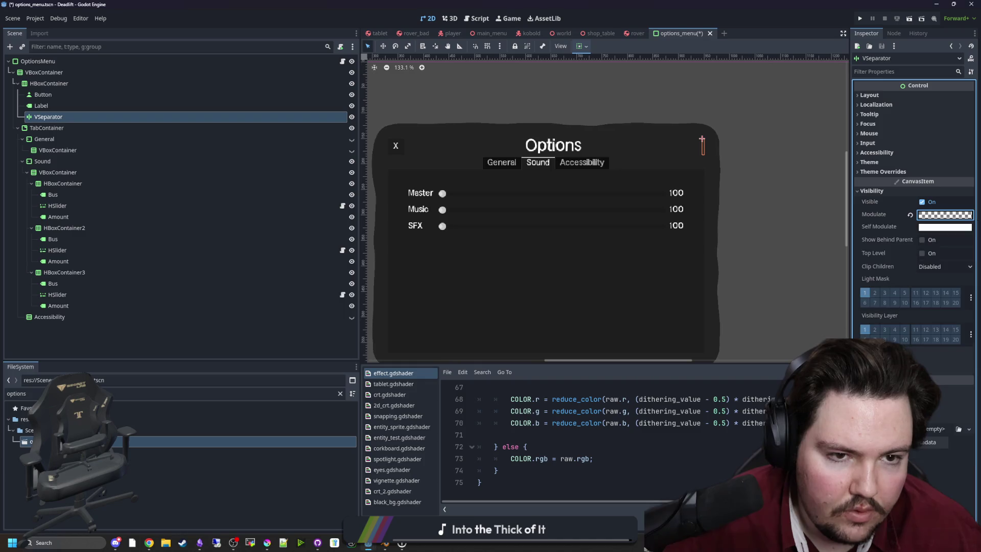
pyautogui.click(910, 95)
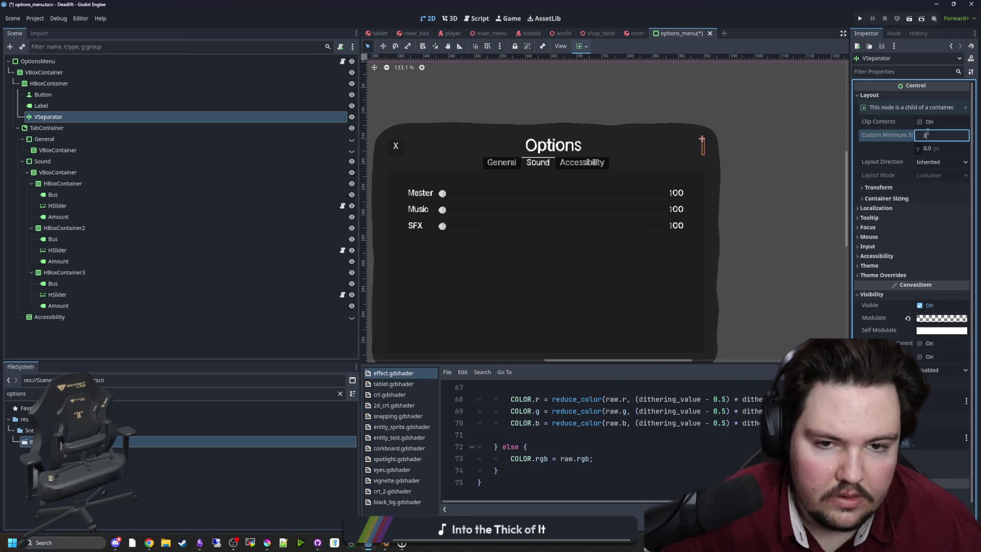
pyautogui.click(208, 160)
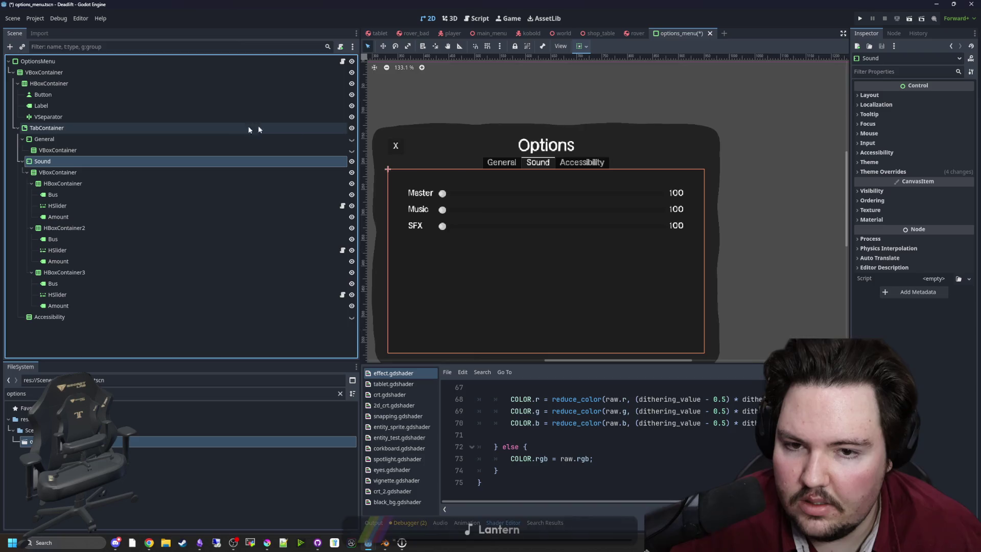
# - Open the options menu's attached ui_menu.gd script
pyautogui.scroll(-5, 510, 179)
pyautogui.click(74, 137)
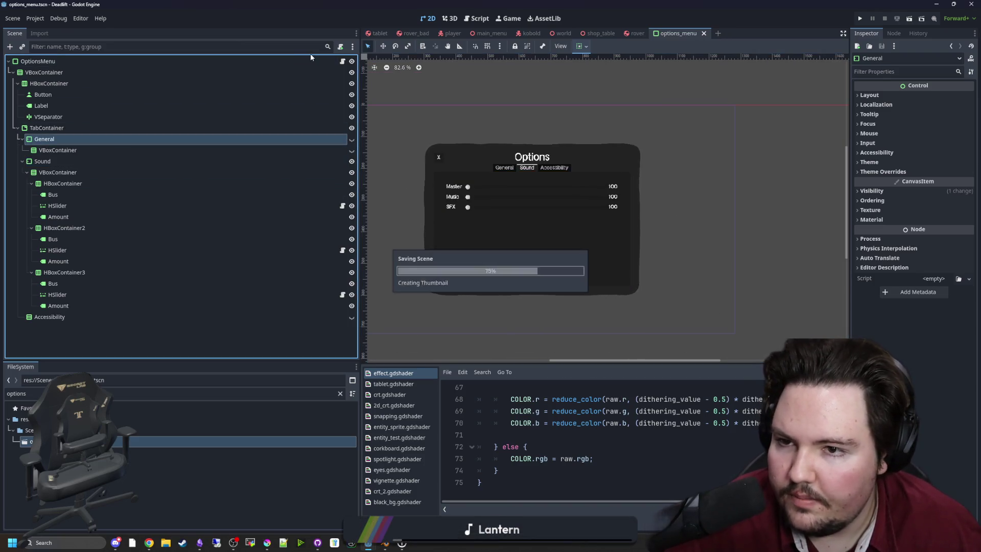
pyautogui.click(349, 61)
pyautogui.click(343, 61)
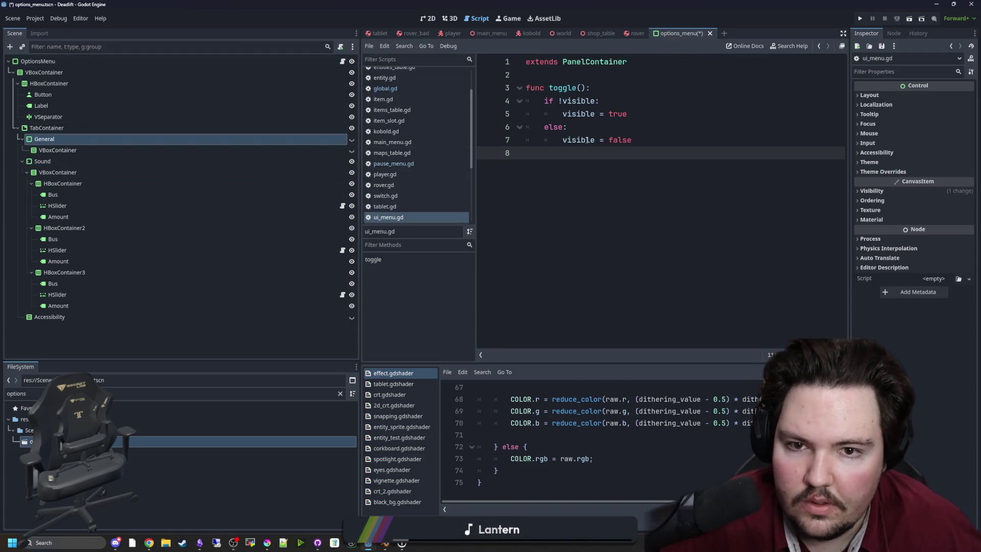
# - Add blank lines in ui_menu.gd below the extends line and at the script's end
pyautogui.click(584, 72)
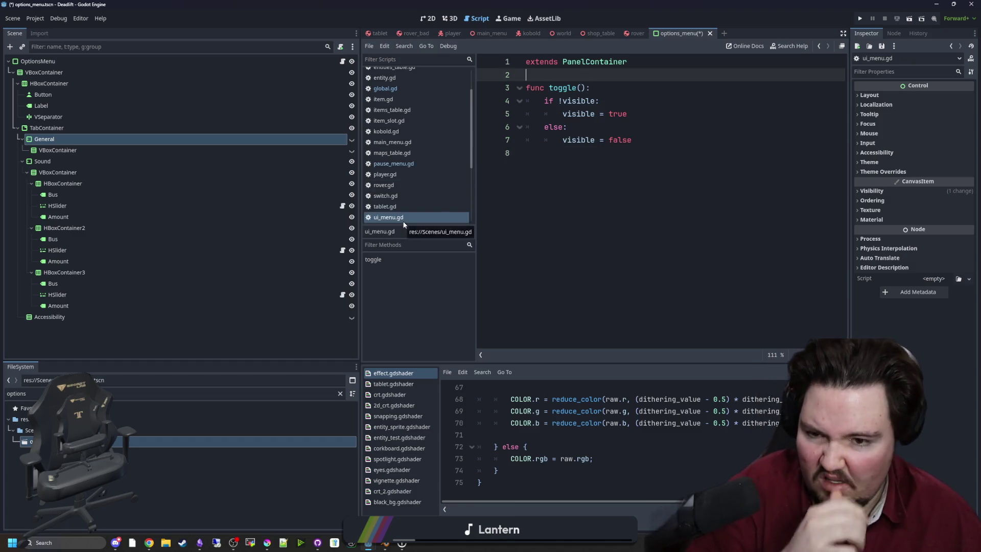
pyautogui.hotkey('ctrl', 'End')
pyautogui.press('Return')
pyautogui.press('Return')
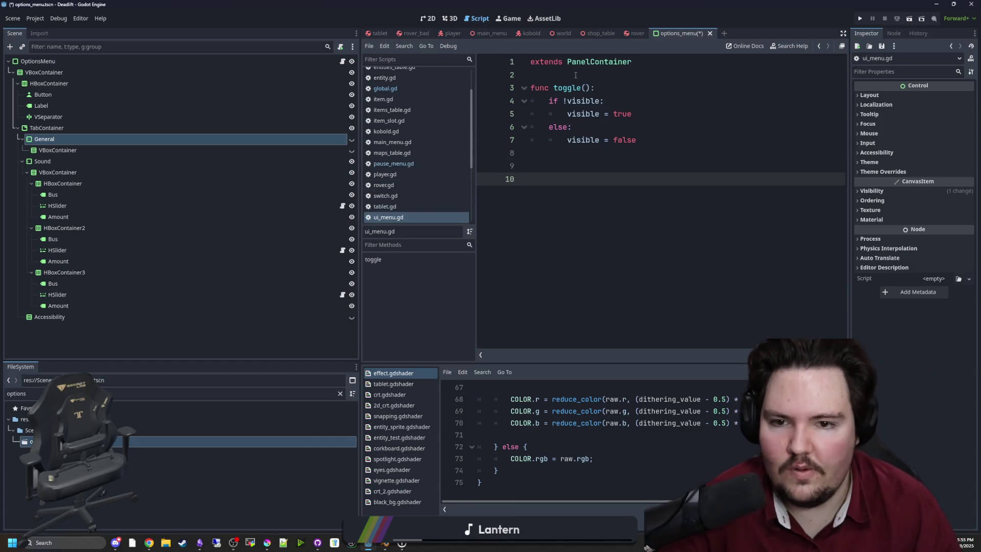
pyautogui.click(576, 75)
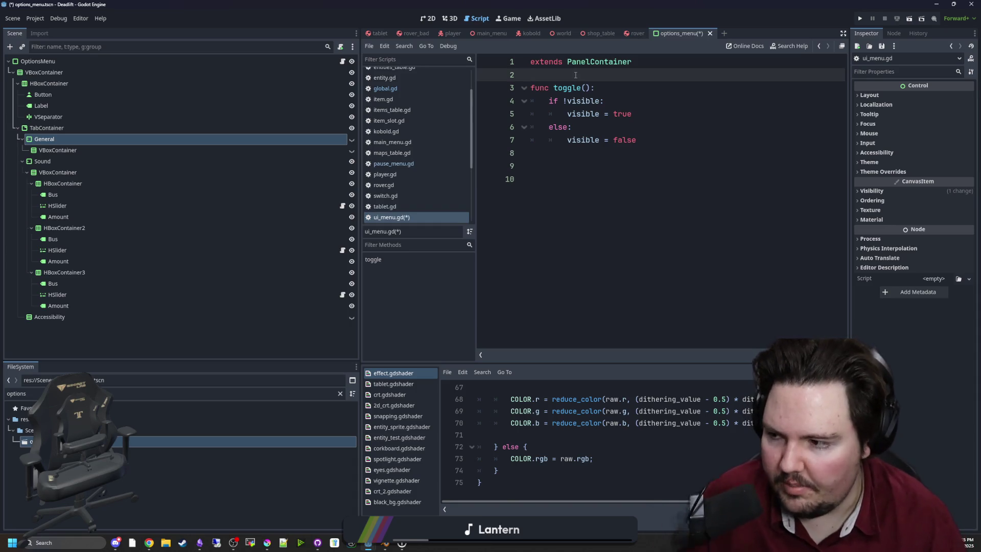
pyautogui.press('Return')
pyautogui.press('Return')
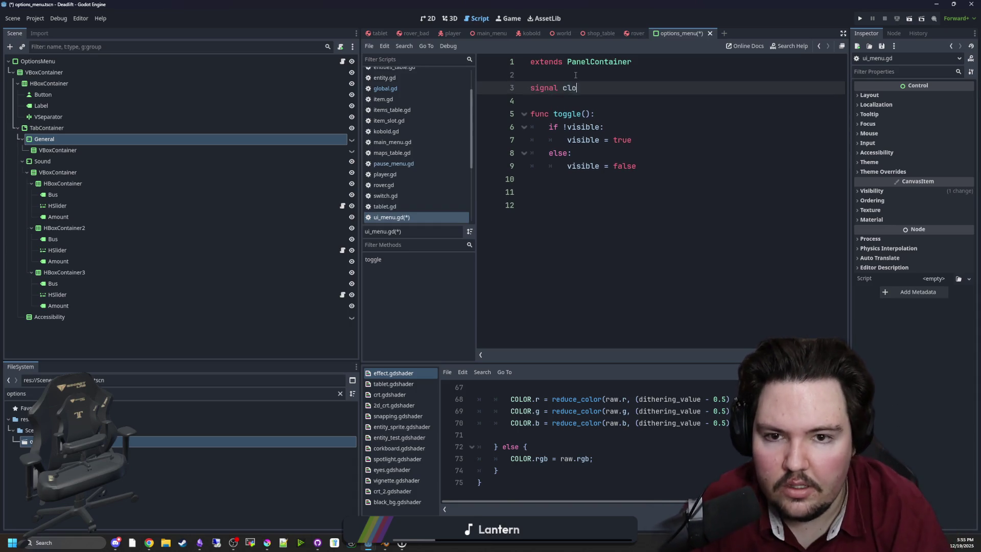
pyautogui.click(576, 190)
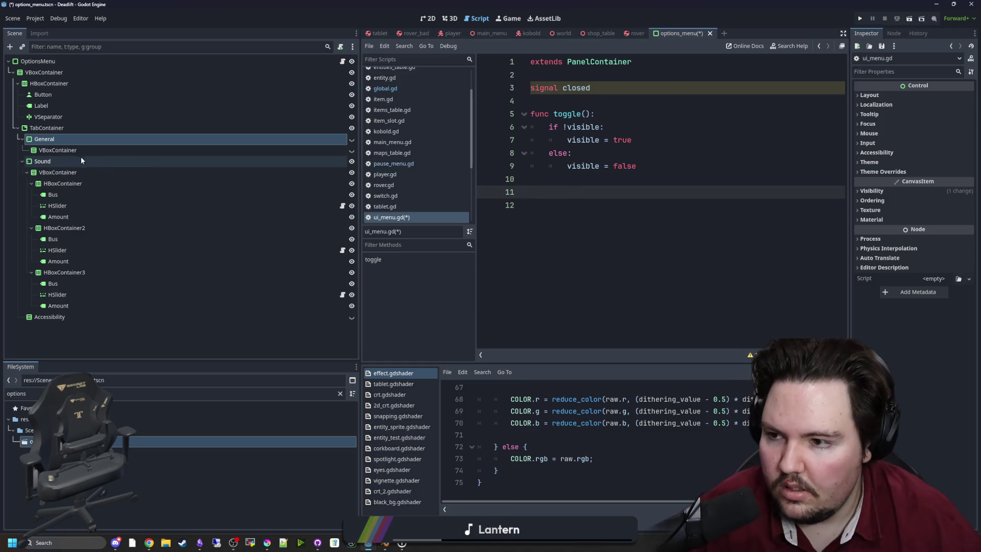
# - Rename the Button node to Exit and connect its pressed signal to the menu script
pyautogui.doubleClick(54, 97)
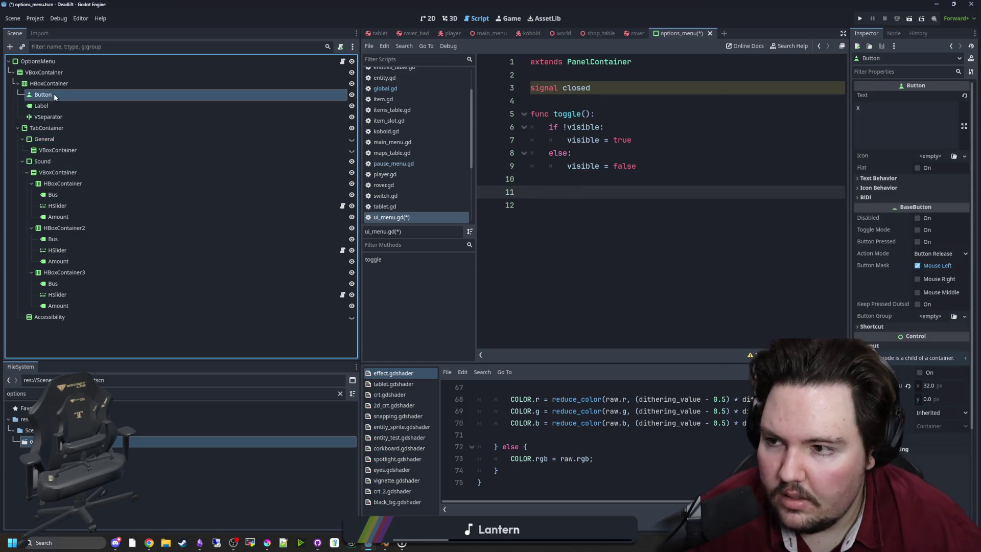
pyautogui.write('Exit')
pyautogui.press('Return')
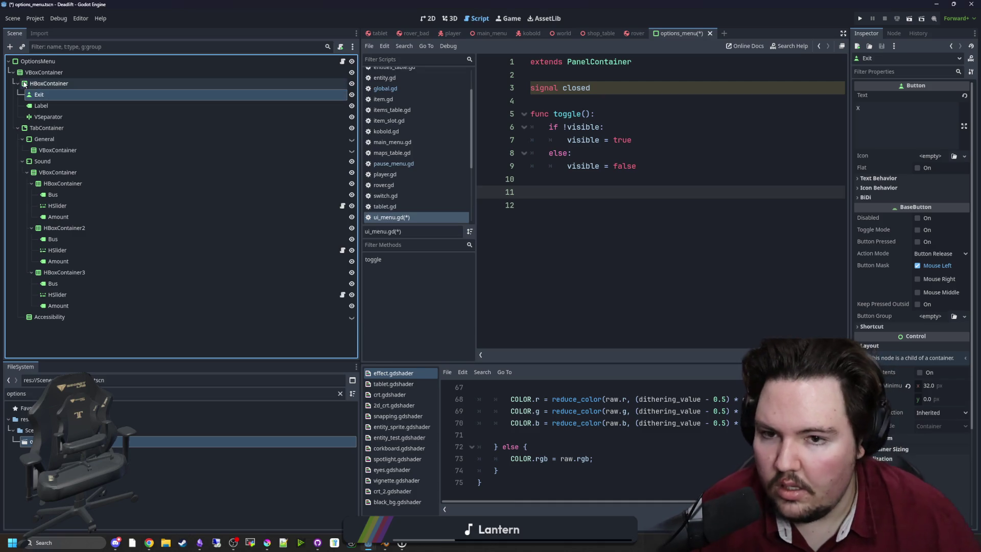
pyautogui.click(94, 128)
pyautogui.click(81, 95)
pyautogui.click(894, 33)
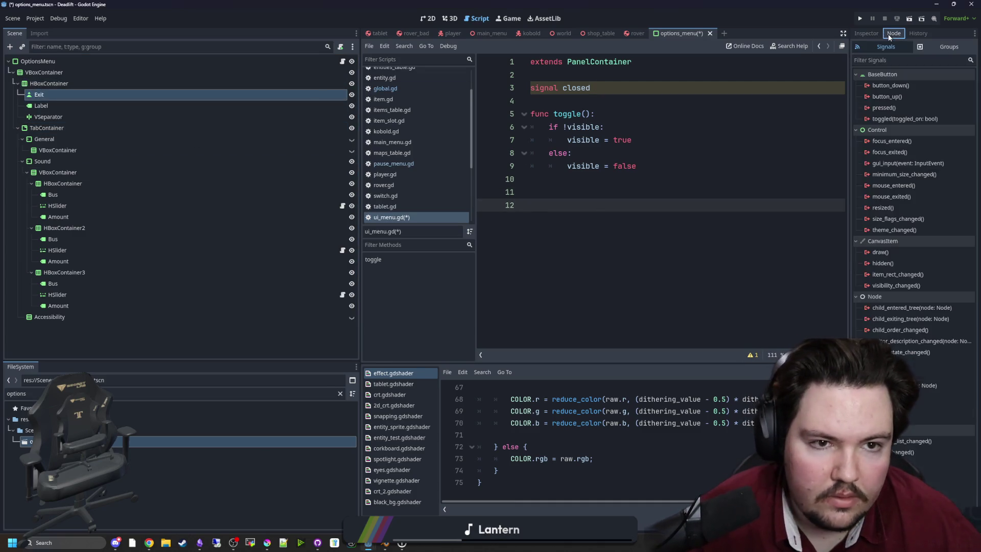
pyautogui.doubleClick(884, 107)
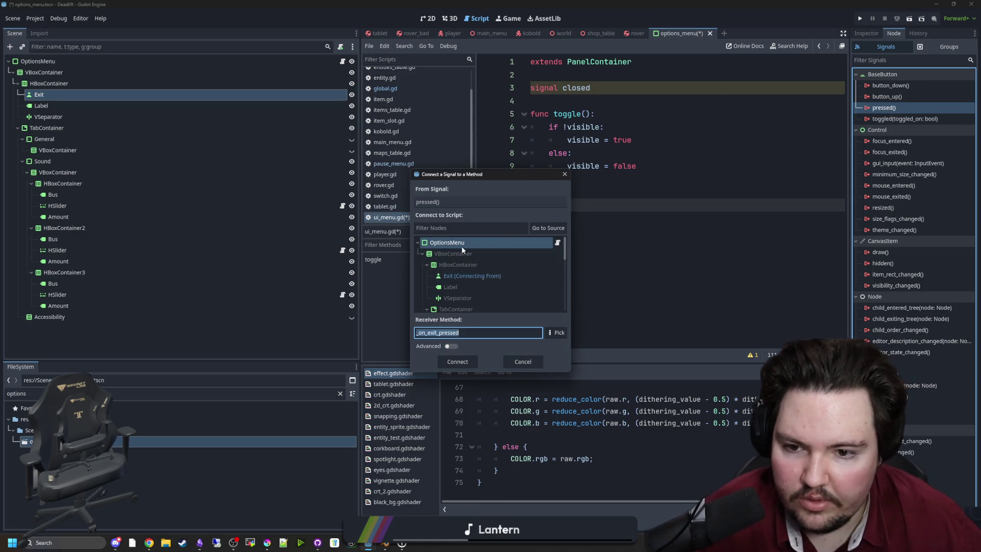
pyautogui.doubleClick(461, 245)
# - Make _on_exit_pressed run visible = false followed by closed.emit()
pyautogui.press('BackSpace')
pyautogui.press('BackSpace')
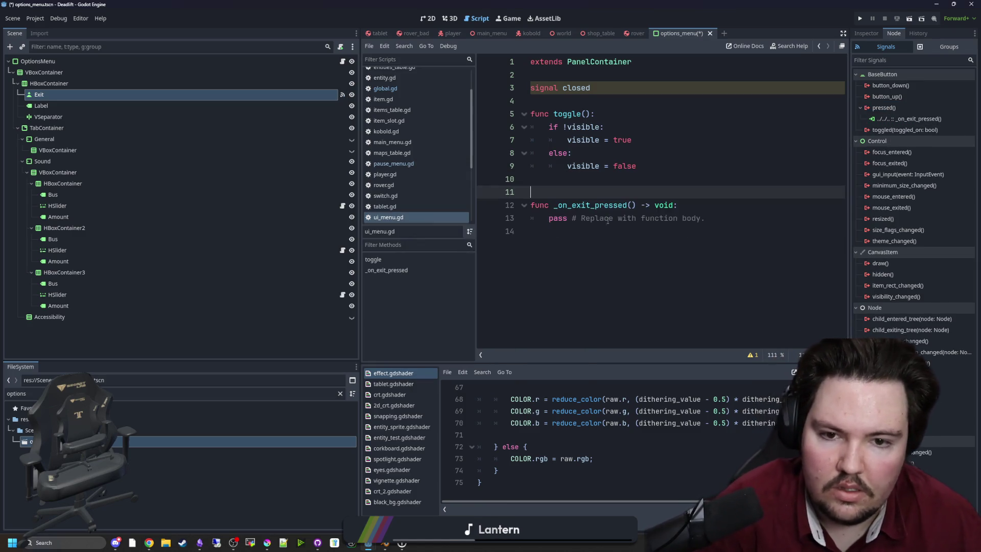
pyautogui.click(573, 231)
pyautogui.press('Up')
pyautogui.press('End')
pyautogui.hotkey('shift', 'Home')
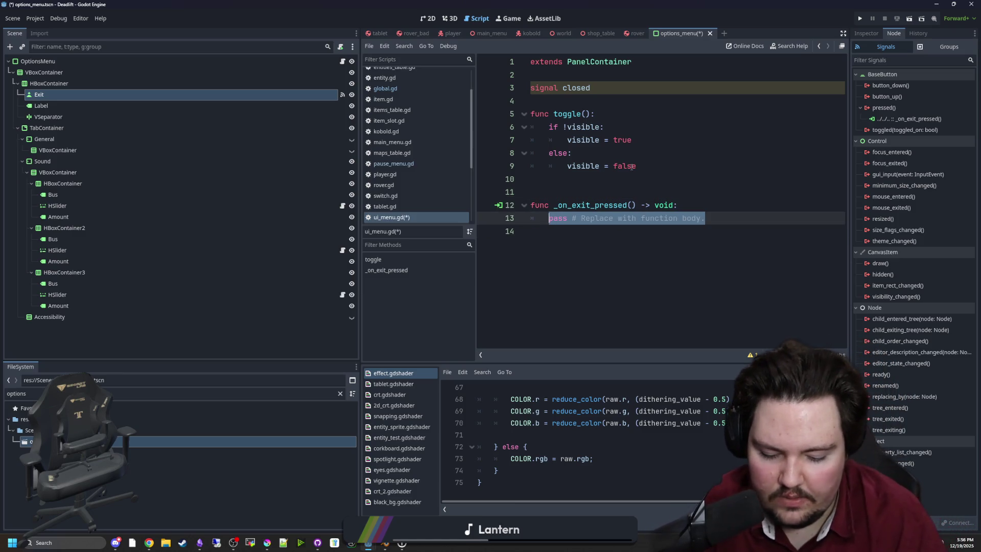
pyautogui.press('BackSpace')
pyautogui.write('closed.emit()')
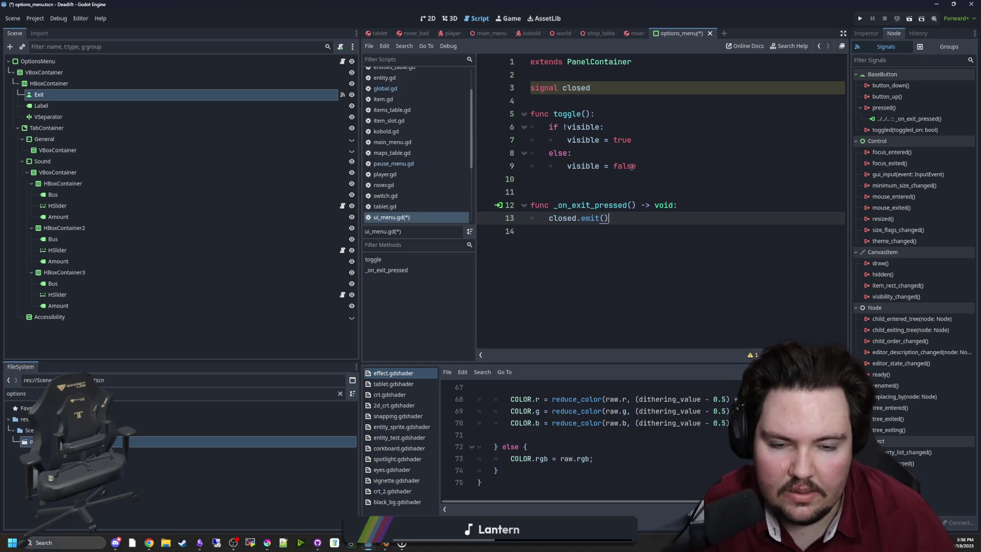
pyautogui.click(707, 204)
pyautogui.press('Return')
pyautogui.write('visible = false')
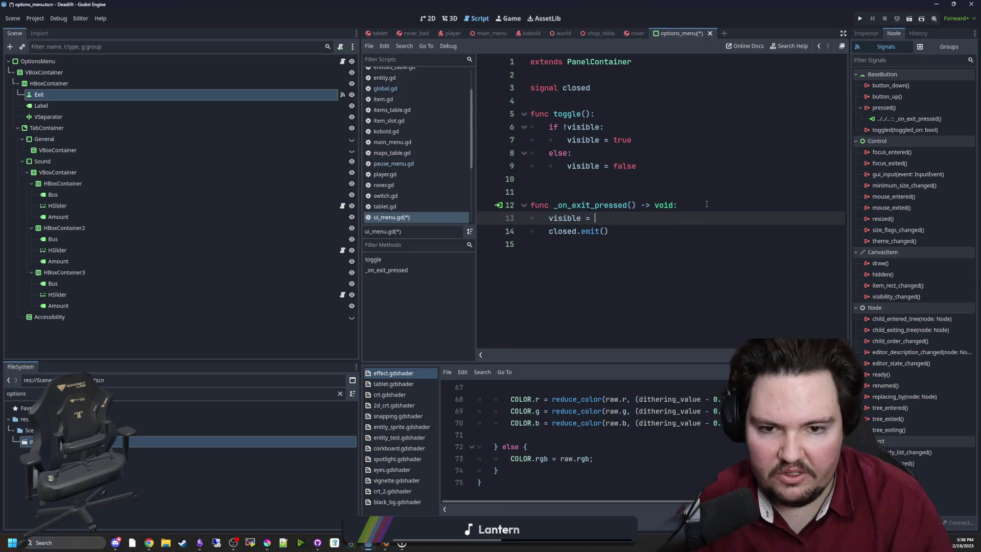
# - Save ui_menu.gd and the options_menu scene, then switch to the player scene
pyautogui.hotkey('ctrl', 's')
pyautogui.click(637, 180)
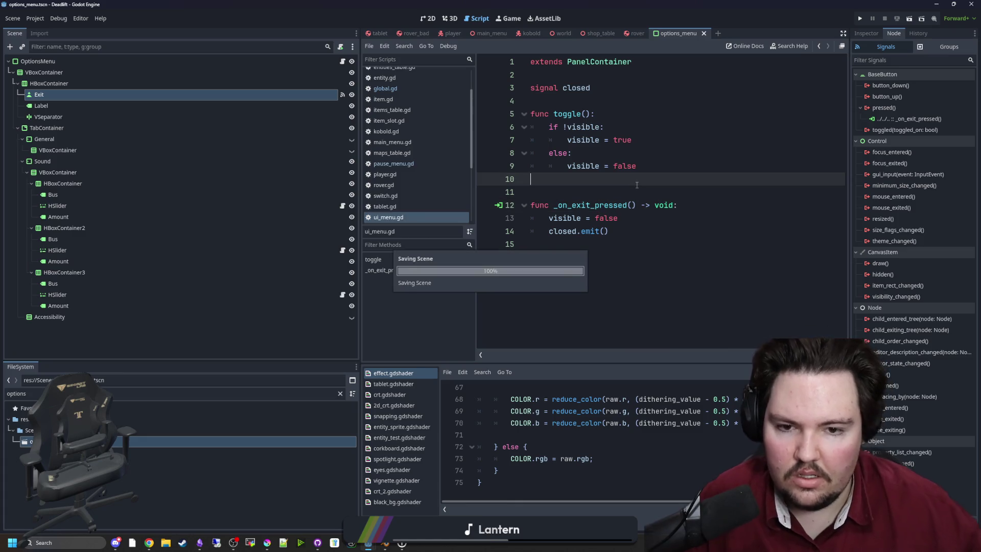
pyautogui.hotkey('ctrl', 's')
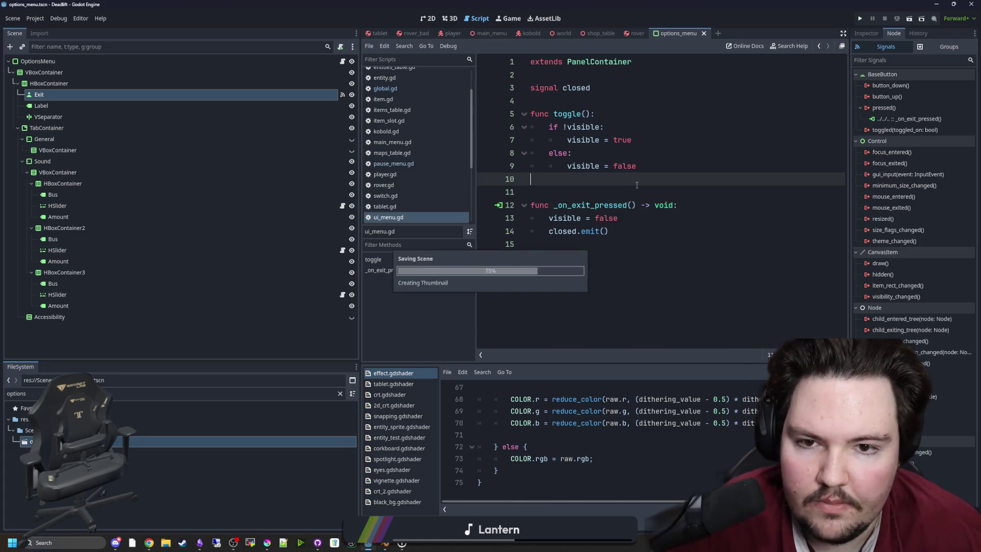
pyautogui.press('Down')
pyautogui.hotkey('ctrl', 's')
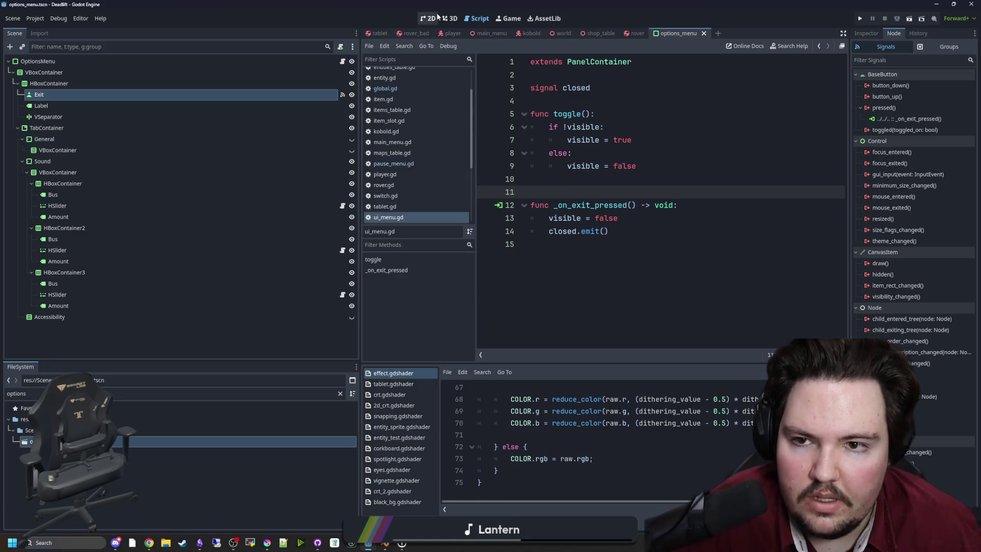
pyautogui.click(429, 19)
pyautogui.hotkey('ctrl', 's')
pyautogui.scroll(3, 537, 82)
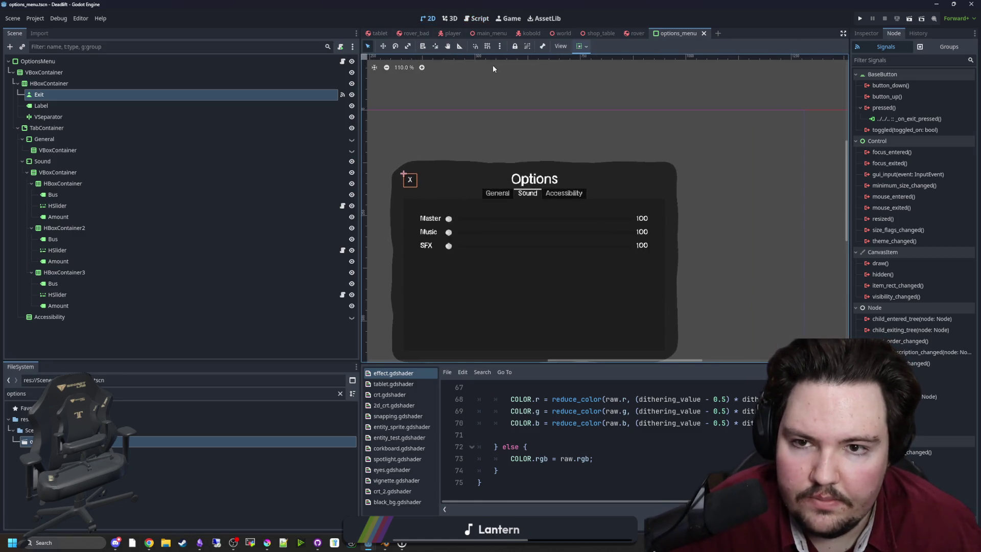
pyautogui.click(490, 33)
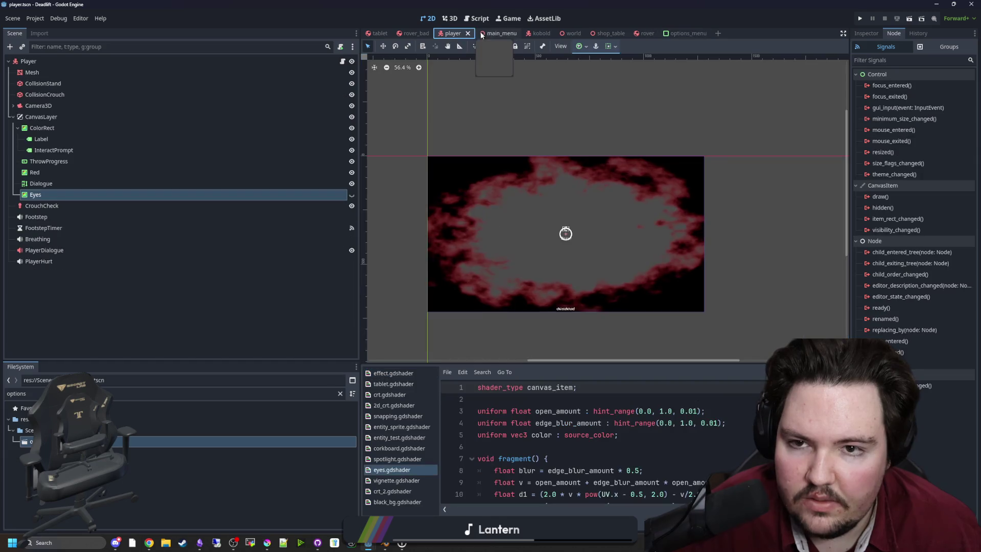
# - Open the world scene and the PauseMenu node's script
pyautogui.click(564, 33)
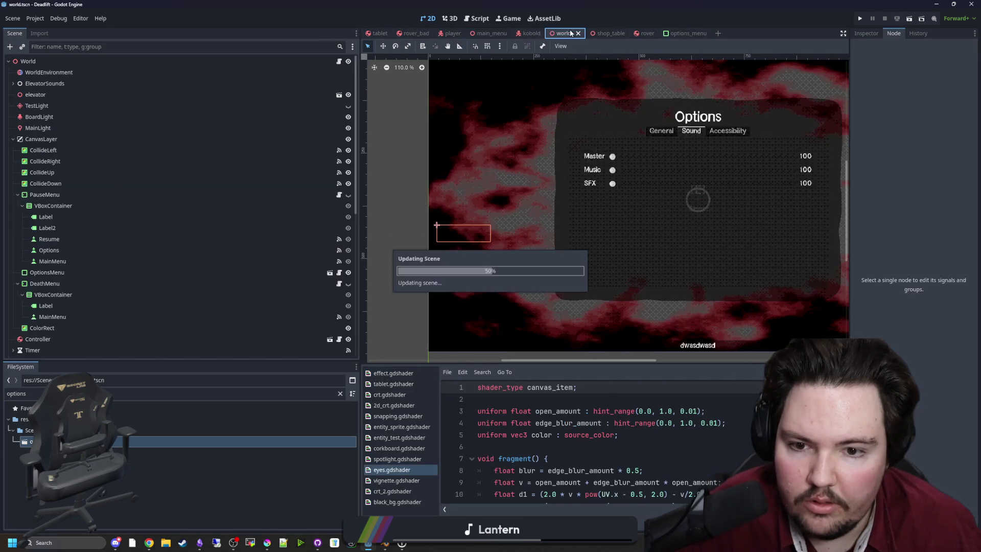
pyautogui.click(47, 241)
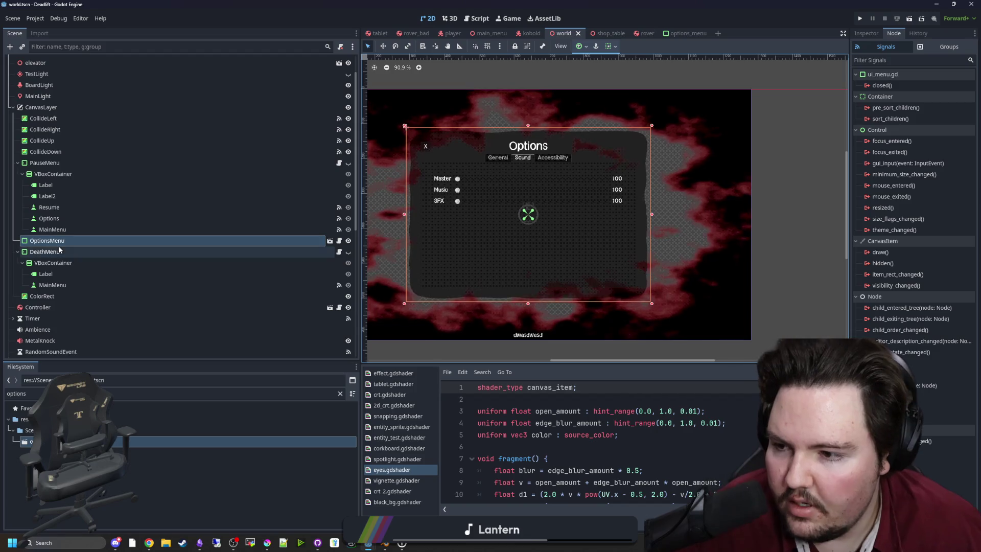
pyautogui.click(343, 163)
pyautogui.click(339, 162)
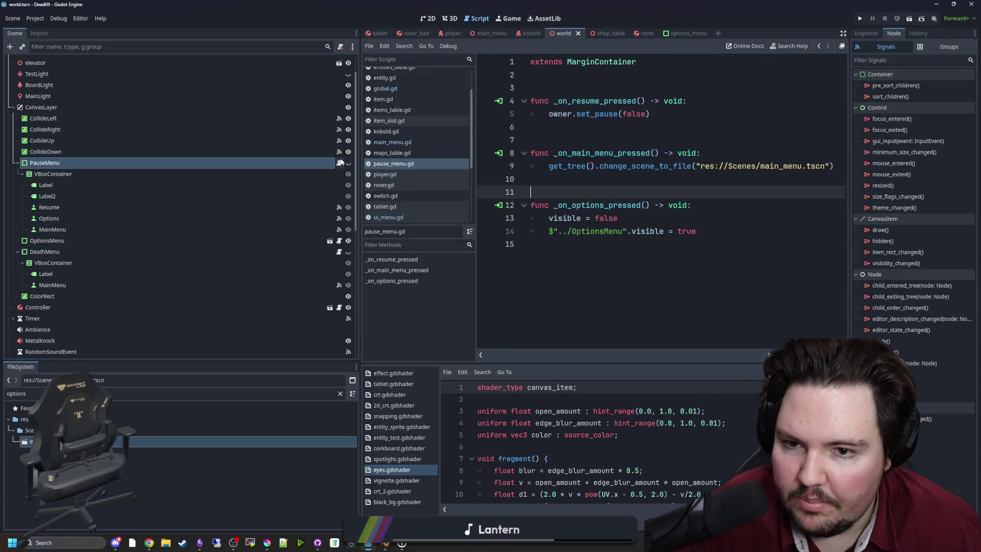
pyautogui.click(732, 232)
# - Add a line in _on_options_pressed connecting OptionsMenu's closed signal to func(): visible = true
pyautogui.press('Return')
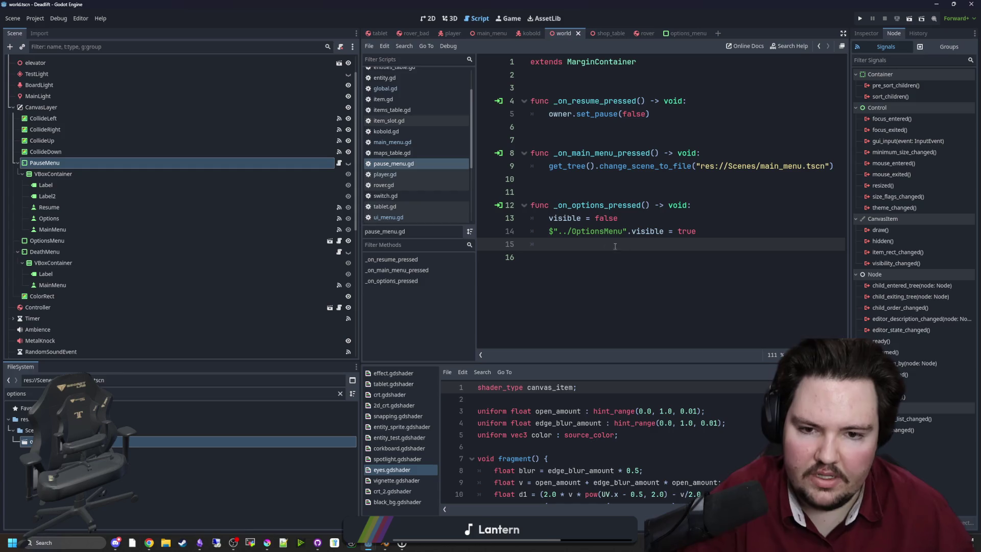
pyautogui.moveTo(78, 241); pyautogui.dragTo(583, 244)
pyautogui.write('.closed.')
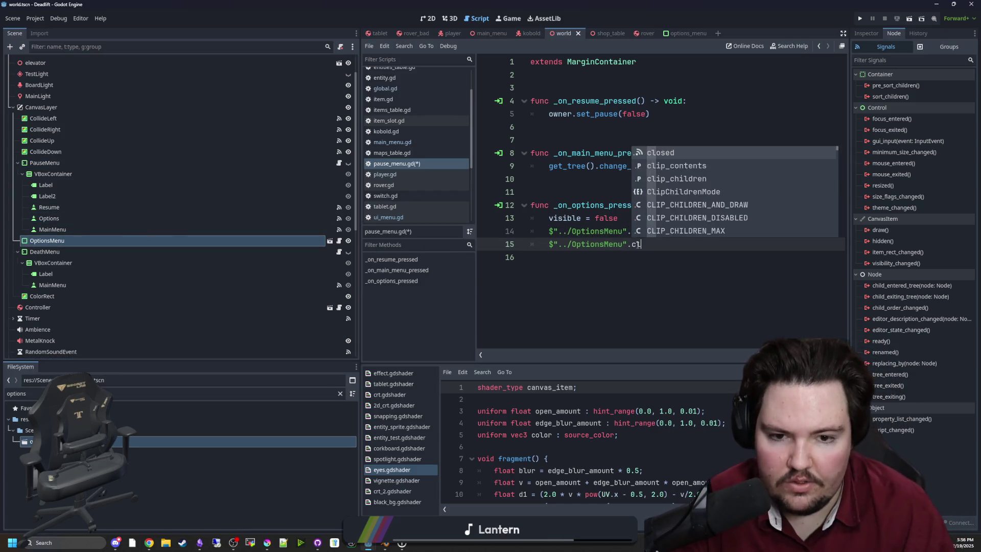
pyautogui.write('connect')
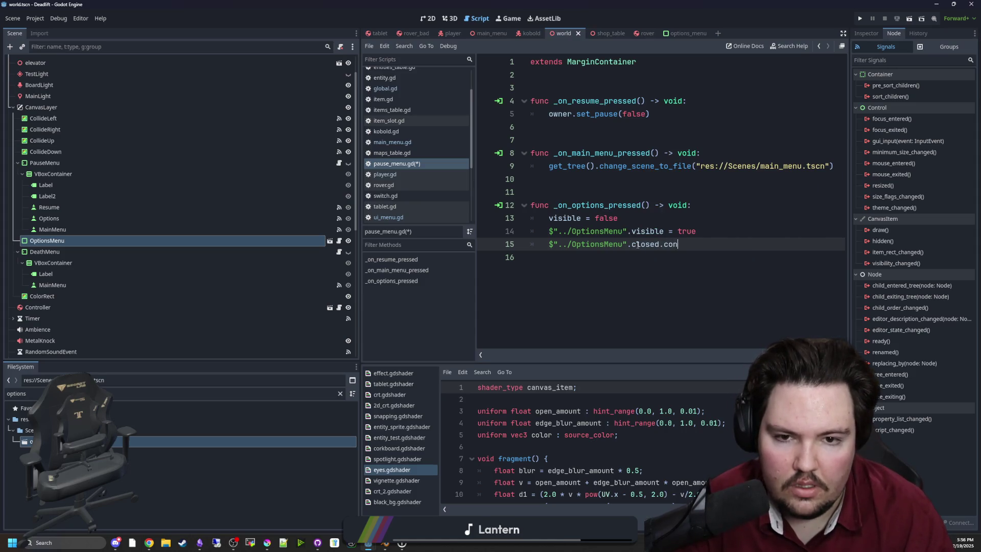
pyautogui.press('Return')
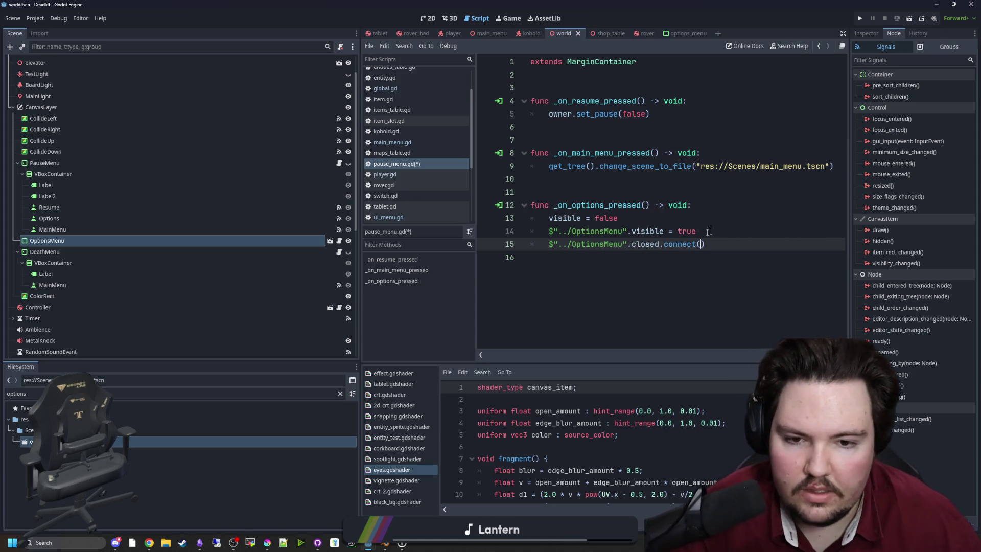
pyautogui.write('func(): visible = true')
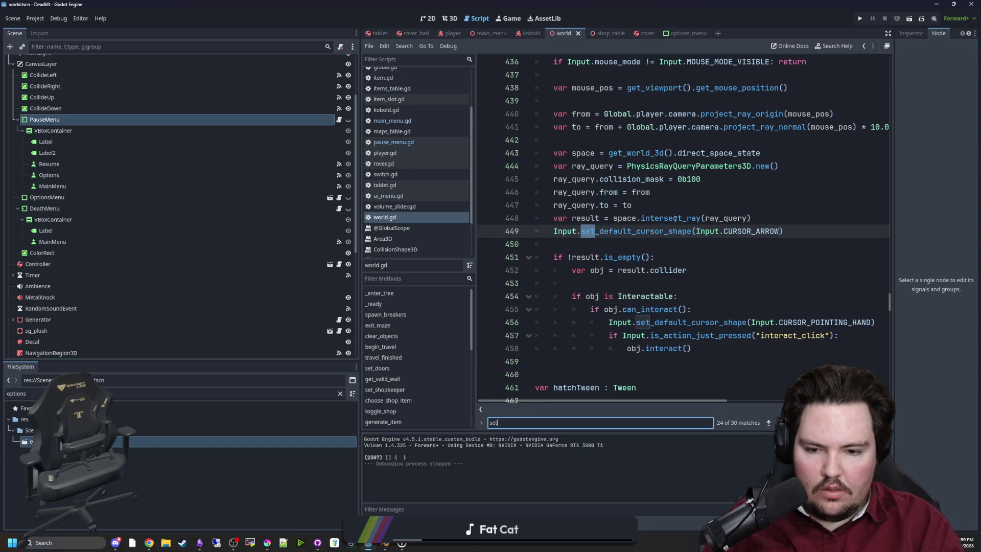
# - Search world.gd for set_pause and place the caret inside it around lines 400–402
pyautogui.write('_pause')
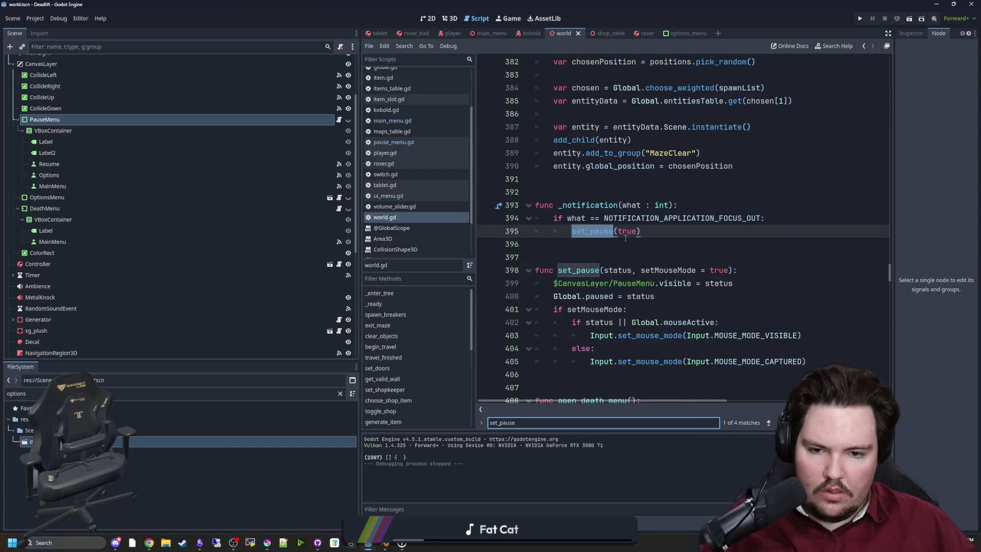
pyautogui.click(612, 253)
pyautogui.scroll(-2, 612, 254)
pyautogui.click(664, 231)
pyautogui.click(673, 222)
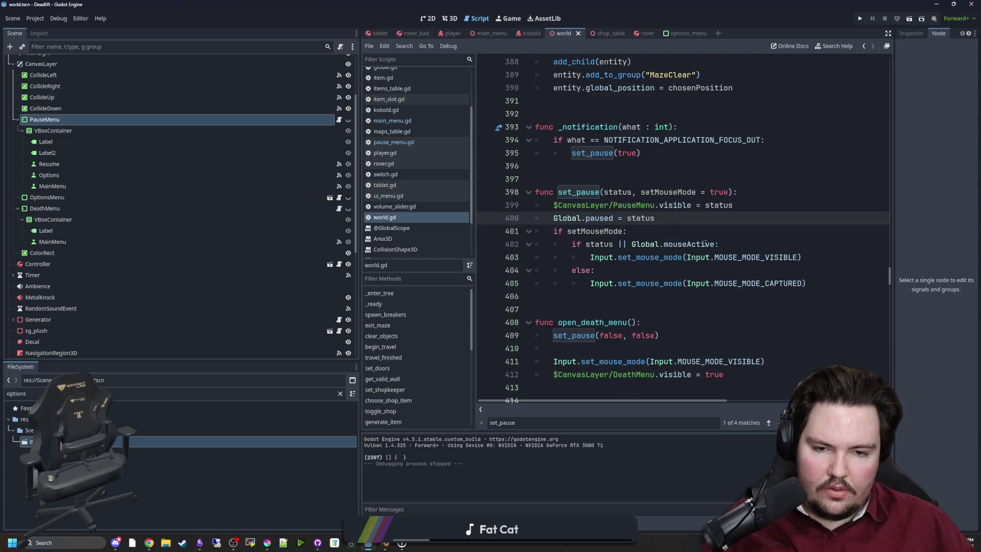
pyautogui.click(727, 244)
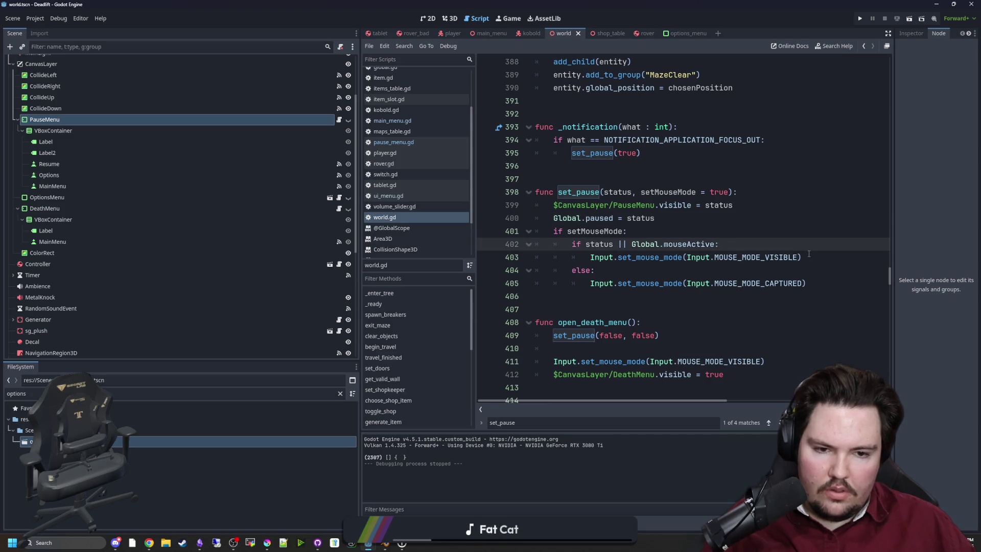
# - Add an 'if status:' check with a menusOpen line under the setMouseMode check, and copy the pause menu visibility statement
pyautogui.click(670, 231)
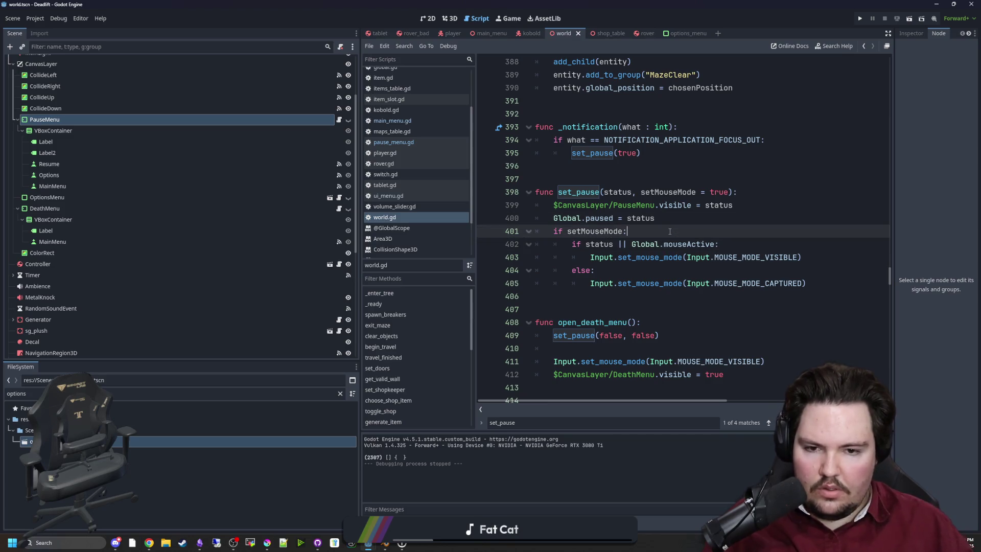
pyautogui.press('Return')
pyautogui.write('if status:')
pyautogui.press('Return')
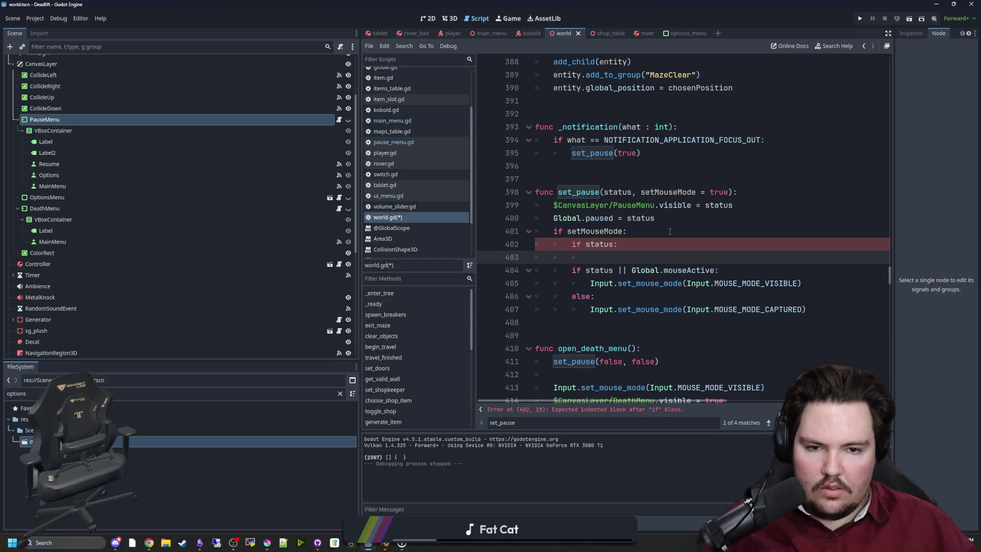
pyautogui.write('menusOpen')
pyautogui.click(683, 217)
pyautogui.moveTo(743, 203)
pyautogui.mouseDown()
pyautogui.moveTo(552, 194)
pyautogui.moveTo(553, 205)
pyautogui.mouseUp()
pyautogui.hotkey('ctrl', 'c')
# - Turn the pasted statement into a close_all_menus() call and cut the new block out of set_pause
pyautogui.click(653, 243)
pyautogui.press('Return')
pyautogui.hotkey('ctrl', 'v')
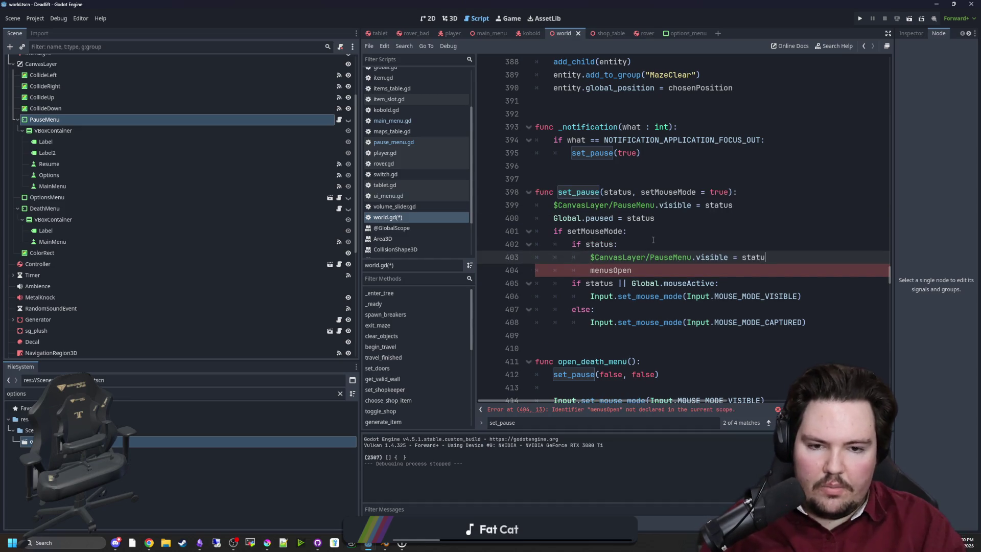
pyautogui.press('BackSpace')
pyautogui.press('BackSpace')
pyautogui.press('BackSpace')
pyautogui.write('close')
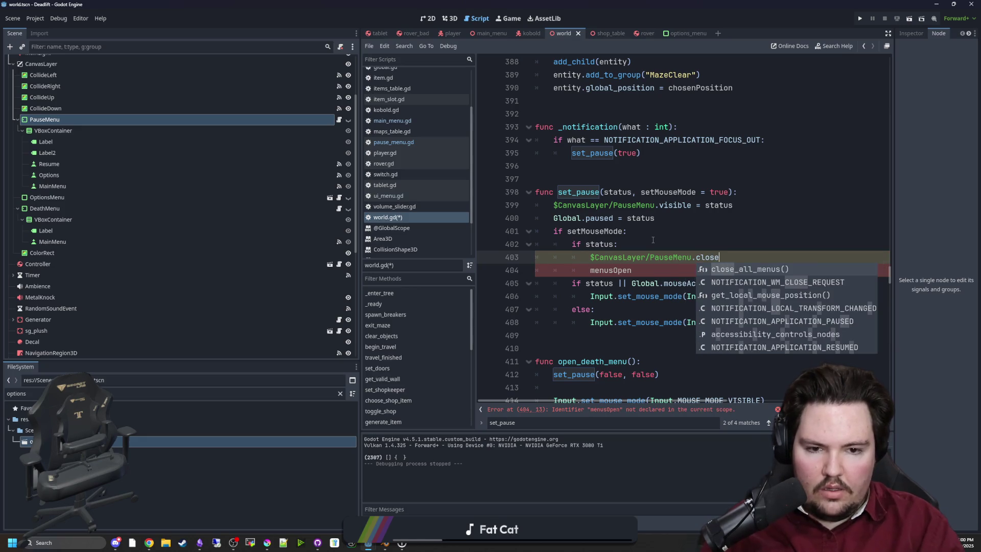
pyautogui.press('Return')
pyautogui.hotkey('ctrl', 'BackSpace')
pyautogui.hotkey('ctrl', 'BackSpace')
pyautogui.press('BackSpace')
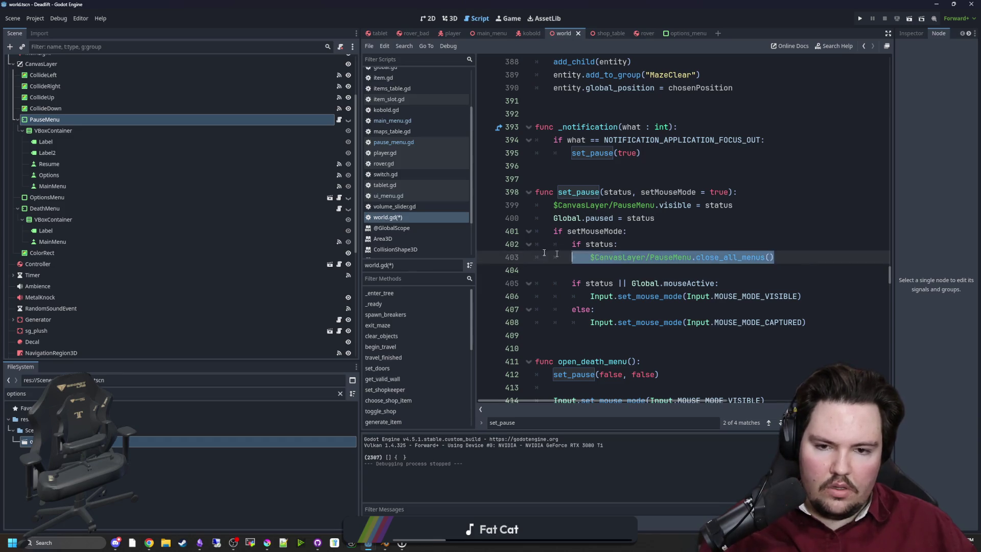
pyautogui.hotkey('ctrl', 'BackSpace')
pyautogui.hotkey('ctrl', 'BackSpace')
pyautogui.hotkey('ctrl', 'BackSpace')
# - Paste the close-menus block under the pause input check with the condition PauseMenu.menusOpen
pyautogui.scroll(-9, 615, 260)
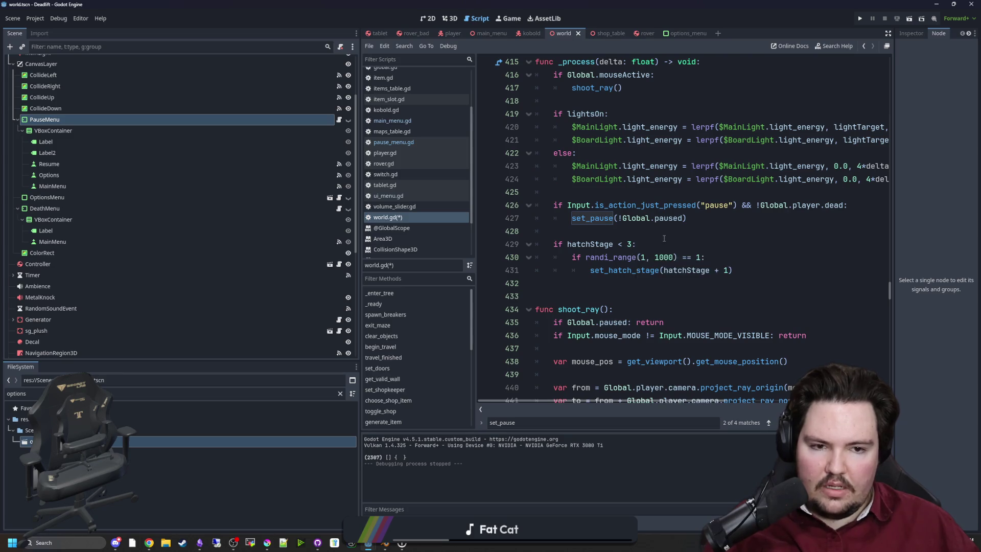
pyautogui.scroll(1, 685, 244)
pyautogui.click(861, 245)
pyautogui.press('Return')
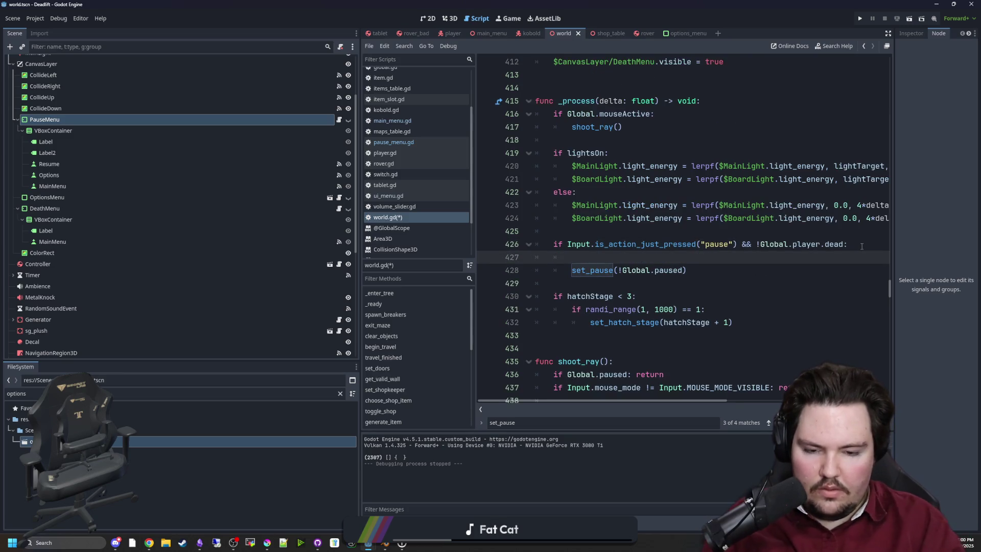
pyautogui.hotkey('ctrl', 'v')
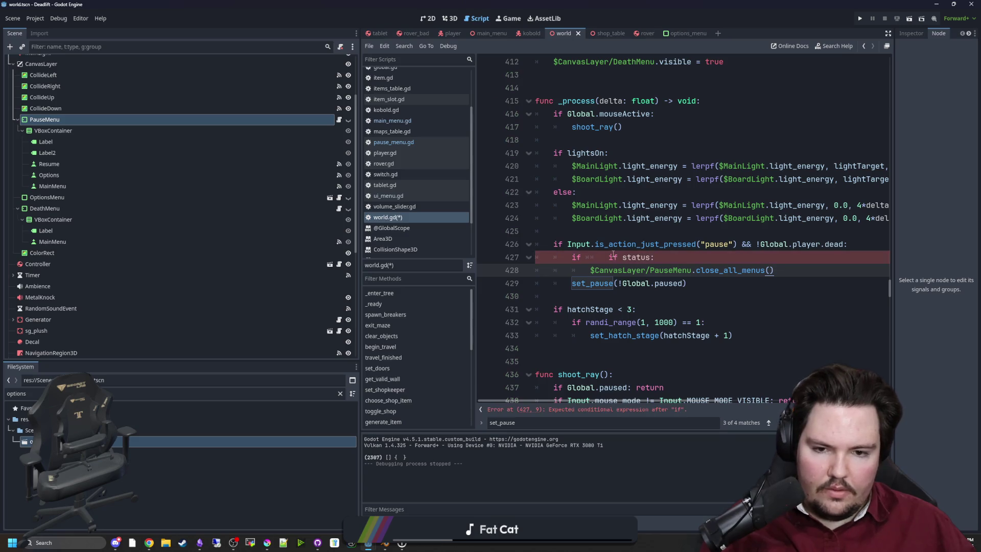
pyautogui.moveTo(691, 271); pyautogui.dragTo(591, 270)
pyautogui.hotkey('ctrl', 'c')
pyautogui.moveTo(647, 257); pyautogui.dragTo(584, 257)
pyautogui.hotkey('ctrl', 'v')
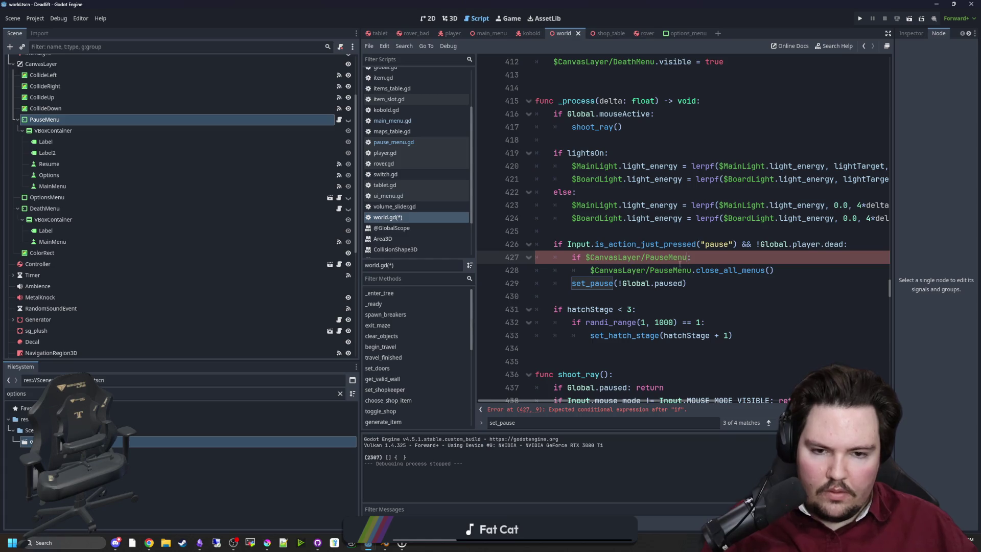
pyautogui.write('.menusOpen')
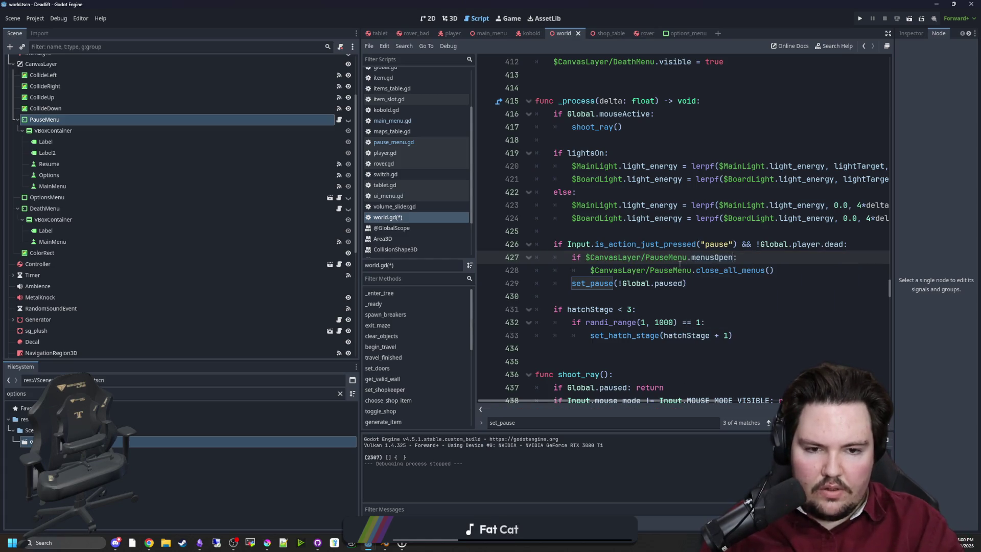
# - Put set_pause(!Global.paused) inside a new else: branch after close_all_menus(), then run the game
pyautogui.click(731, 278)
pyautogui.click(774, 273)
pyautogui.press('Return')
pyautogui.press('BackSpace')
pyautogui.write('else:')
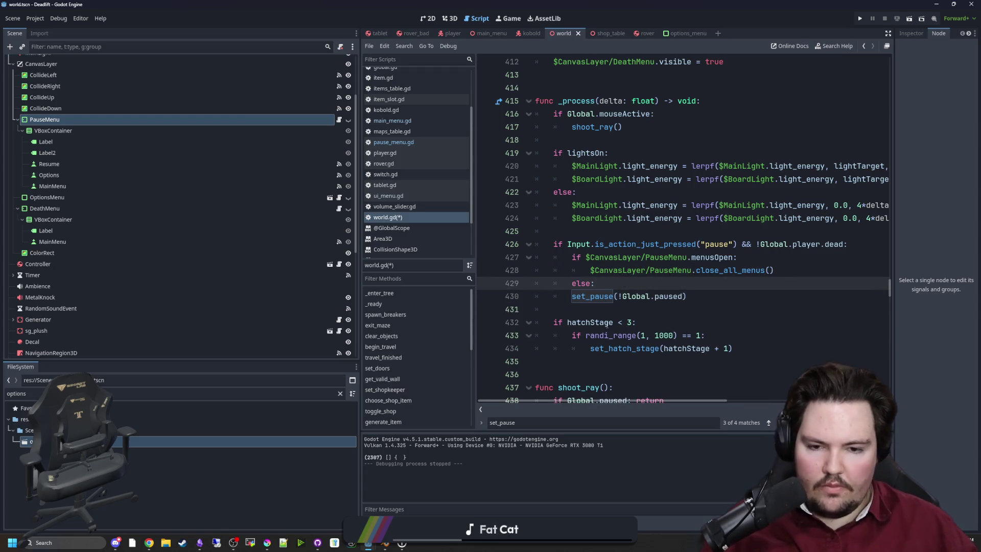
pyautogui.press('Down')
pyautogui.press('Home')
pyautogui.press('Tab')
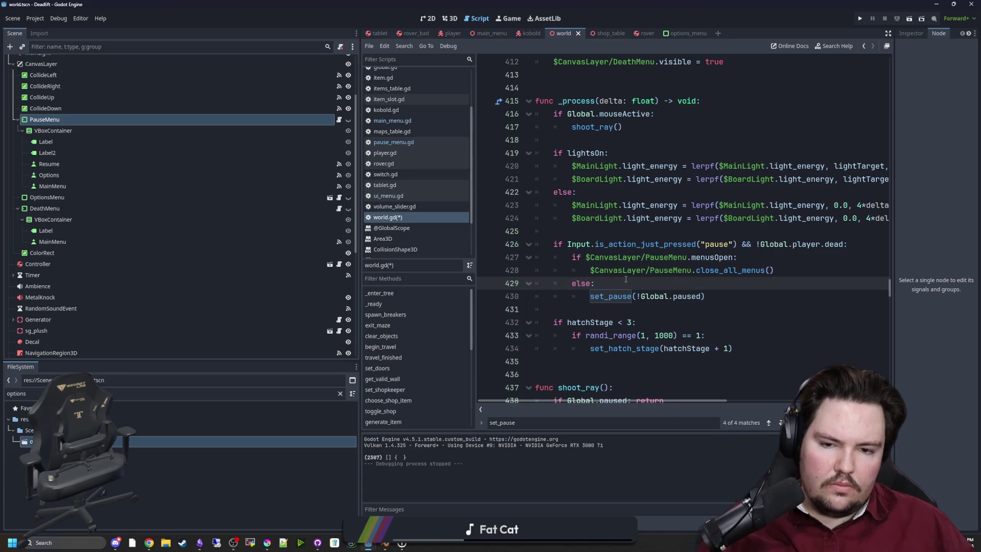
pyautogui.click(860, 20)
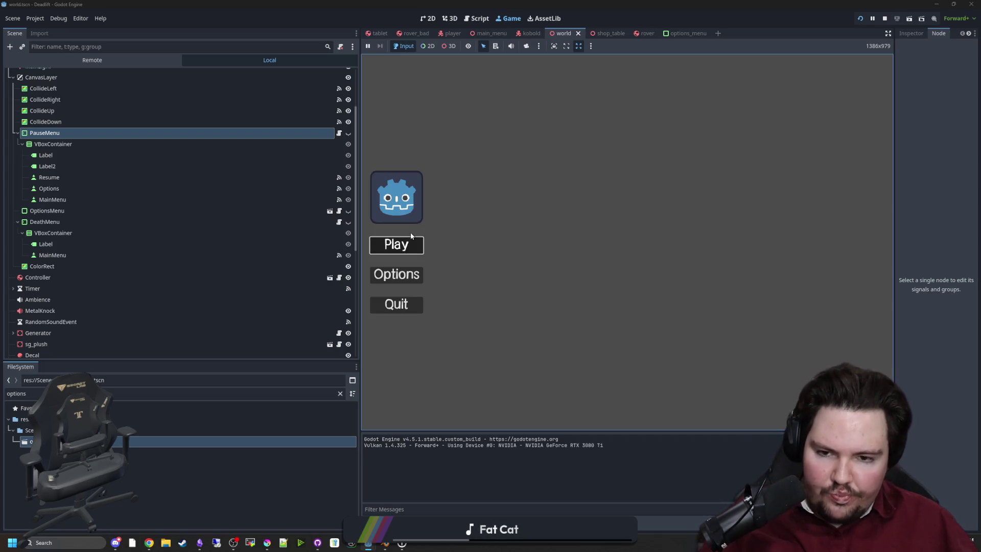
# - Test in-game by pausing, opening Options, and pressing Escape, then stop the game
pyautogui.click(410, 236)
pyautogui.press('Escape')
pyautogui.click(627, 248)
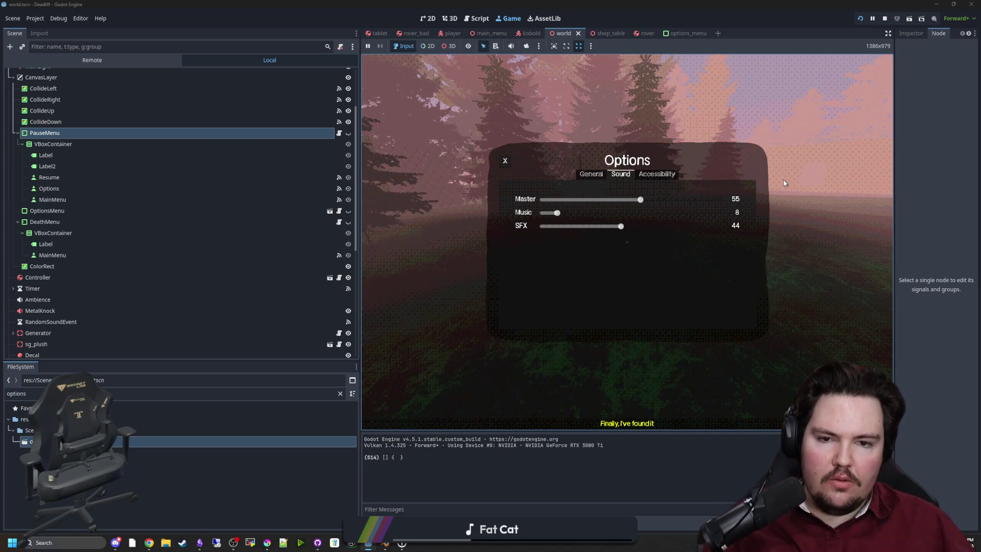
pyautogui.press('Escape')
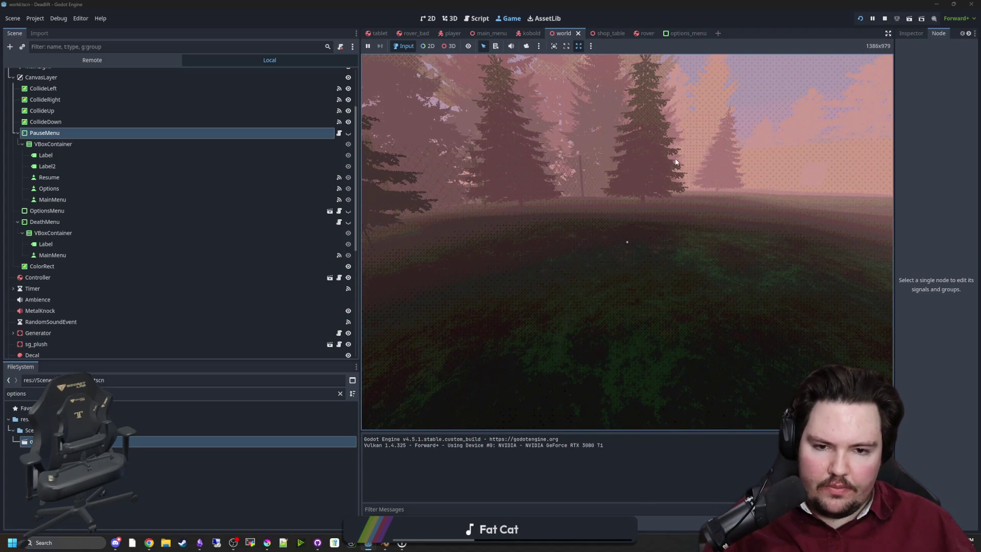
pyautogui.click(885, 19)
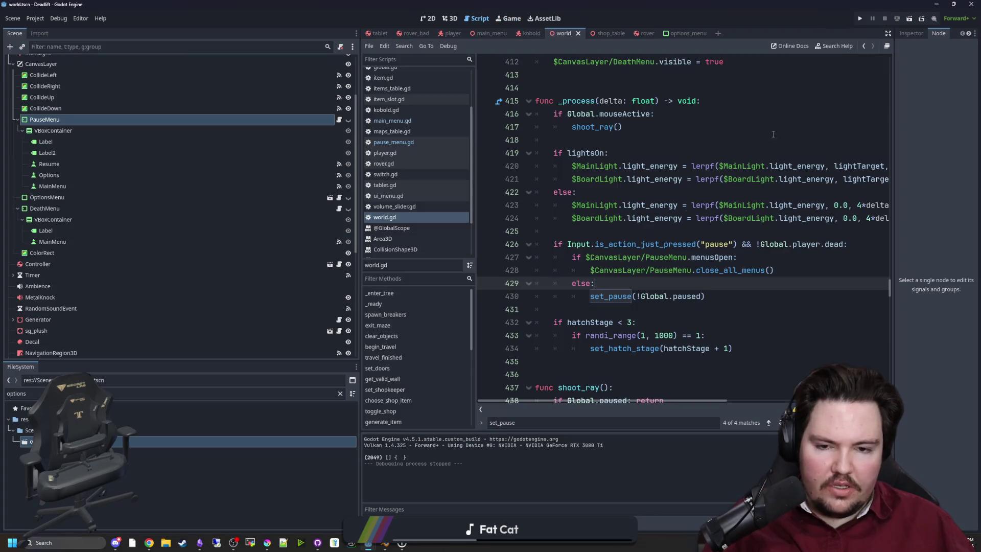
# - Add 'visible = true' as line 23 inside close_all_menus in pause_menu.gd
pyautogui.moveTo(356, 255); pyautogui.dragTo(307, 256)
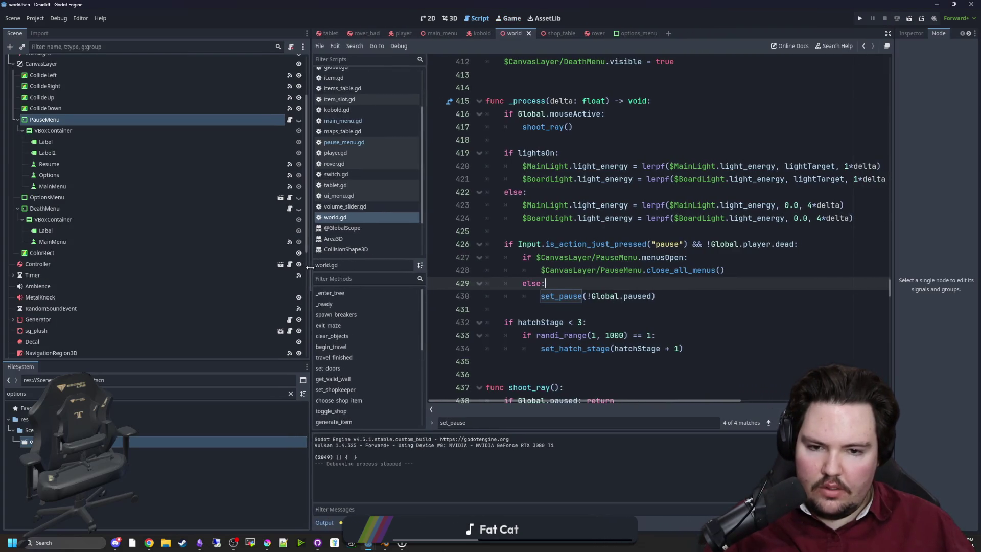
pyautogui.keyDown('ctrl'); pyautogui.click(680, 270); pyautogui.keyUp('ctrl')
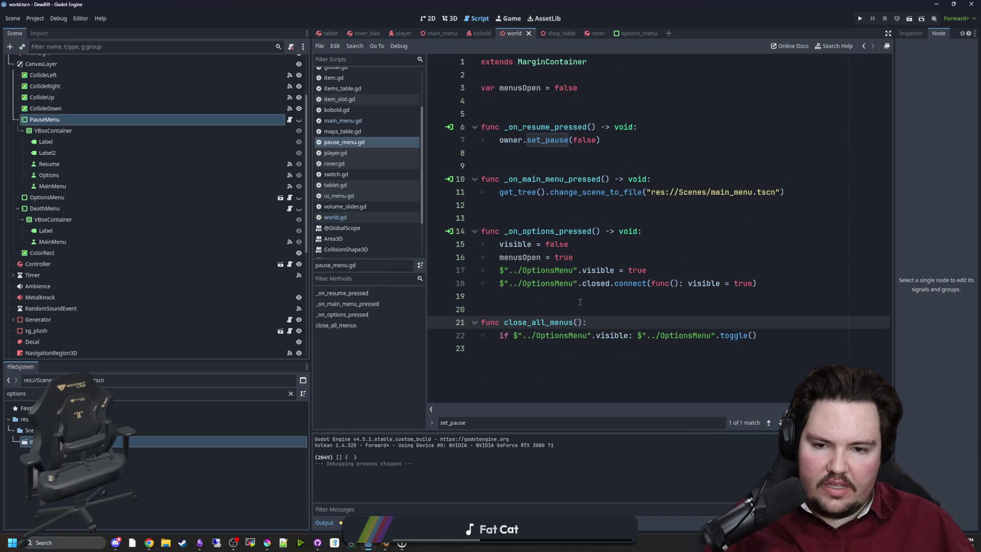
pyautogui.click(792, 336)
pyautogui.press('Return')
pyautogui.write('visible = tru')
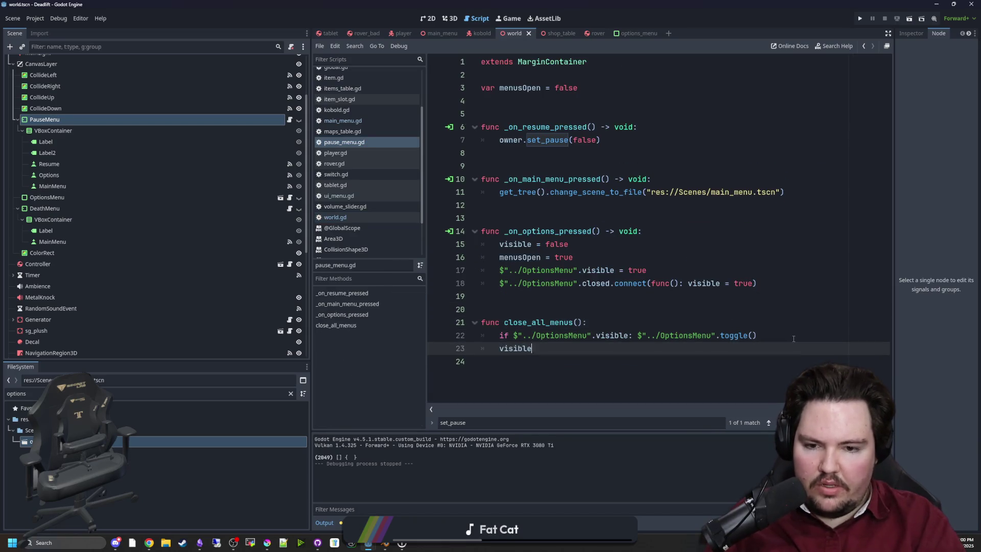
pyautogui.write('e')
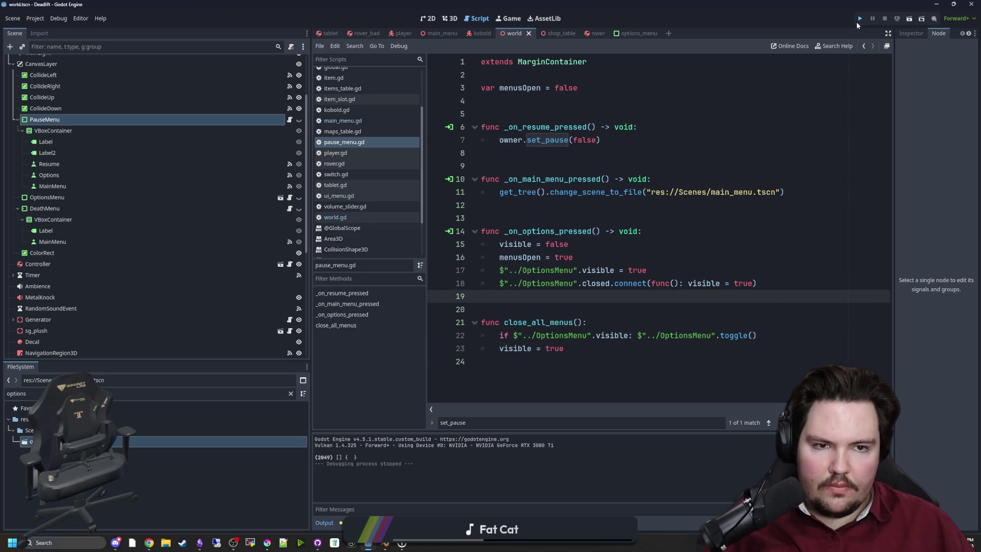
pyautogui.click(857, 22)
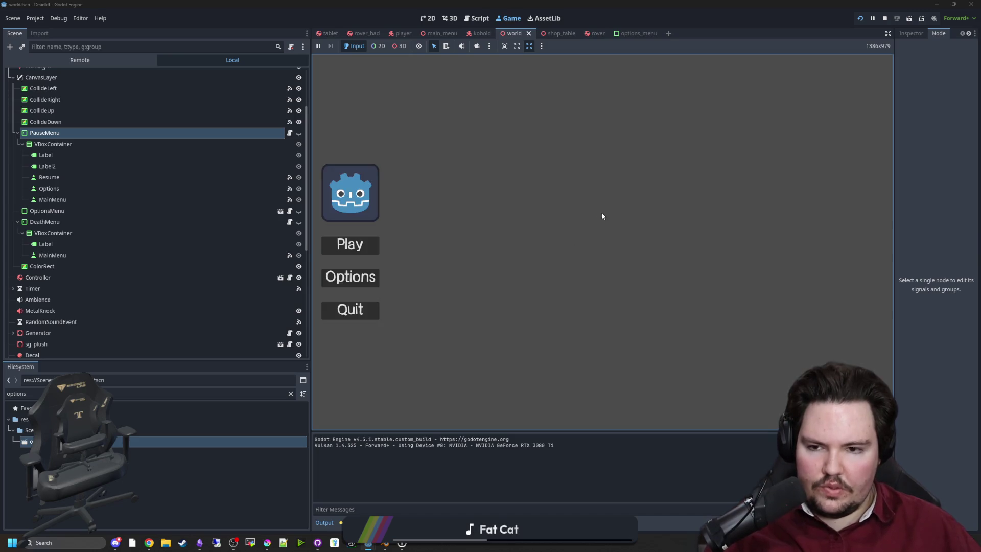
pyautogui.click(348, 246)
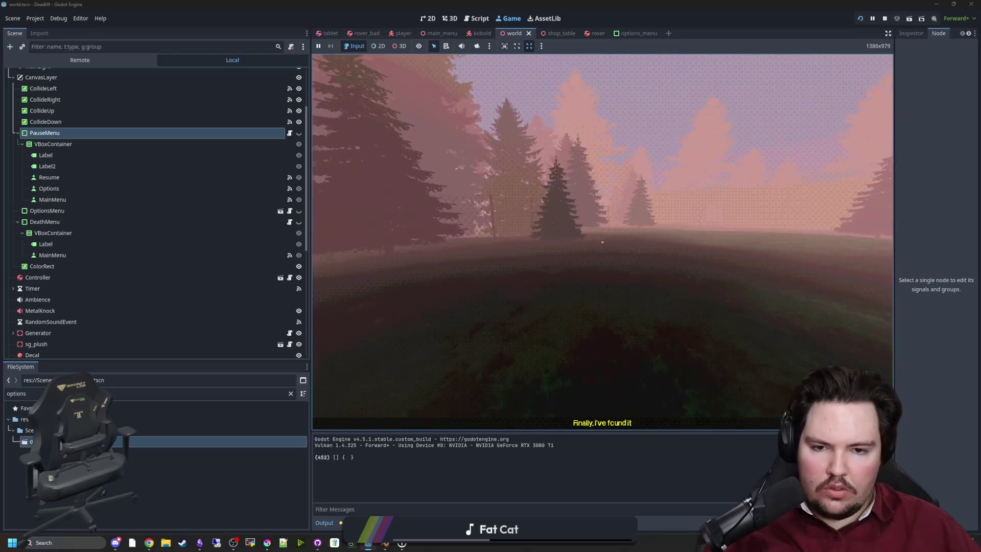
pyautogui.press('Escape')
pyautogui.click(609, 250)
pyautogui.press('Escape')
pyautogui.click(602, 236)
pyautogui.press('Escape')
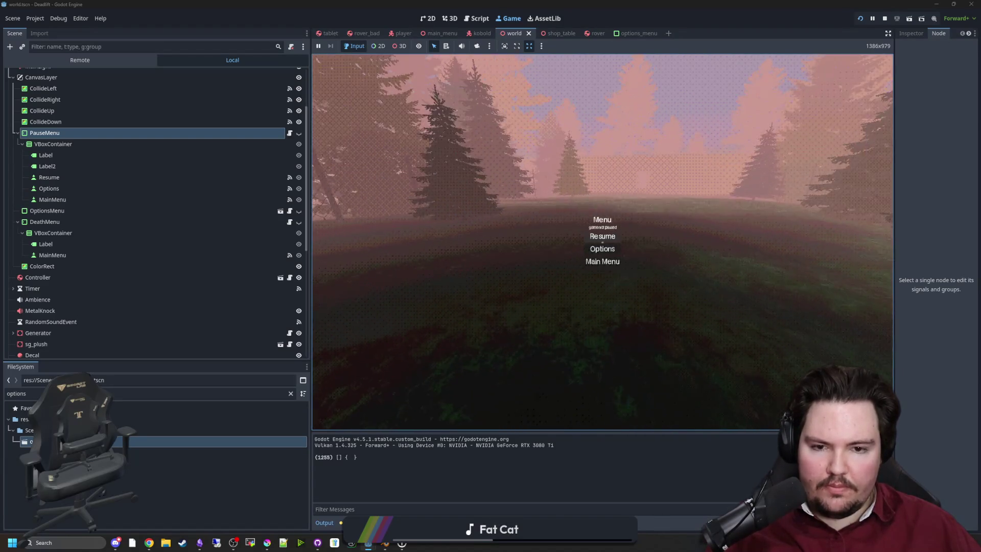
pyautogui.press('Escape')
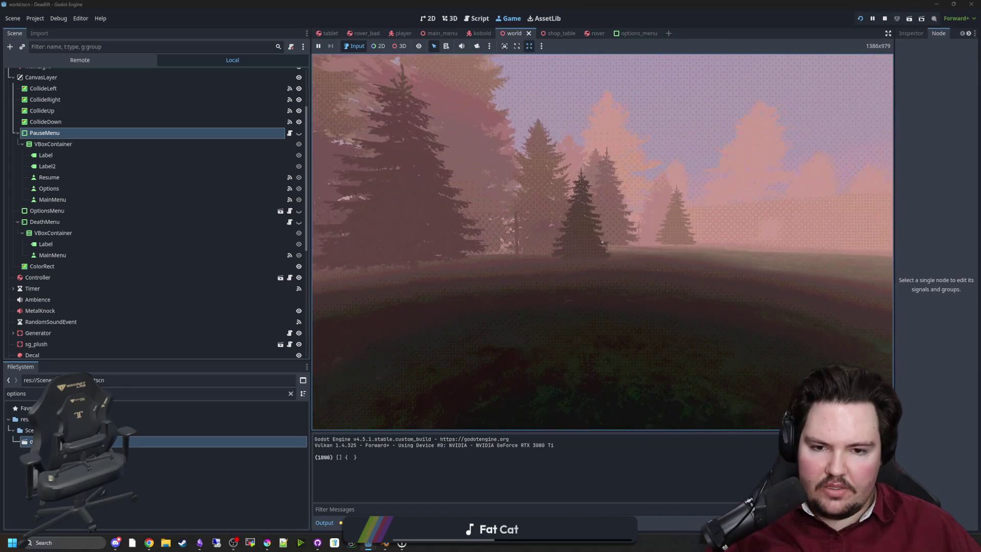
pyautogui.press('Escape')
pyautogui.press('Escape')
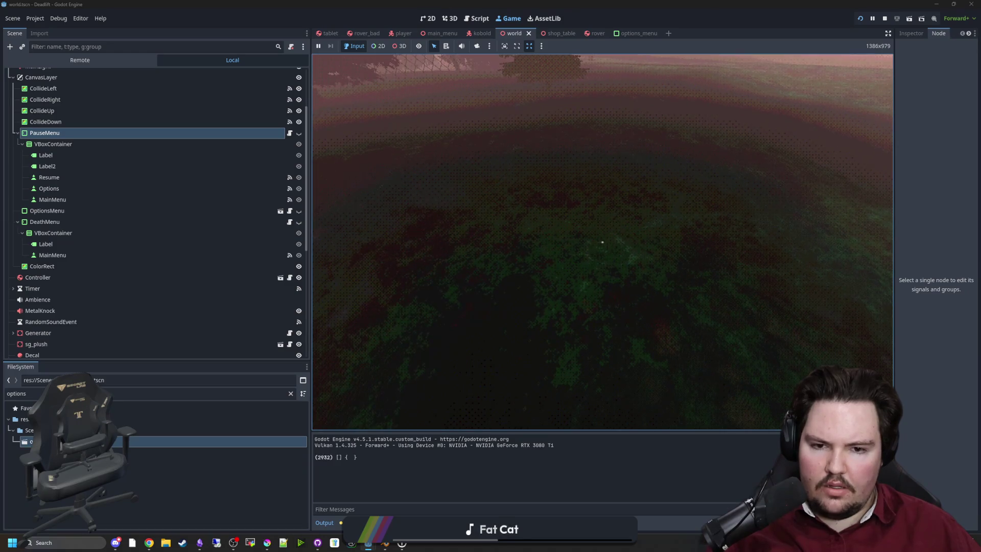
pyautogui.press('Escape')
pyautogui.press('Escape')
pyautogui.press('Escape')
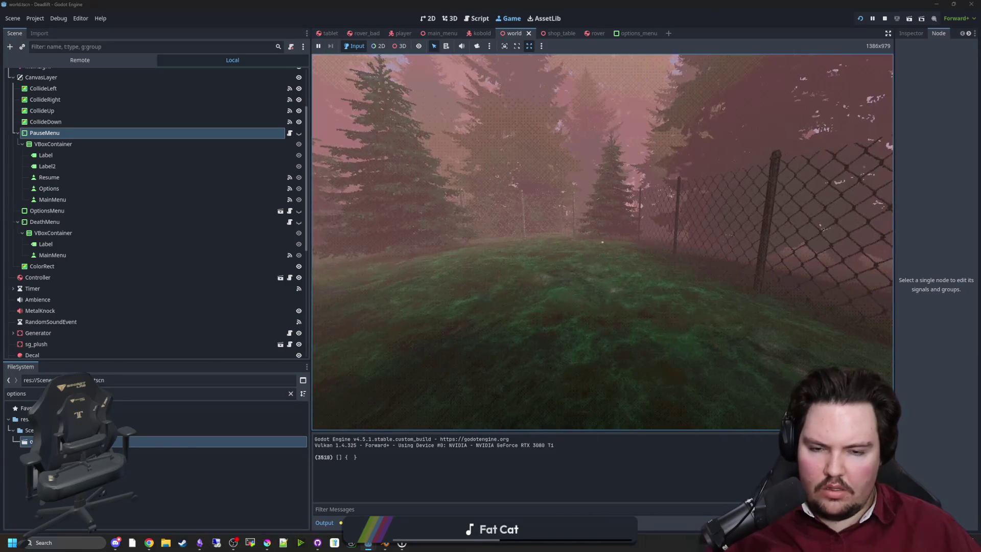
pyautogui.press('Escape')
pyautogui.press('super')
pyautogui.click(44, 132)
pyautogui.click(290, 133)
pyautogui.click(557, 170)
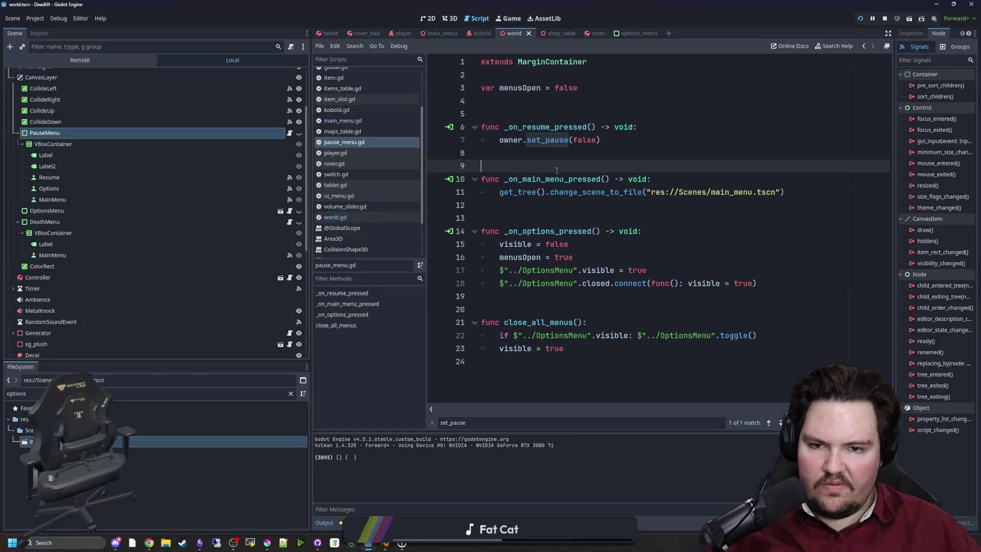
# - Switch to world.gd, search for set_pause, and jump from the else-branch call to its definition
pyautogui.click(551, 140)
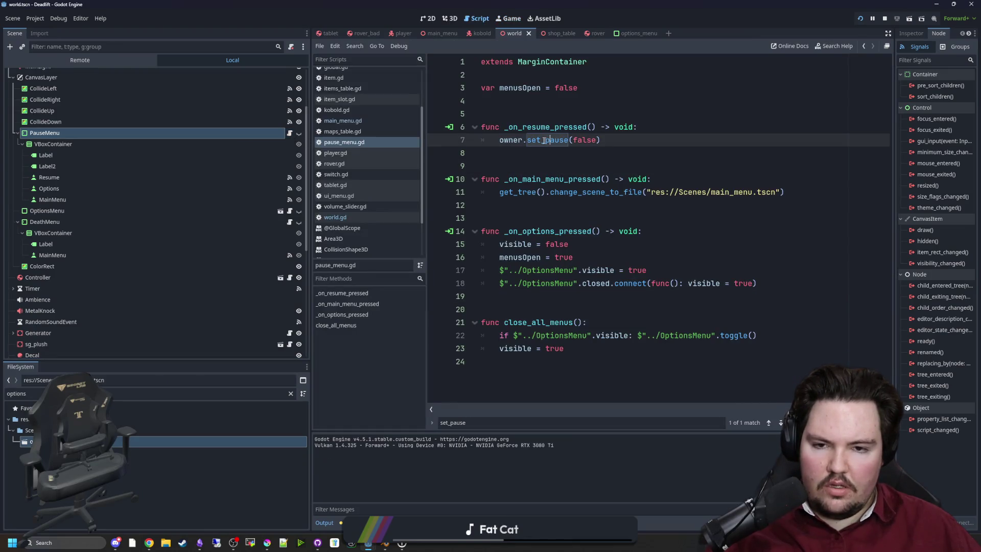
pyautogui.click(348, 217)
pyautogui.hotkey('ctrl', 'f')
pyautogui.write('set_pause')
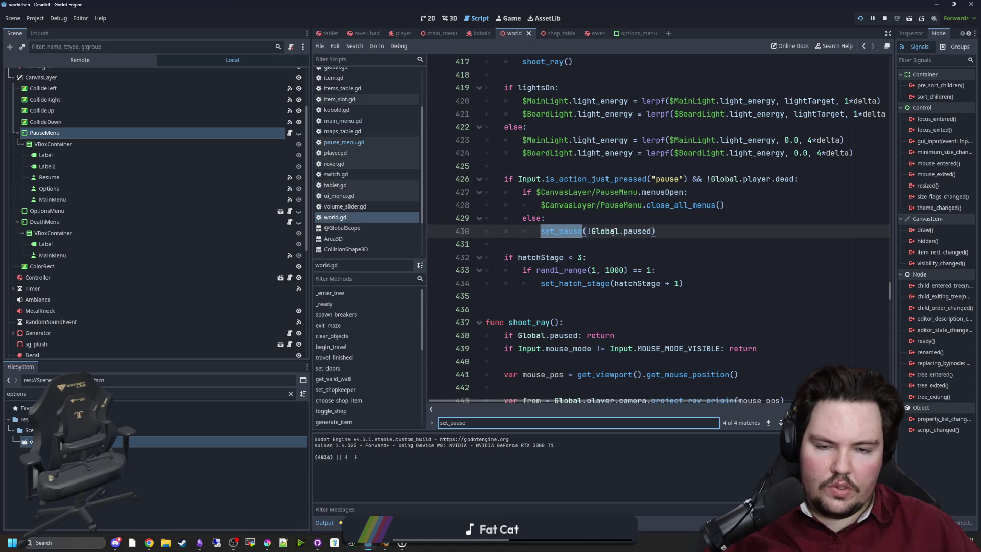
pyautogui.scroll(1, 613, 233)
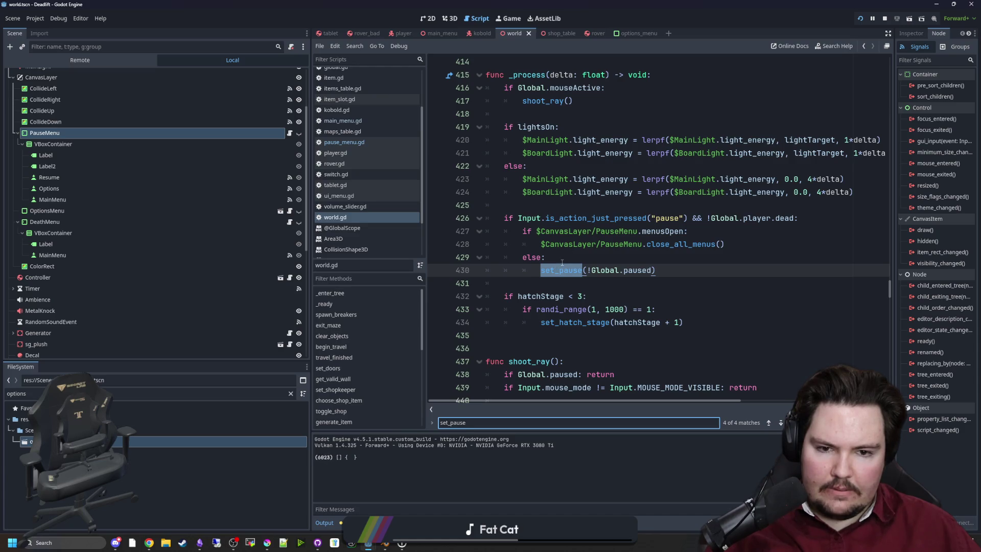
pyautogui.click(567, 260)
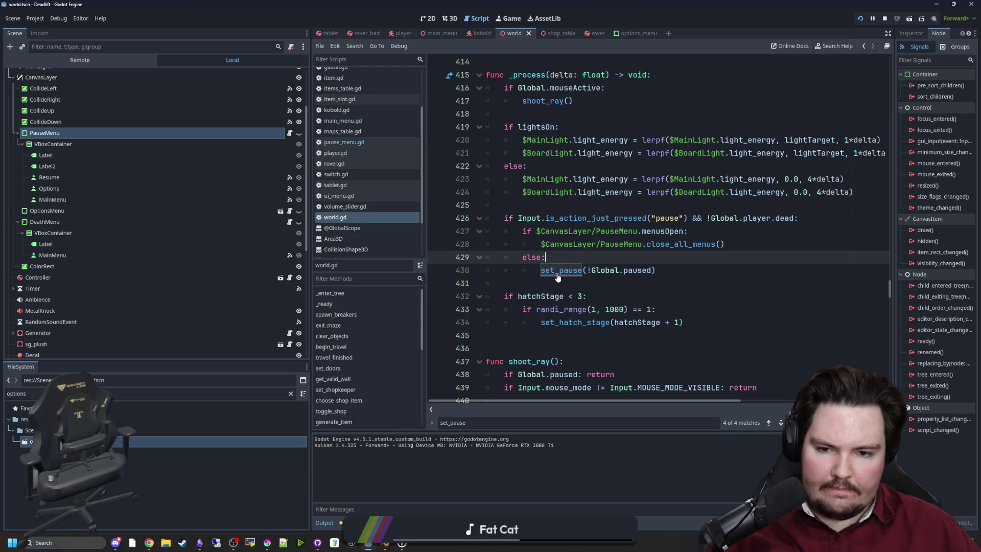
pyautogui.keyDown('ctrl'); pyautogui.click(581, 272); pyautogui.keyUp('ctrl')
pyautogui.scroll(-2, 592, 248)
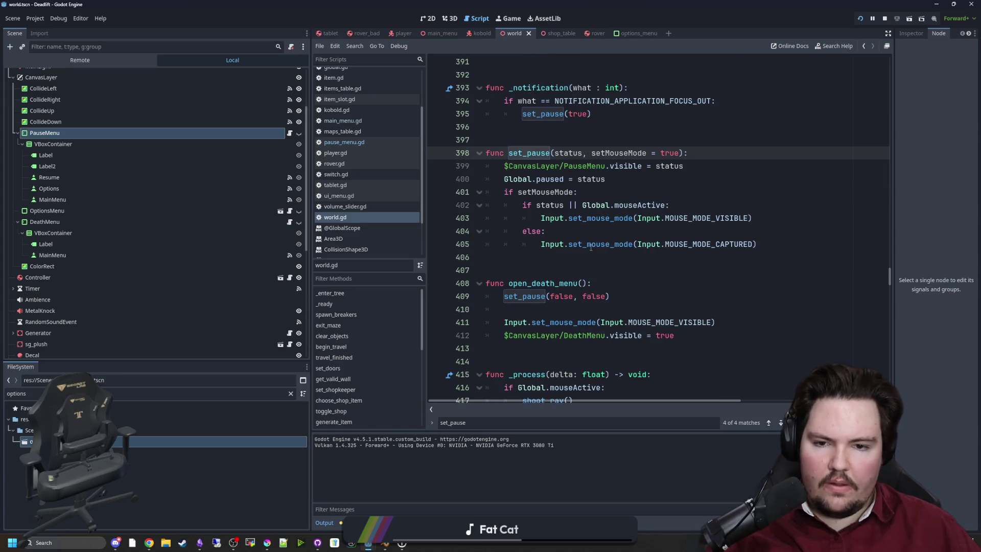
pyautogui.scroll(1, 591, 247)
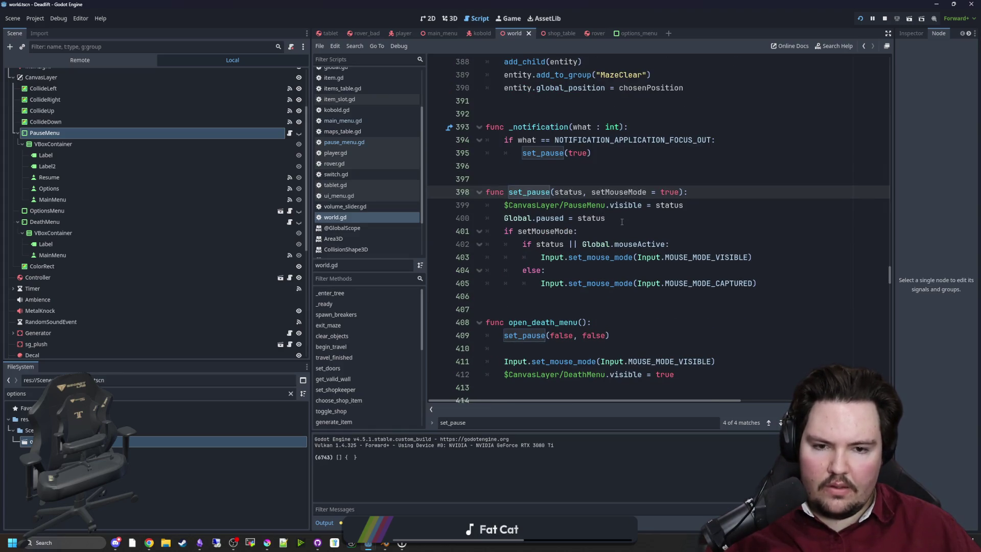